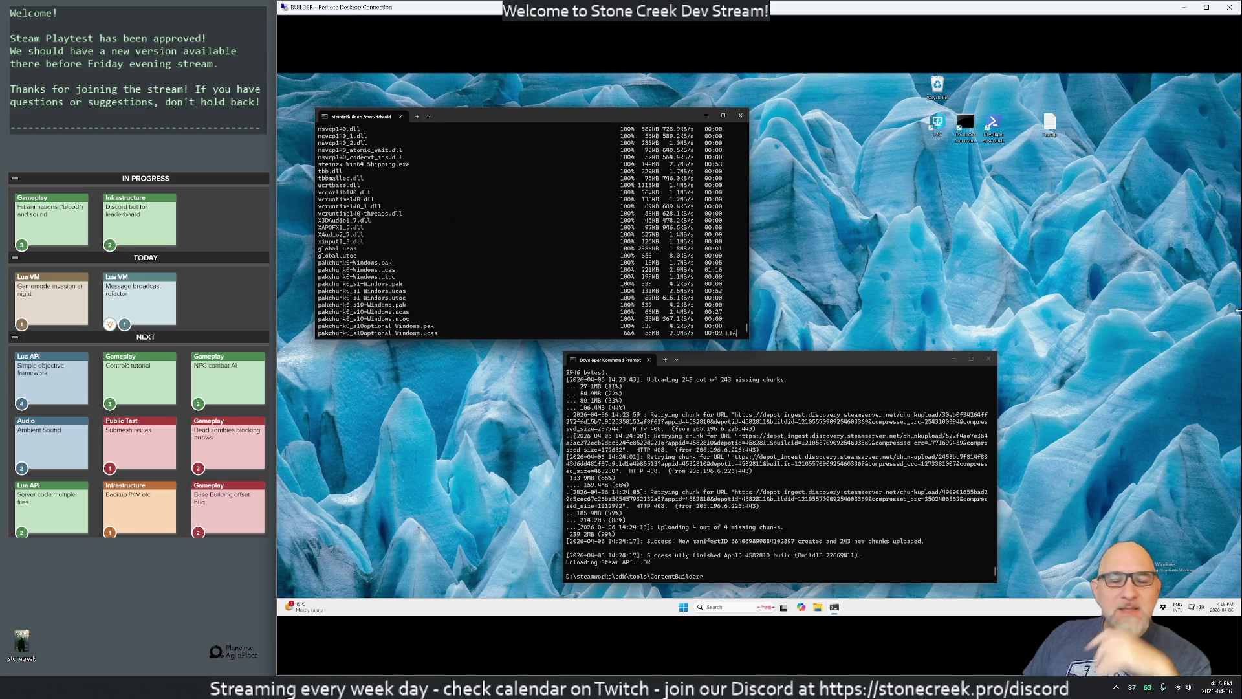
Step: Minimize the Remote Desktop session so Rider with NetworkWidget.cpp is in front
left_click(1184, 8)
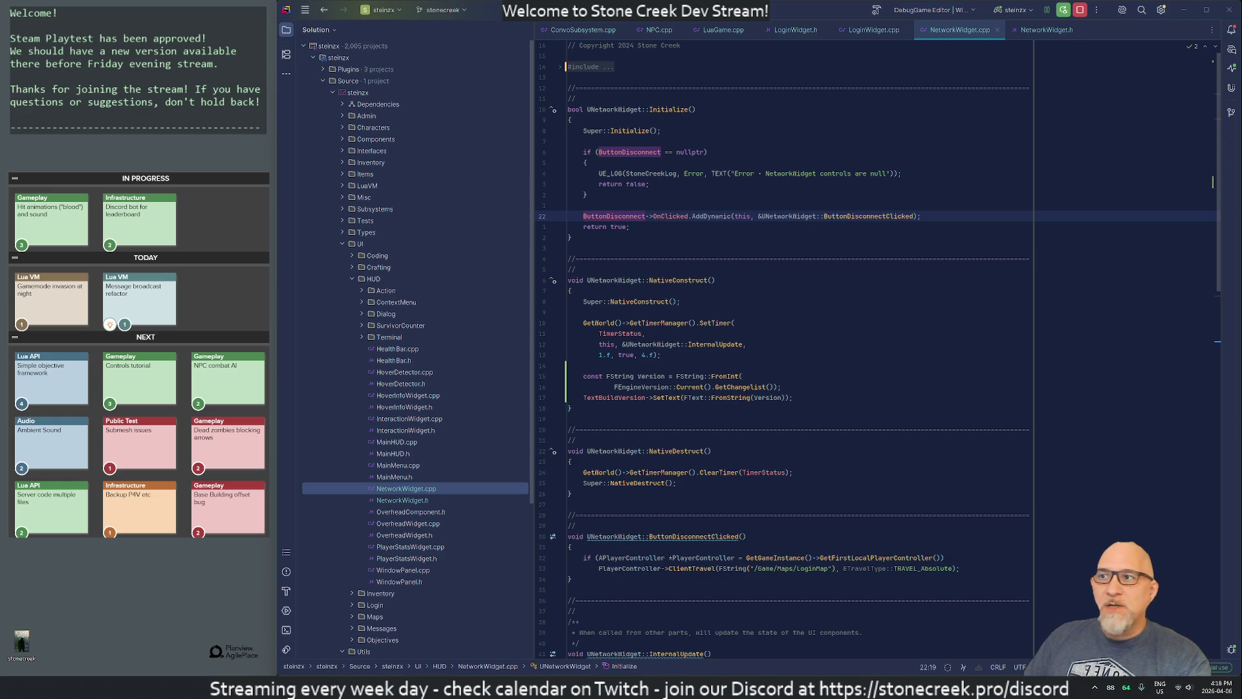
Step: Wrap FString::FromInt on the Version line in FString::Printf(TEXT("%s"), ...)
left_click(569, 205)
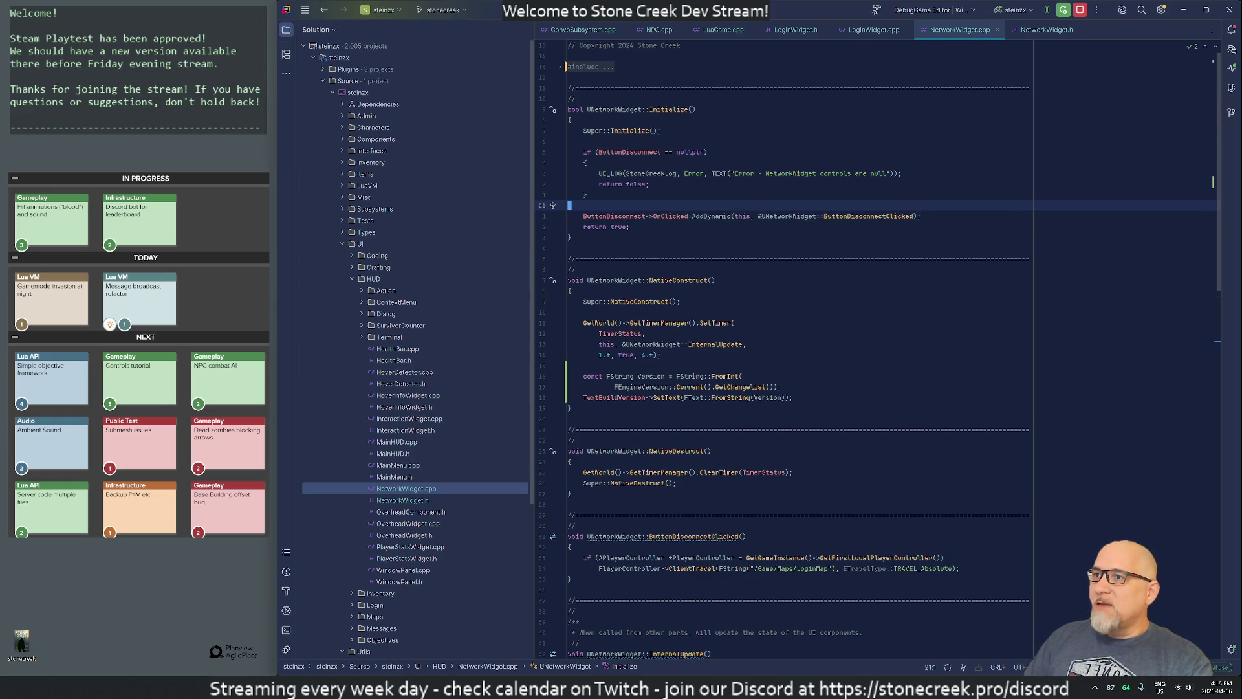
key("Down")
key("Down")
key("Down")
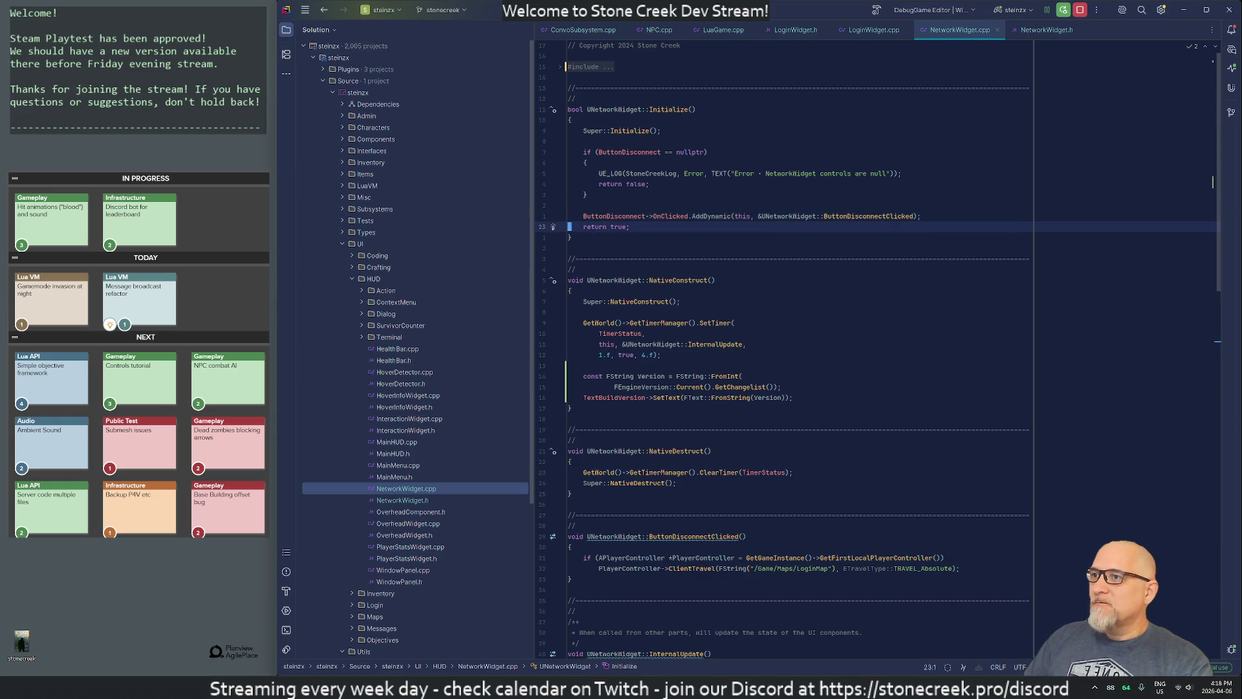
key("Down")
key("Up")
key("Down")
key("Down")
scroll(776, 349, "down", 3)
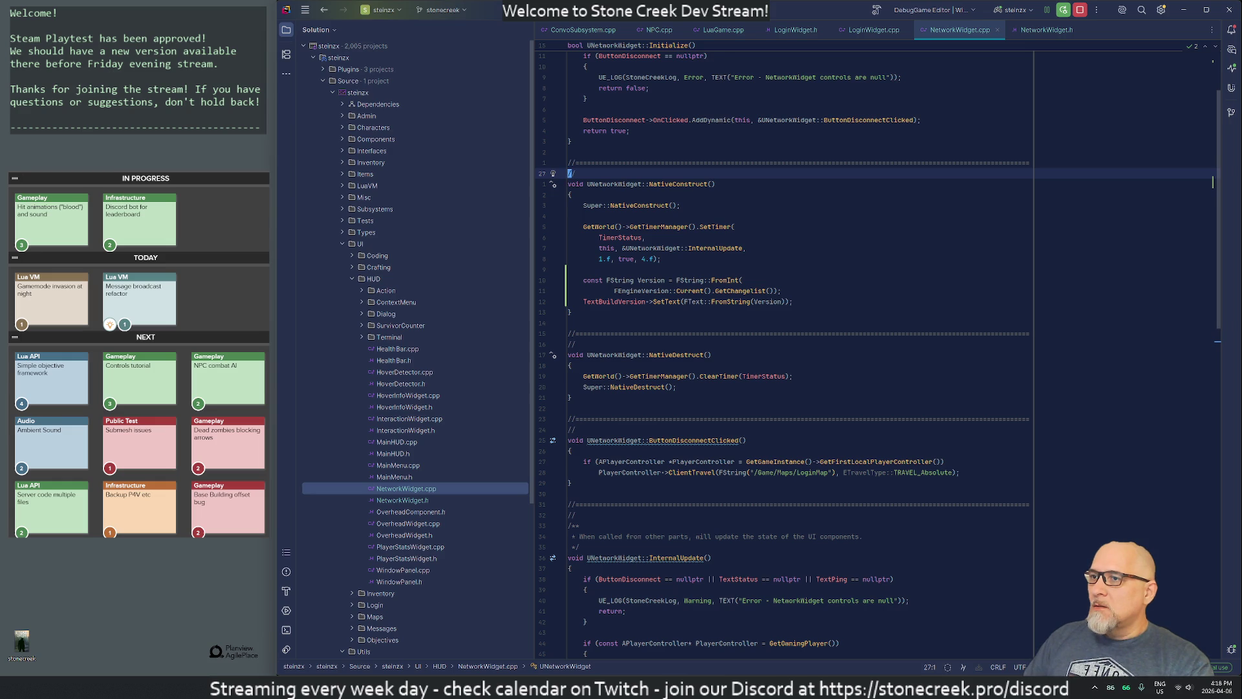
left_click(663, 301)
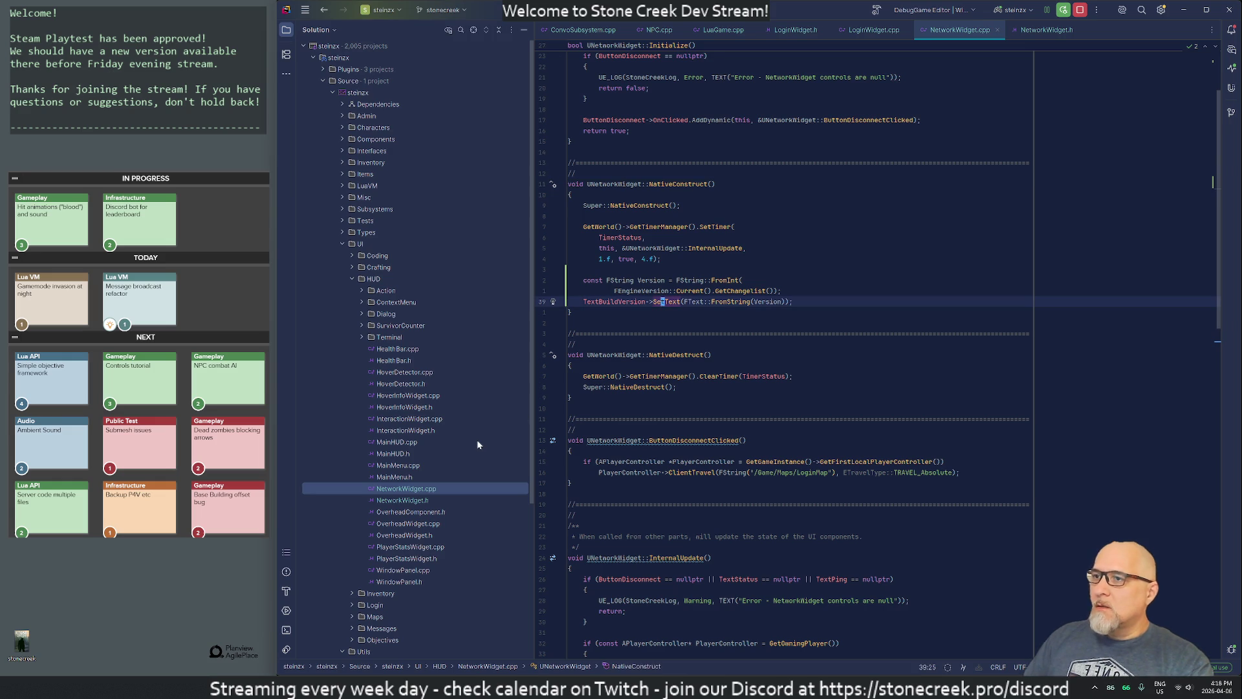
key("Up")
key("Up")
key("Up")
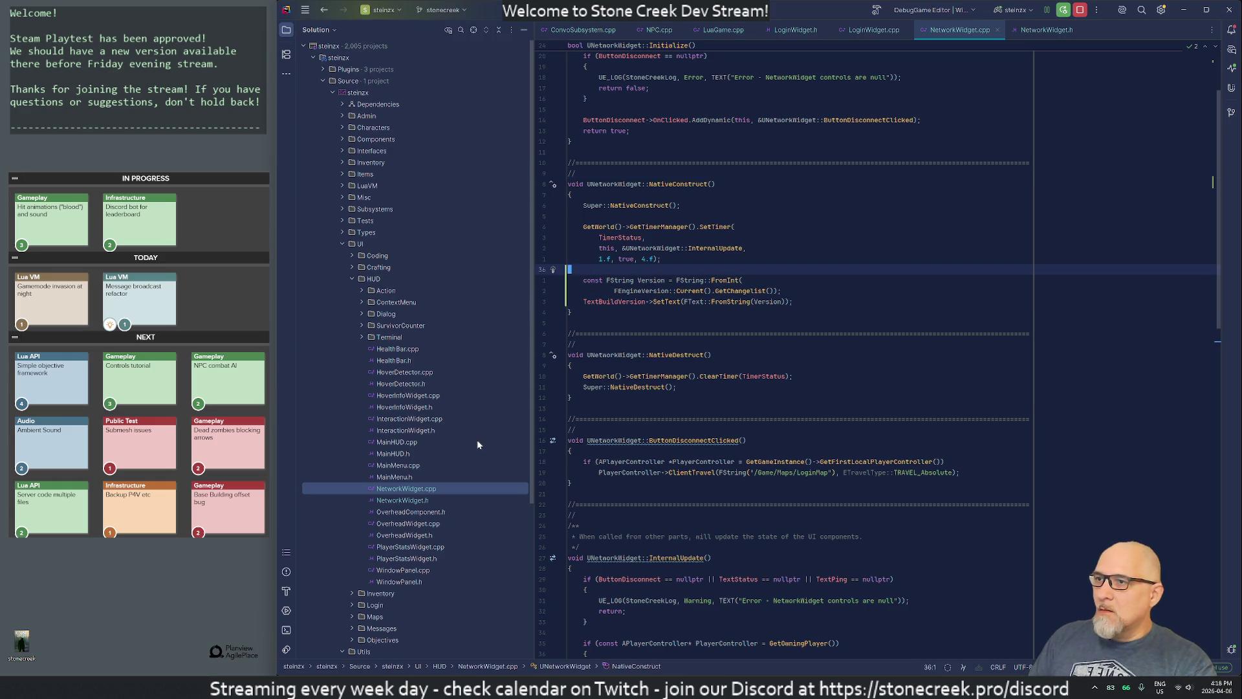
key("Down")
key("ctrl+Right")
key("ctrl+Right")
key("ctrl+Right")
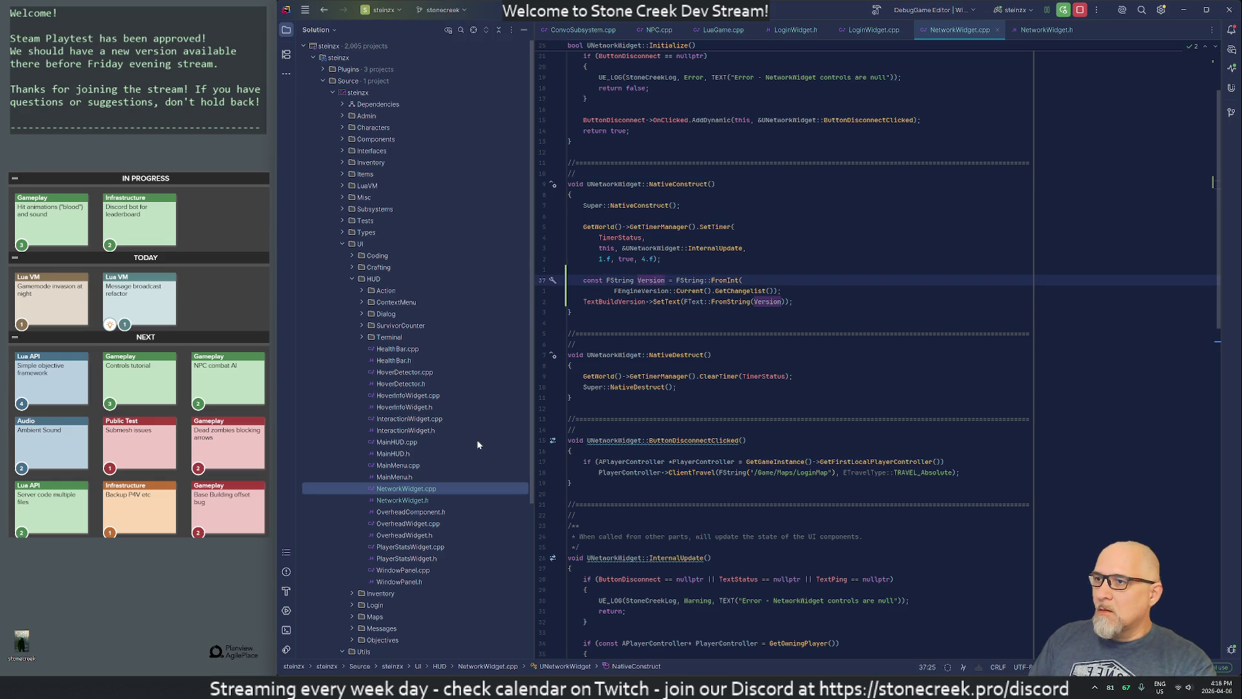
type("FString")
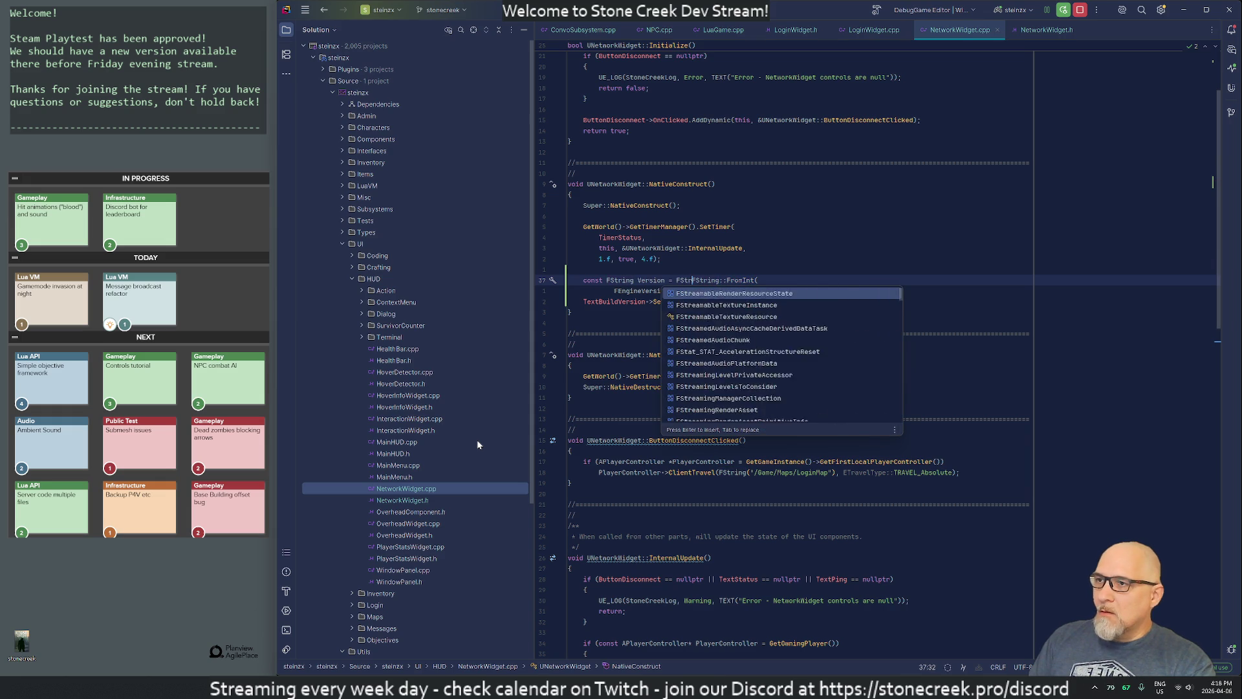
type("::Printf")
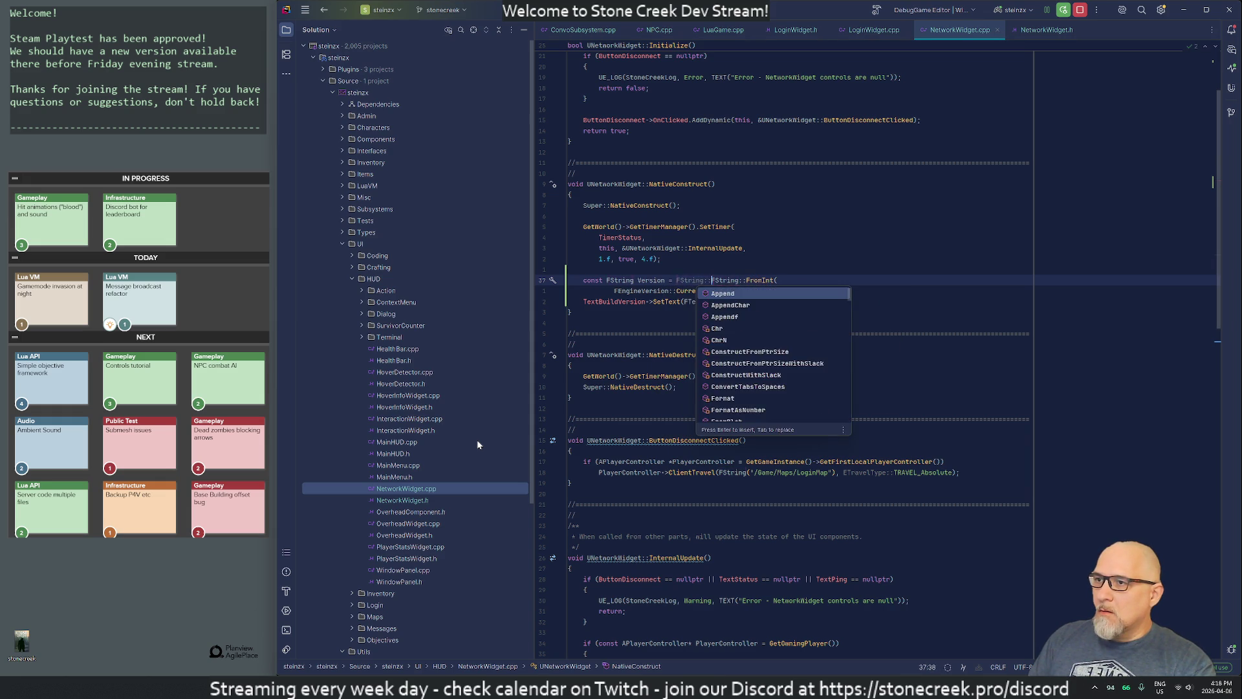
type("(")
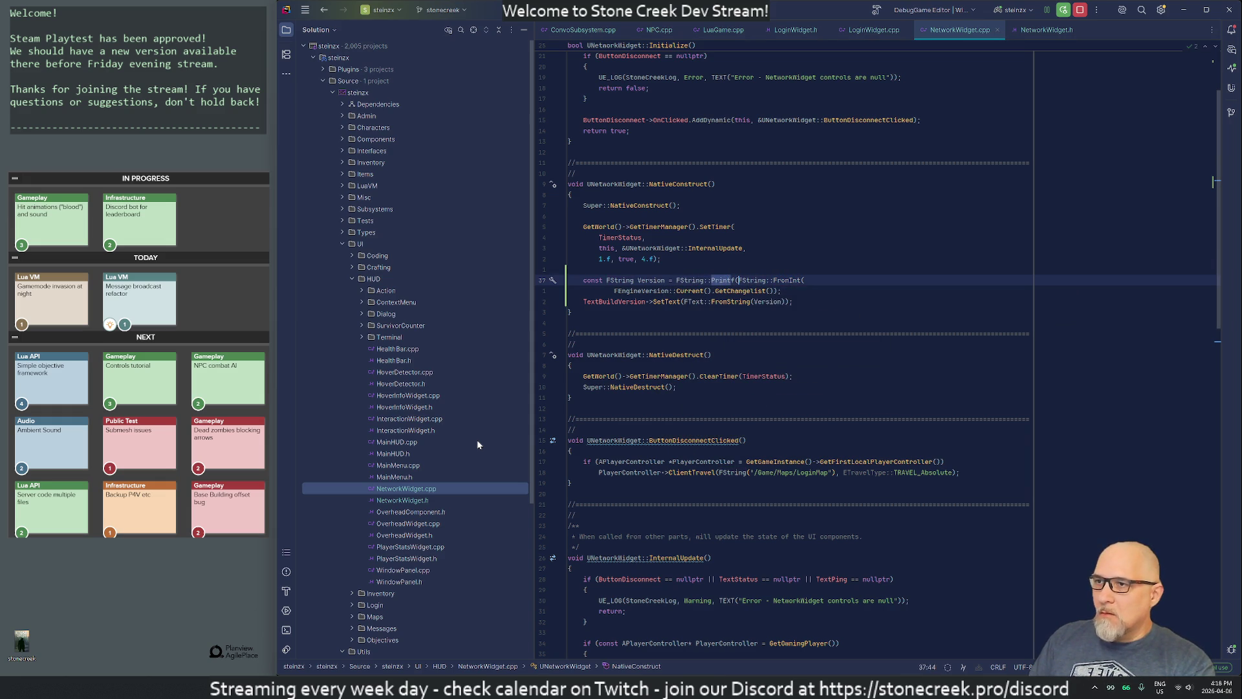
type("TEXT(\"%s\"),")
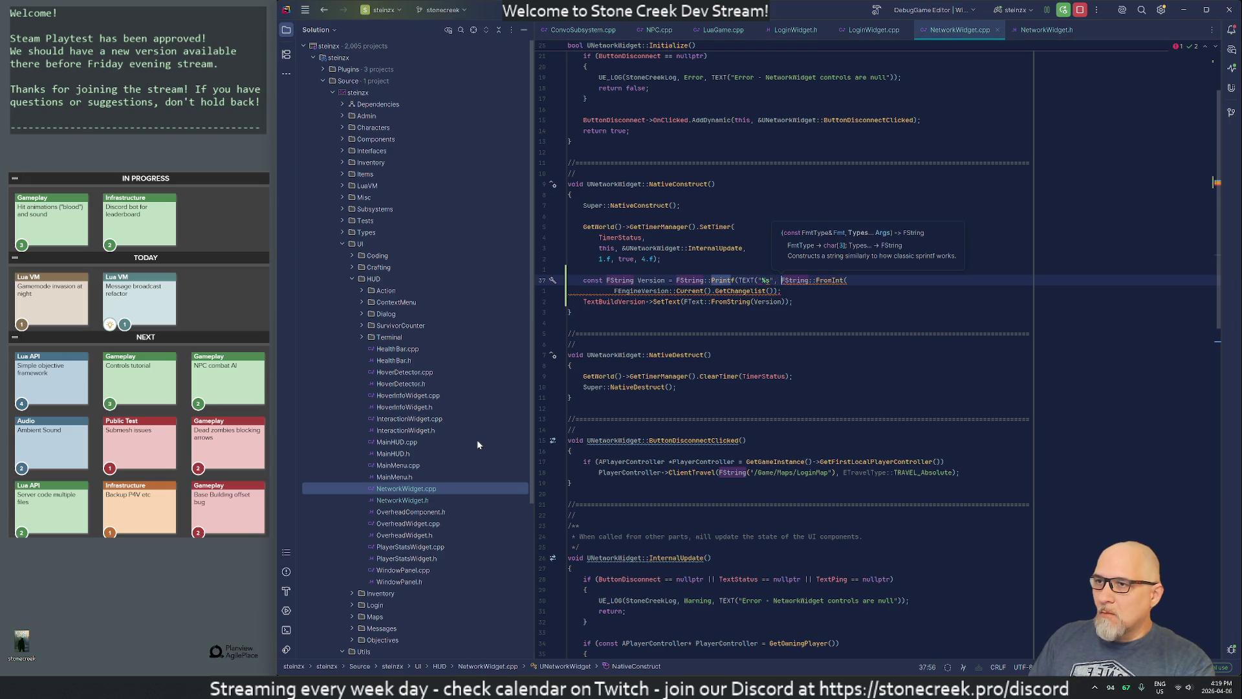
Step: Insert the 'Version:' label before %s in the Printf format string
key("Down")
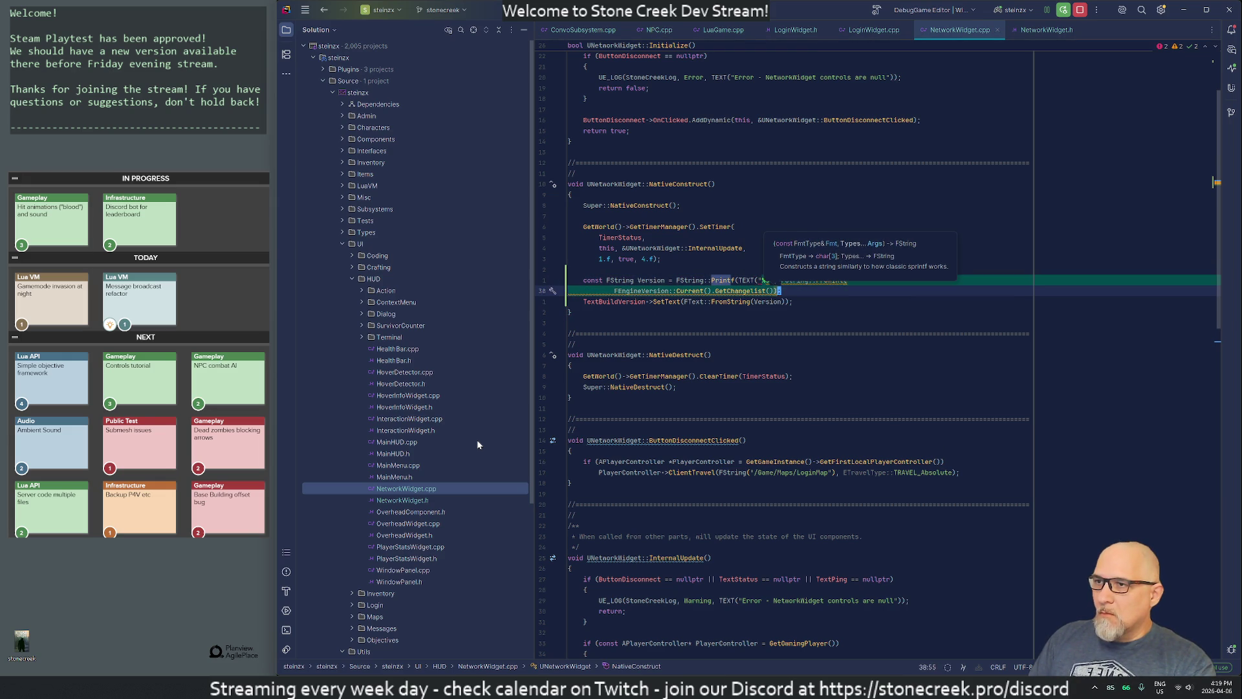
key("Up")
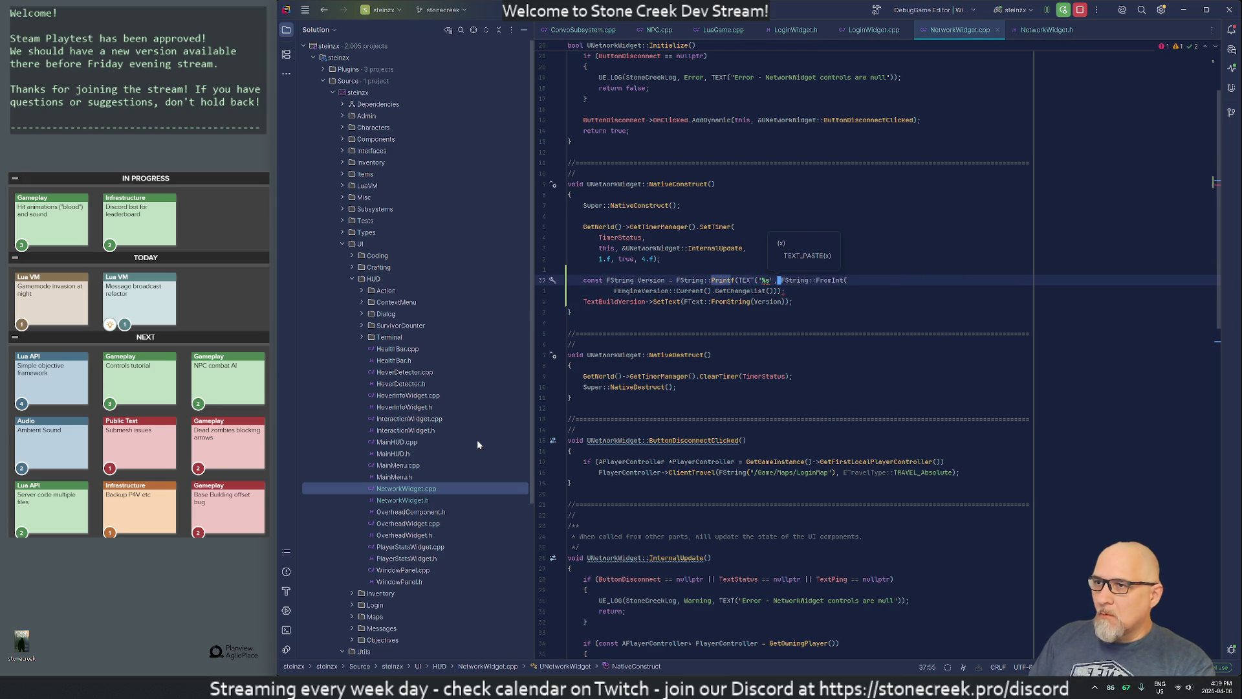
key("Right")
key("Left")
key("Left")
key("Left")
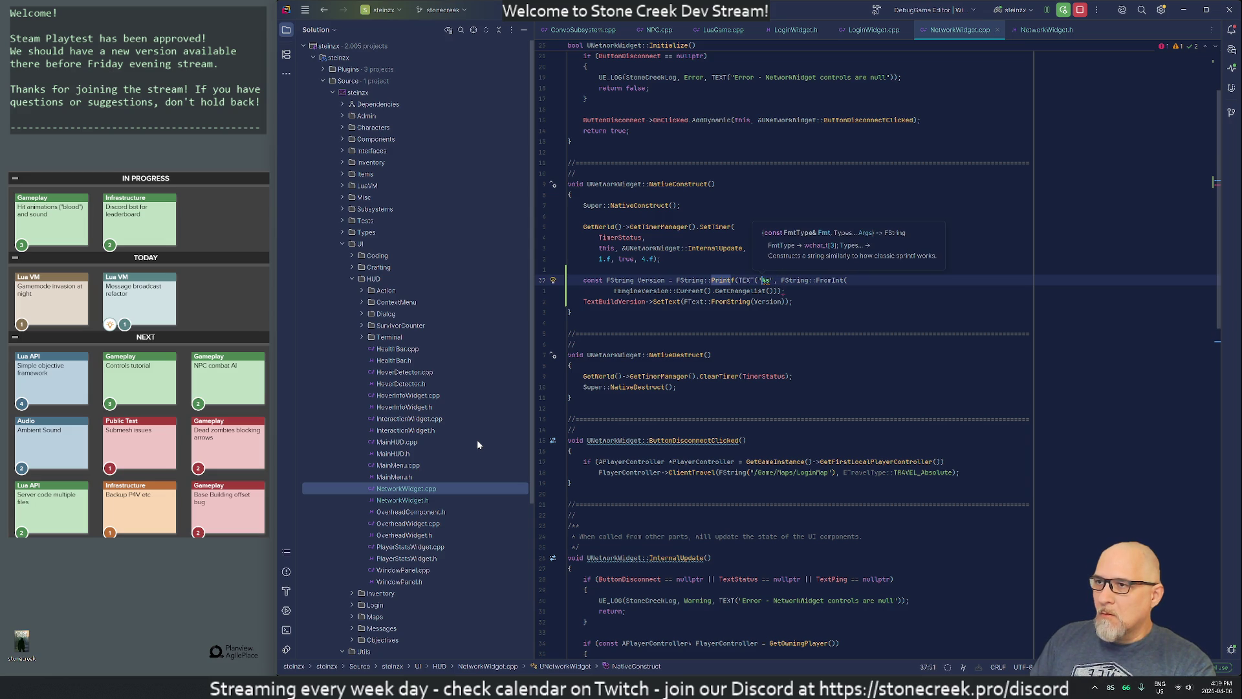
key("Left")
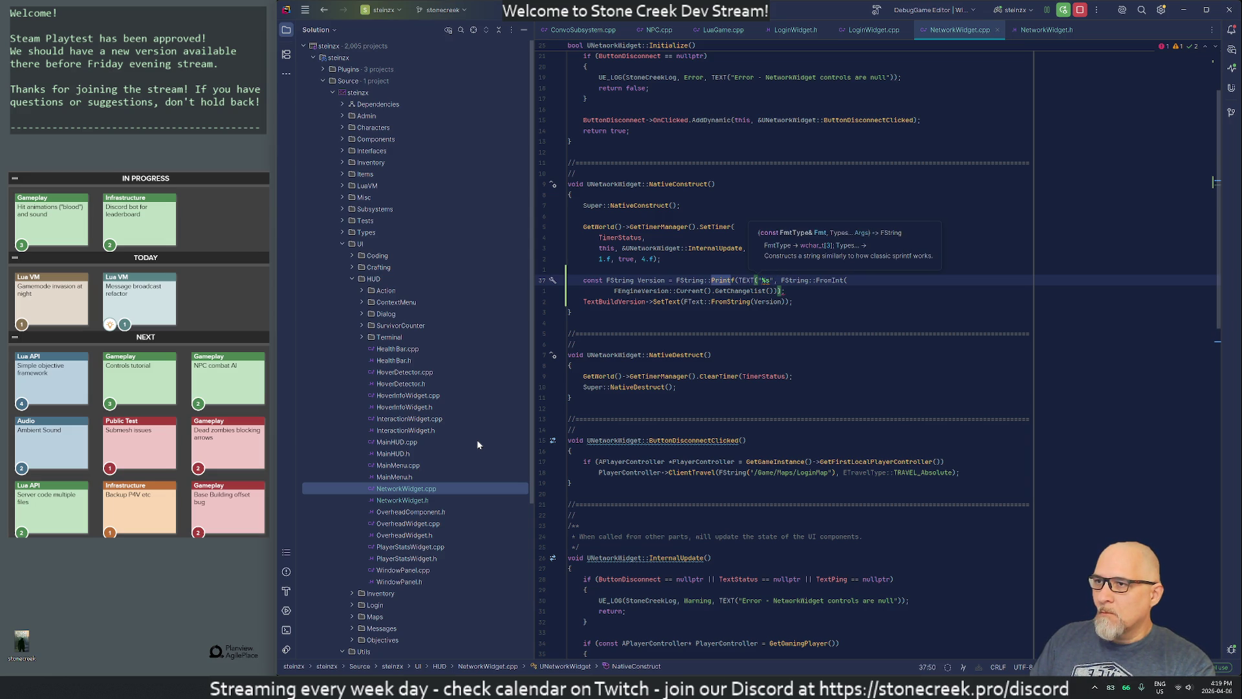
key("Right")
type("Version:")
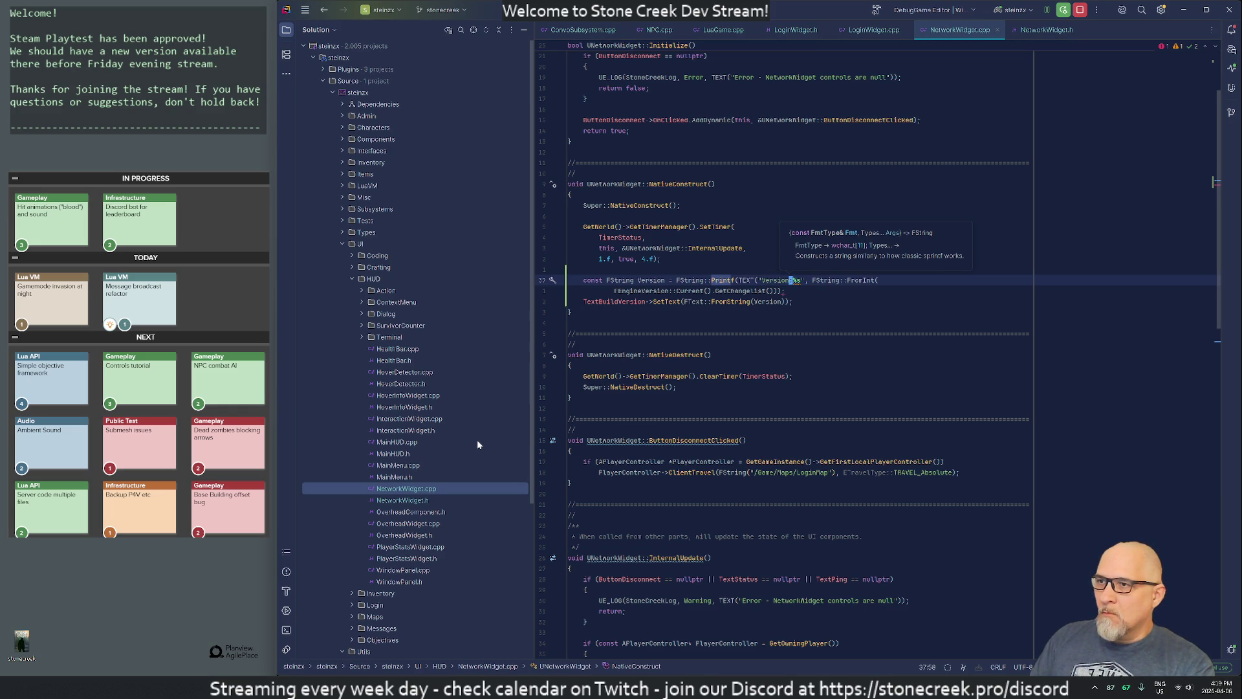
Step: Delete the extra closing parenthesis left after the changelist call
key("Right")
key("Right")
key("Right")
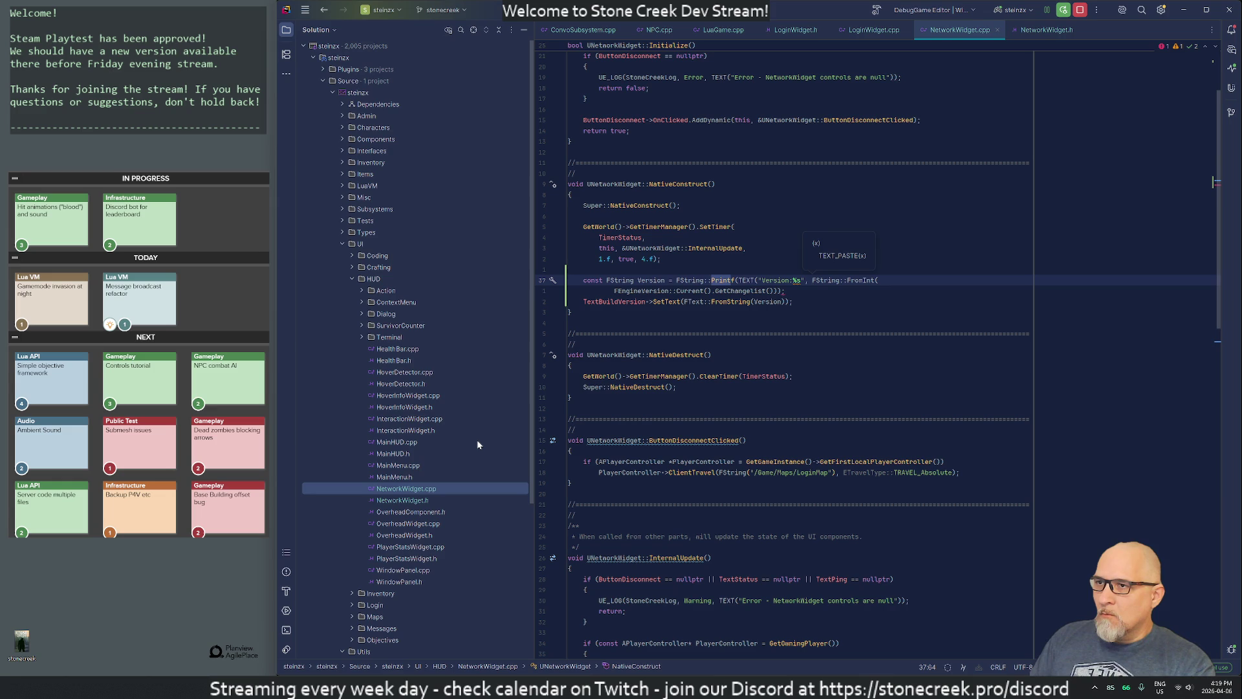
key("Left")
key("Down")
key("Left")
key("BackSpace")
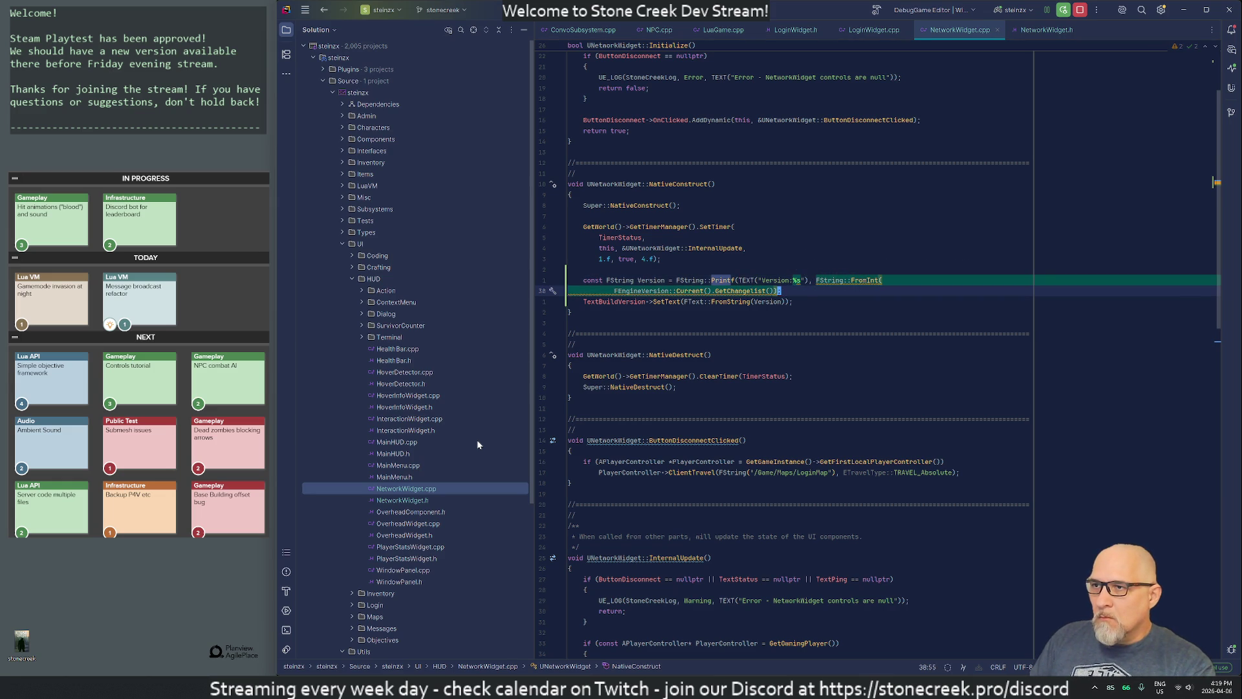
key("Up")
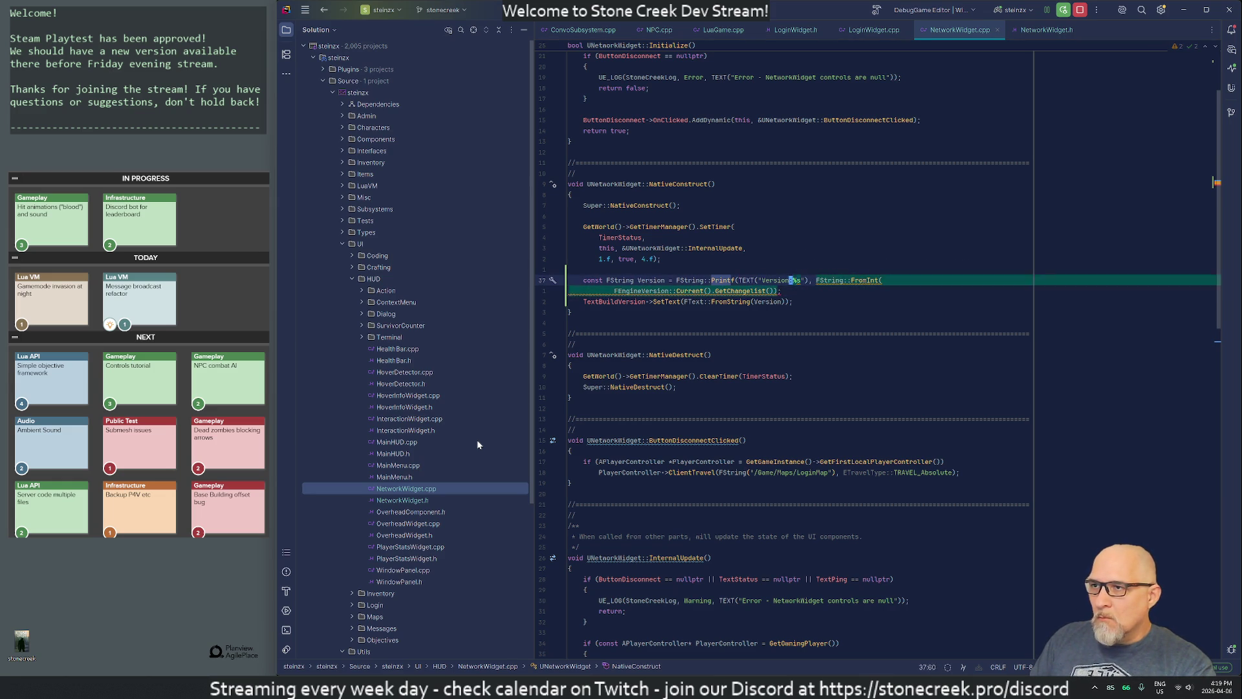
key("ctrl+Left")
key("ctrl+Left")
key("ctrl+Left")
key("ctrl+Left")
Step: Move Printf onto its own line, join the changelist call onto it, and end with ');'
key("Return")
key("Left")
key("ctrl+Right")
key("ctrl+Right")
key("ctrl+Right")
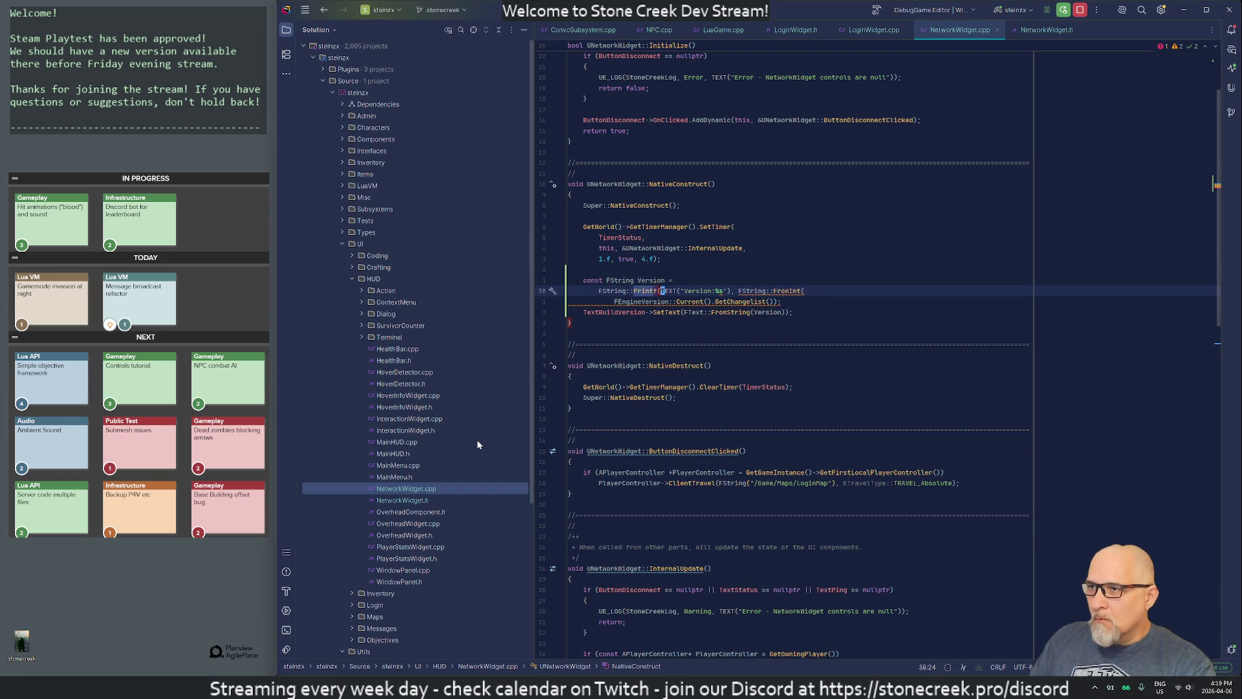
key("ctrl+Right")
key("ctrl+Right")
key("ctrl+Right")
key("ctrl+shift+j")
key("End")
key("BackSpace")
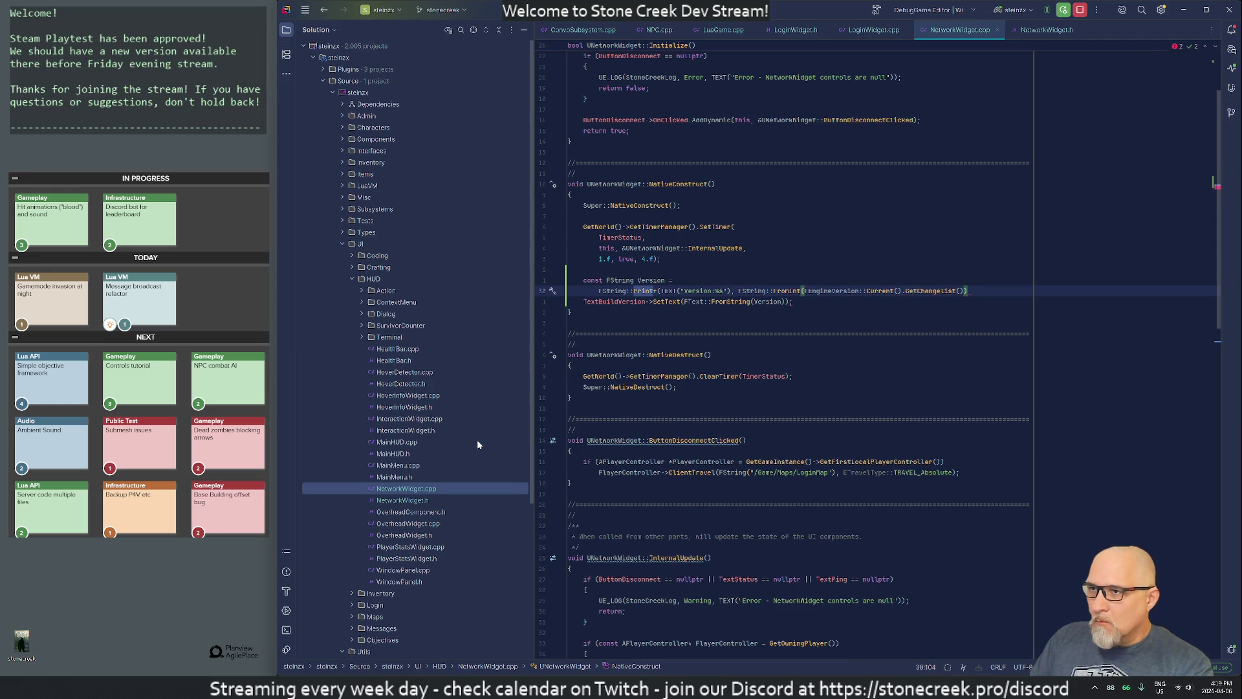
type(");")
Step: Dereference FString::FromInt with '*' and add a blank line before the SetText line
key("ctrl+Left")
key("ctrl+Left")
key("ctrl+Left")
key("Right")
key("Right")
key("Right")
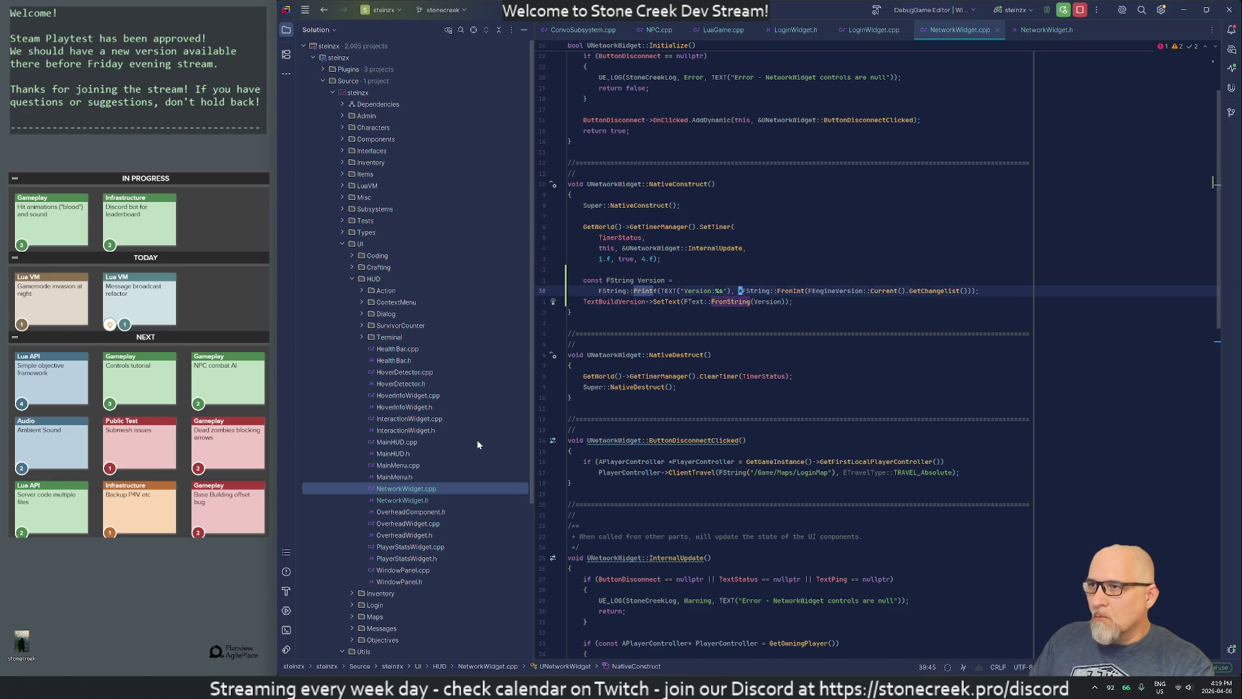
type("*")
key("Down")
key("Home")
key("Return")
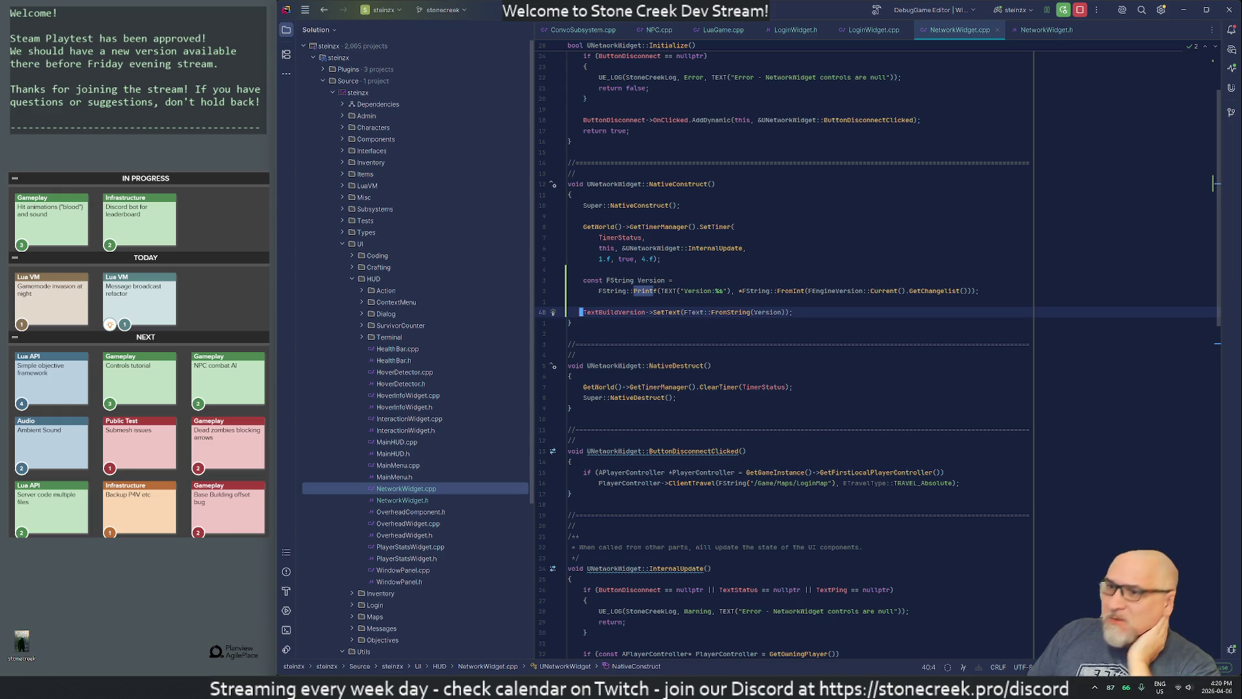
Step: Stop the running play session in Unreal and Live Coding recompile the changed code
mouse_move(728, 686)
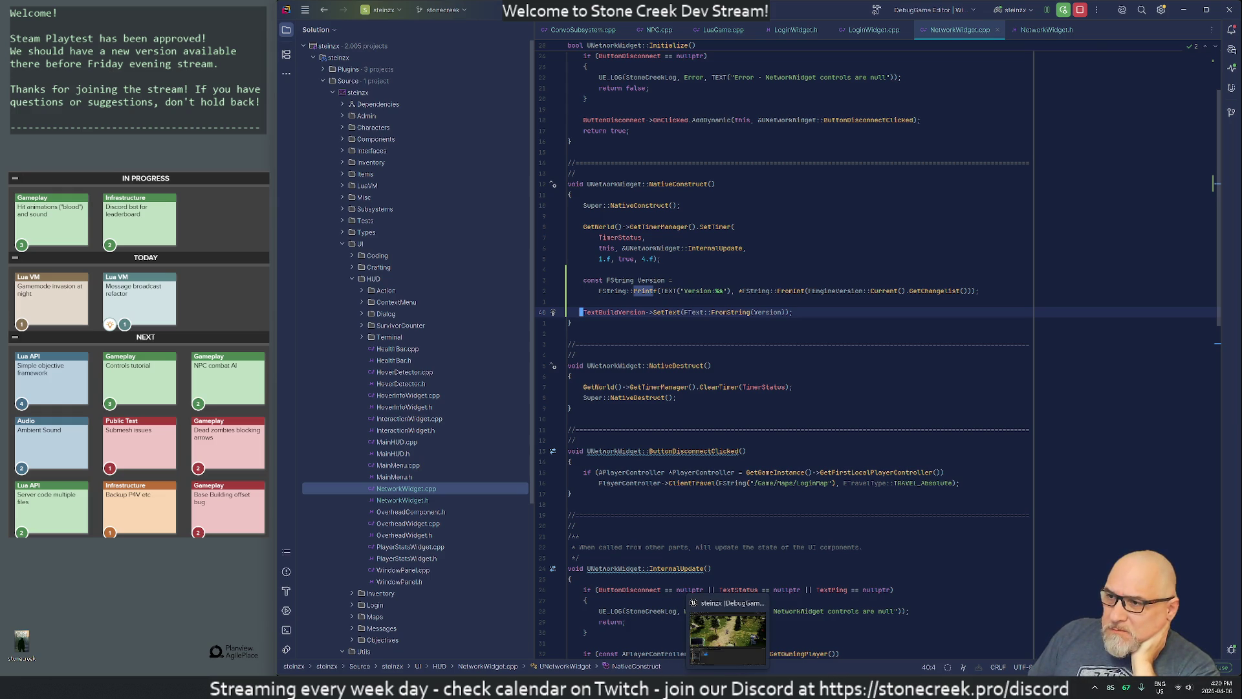
left_click(728, 635)
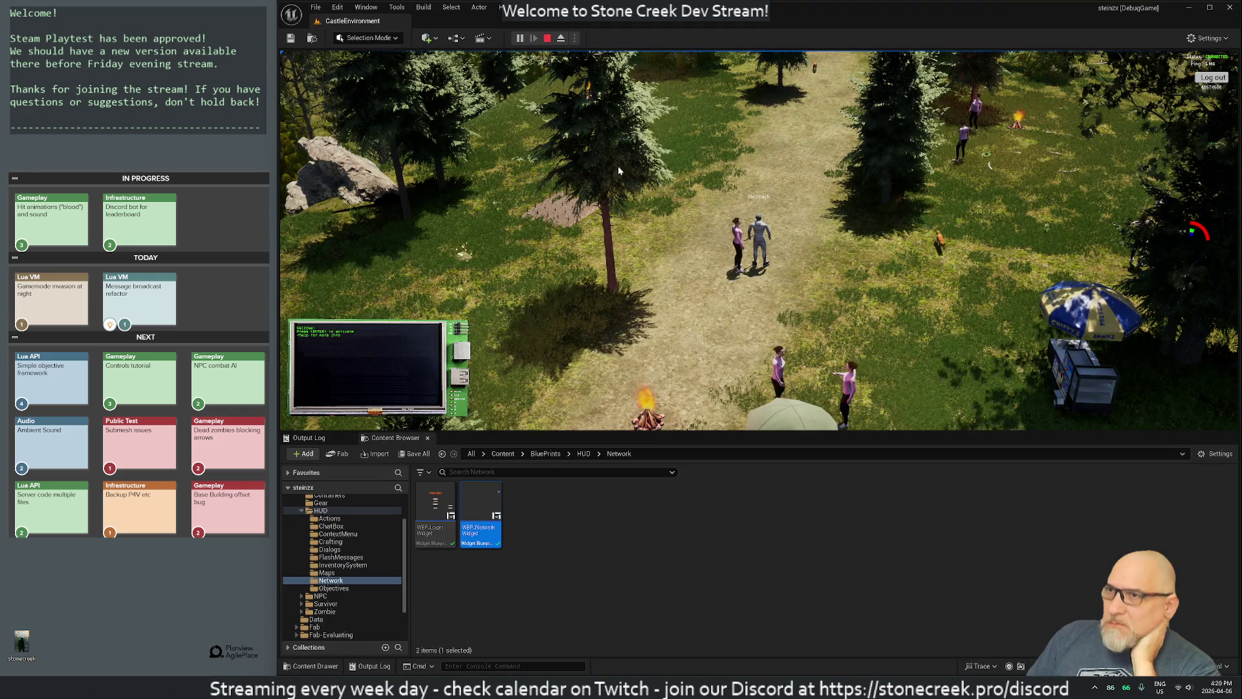
key("Escape")
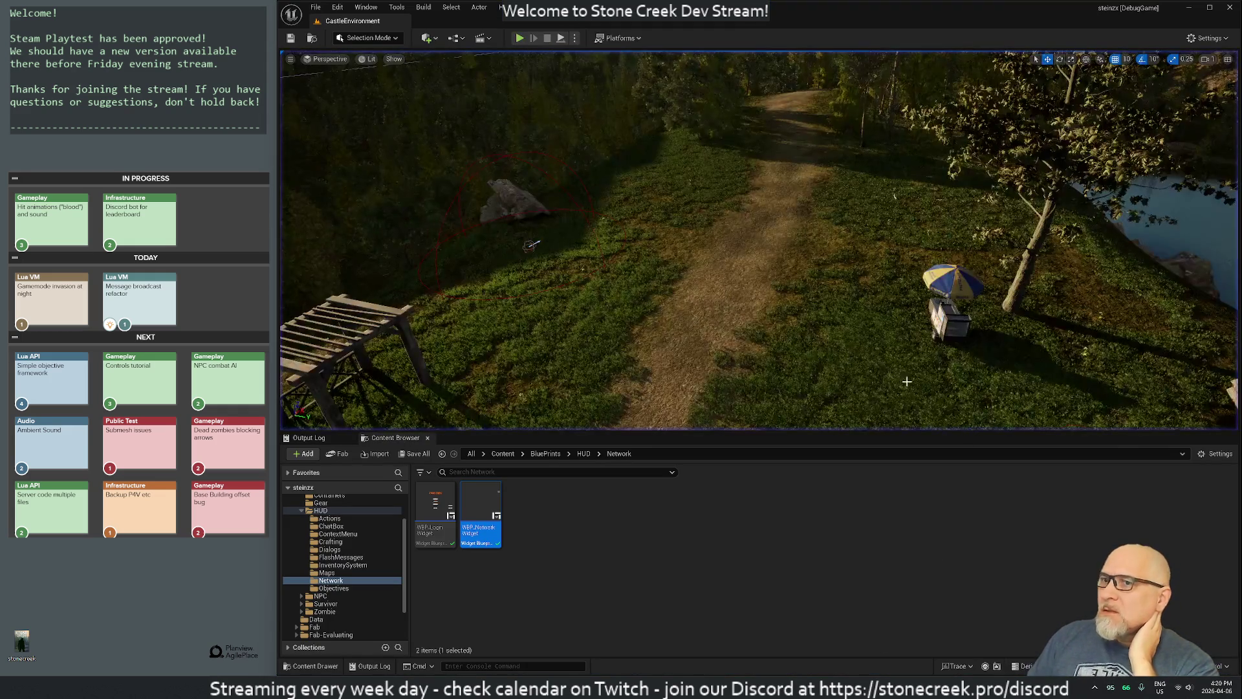
key("ctrl+alt+F11")
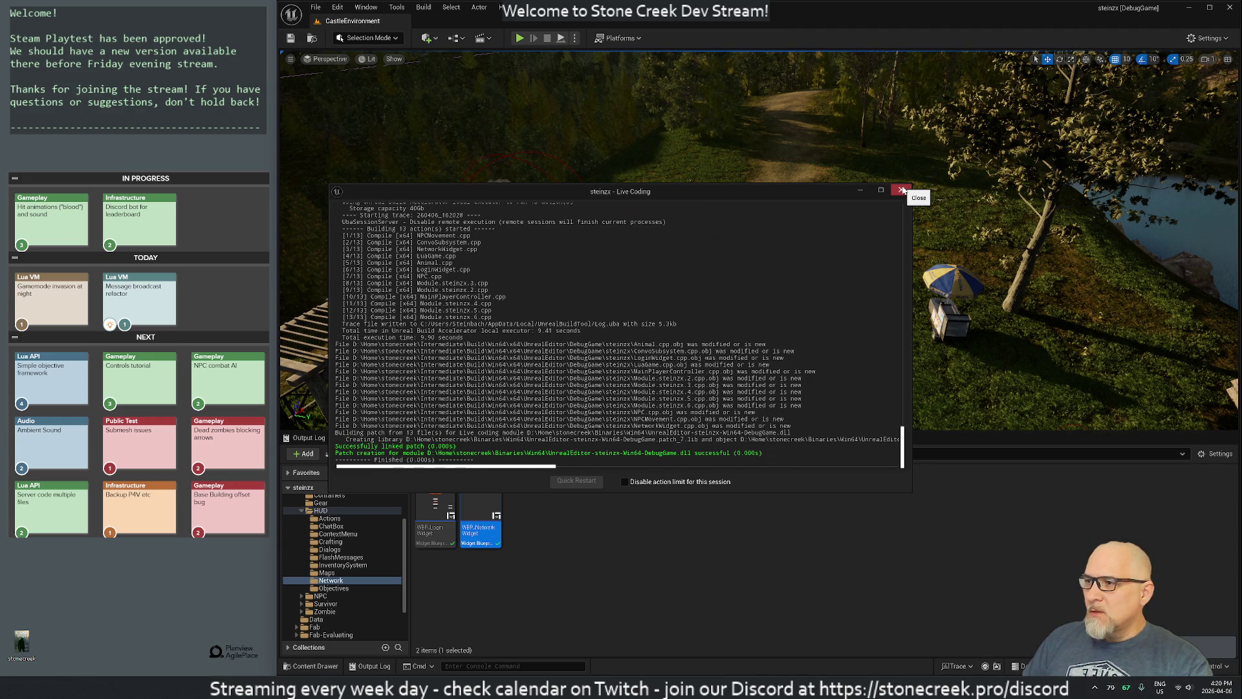
left_click(903, 190)
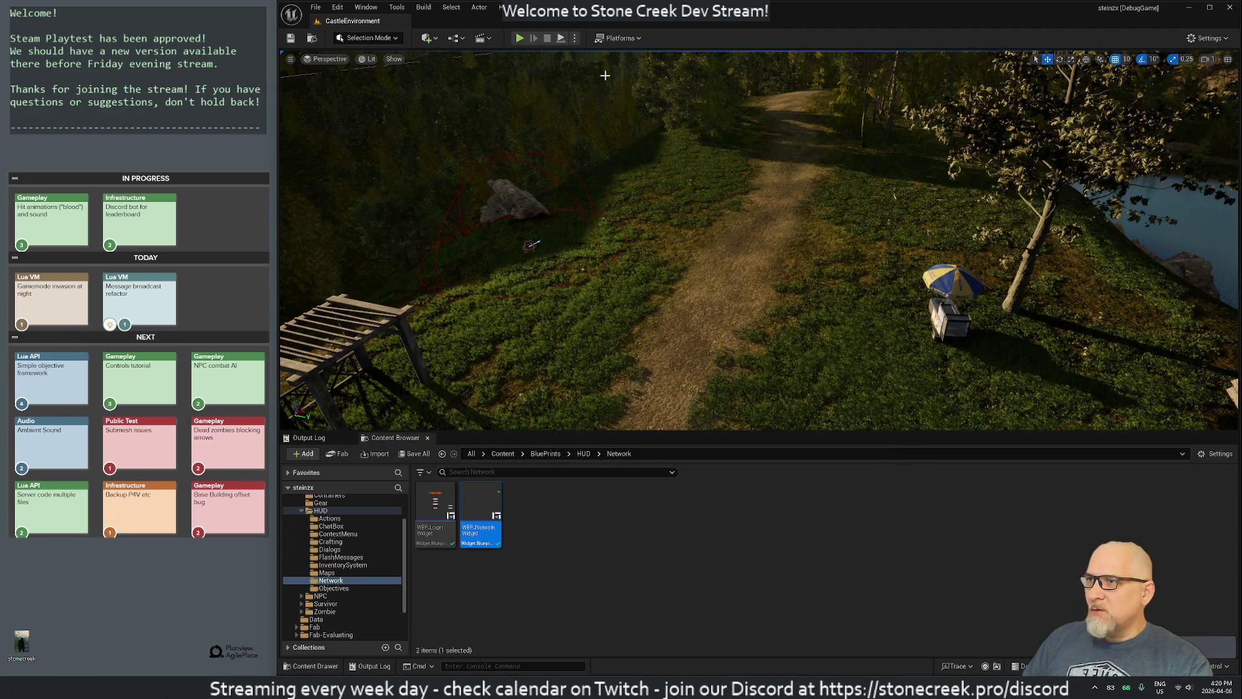
Step: Test-play in the editor, walk the character up the path, then stop
left_click(521, 39)
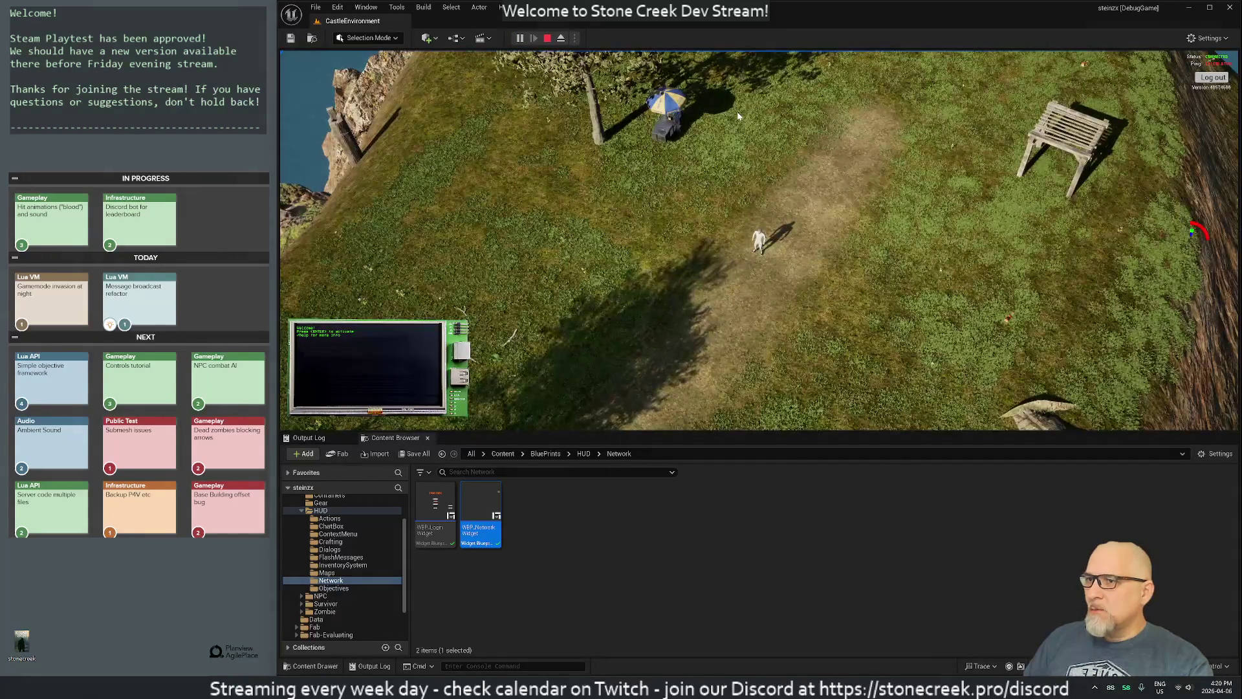
key("w")
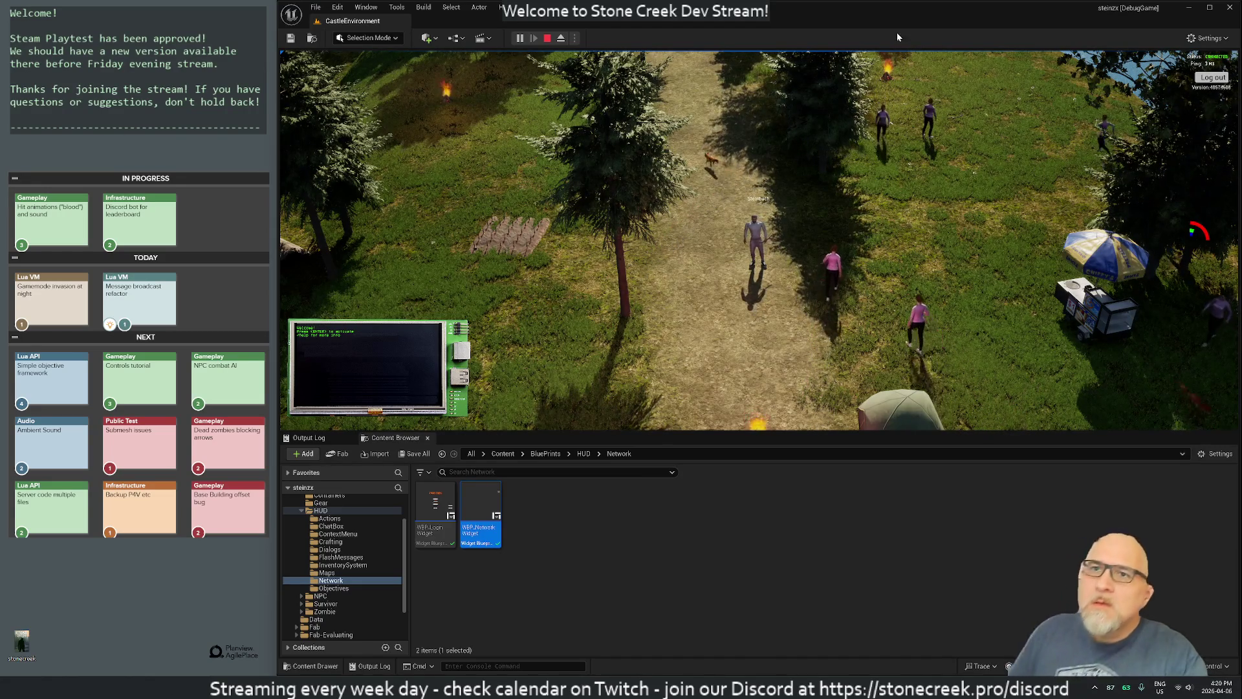
left_click(547, 38)
Step: Open WBP_NetworkWidget and drag the Version: N/A text up above the Log out button
double_click(480, 517)
scroll(802, 124, "up", 4)
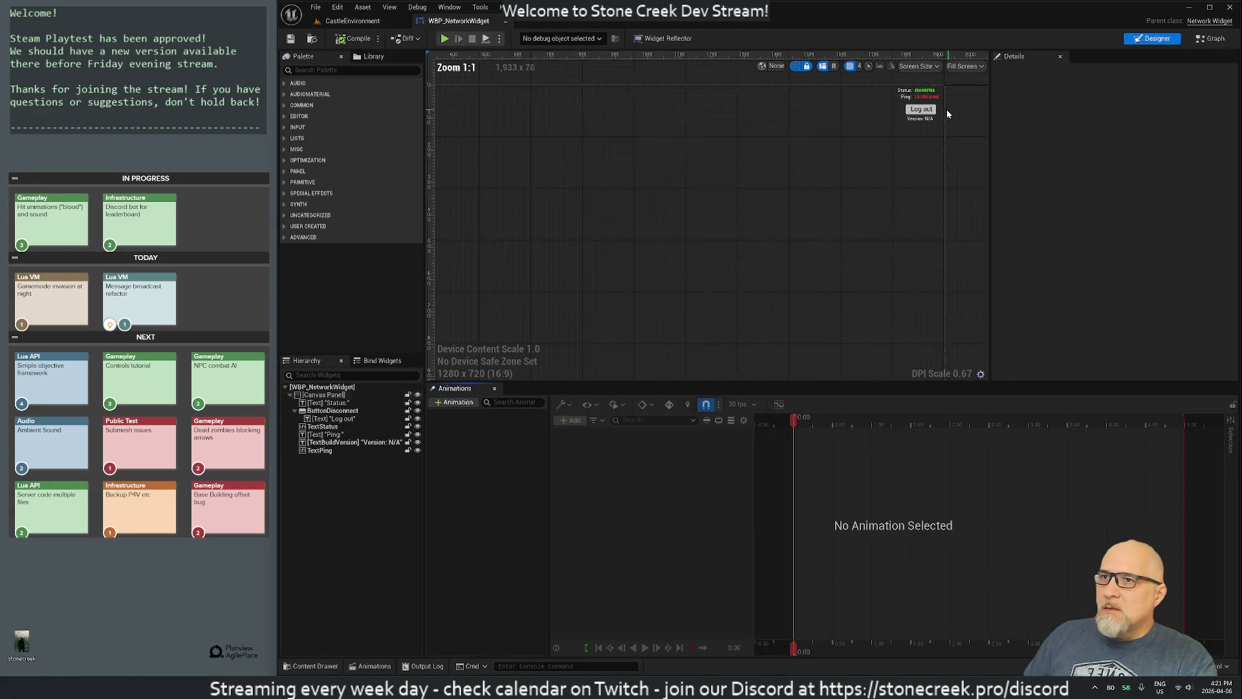
left_click(864, 134)
left_click_drag(864, 133, 864, 111)
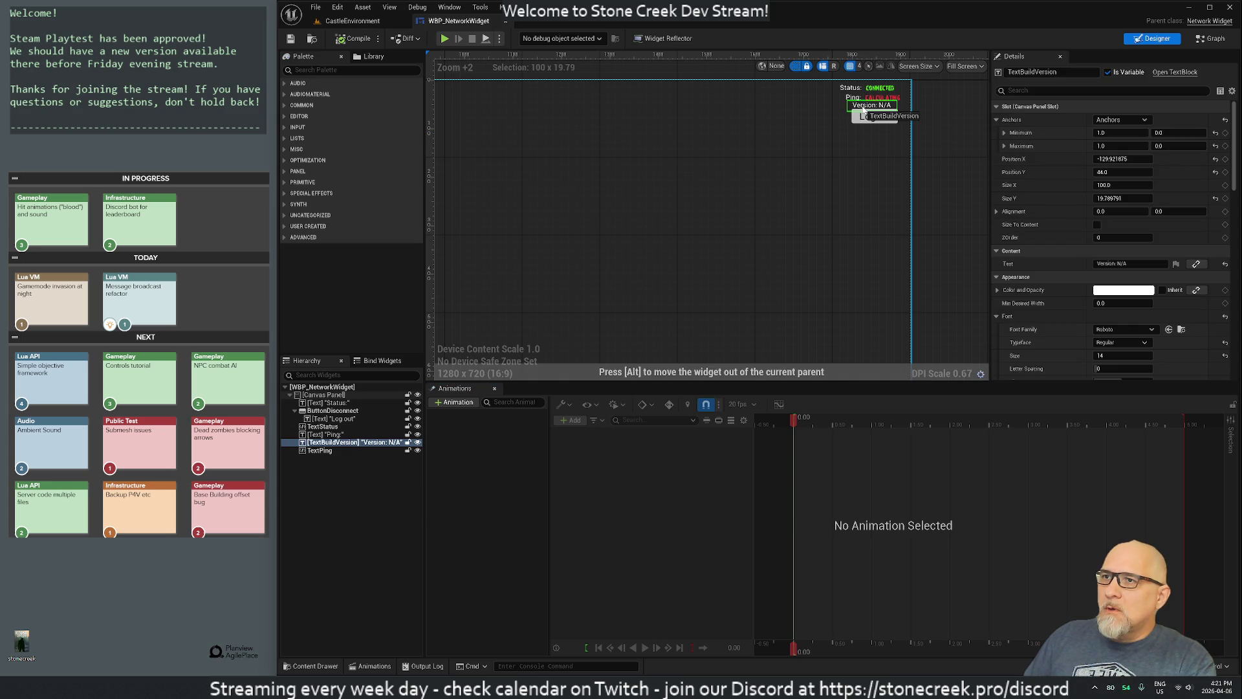
Step: Move the Log out button lower to Position Y 80 and reselect the Version text
scroll(841, 119, "up", 5)
mouse_move(843, 121)
left_mouse_down()
mouse_move(738, 219)
mouse_move(619, 281)
left_mouse_up()
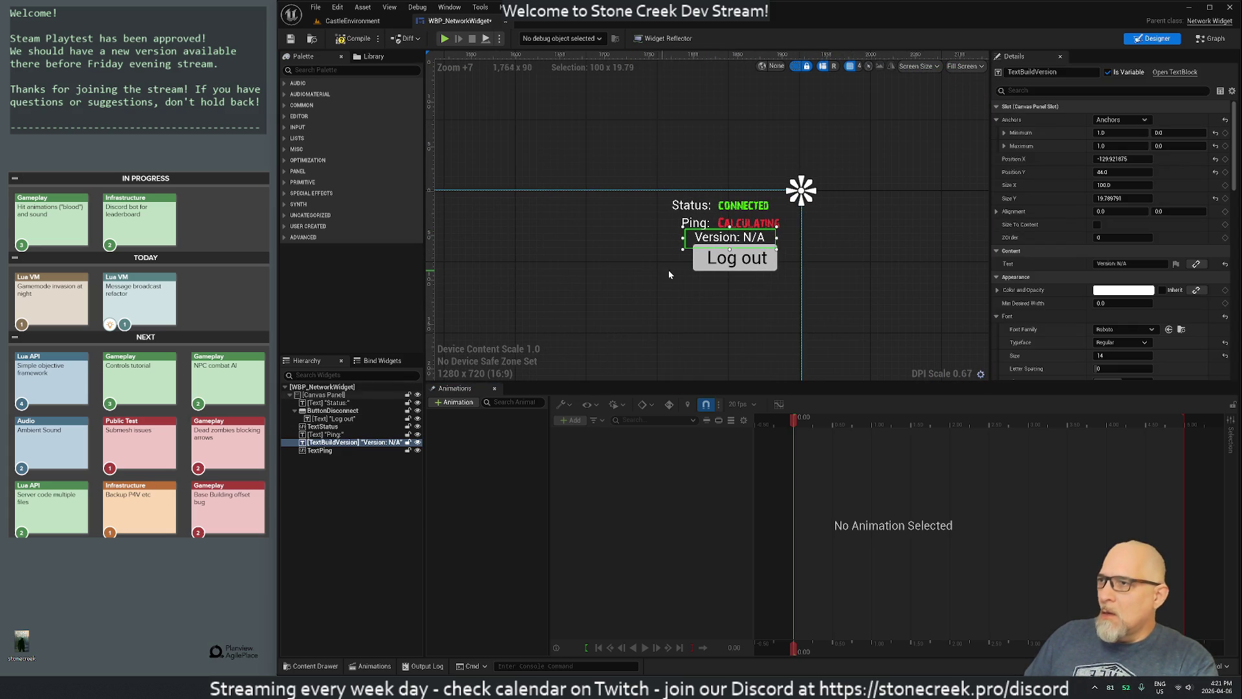
left_click(701, 265)
mouse_move(700, 265)
left_mouse_down()
mouse_move(681, 247)
mouse_move(720, 257)
mouse_move(719, 244)
left_mouse_up()
left_click(699, 239)
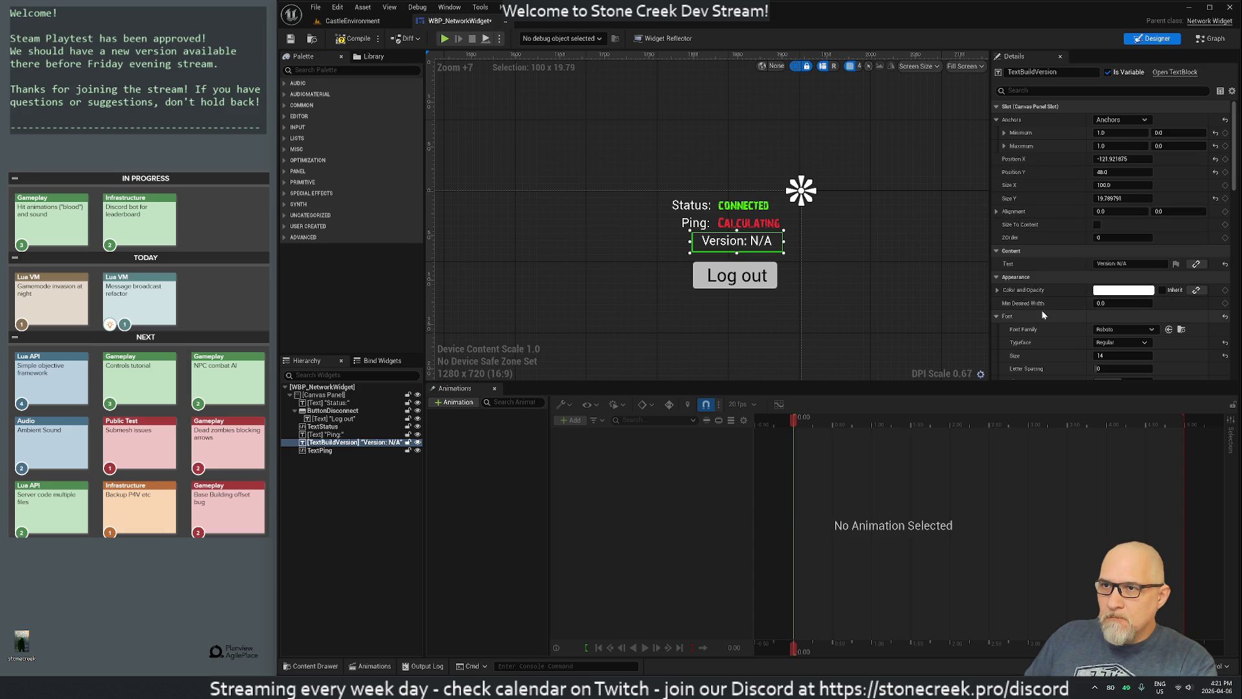
Step: Set the Version text's Appearance Justification to Left in the Details panel
scroll(1046, 315, "down", 1)
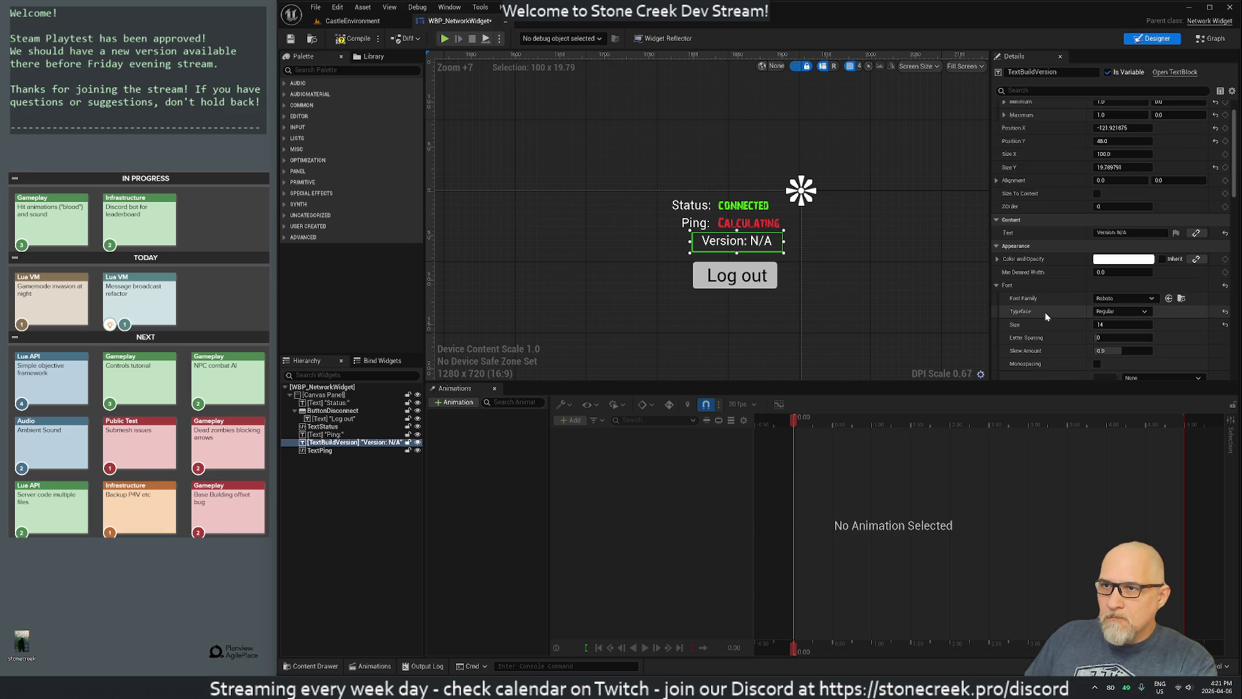
left_click(997, 181)
left_click(997, 181)
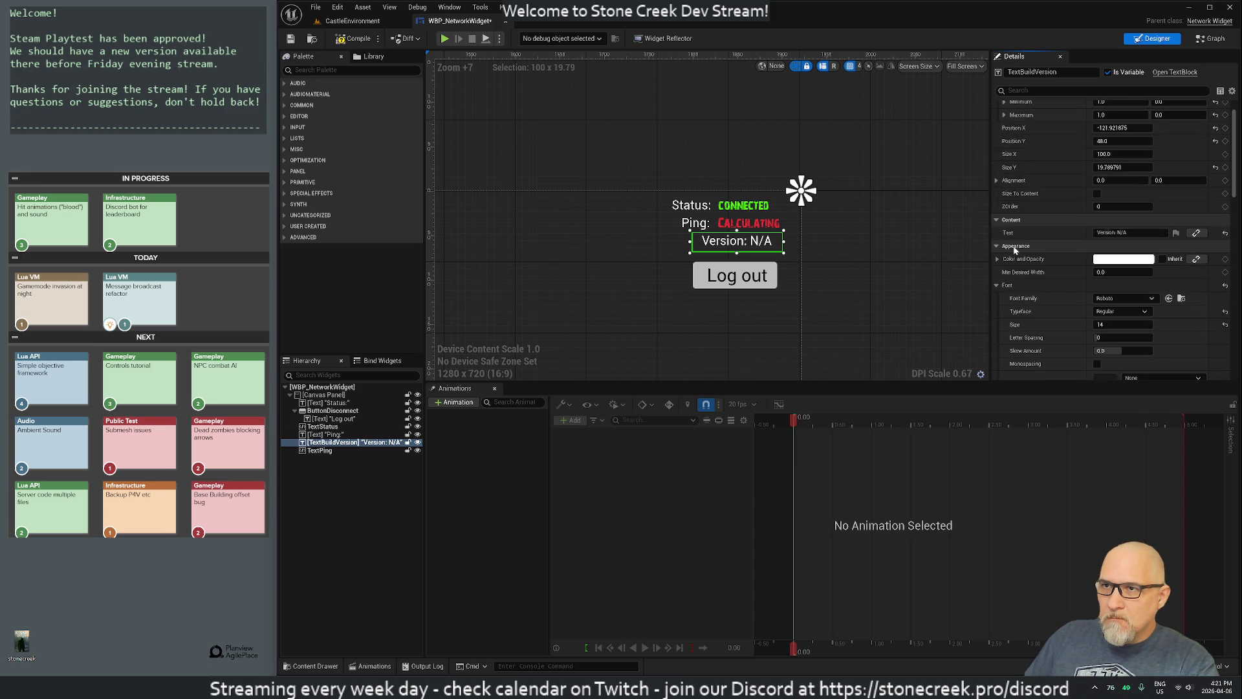
left_click(997, 246)
scroll(1038, 278, "down", 7)
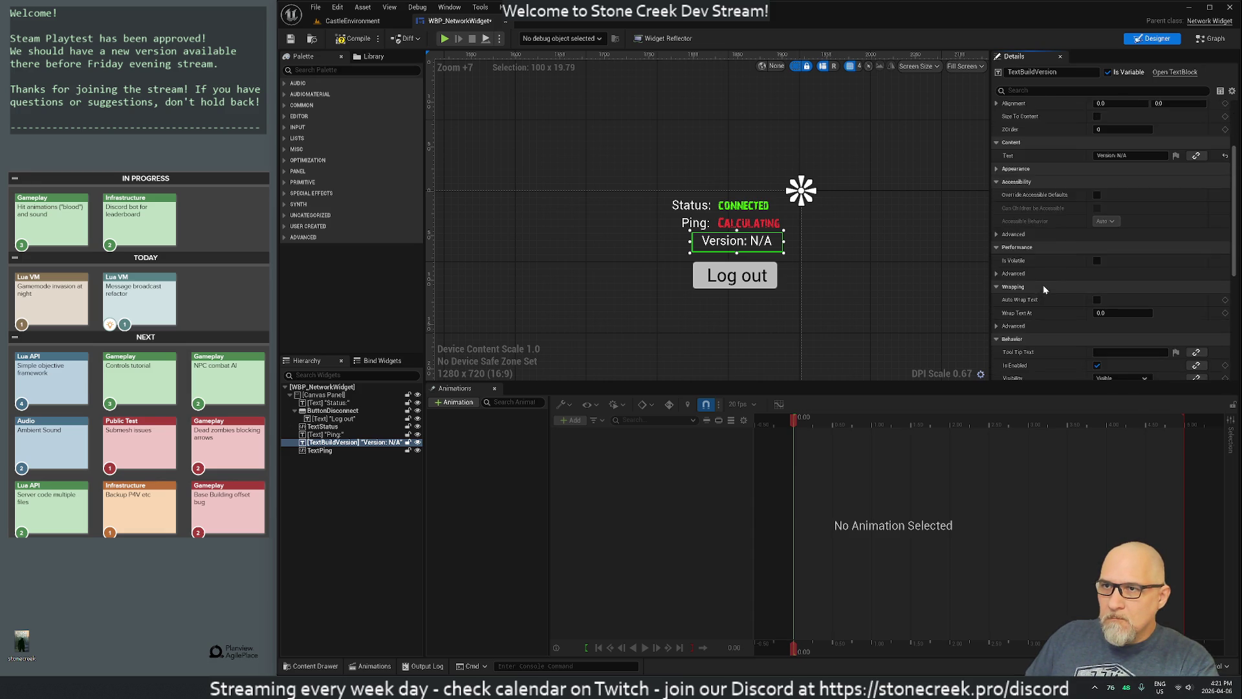
scroll(1044, 289, "up", 3)
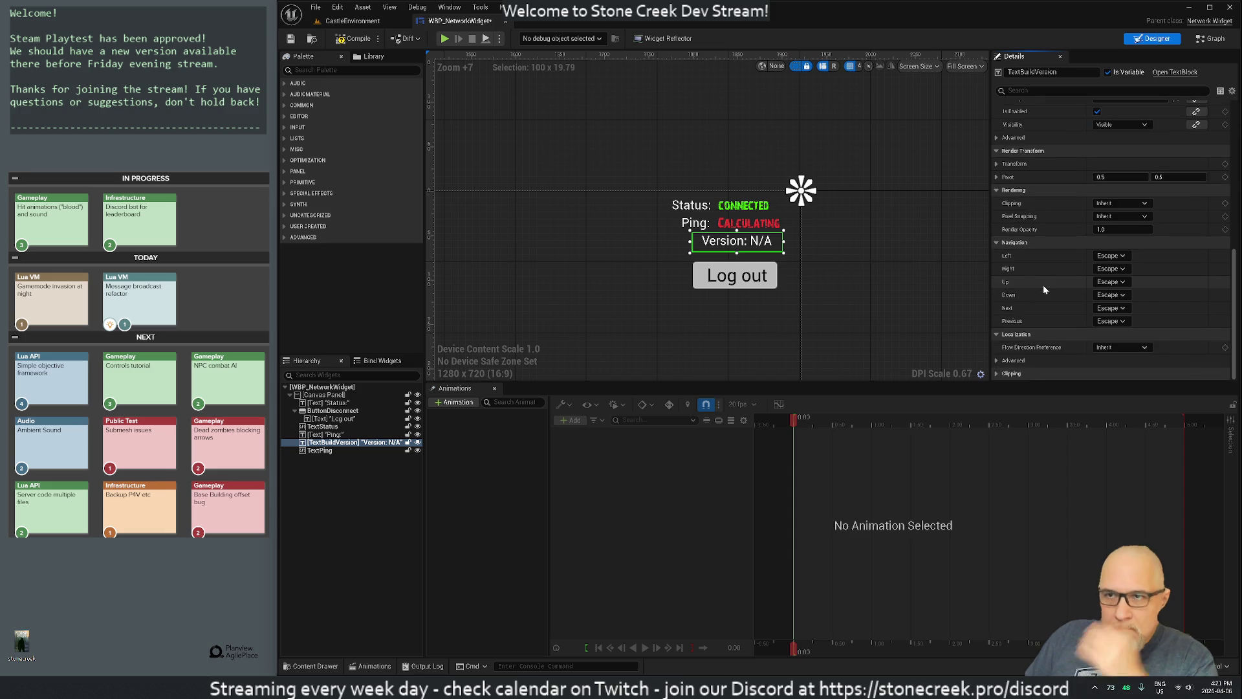
scroll(1045, 289, "up", 6)
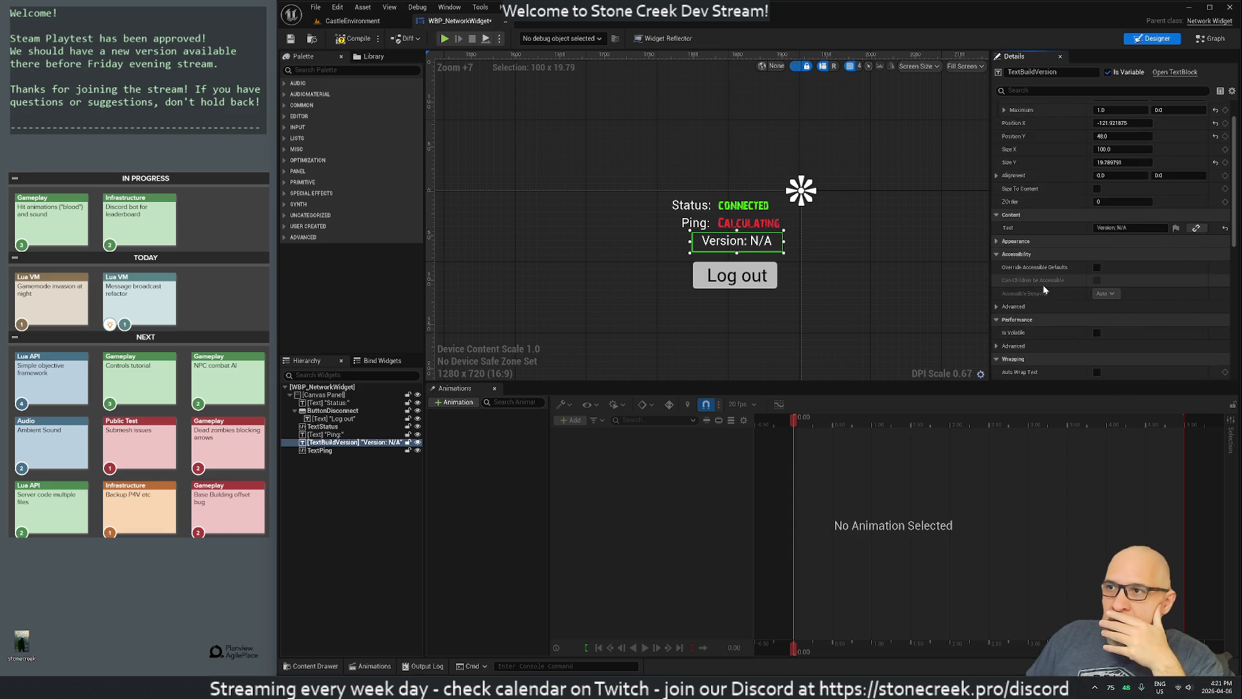
scroll(1043, 284, "up", 2)
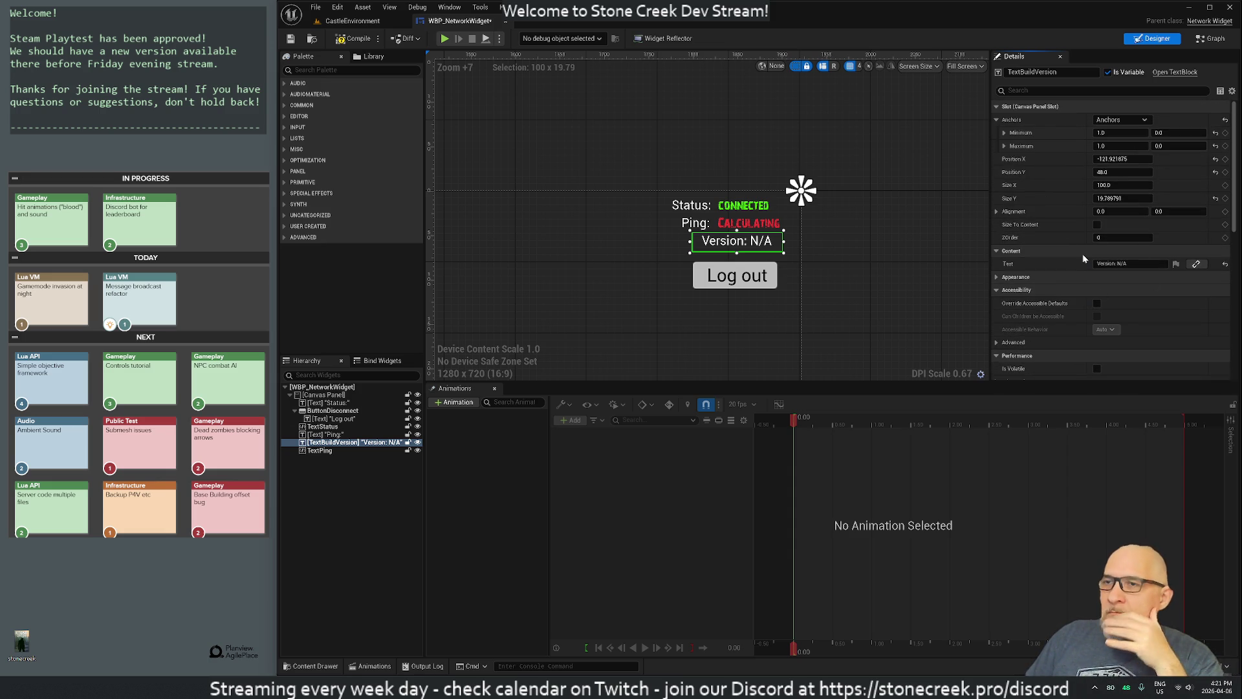
left_click(1000, 279)
scroll(1009, 287, "down", 3)
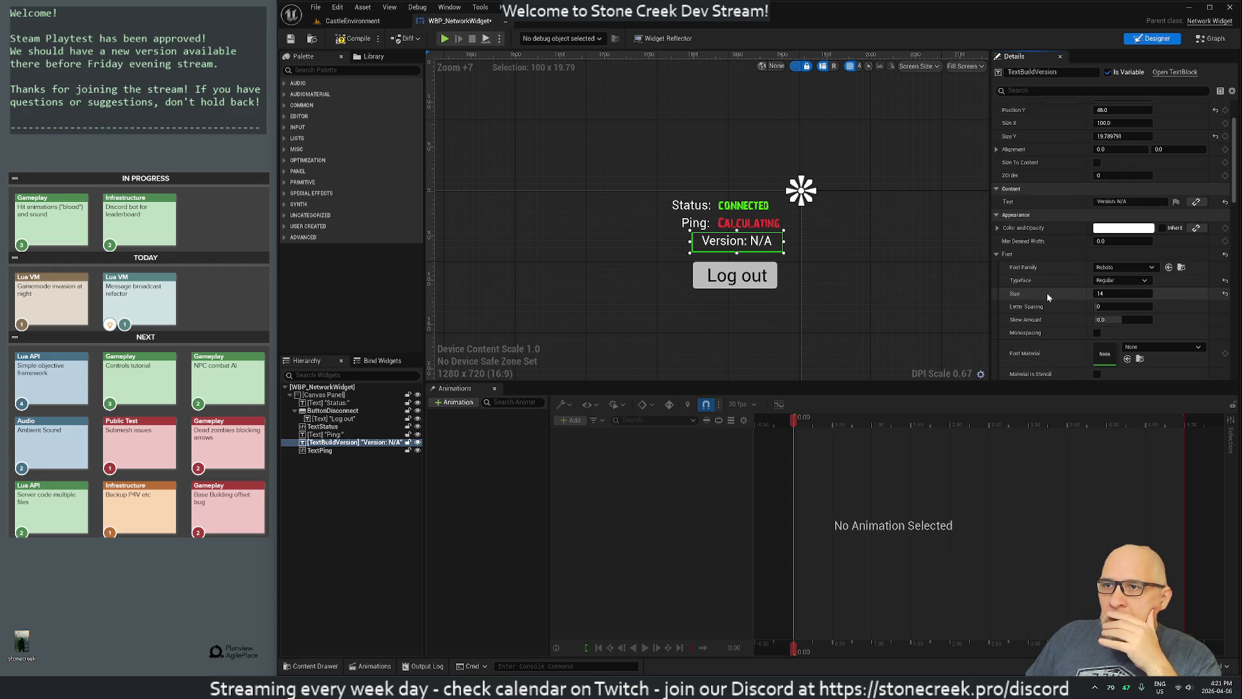
scroll(1052, 296, "down", 6)
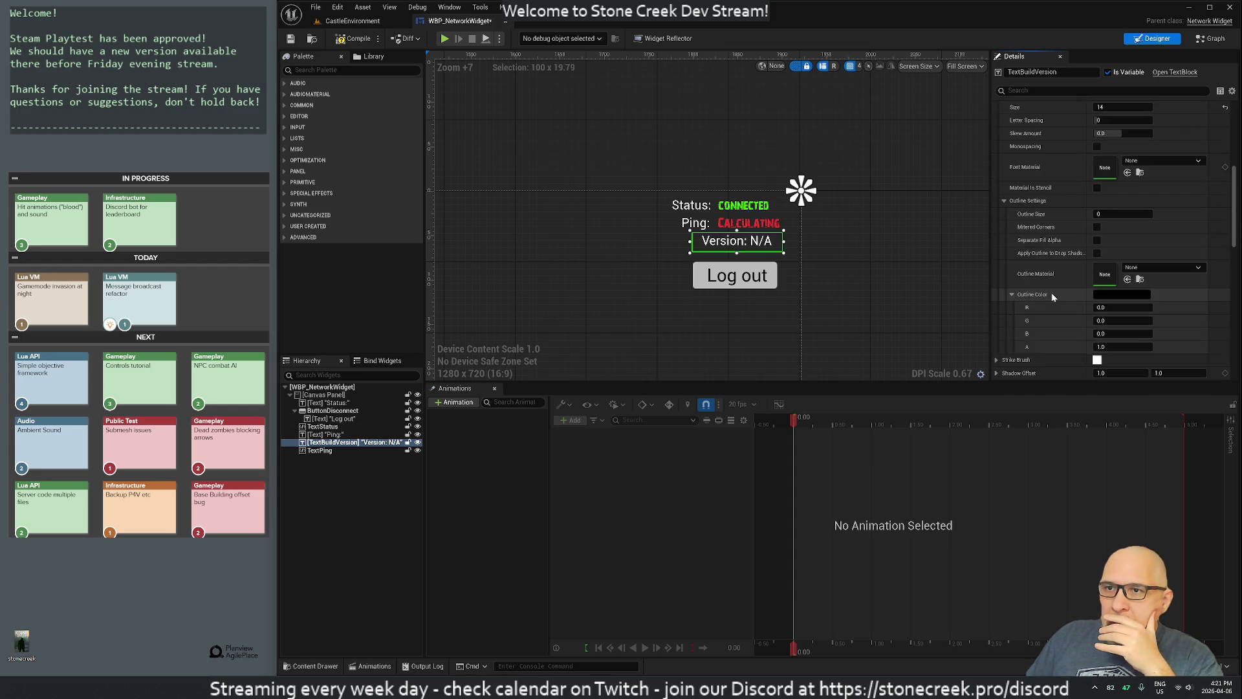
left_click(1110, 336)
Step: Nudge the Version text under the Status and Ping labels, save, and close the widget editor
left_click_drag(694, 252, 685, 252)
left_click(593, 249)
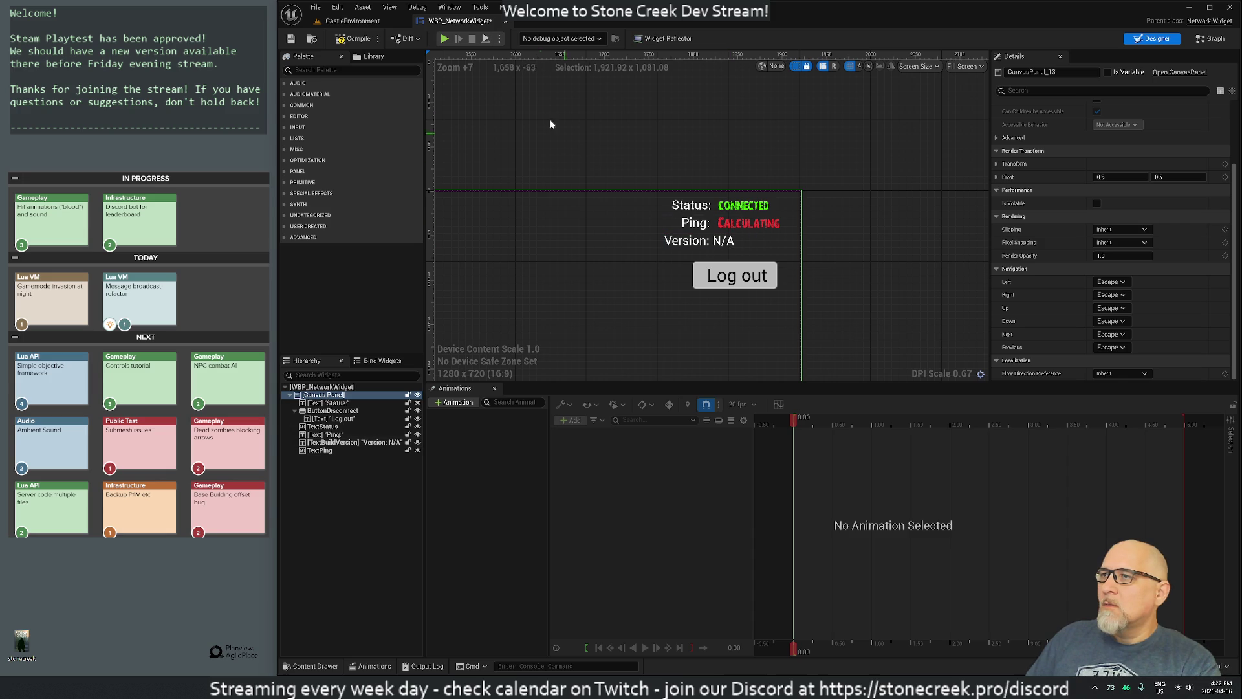
left_click(292, 40)
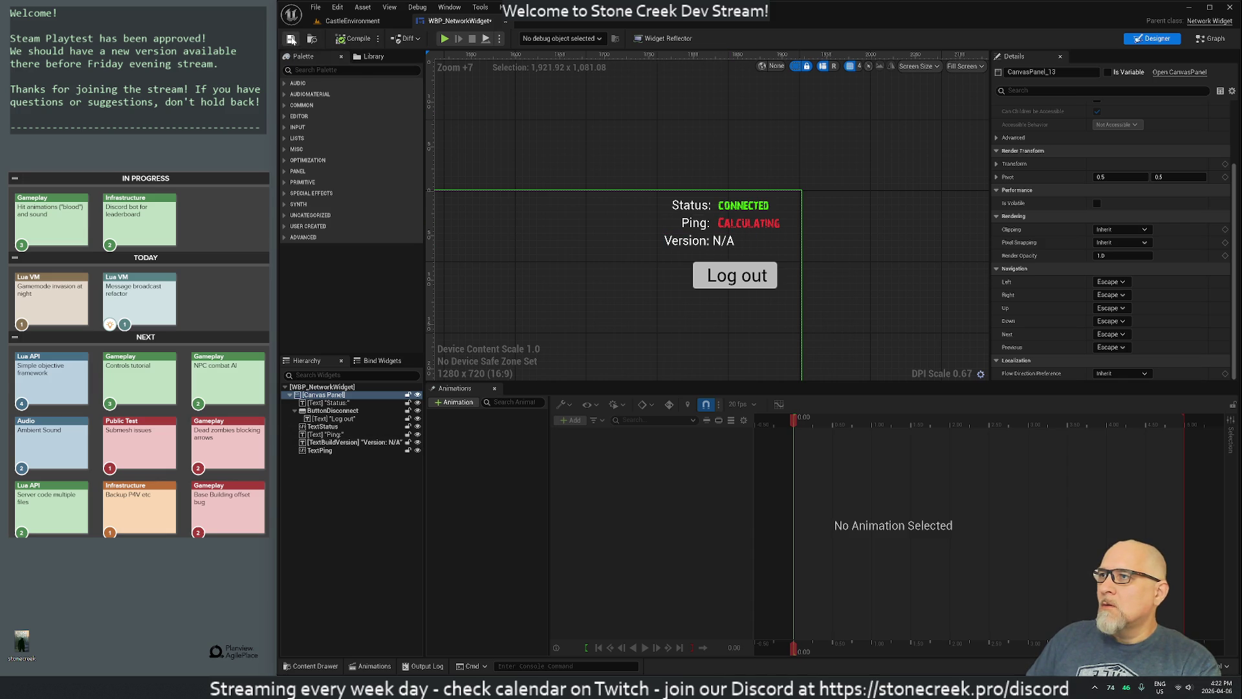
left_click(506, 20)
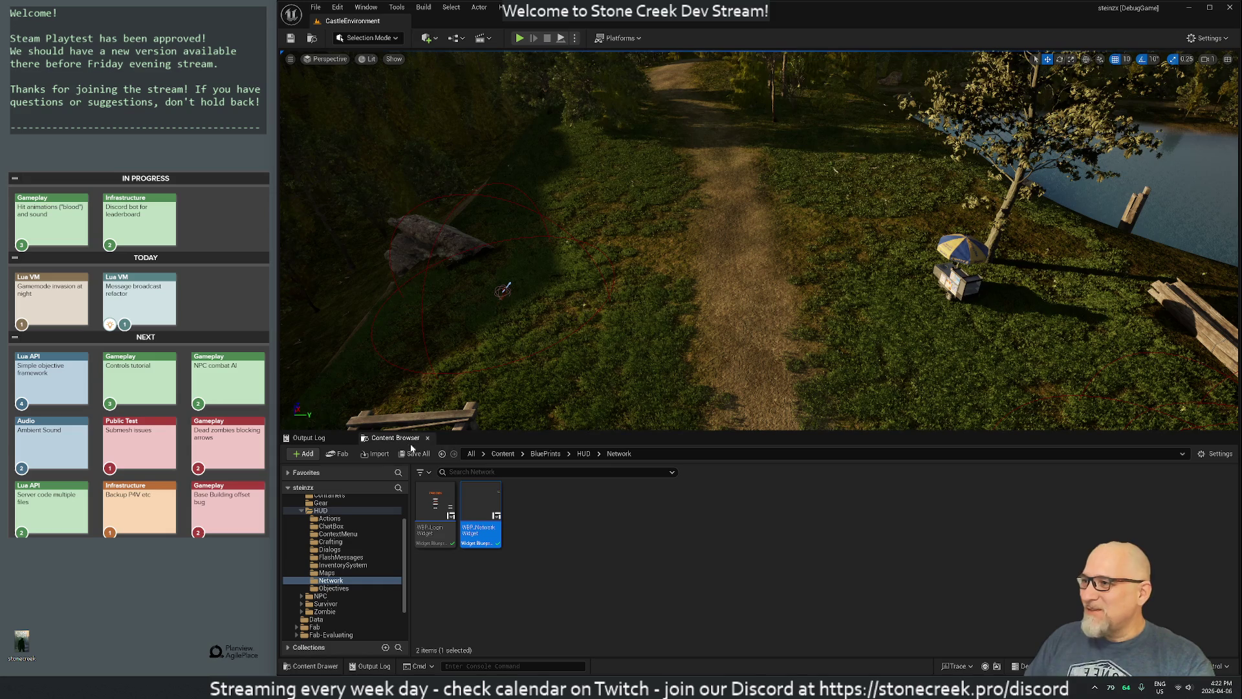
Step: Browse to Content > BluePrints > HUD > Network, open WBP_LoginWidget, then close it
scroll(311, 518, "up", 3)
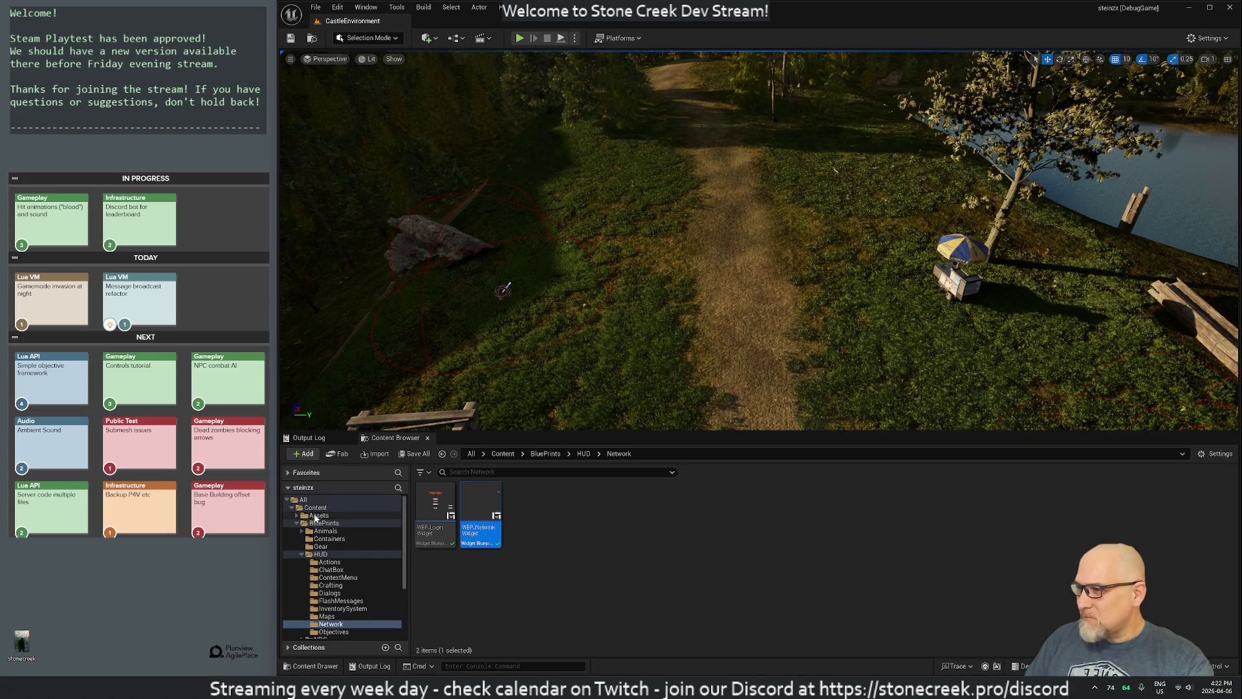
left_click(315, 507)
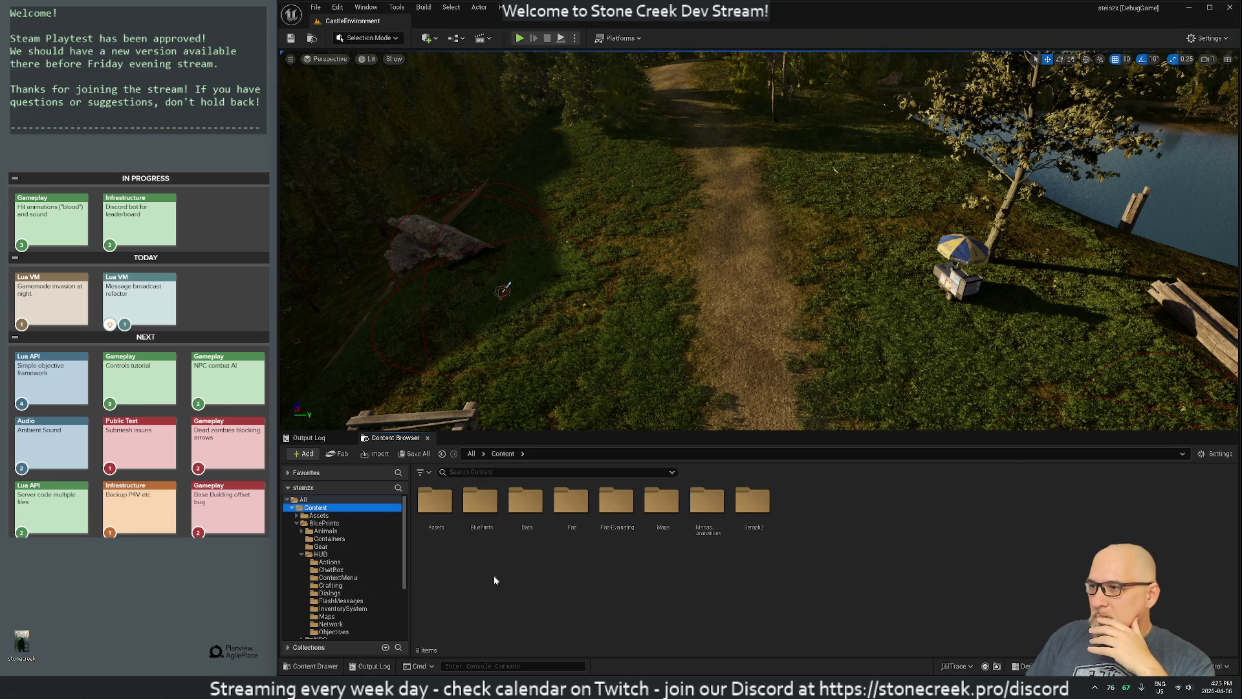
scroll(329, 587, "down", 3)
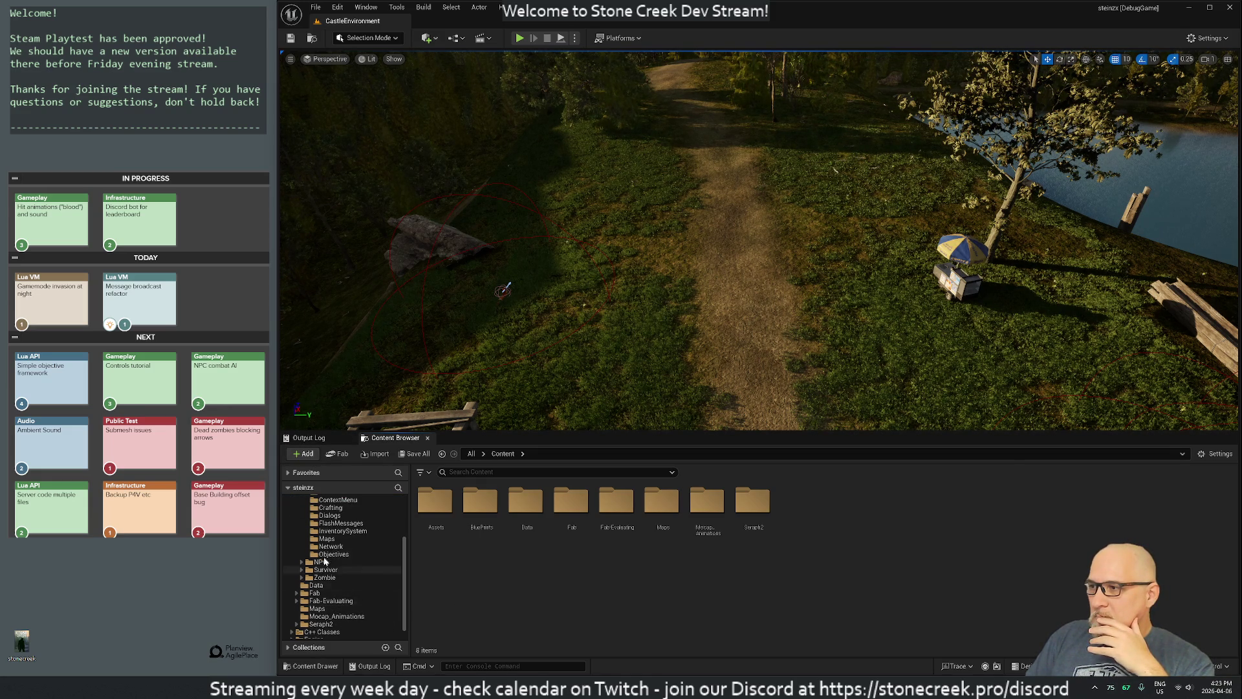
scroll(329, 558, "up", 2)
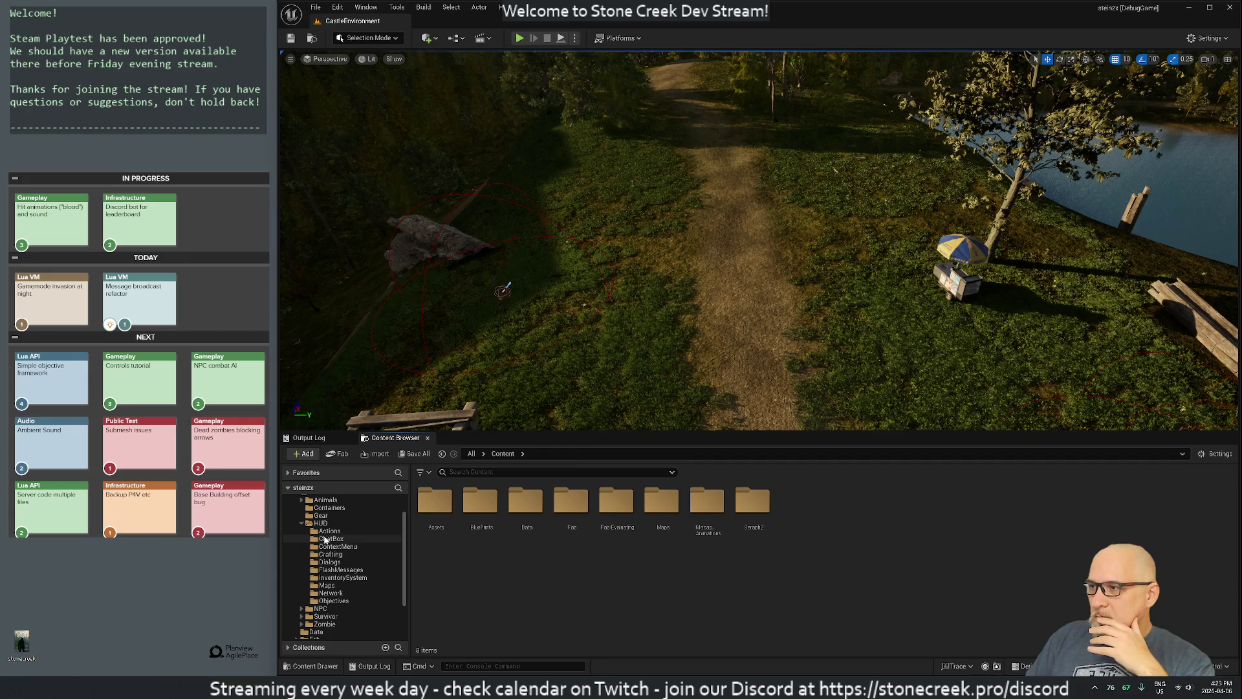
left_click(323, 524)
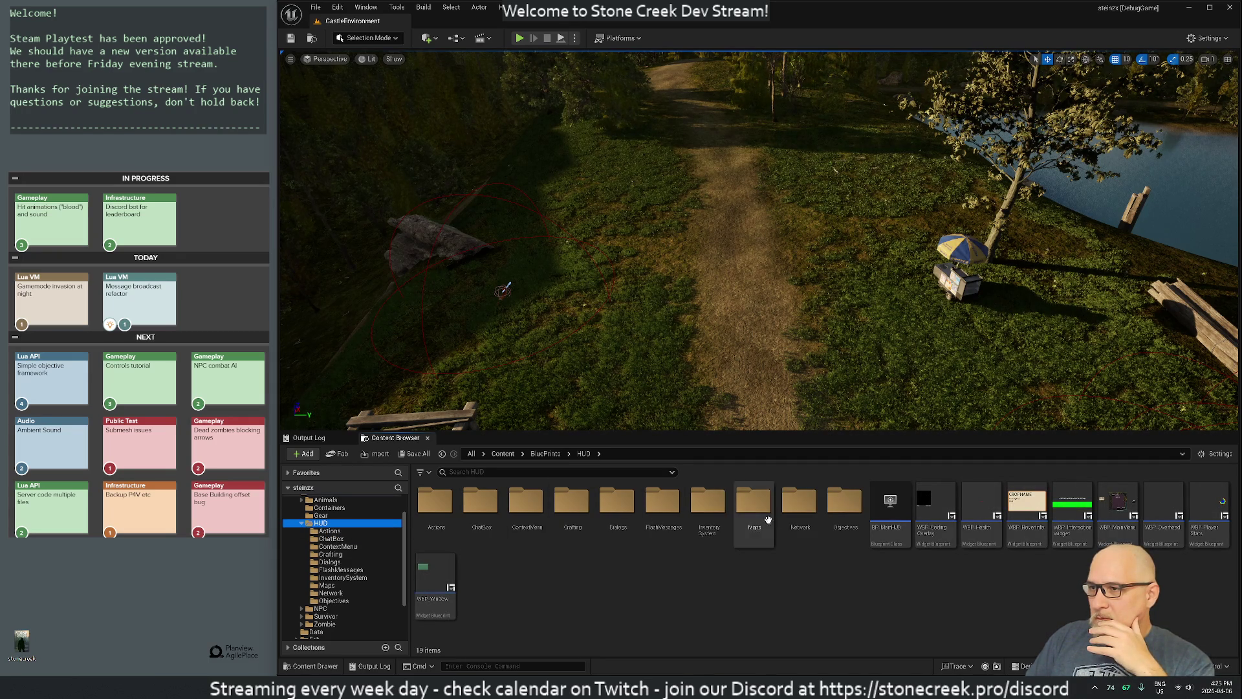
double_click(799, 508)
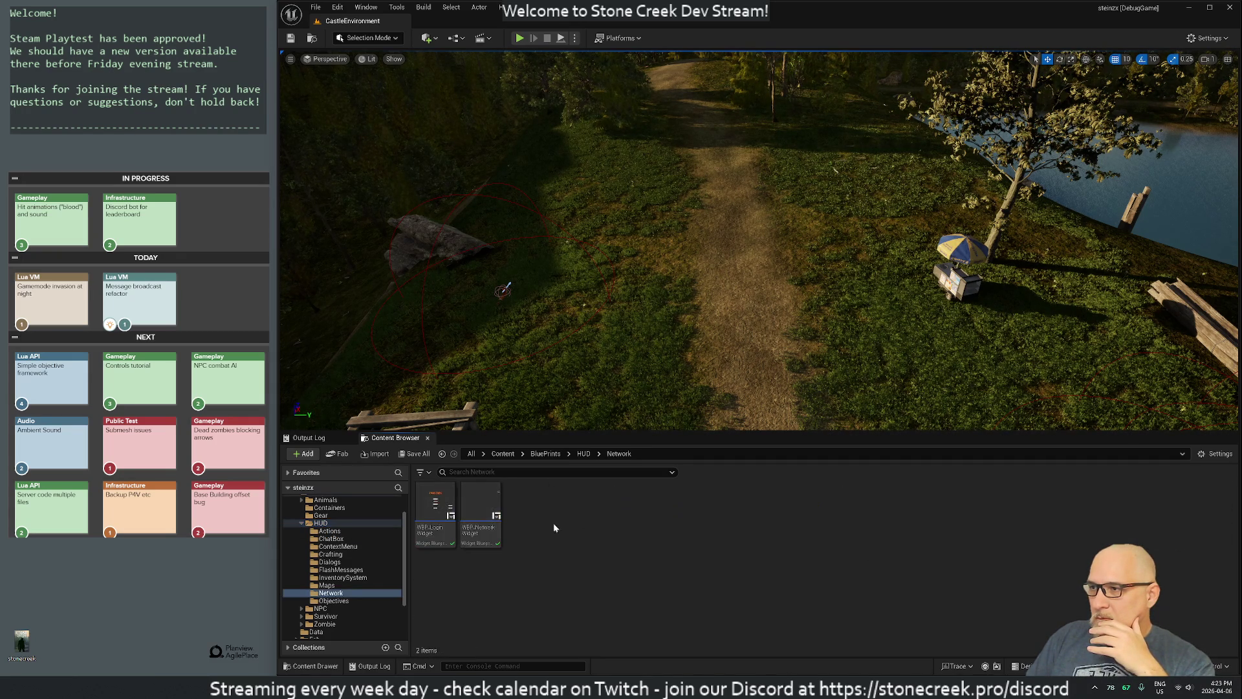
double_click(447, 502)
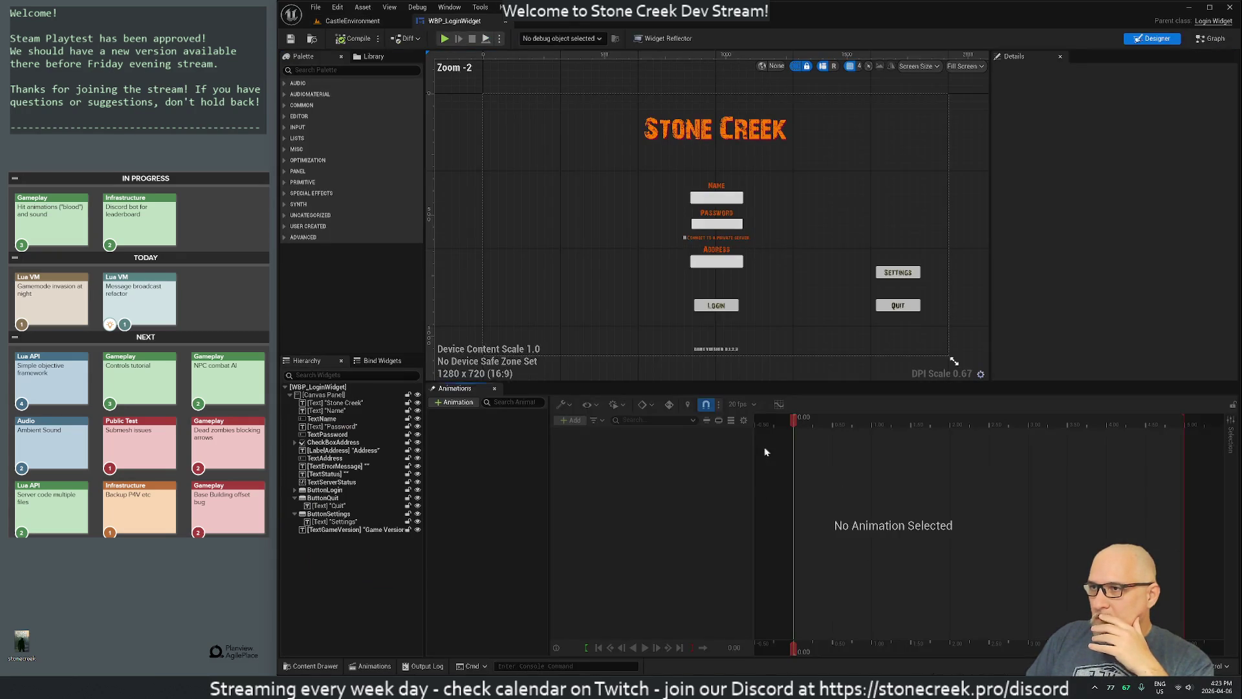
left_click(486, 24)
Step: Copy the Printf version lines from NetworkWidget.cpp and paste them into LoginWidget.cpp
key("alt+Tab")
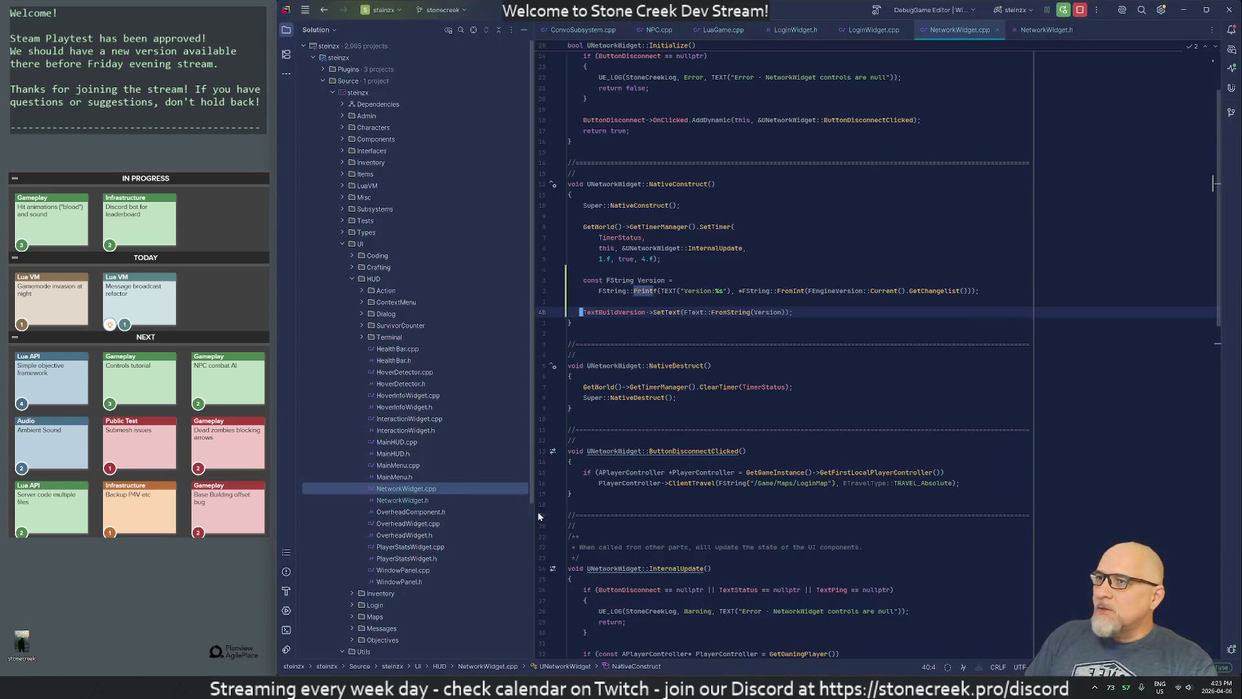
key("Up")
key("shift+Up")
key("shift+Up")
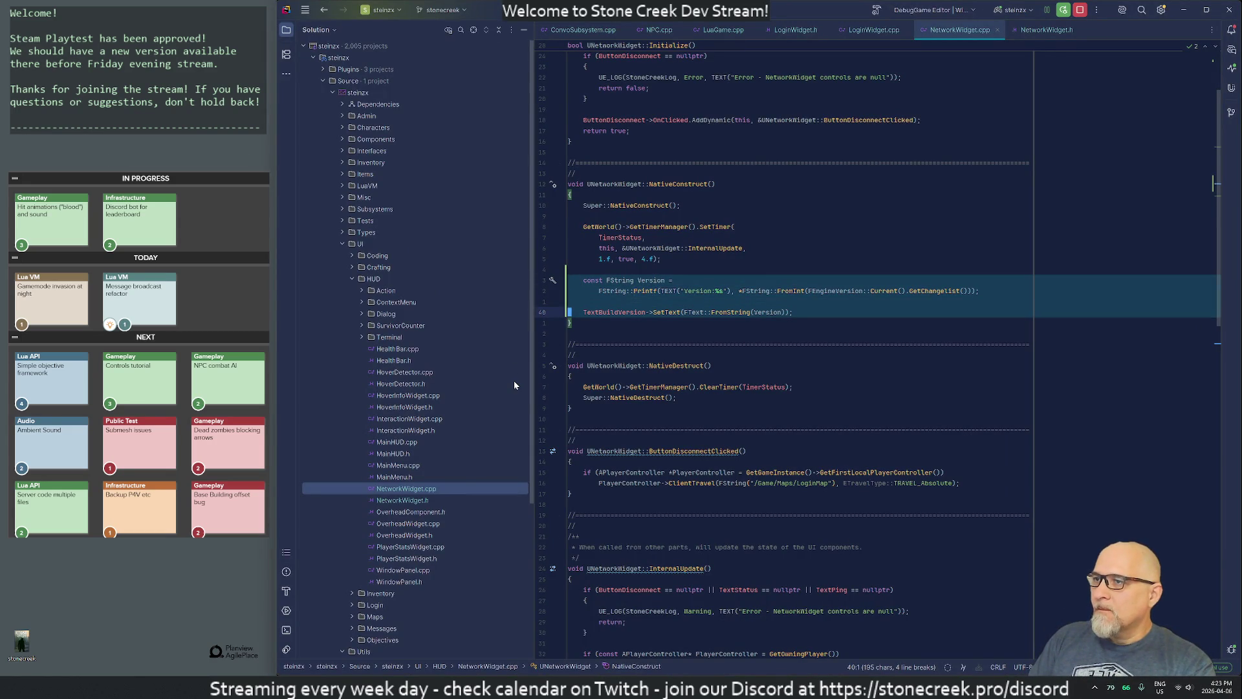
key("Left")
key("ctrl+F4")
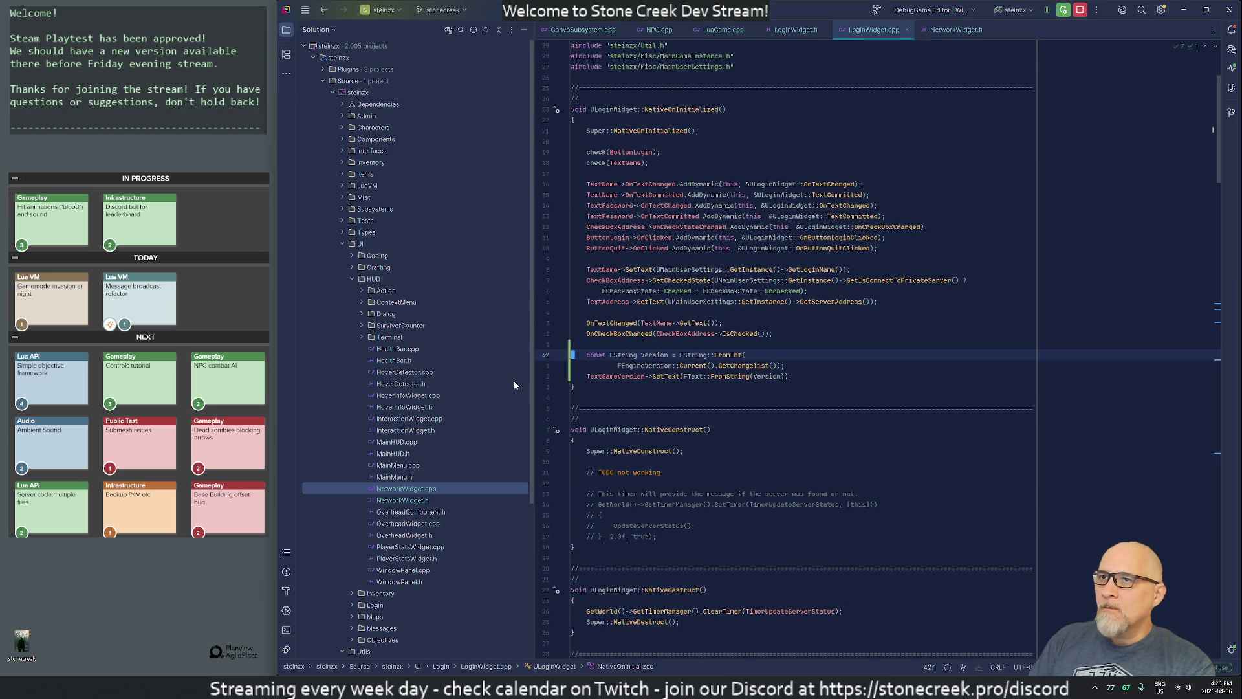
key("Down")
key("Down")
key("ctrl+v")
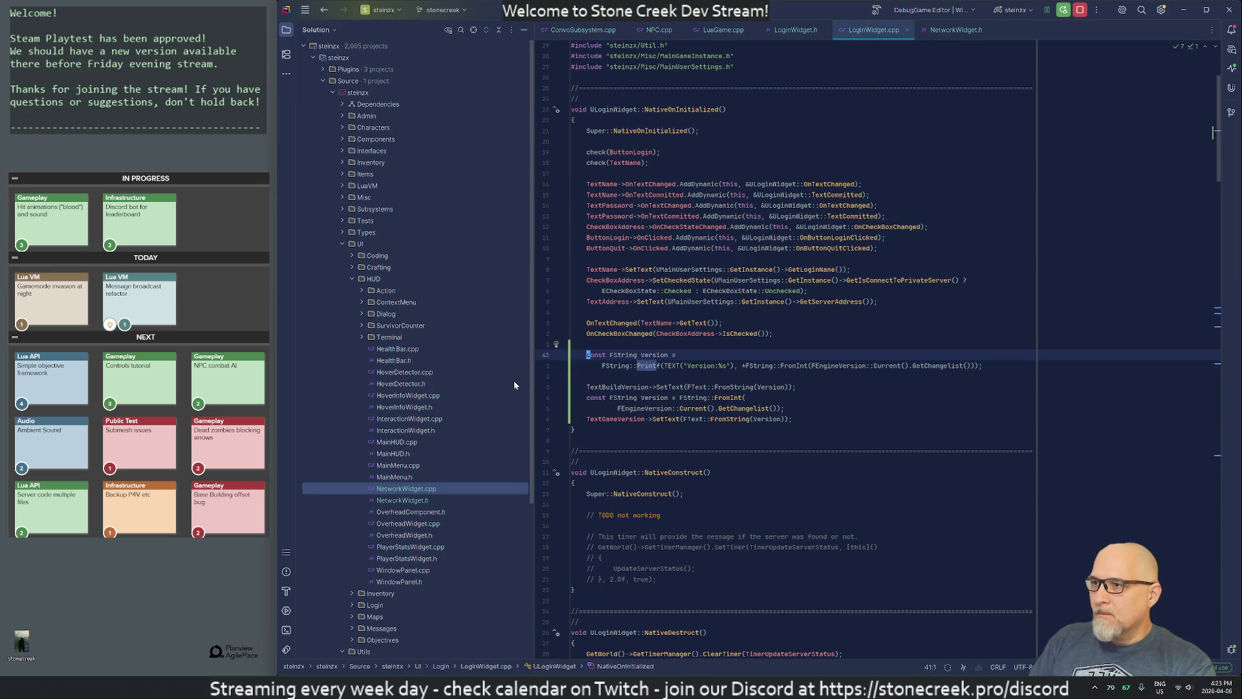
Step: Delete the old version lines and prefix the label with 'Game' for "Game Version:%s"
key("Down")
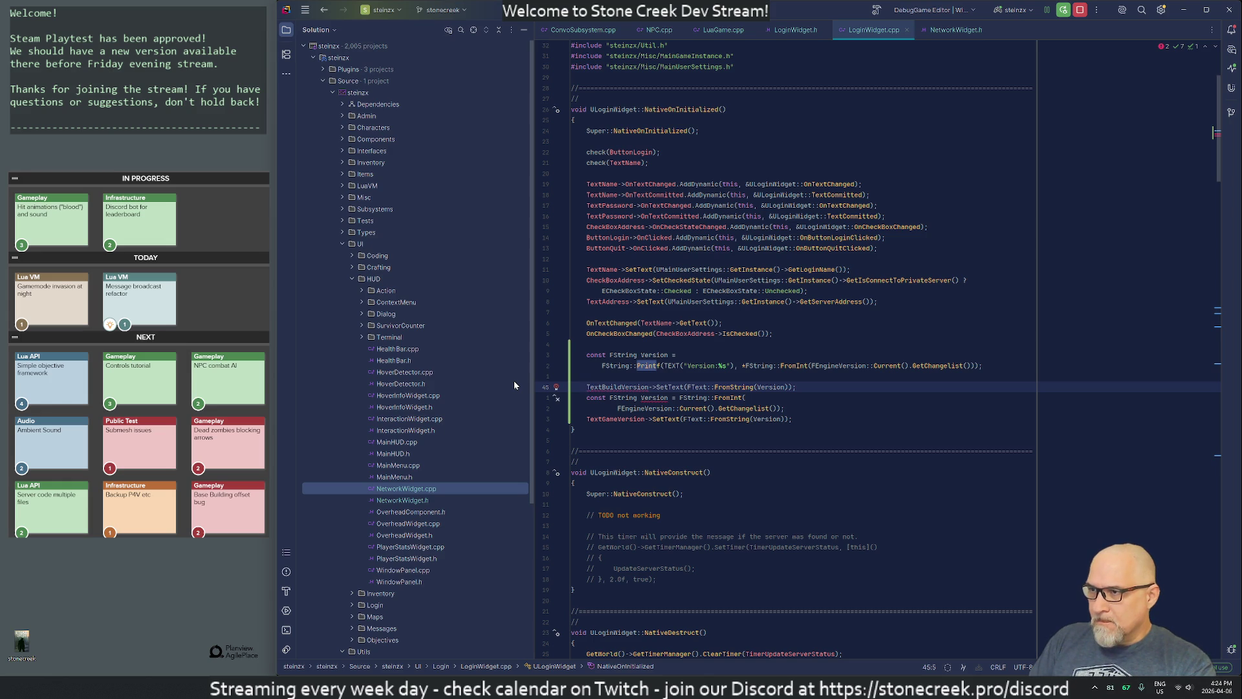
key("shift+Down")
key("shift+Down")
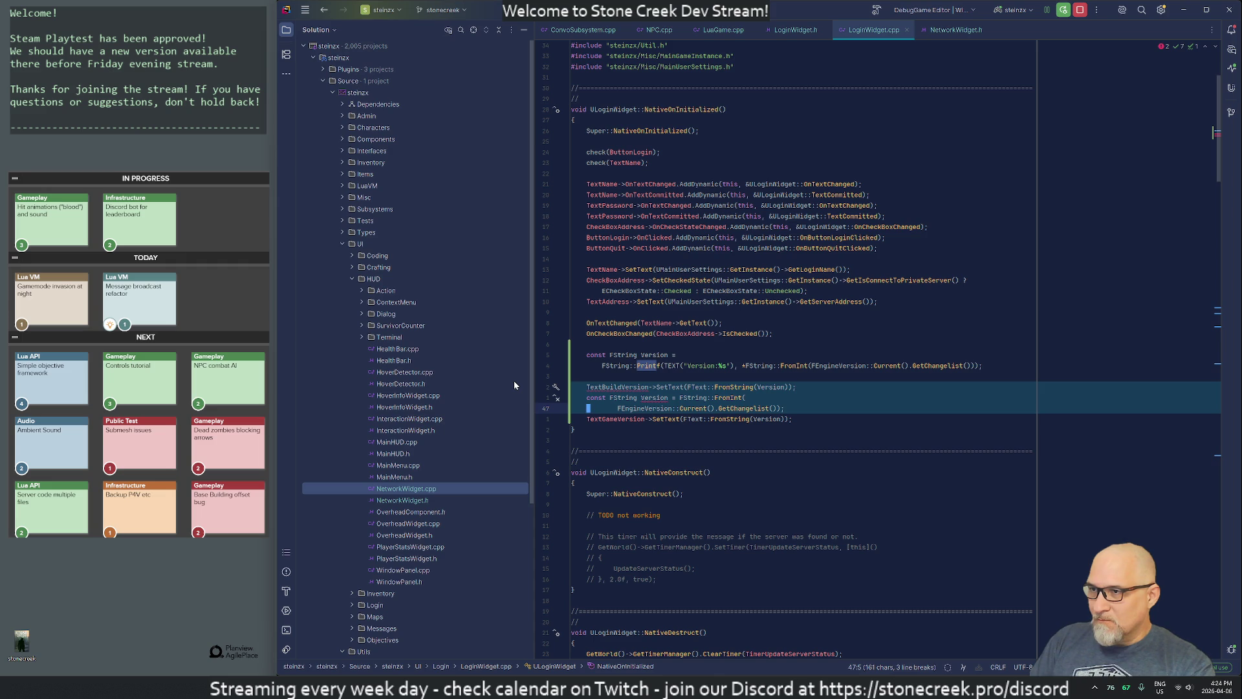
key("Delete")
key("Up")
key("Up")
key("ctrl+Right")
key("ctrl+Right")
key("ctrl+Right")
key("Right")
type("Game")
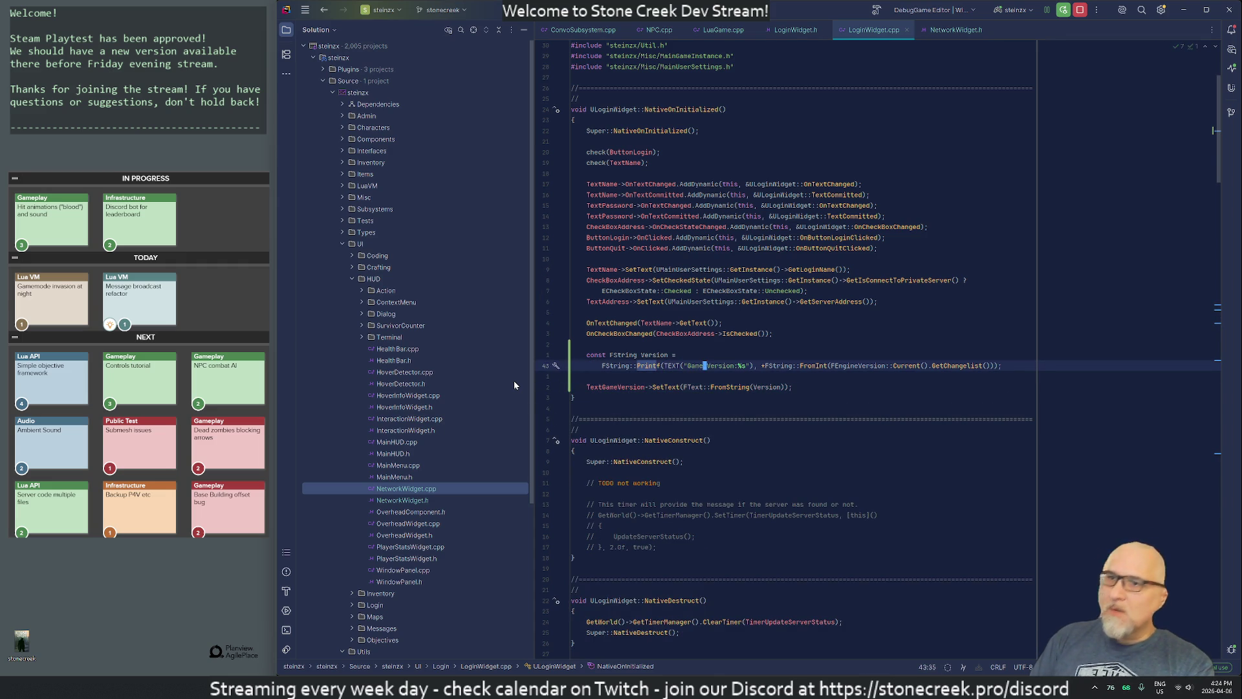
Step: Open LoginWidget.h, then trigger a Live Coding recompile in Unreal with Ctrl+Alt+F11
left_click(906, 29)
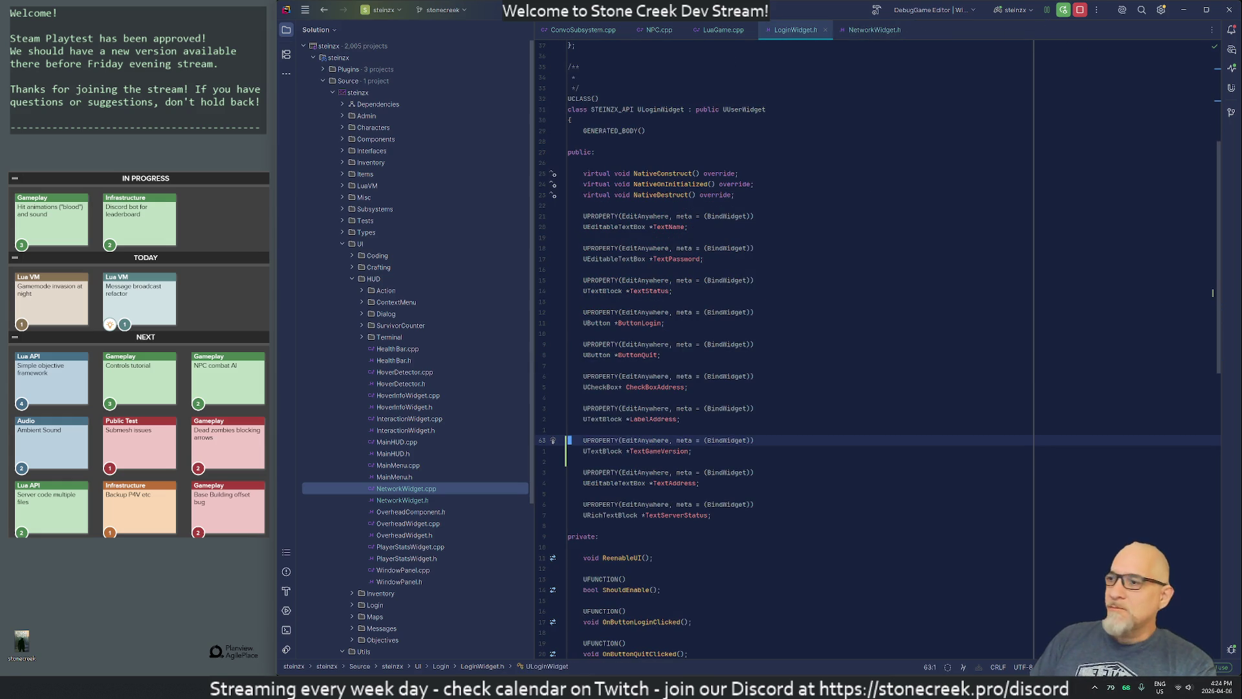
key("alt+Tab")
key("ctrl+alt+F11")
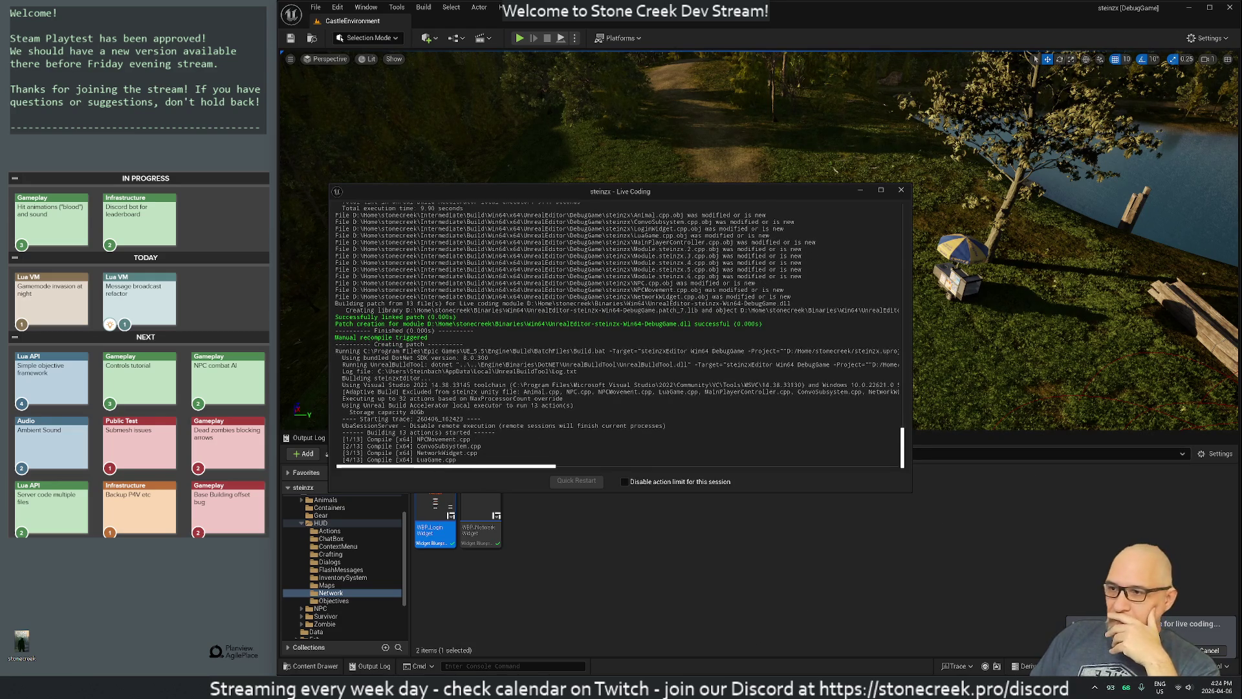
Step: Check the remote build, then play in editor, log out to the login screen, and stop
left_click(686, 687)
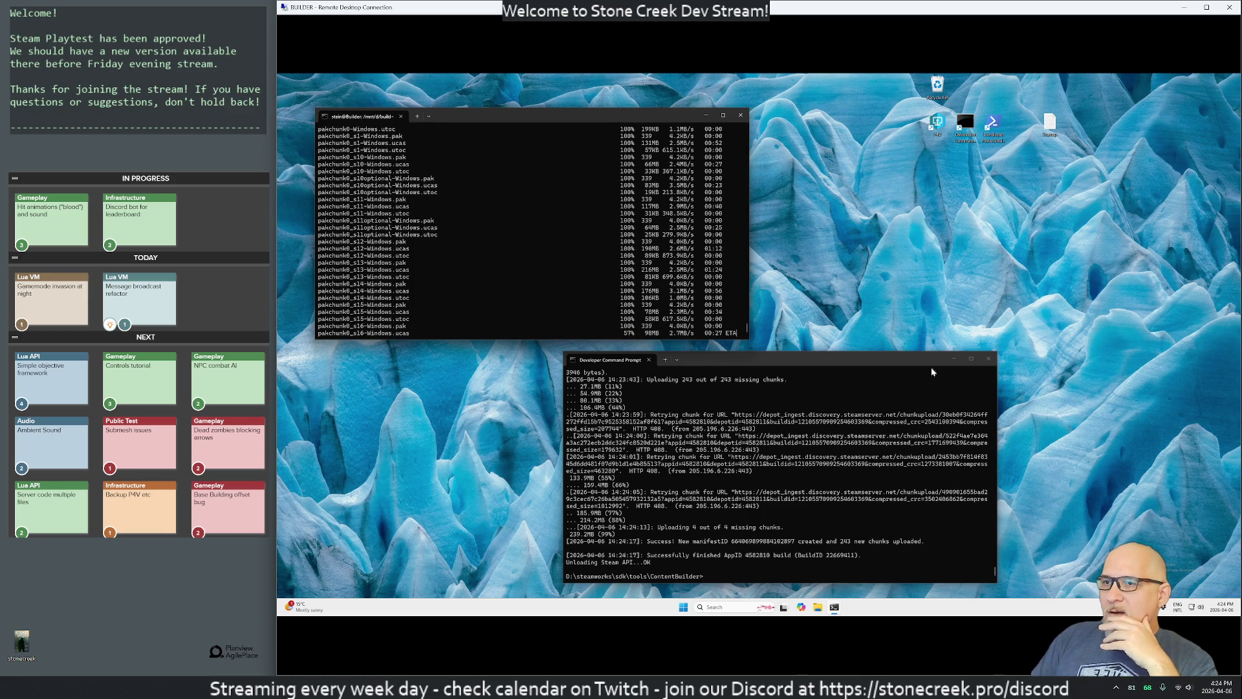
key("alt+Tab")
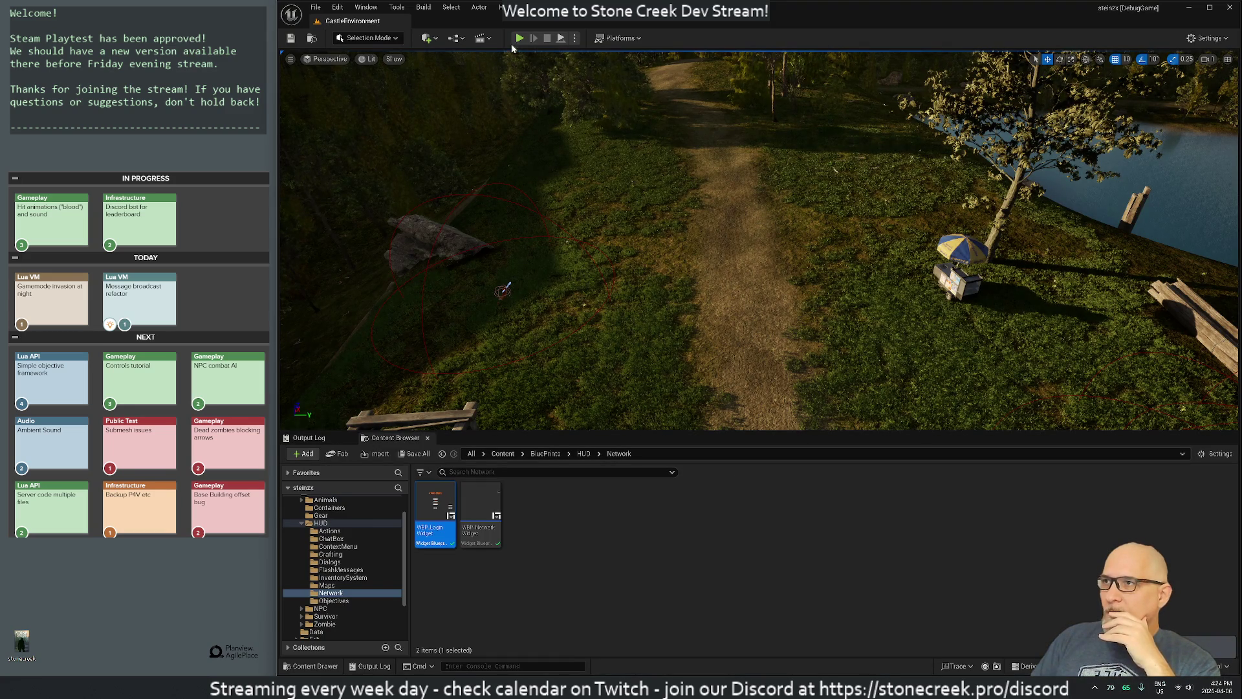
left_click(520, 38)
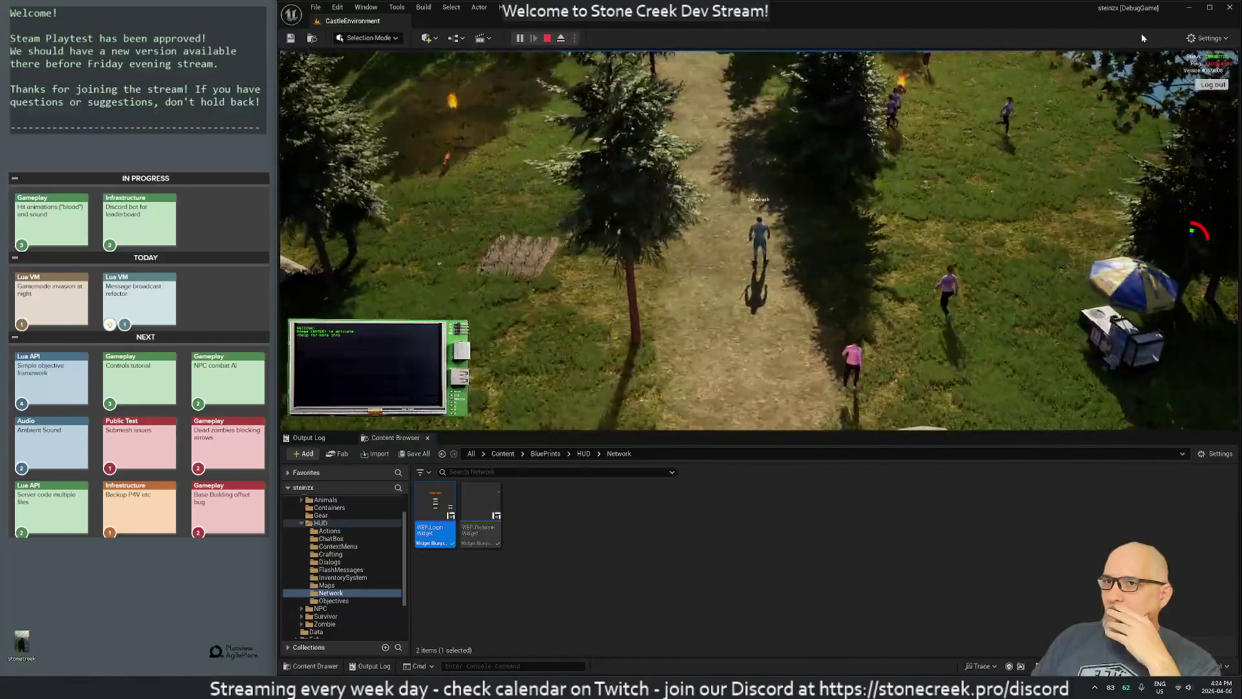
left_click(1206, 87)
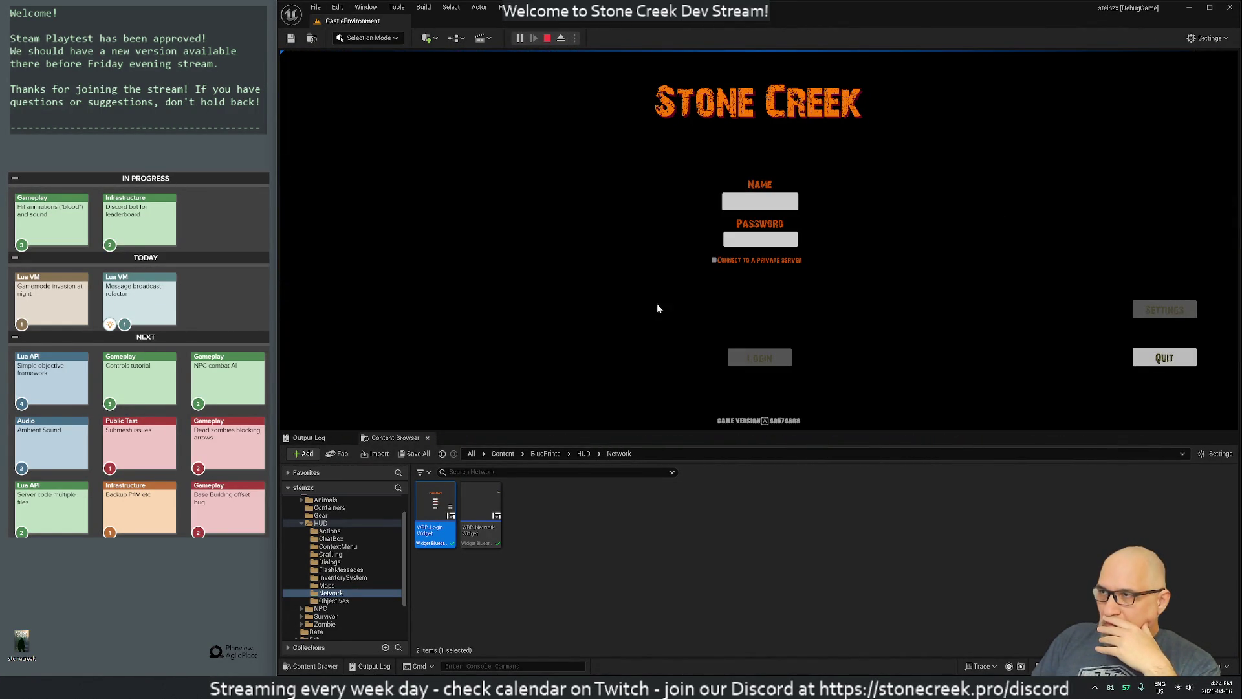
left_click(545, 38)
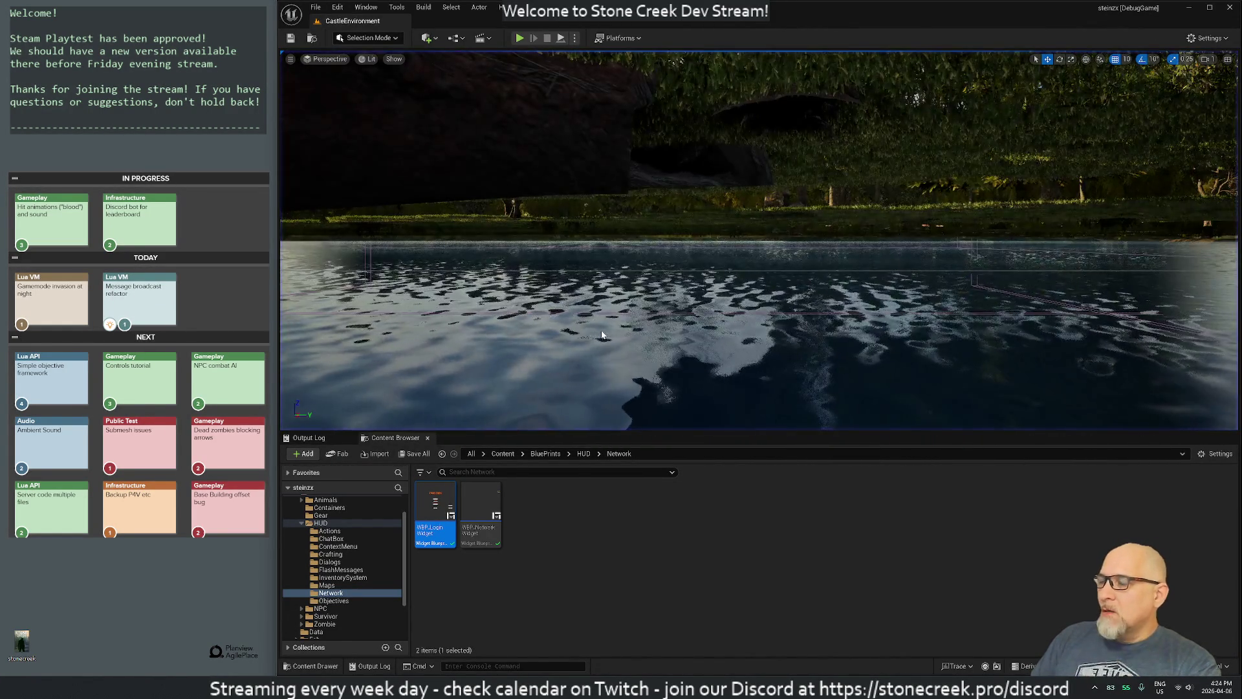
Step: Check the remote build server again, then return to the Unreal Editor
key("alt+Tab")
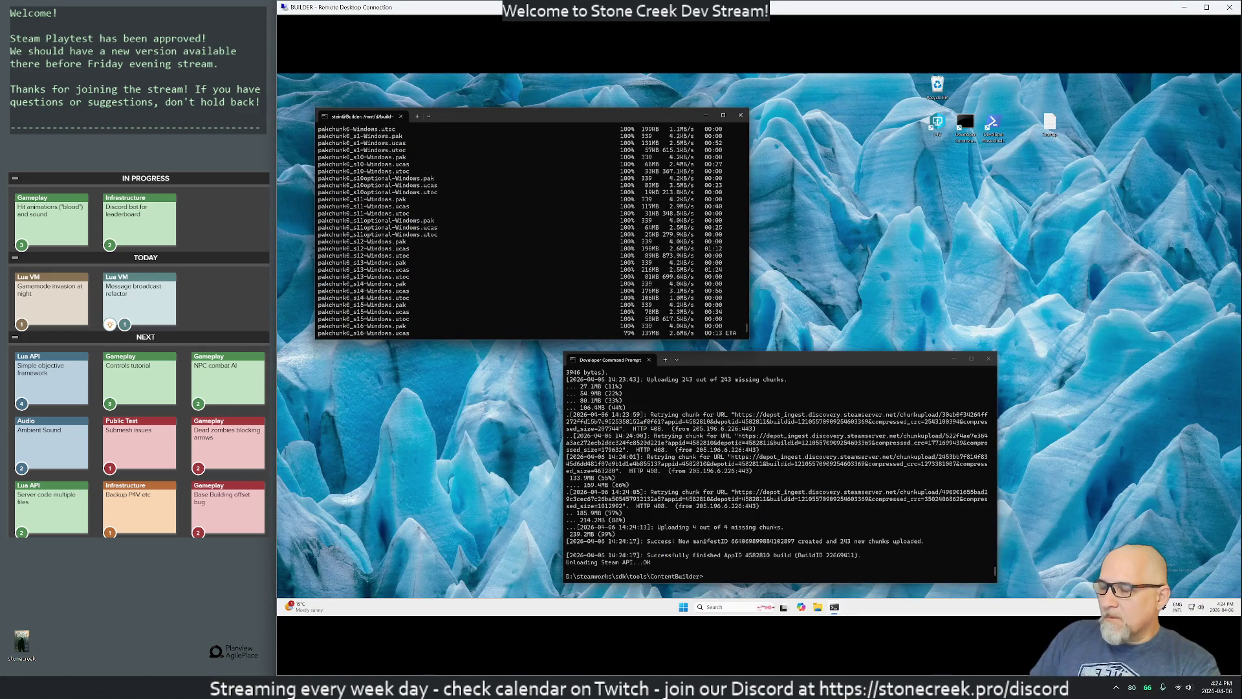
mouse_move(695, 687)
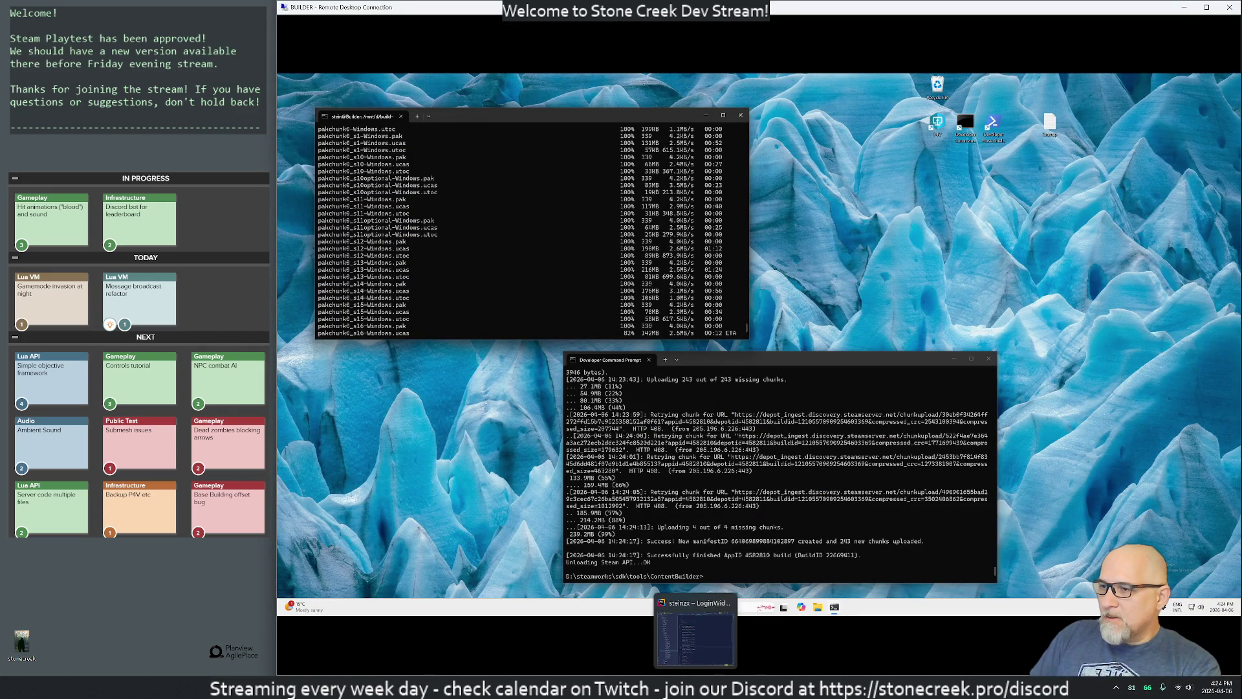
mouse_move(759, 687)
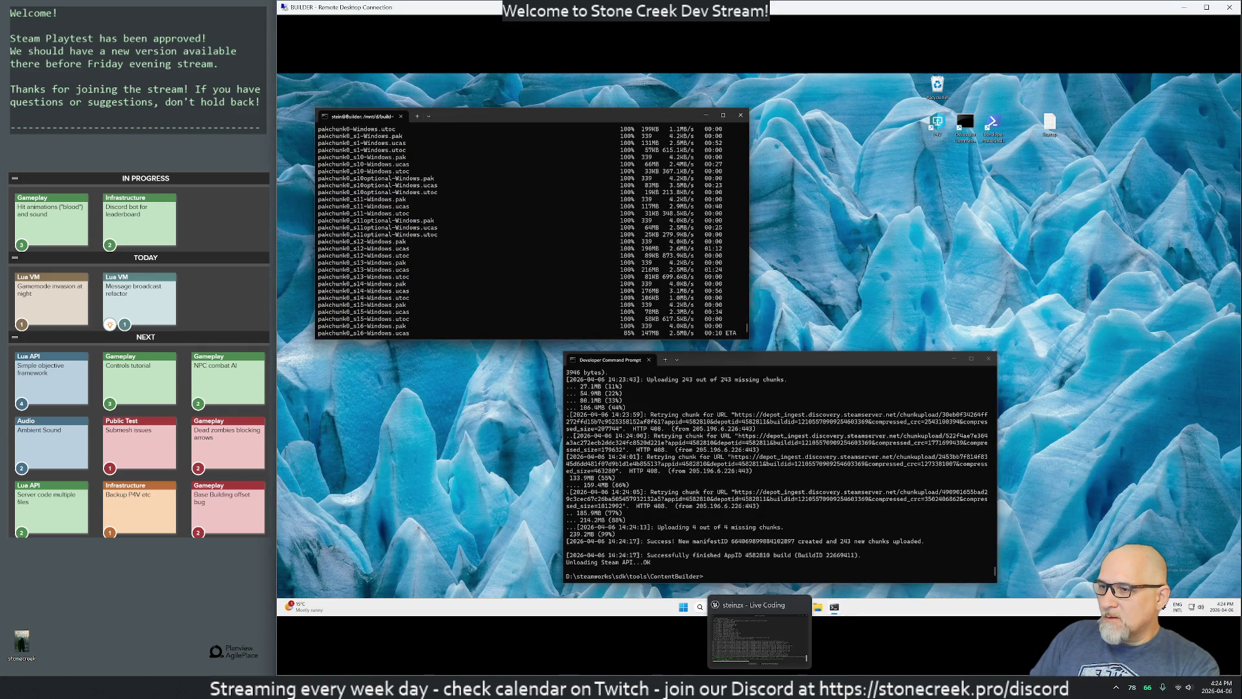
left_click(759, 631)
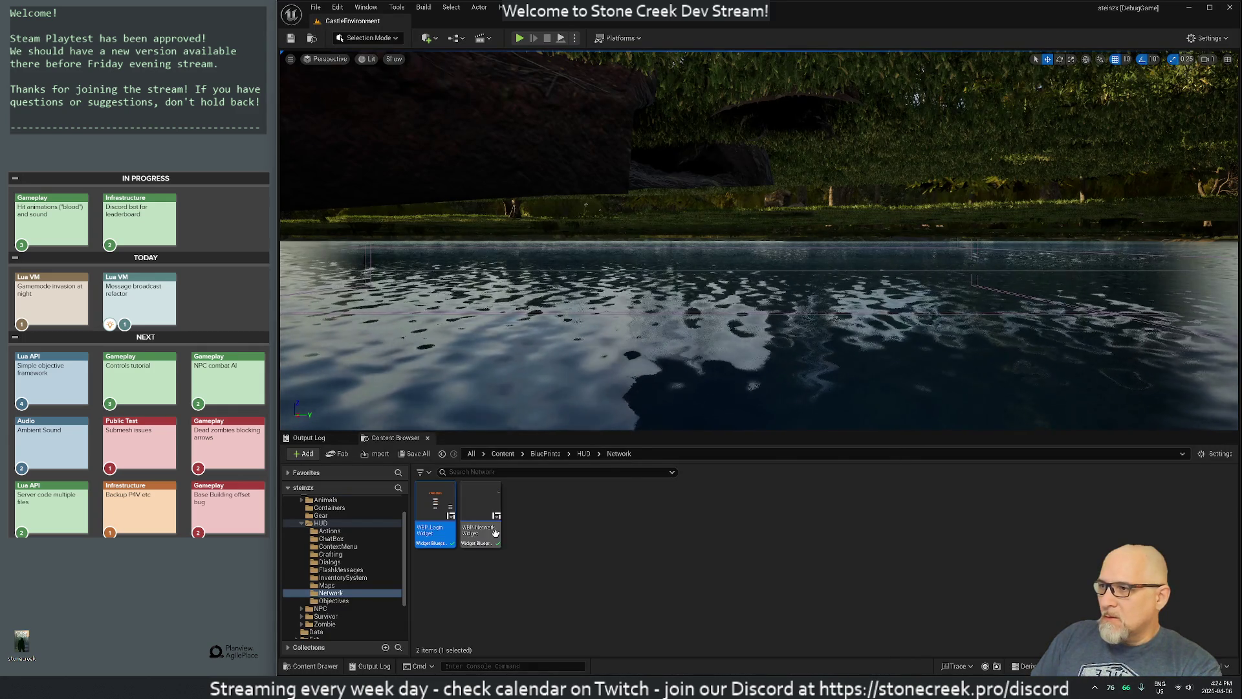
Step: Change WBP_LoginWidget's TextGameVersion text to 'Game Version NA' and close the editor
double_click(434, 503)
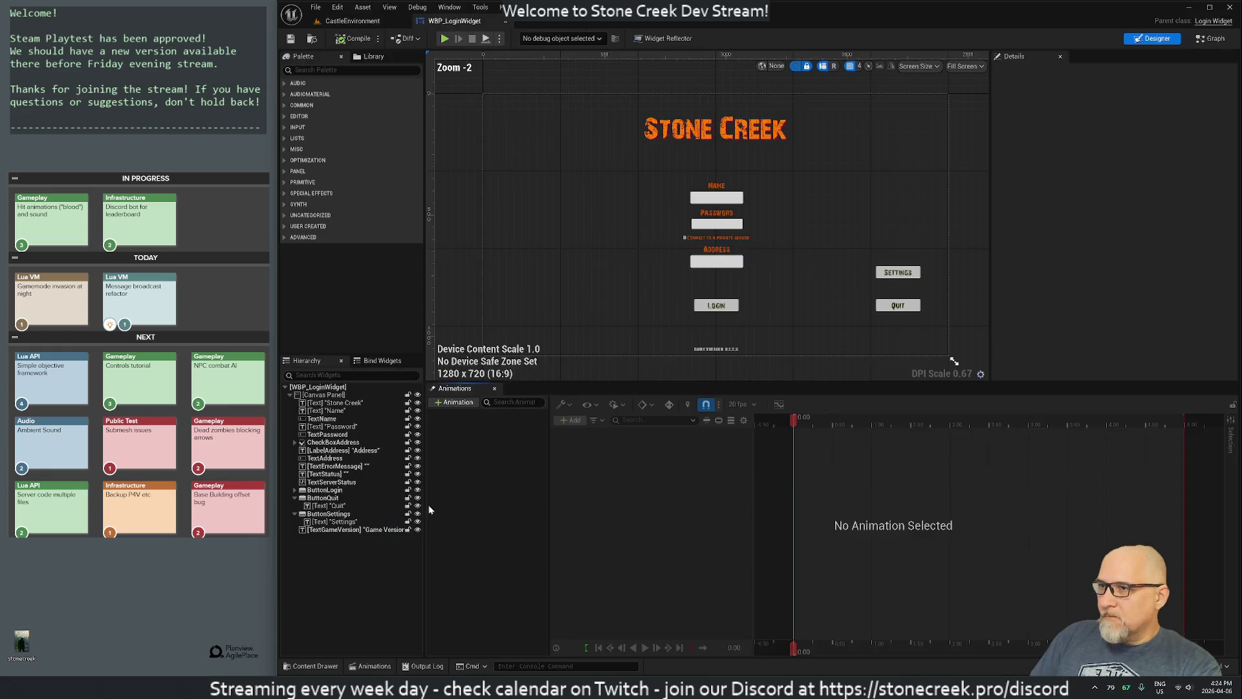
scroll(744, 353, "up", 3)
scroll(742, 349, "up", 5)
left_click(600, 339)
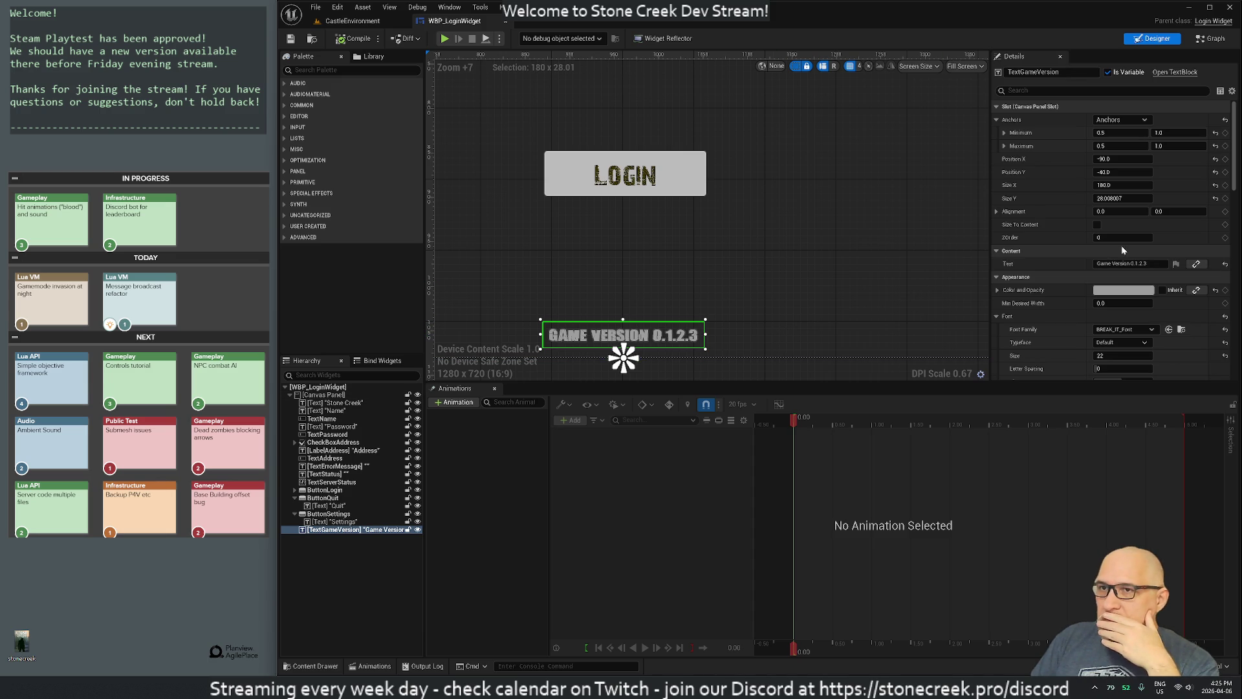
left_click(1130, 264)
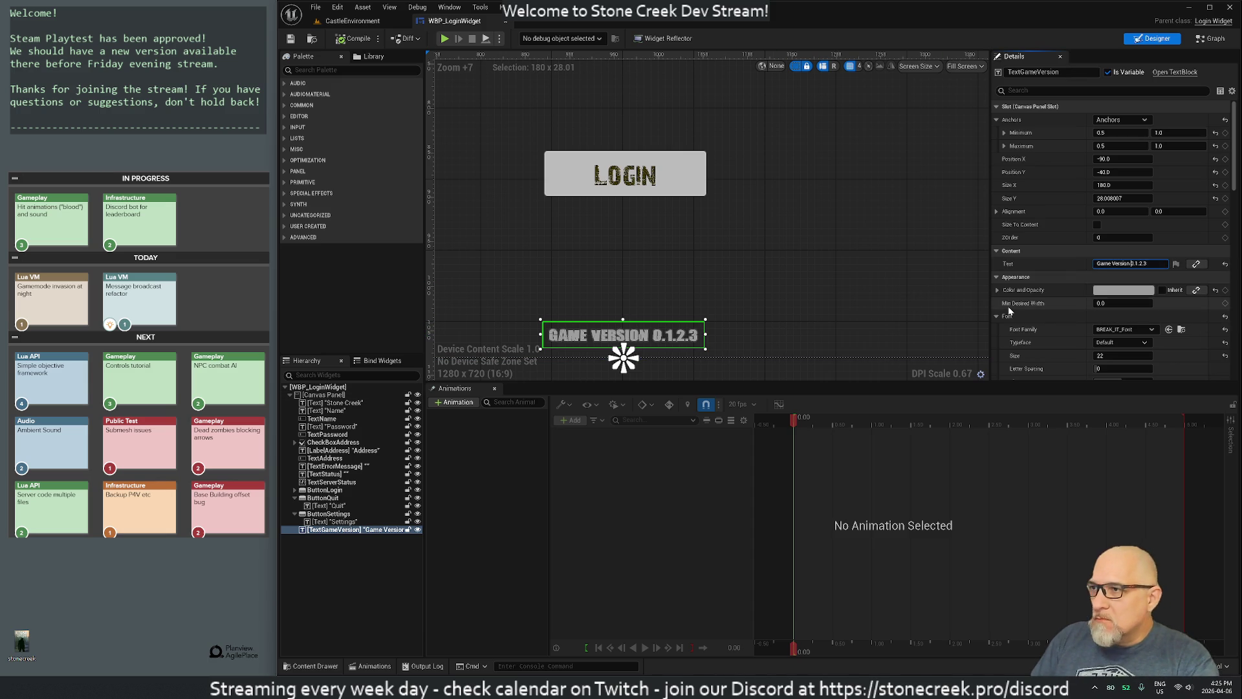
type(":")
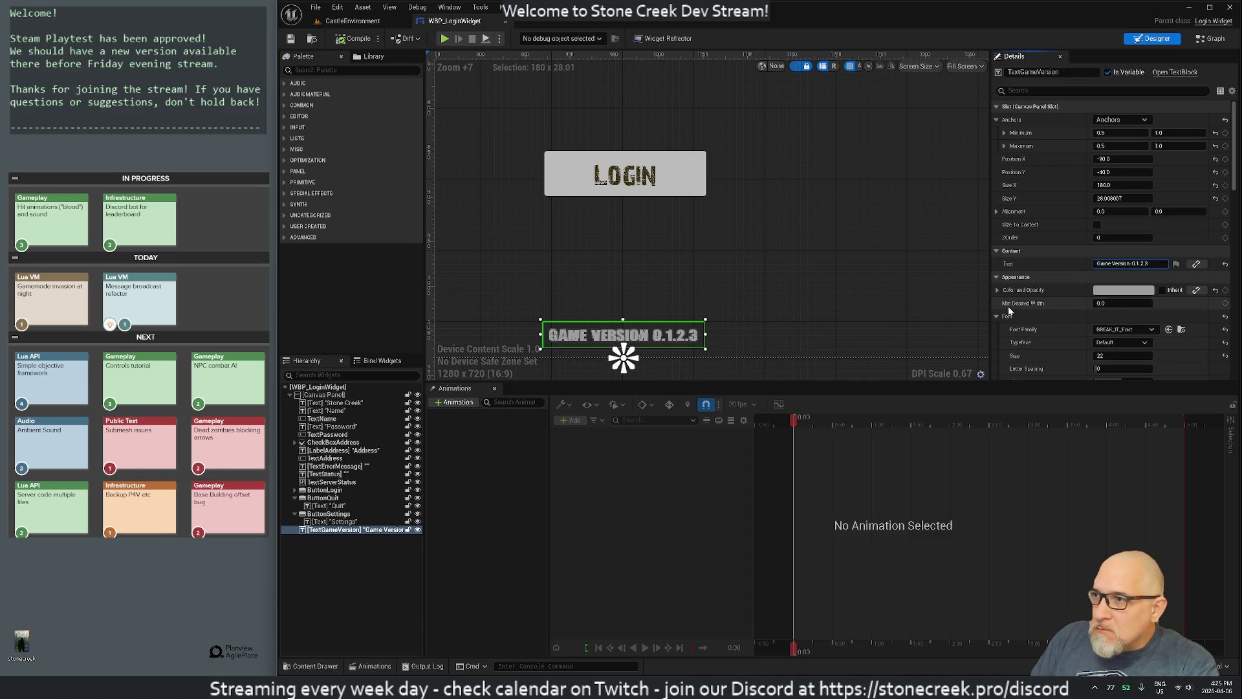
type("N/A")
key("Return")
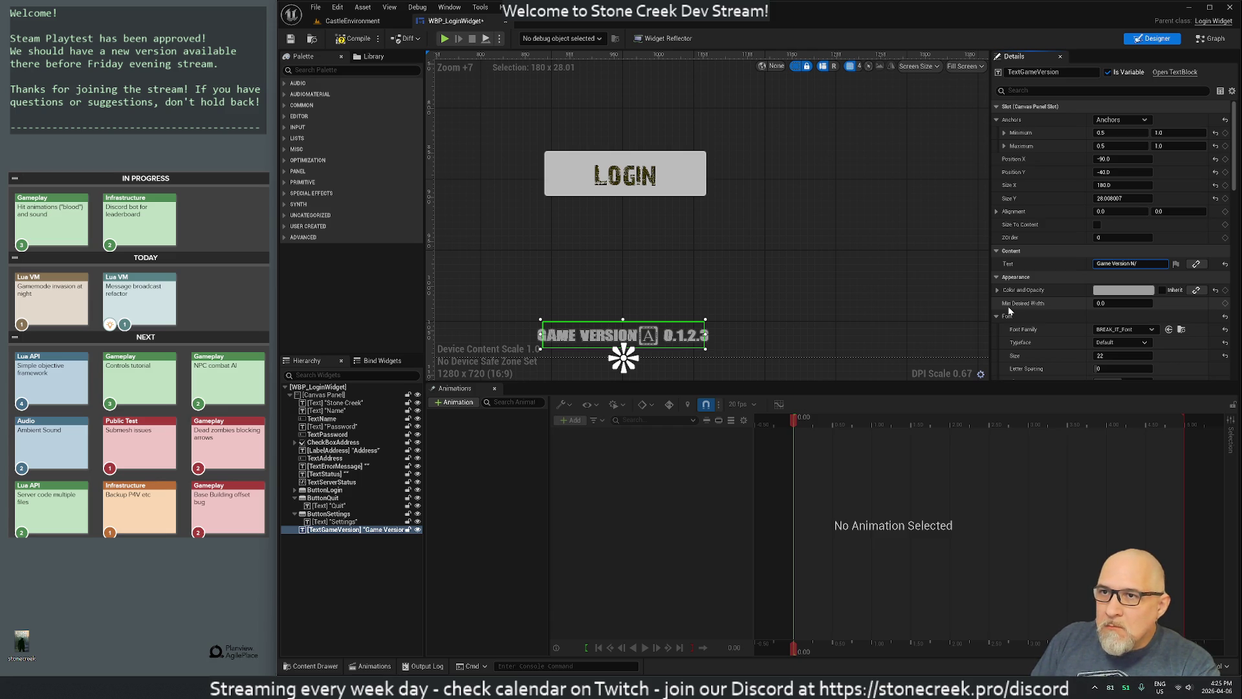
key("Return")
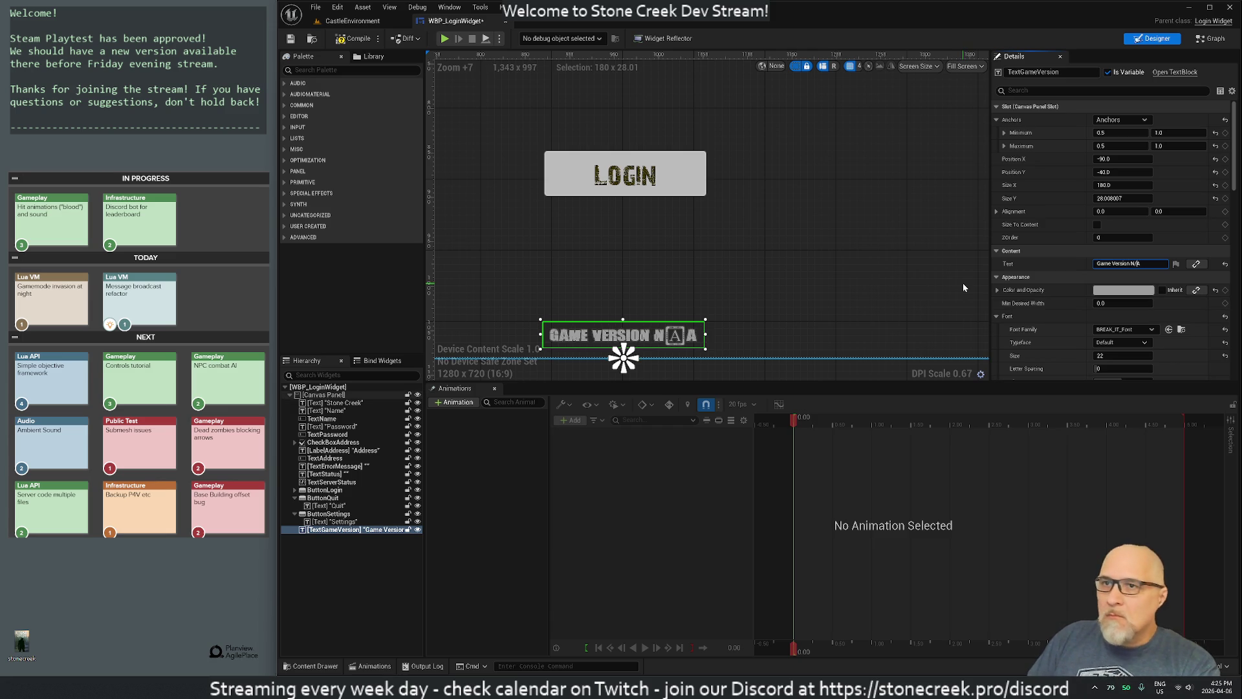
key("BackSpace")
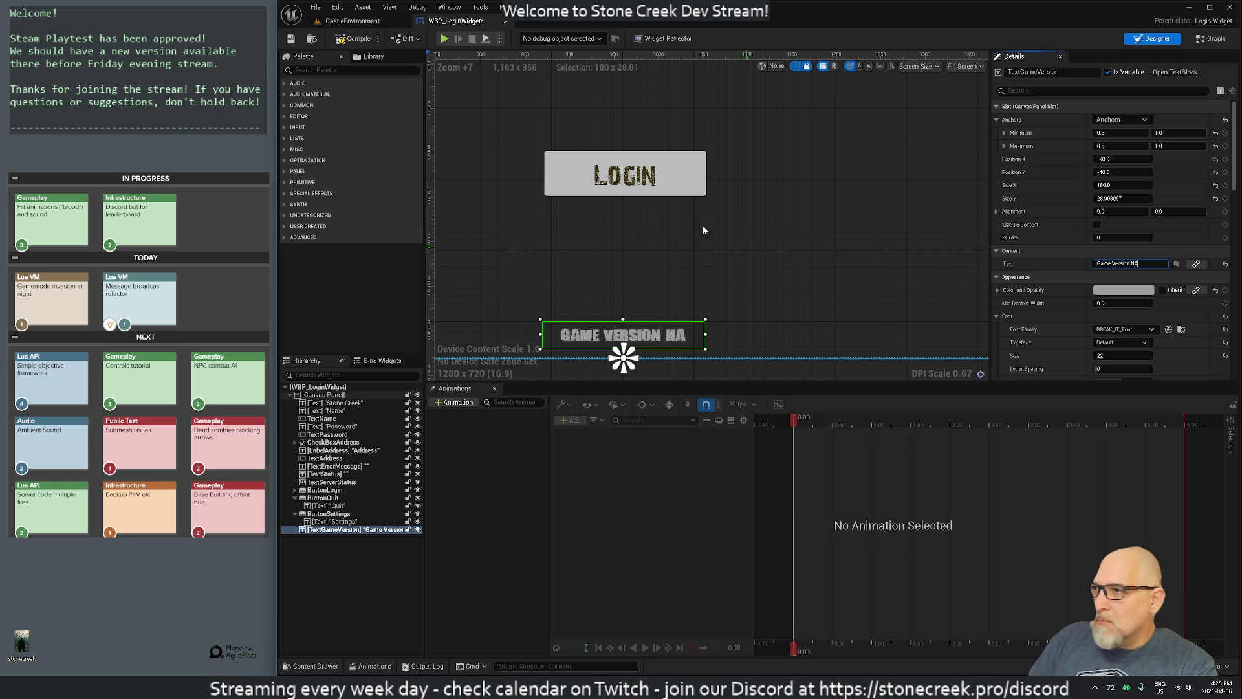
key("Return")
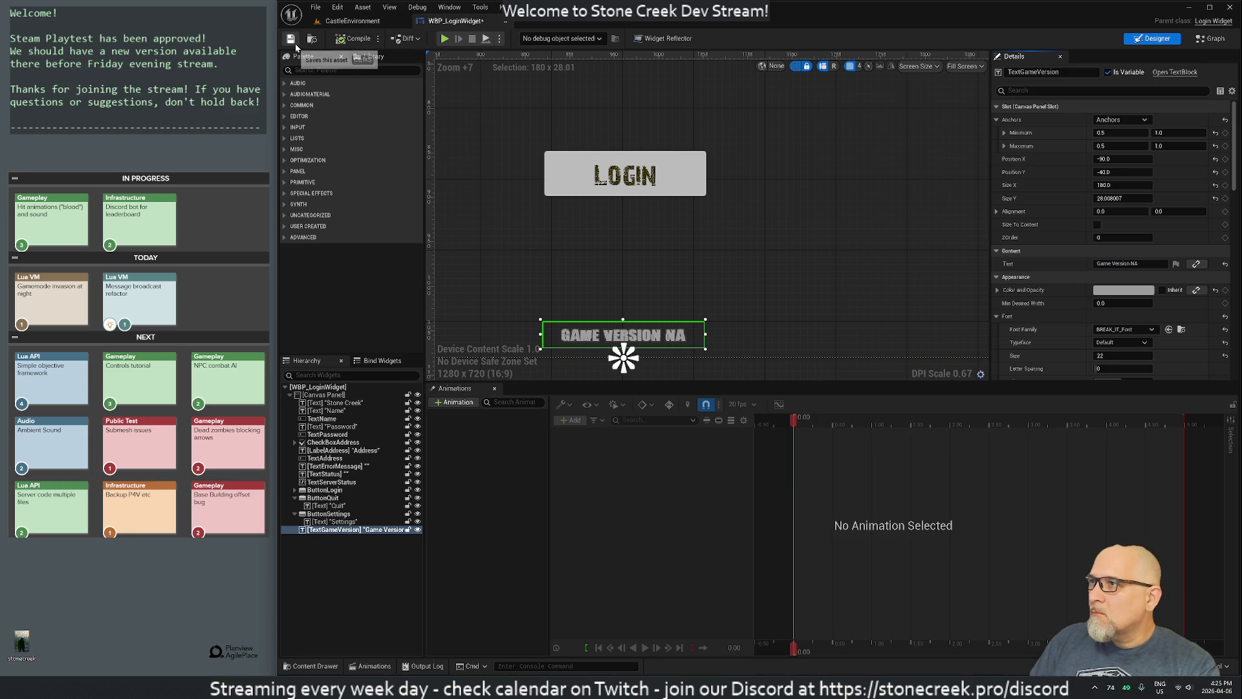
left_click(505, 21)
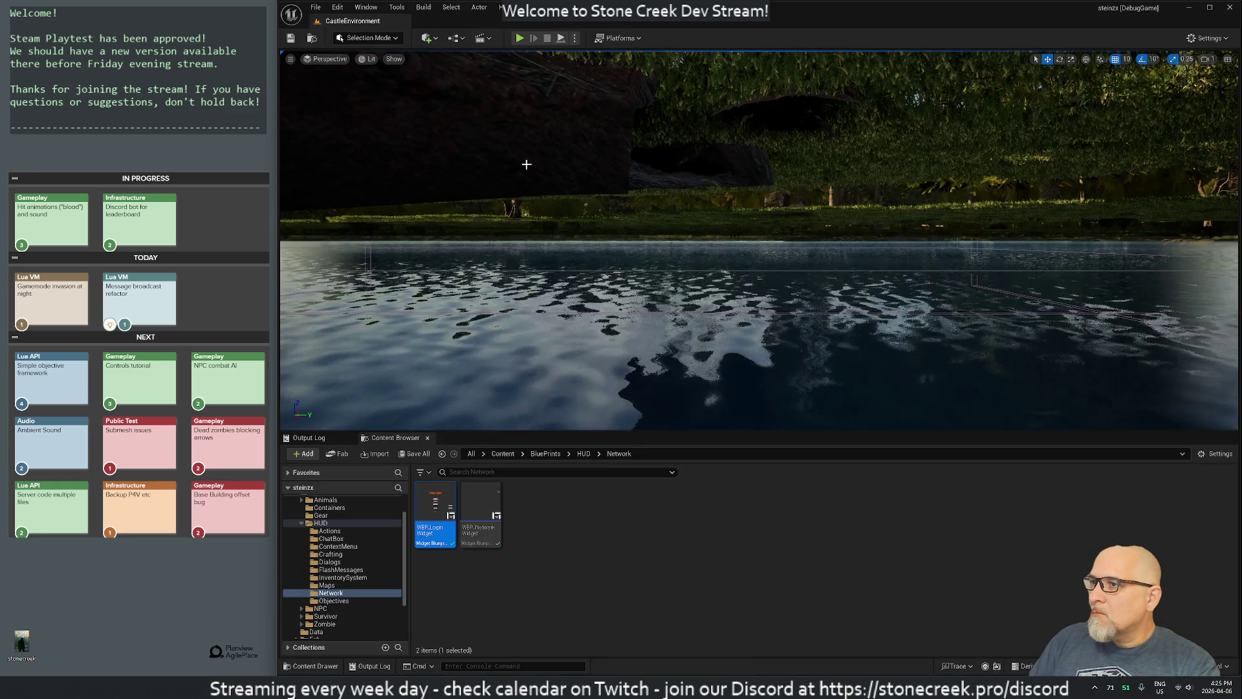
Step: Check the server upload over Remote Desktop, then return to Unreal and close the Live Coding window
key("alt+Tab")
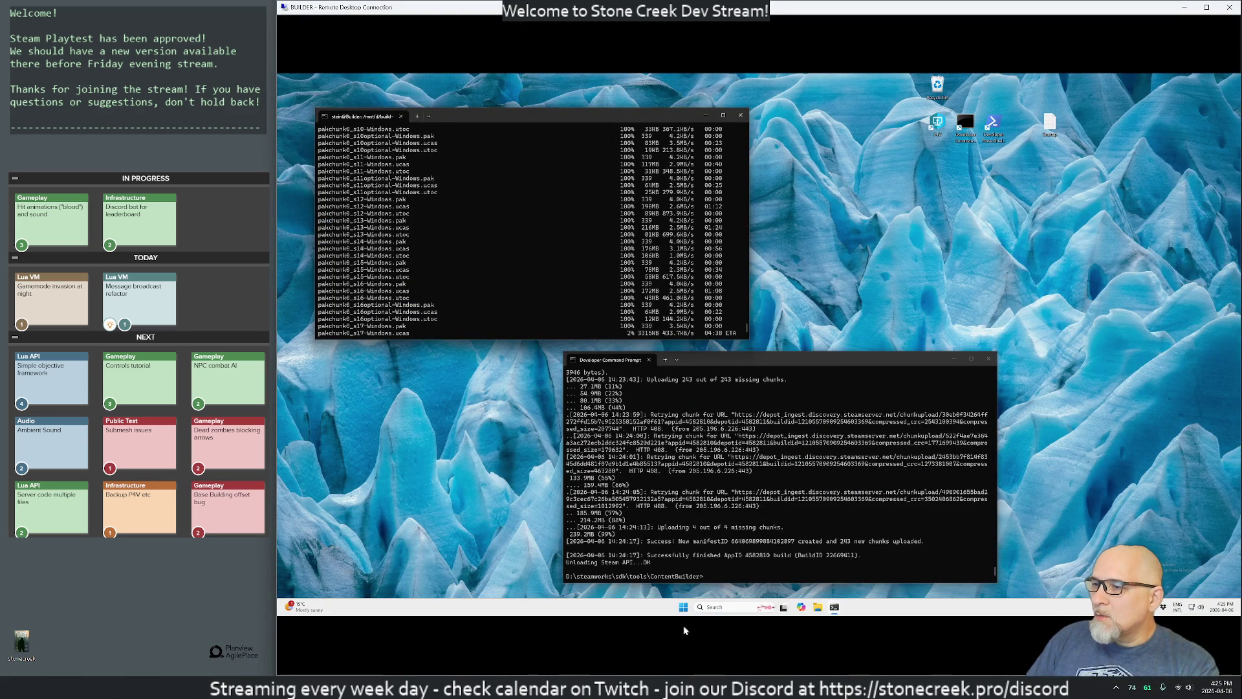
left_click(715, 687)
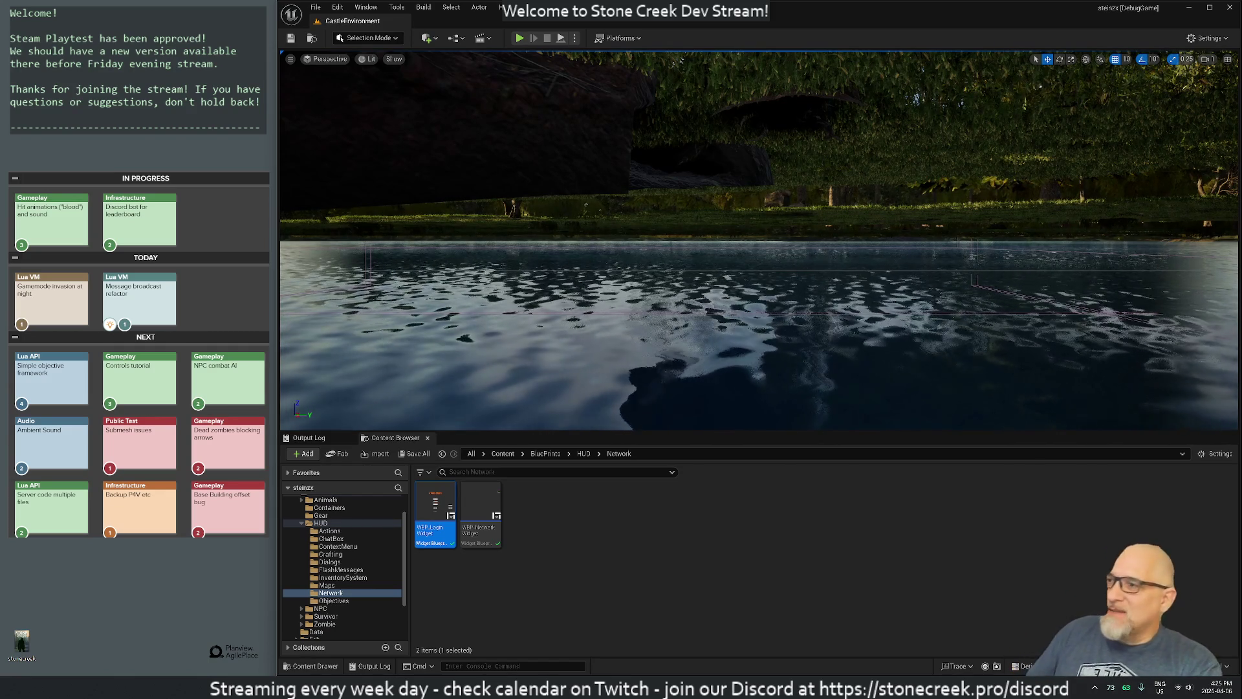
mouse_move(652, 687)
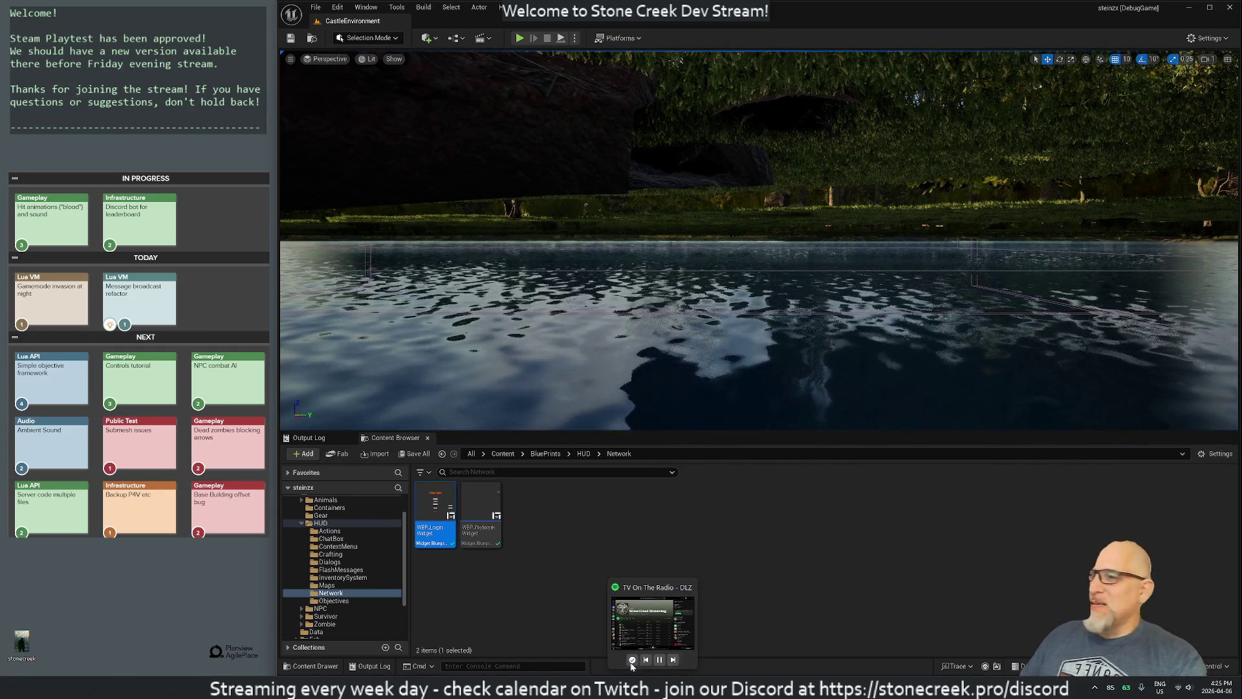
mouse_move(759, 688)
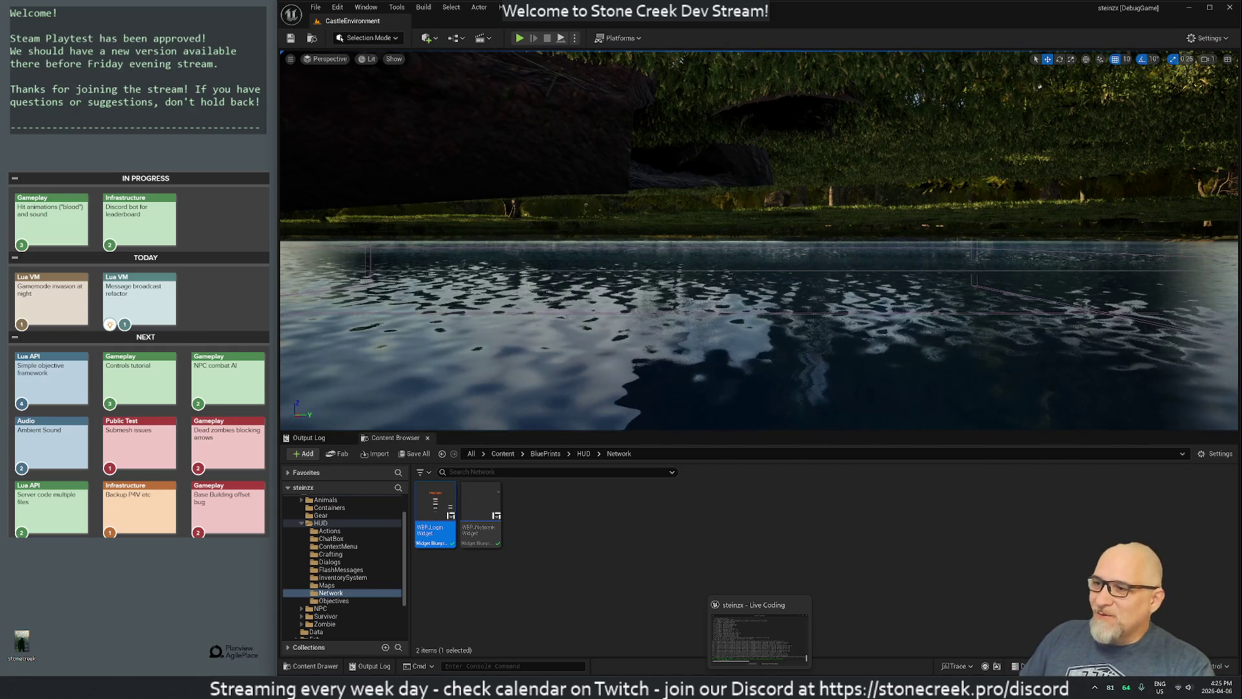
left_click(760, 638)
left_click(901, 189)
Step: Fix the Lua call on line 63 so it reads EquipAxe(player)
left_click(749, 688)
type("pAxe(player")
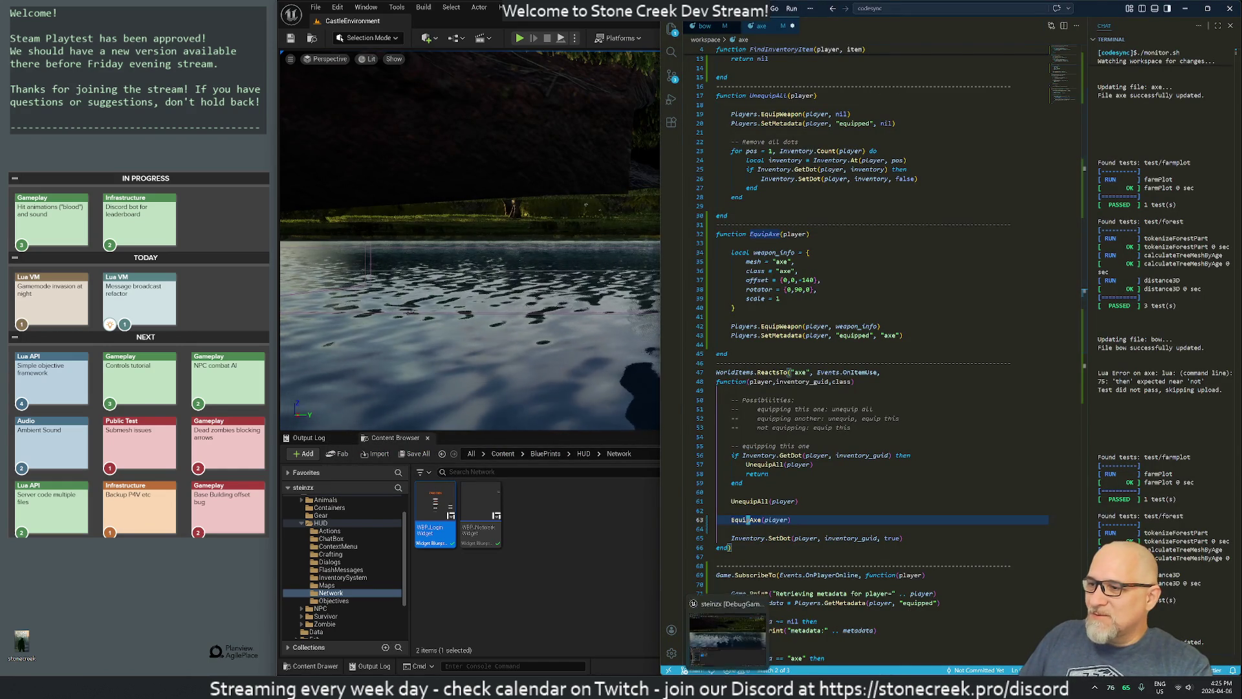
key("alt+Tab")
key("alt+Tab")
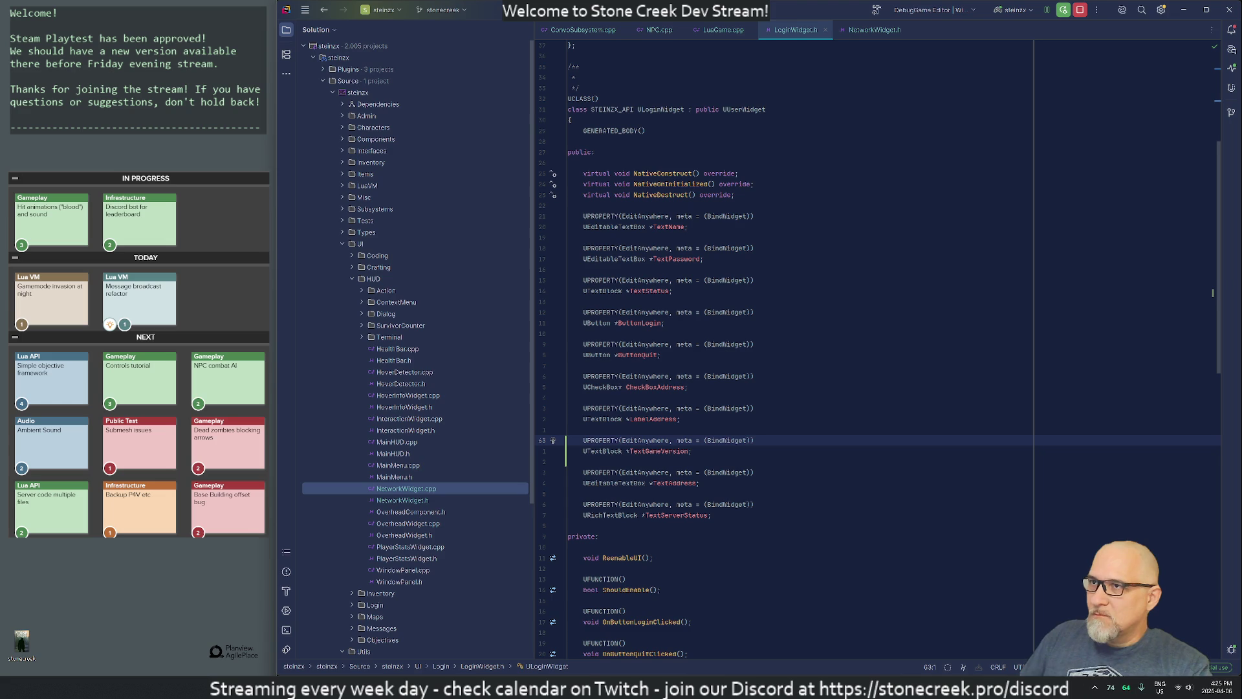
Step: Open LoginWidget.cpp in Rider at the FString::Printf Game Version line, then return to Unreal Editor
key("2")
key("8")
key("k")
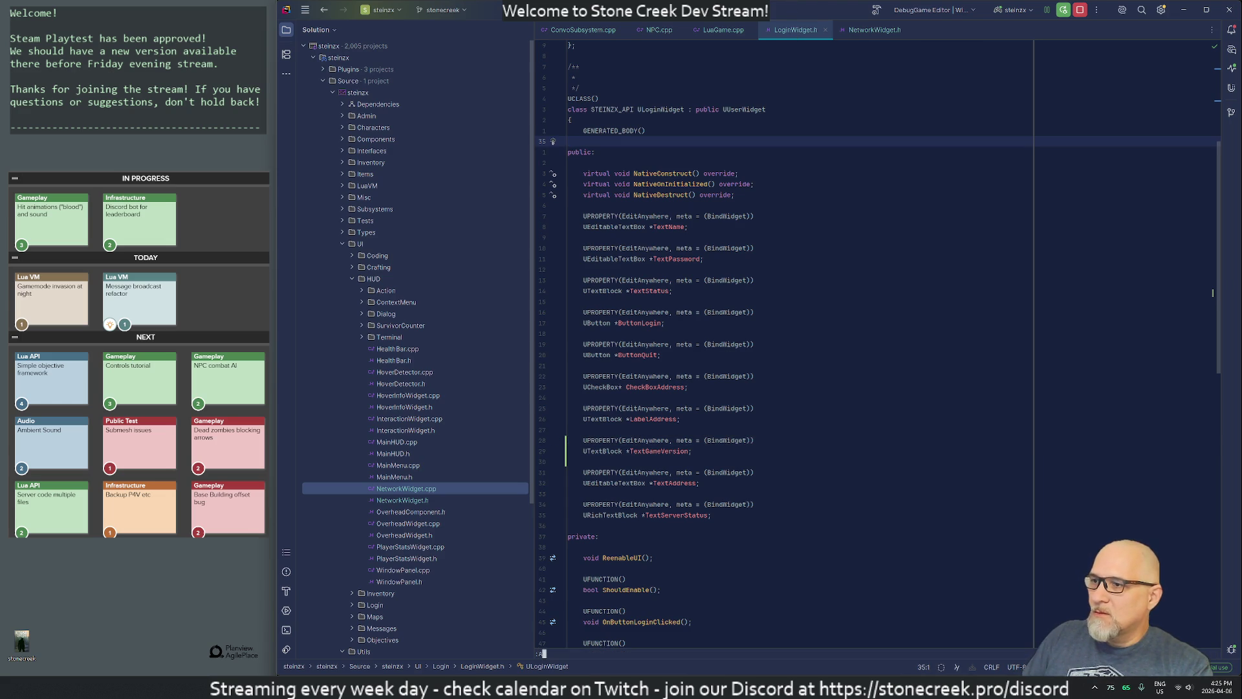
key("alt+o")
key("j")
key("j")
key("j")
key("j")
key("j")
key("j")
key("w")
key("w")
key("w")
type("w:")
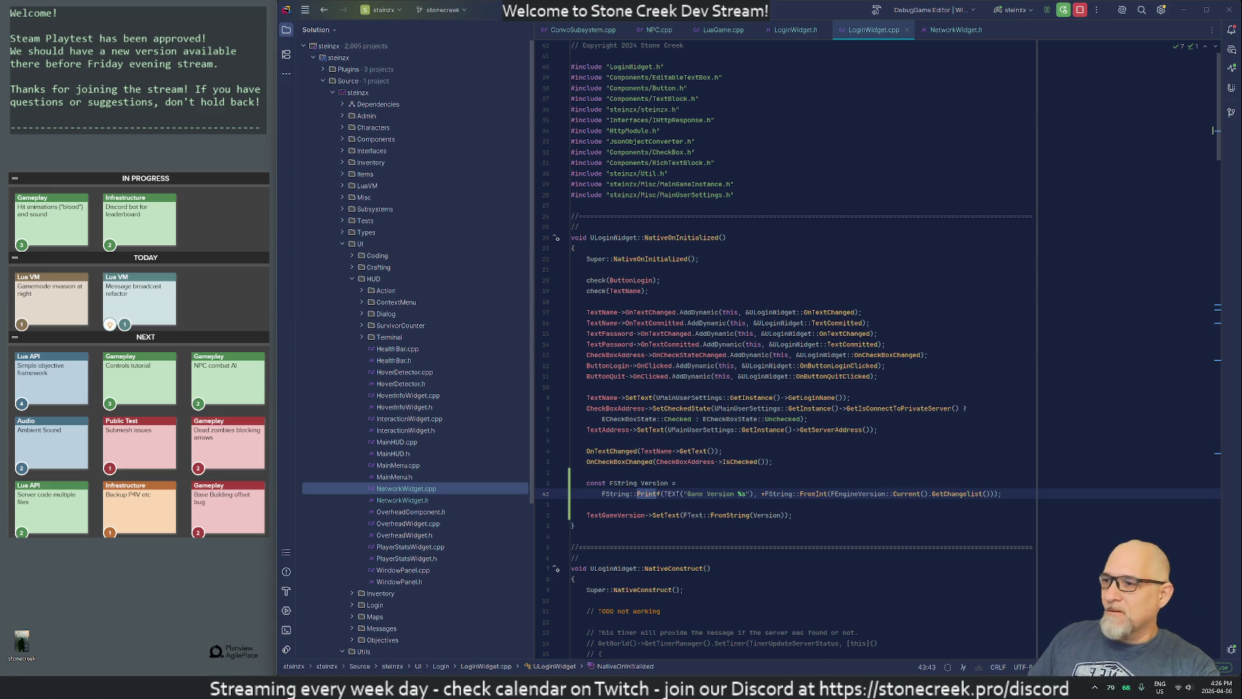
mouse_move(728, 685)
left_click(728, 631)
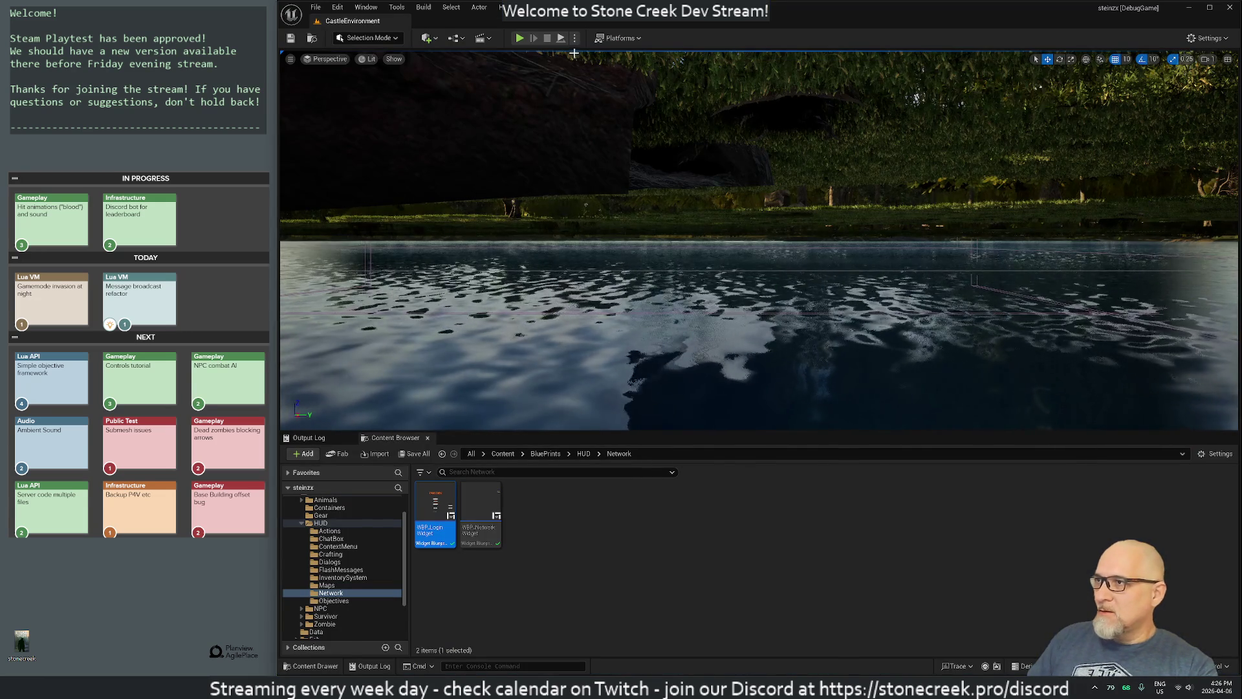
Step: Playtest CastleEnvironment by walking the character around, then stop and open WBP_NetworkWidget
left_click(520, 38)
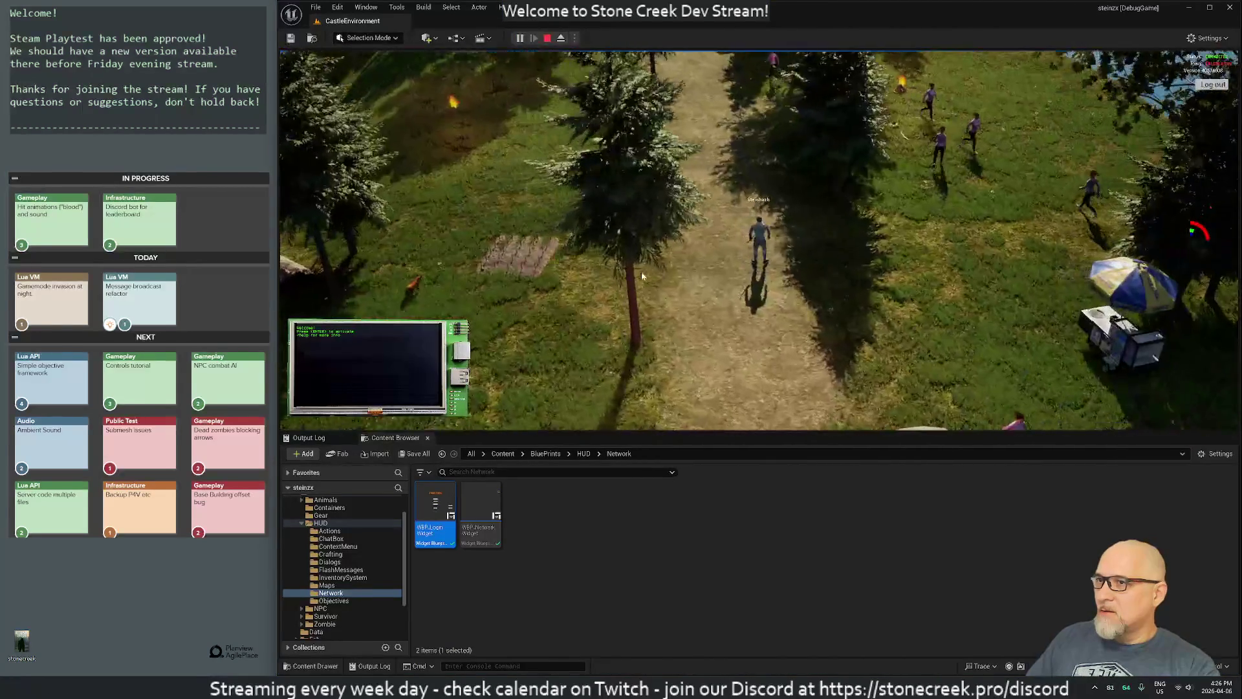
key("s")
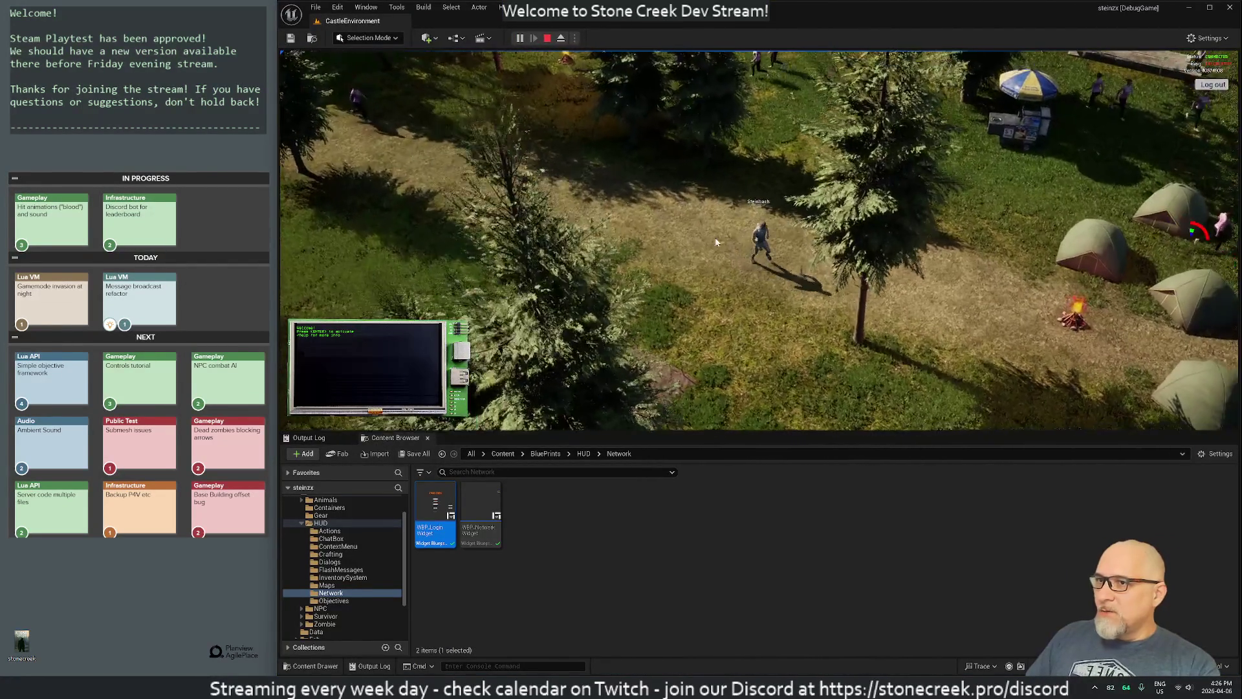
key("s")
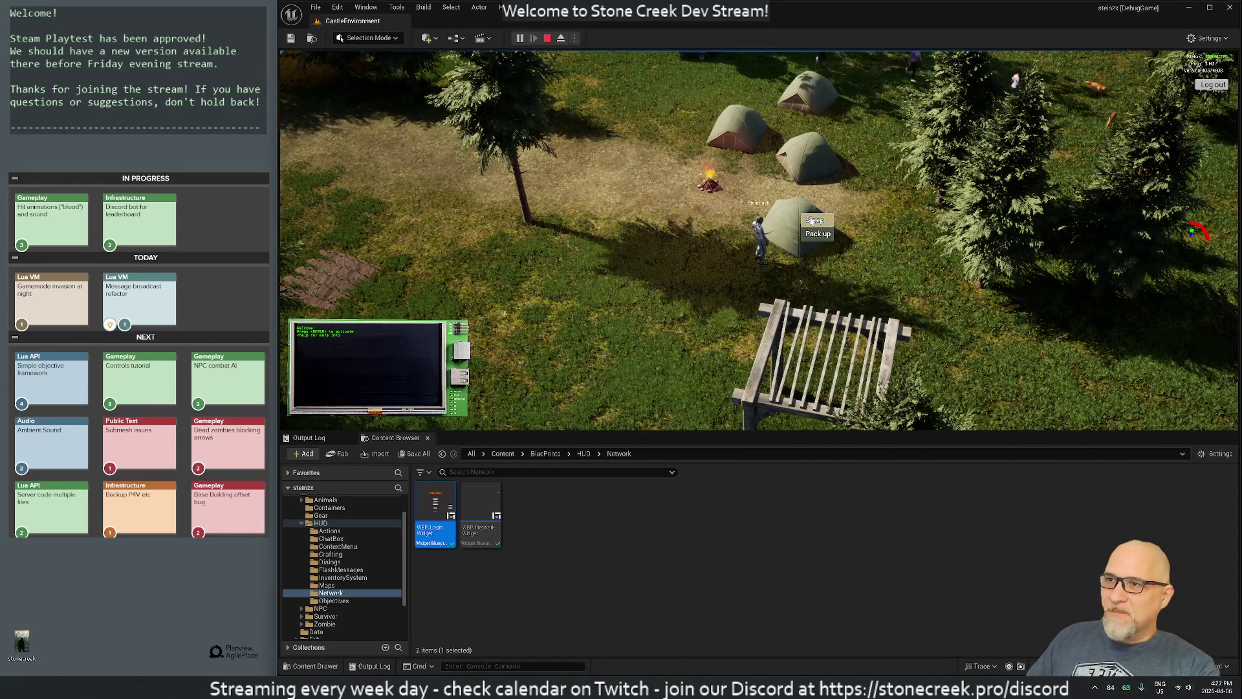
left_click(810, 216)
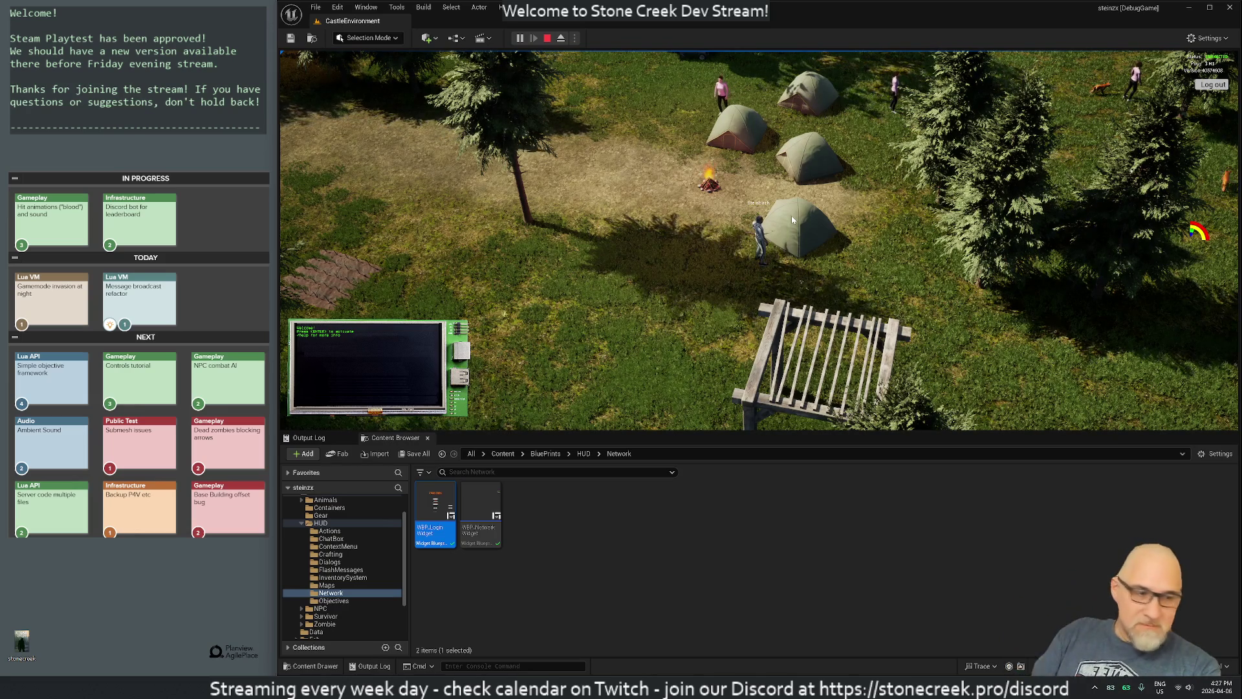
left_click(652, 256)
left_click(636, 216)
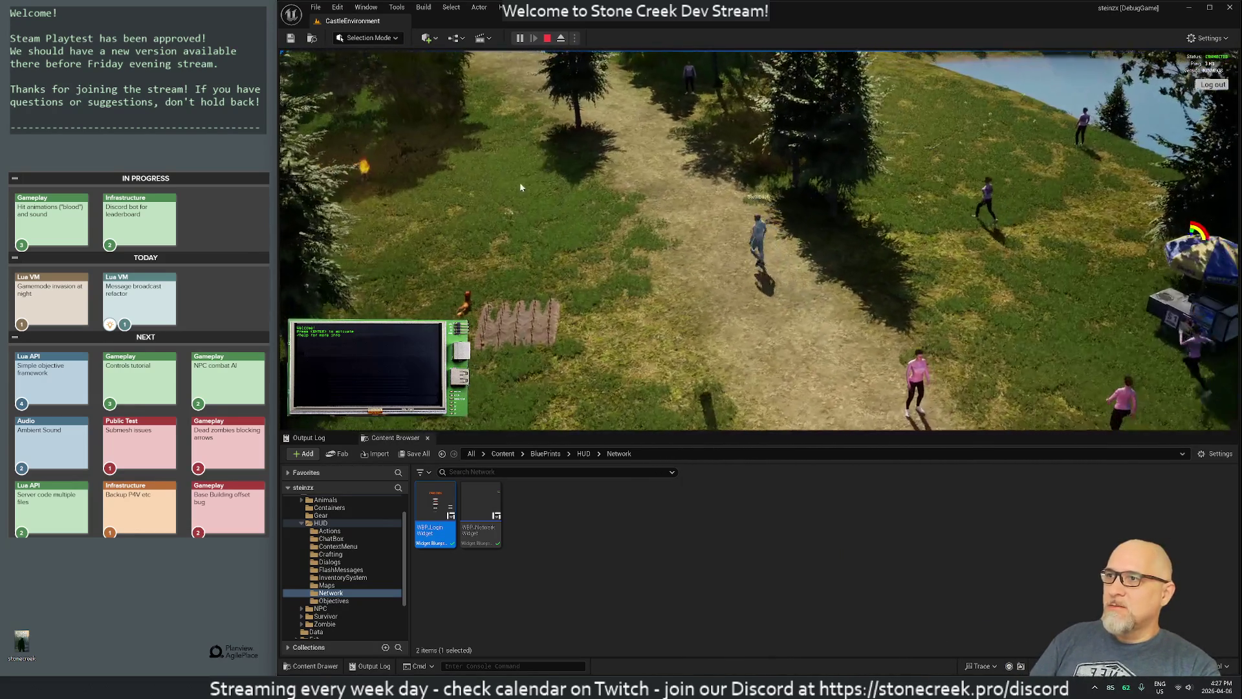
left_click(598, 189)
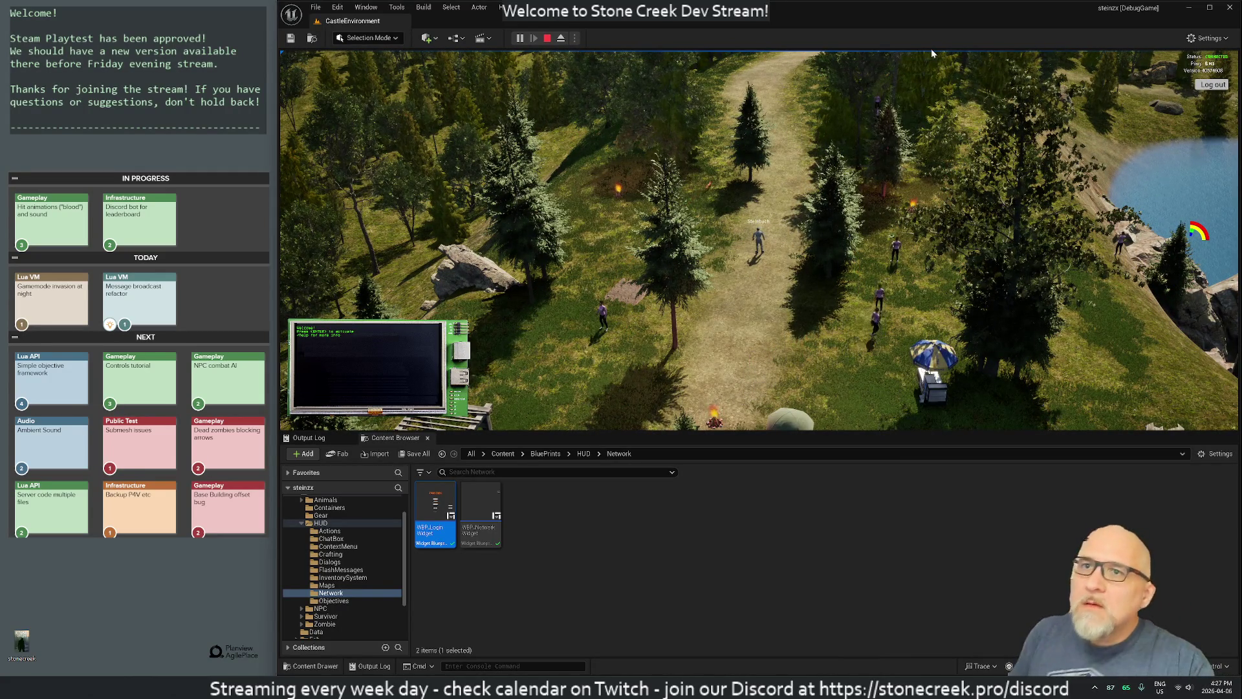
left_click(546, 39)
double_click(480, 505)
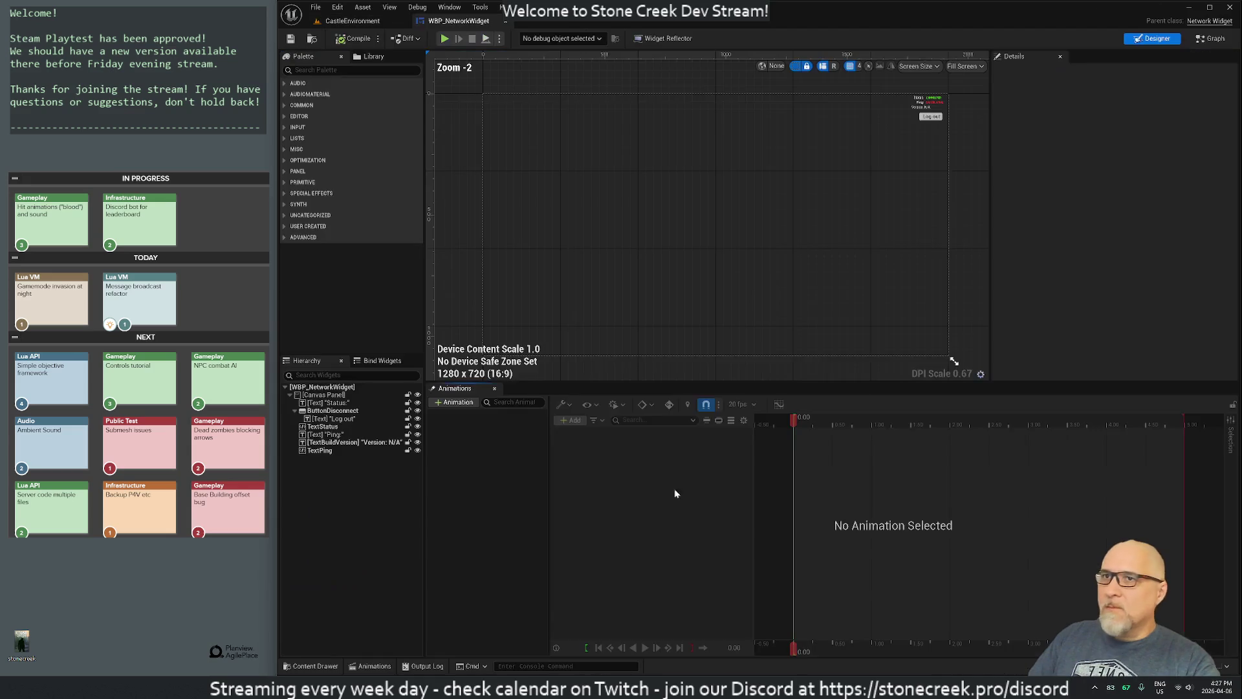
Step: Select the 'Version: N/A' text widget among the Status, Ping and Version labels
scroll(912, 125, "up", 7)
left_click(914, 123)
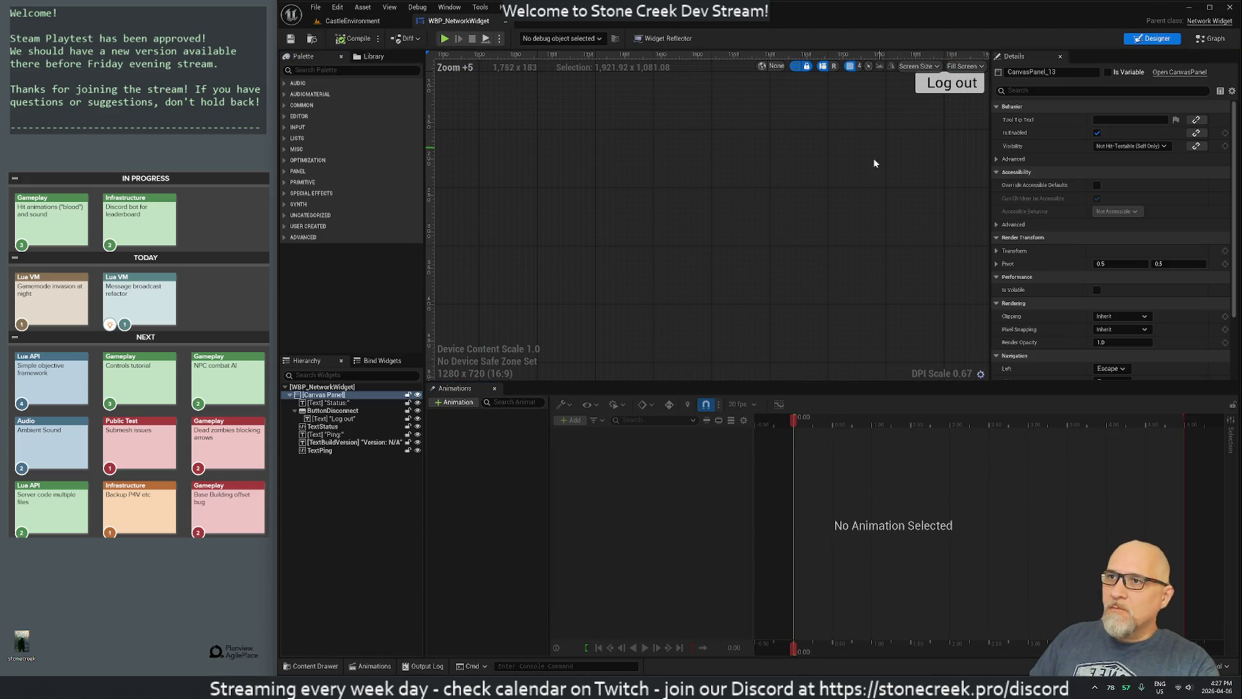
left_click_drag(843, 229, 767, 310)
left_click(783, 309)
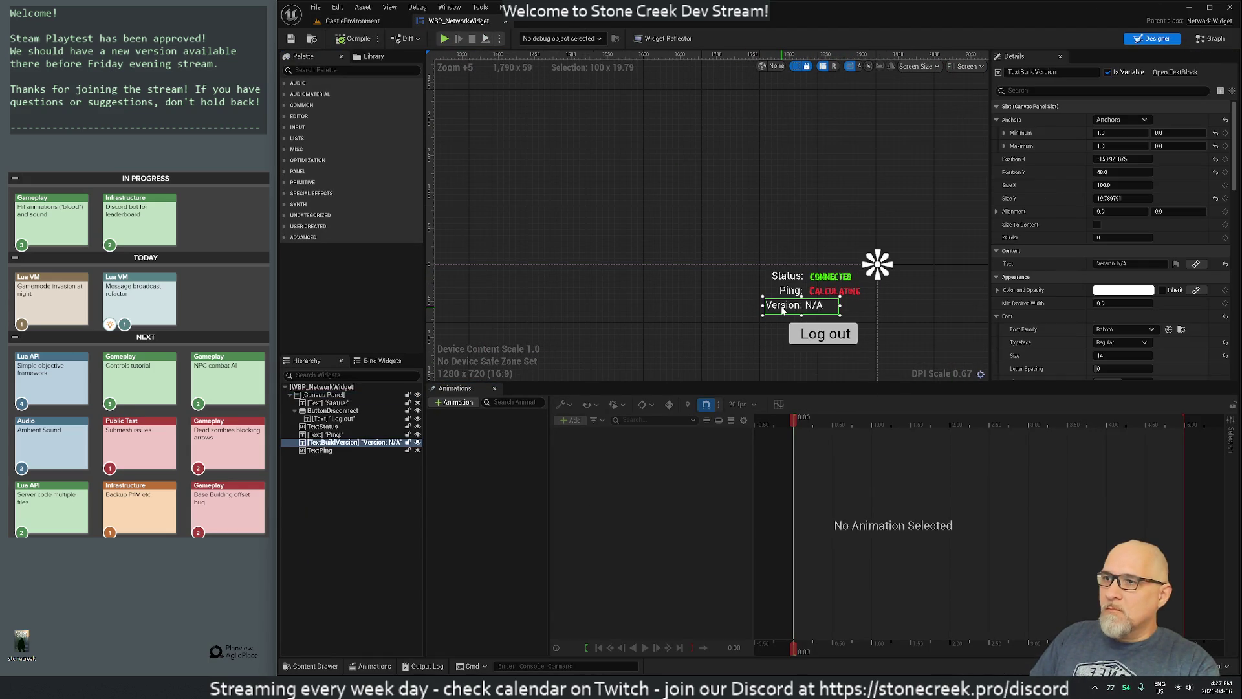
key("Right")
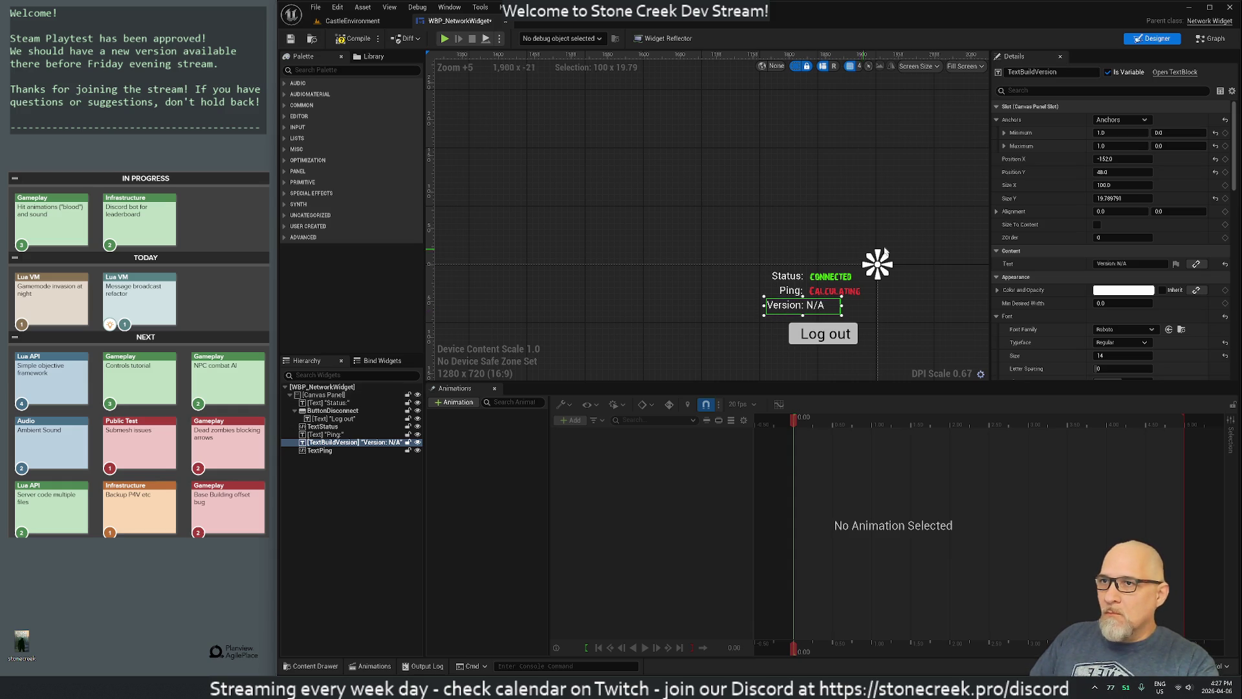
left_click(788, 292)
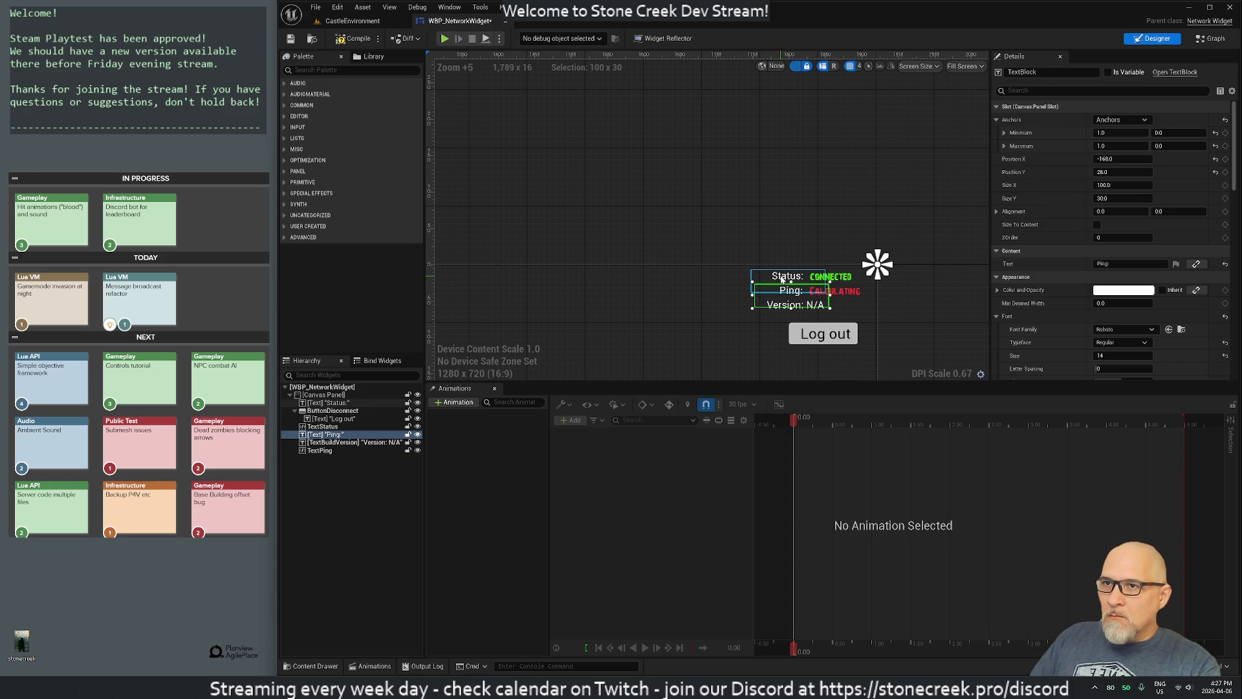
left_click(789, 295)
left_click(788, 295)
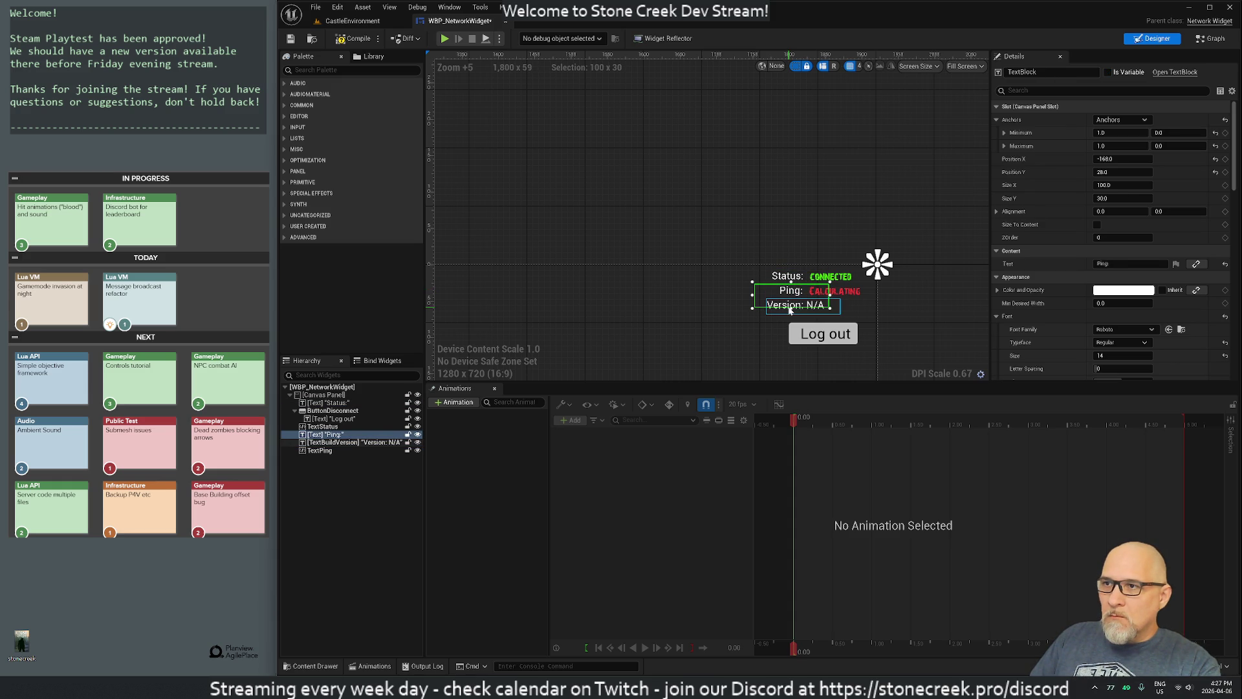
left_click(790, 311)
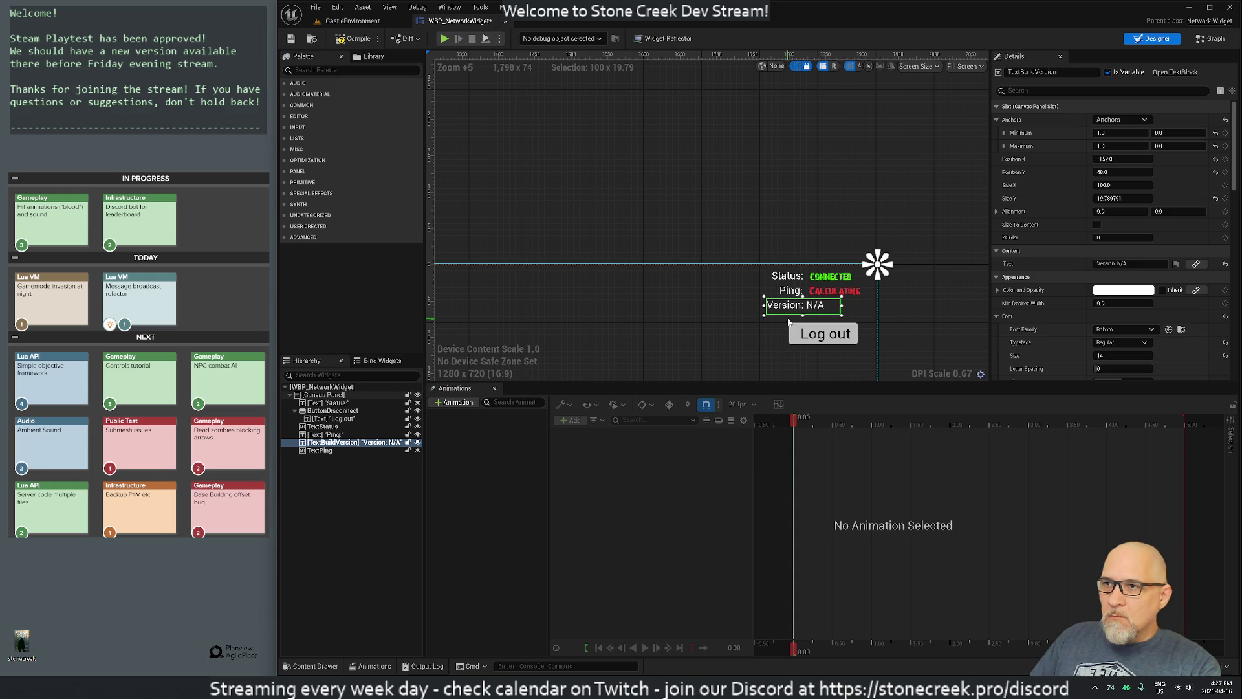
left_click(735, 319)
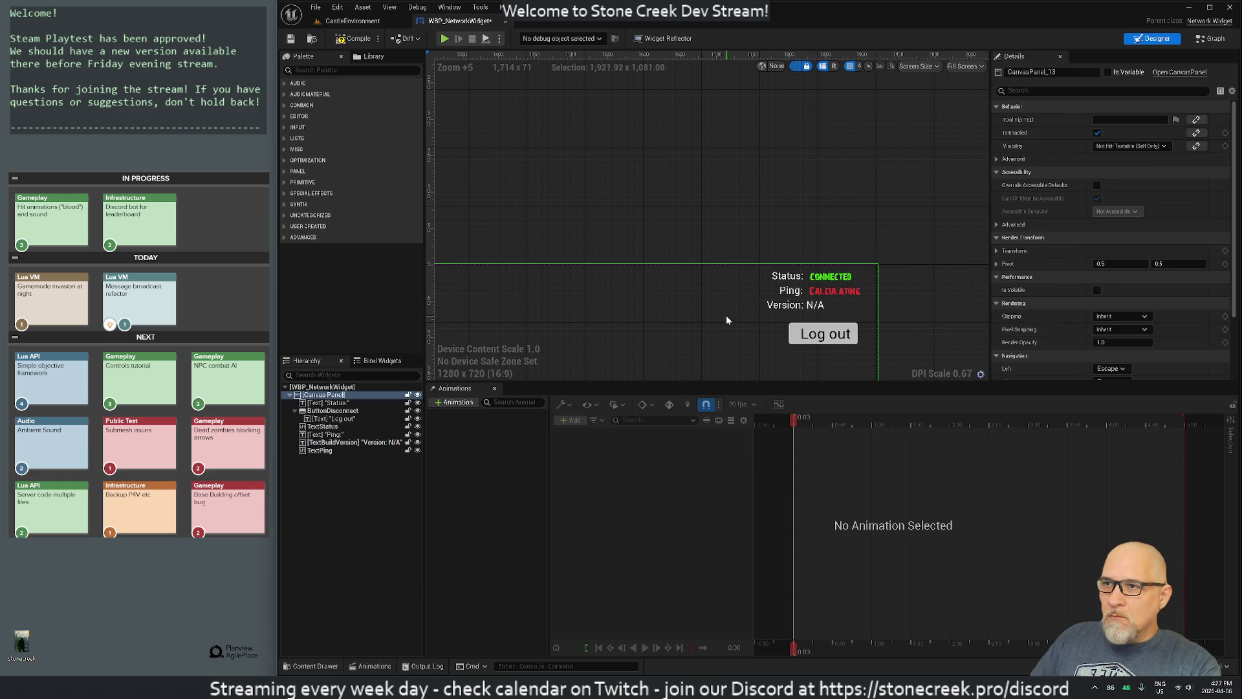
left_click(793, 308)
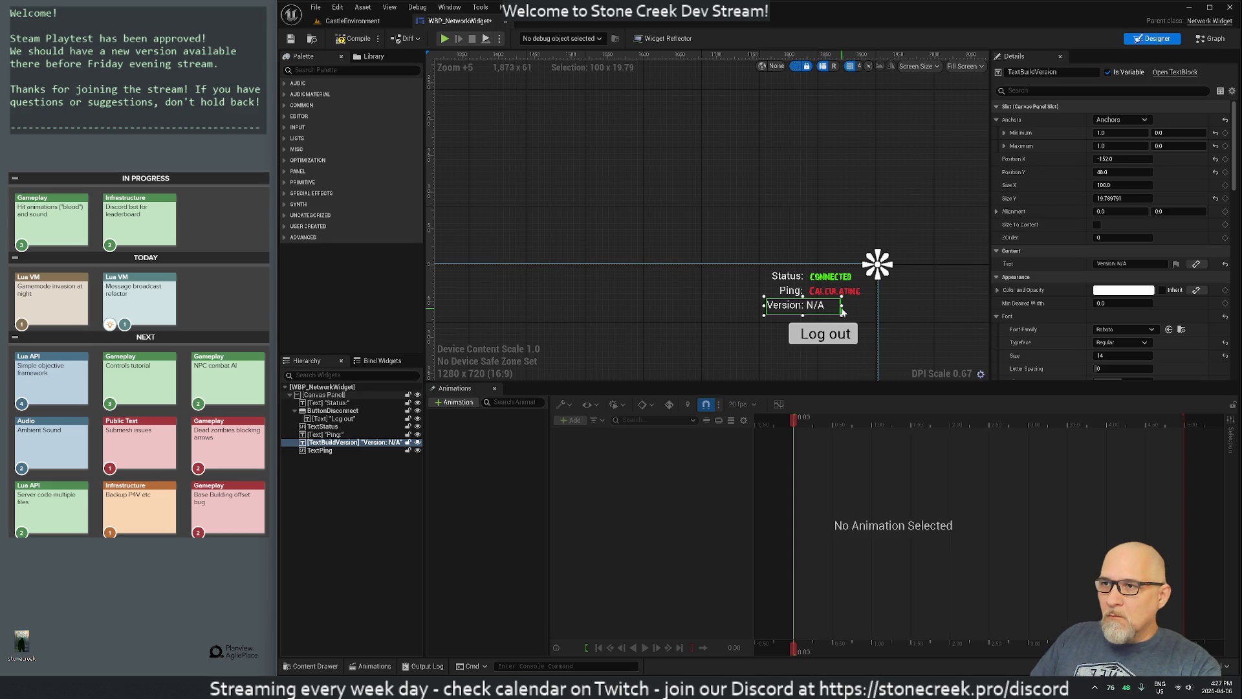
Step: Delete 'N/A' from its Text so it reads 'Version:', and narrow the box to about 52 wide
left_click(1129, 263)
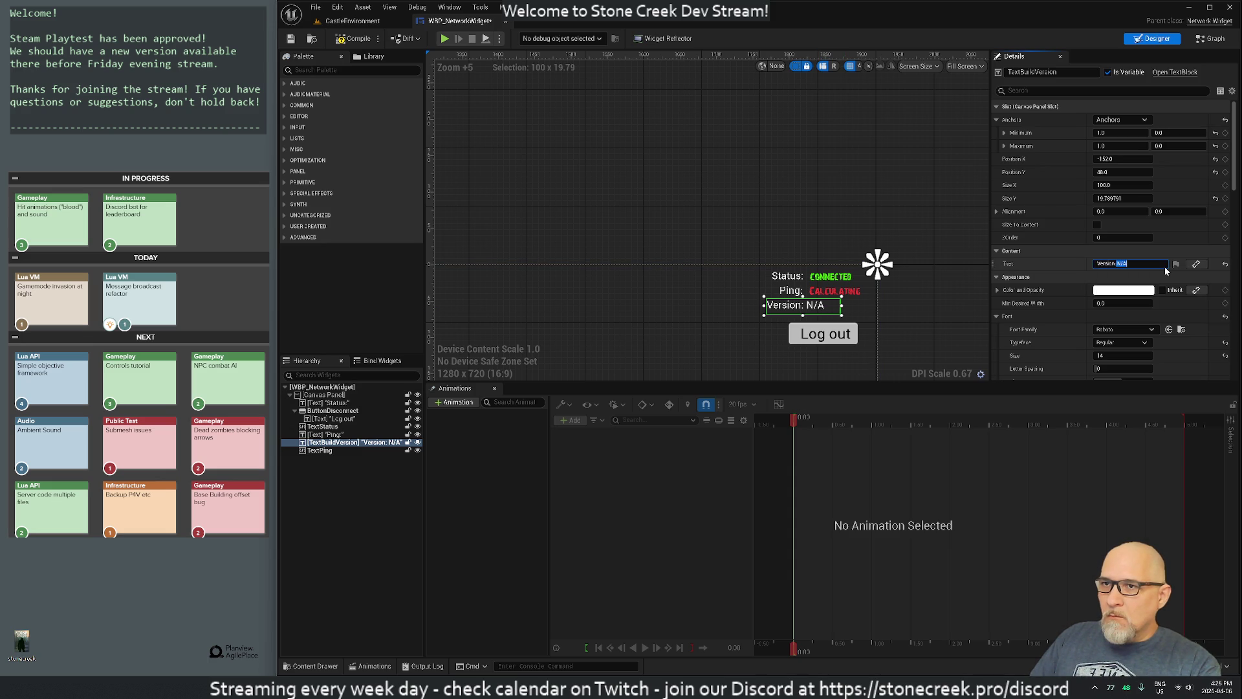
key("BackSpace")
key("BackSpace")
key("BackSpace")
key("Return")
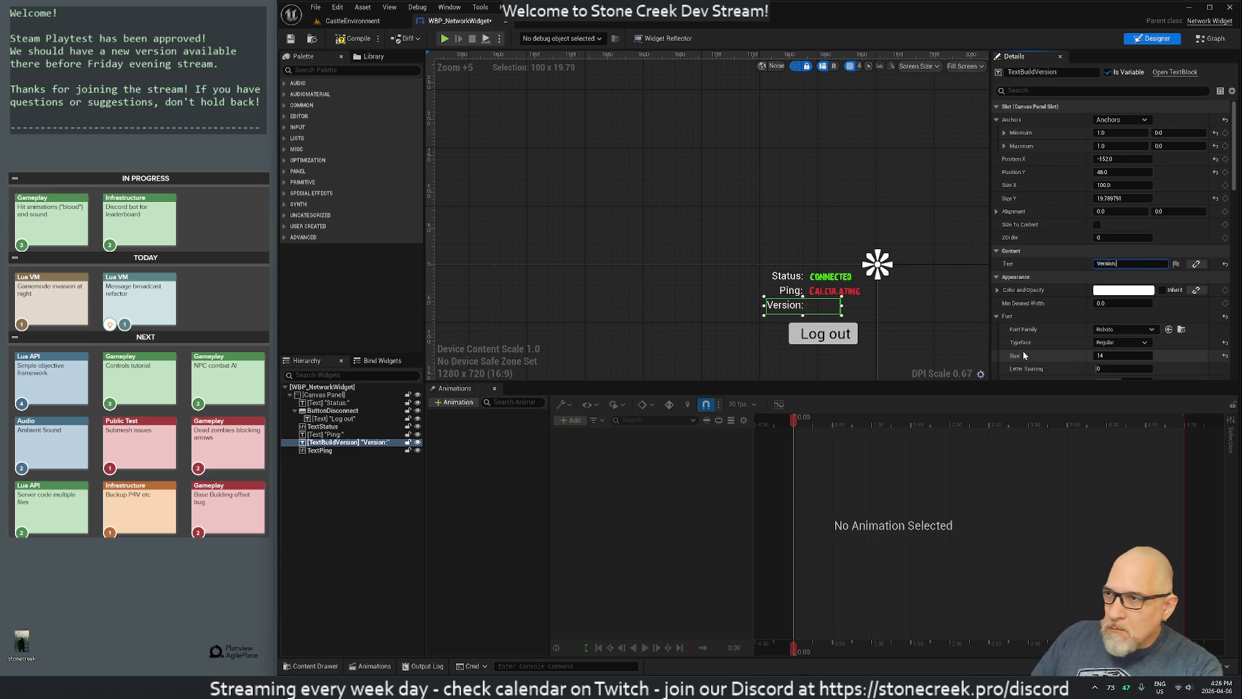
left_click_drag(841, 304, 805, 310)
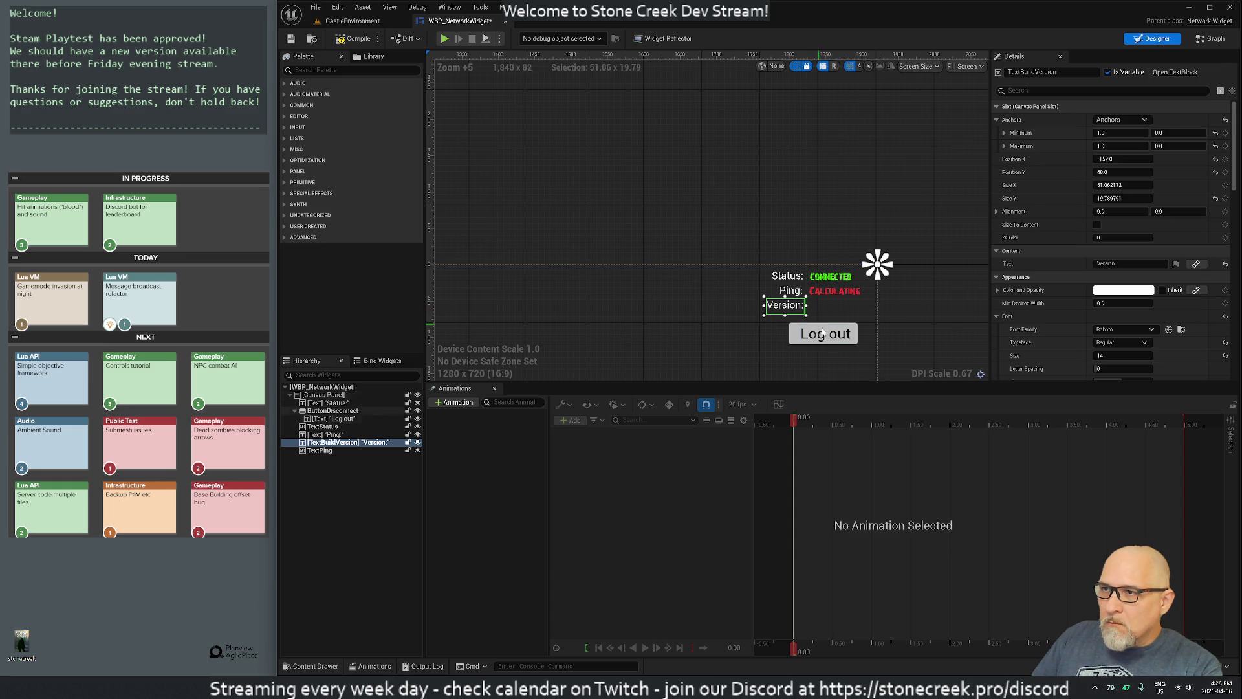
left_click(720, 322)
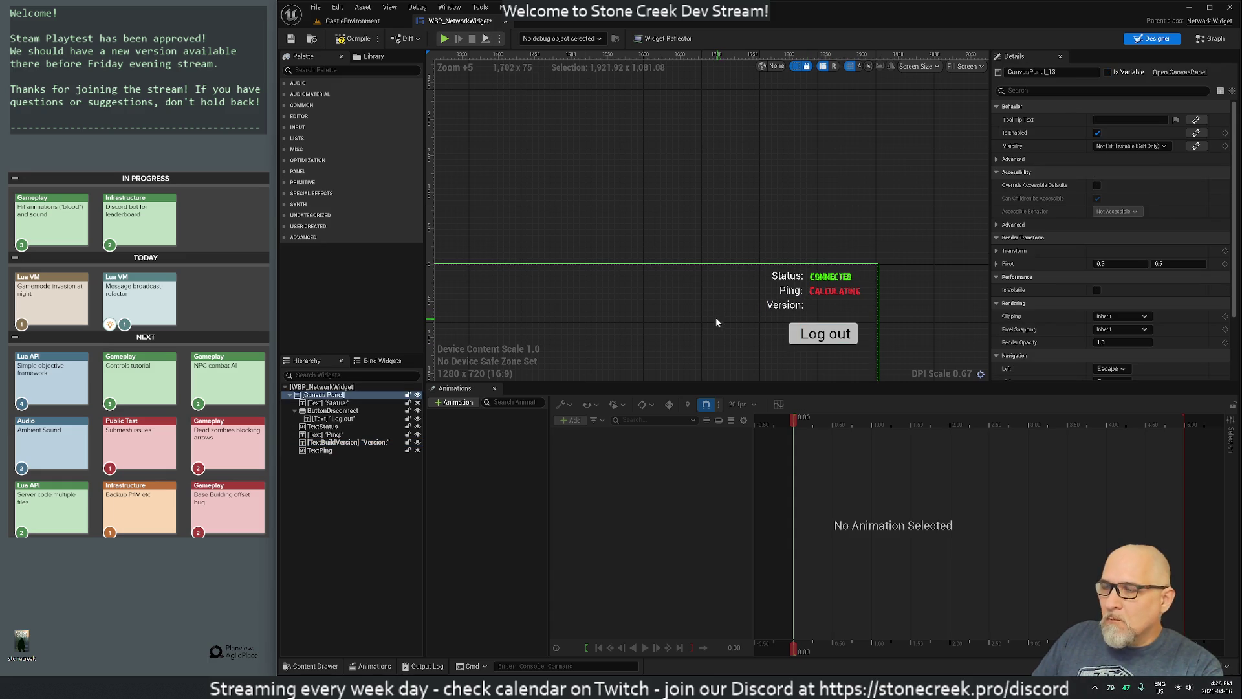
Step: Copy the TextStatus widget in the Hierarchy, leaving TextPing's name unchanged
left_click(324, 429)
right_click(324, 429)
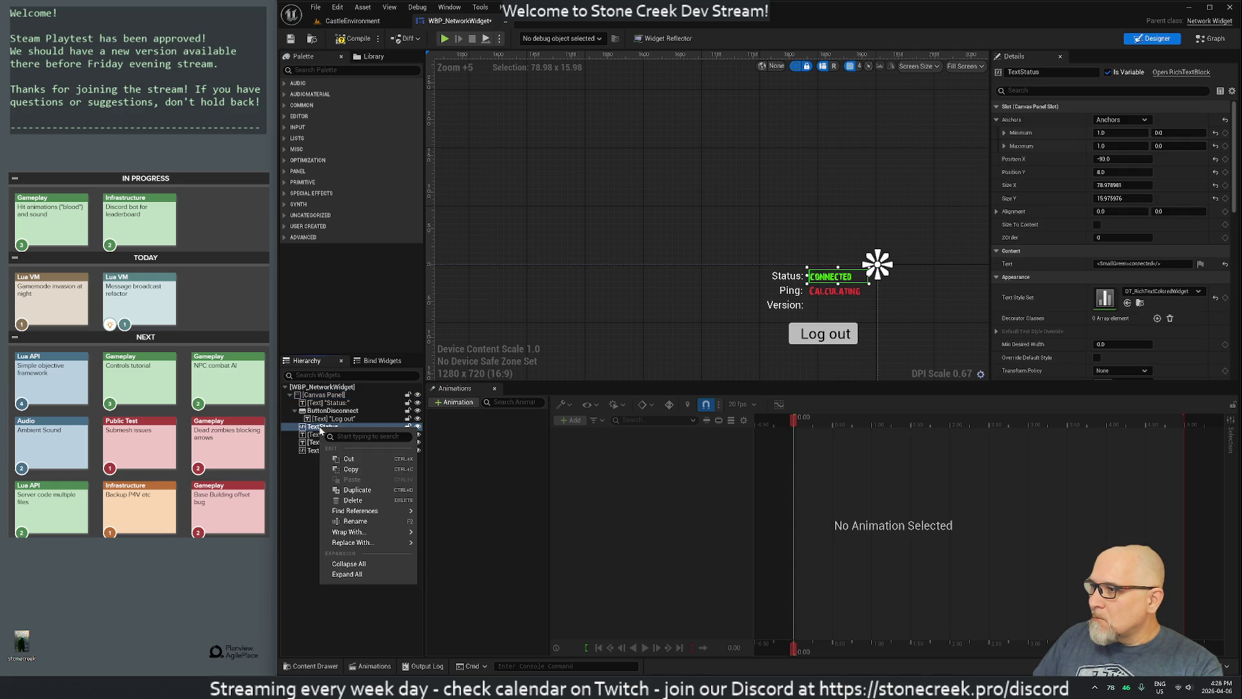
left_click(349, 470)
left_click(327, 451)
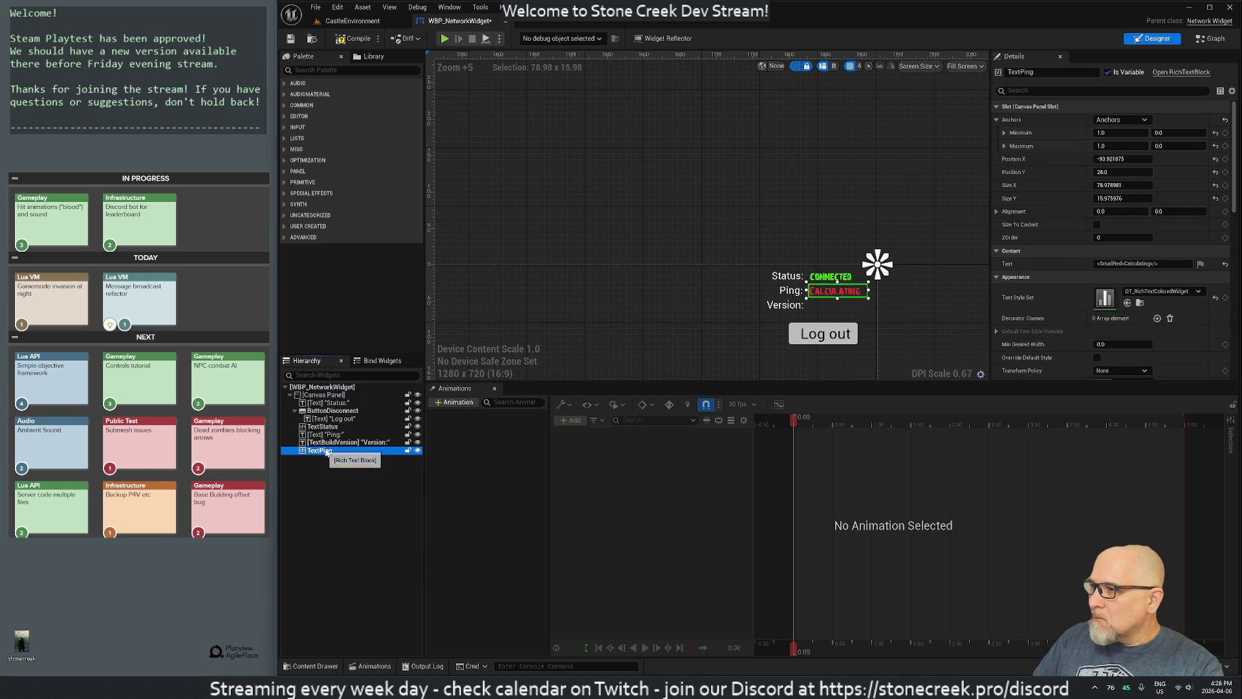
key("F2")
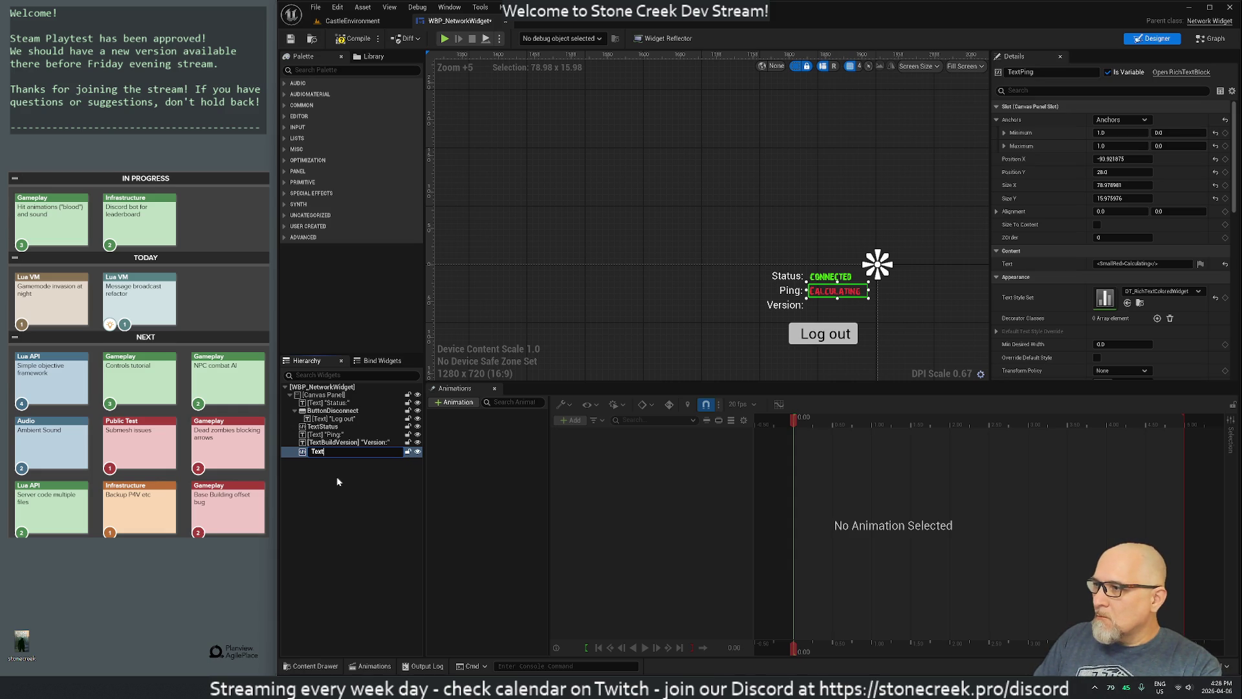
key("Escape")
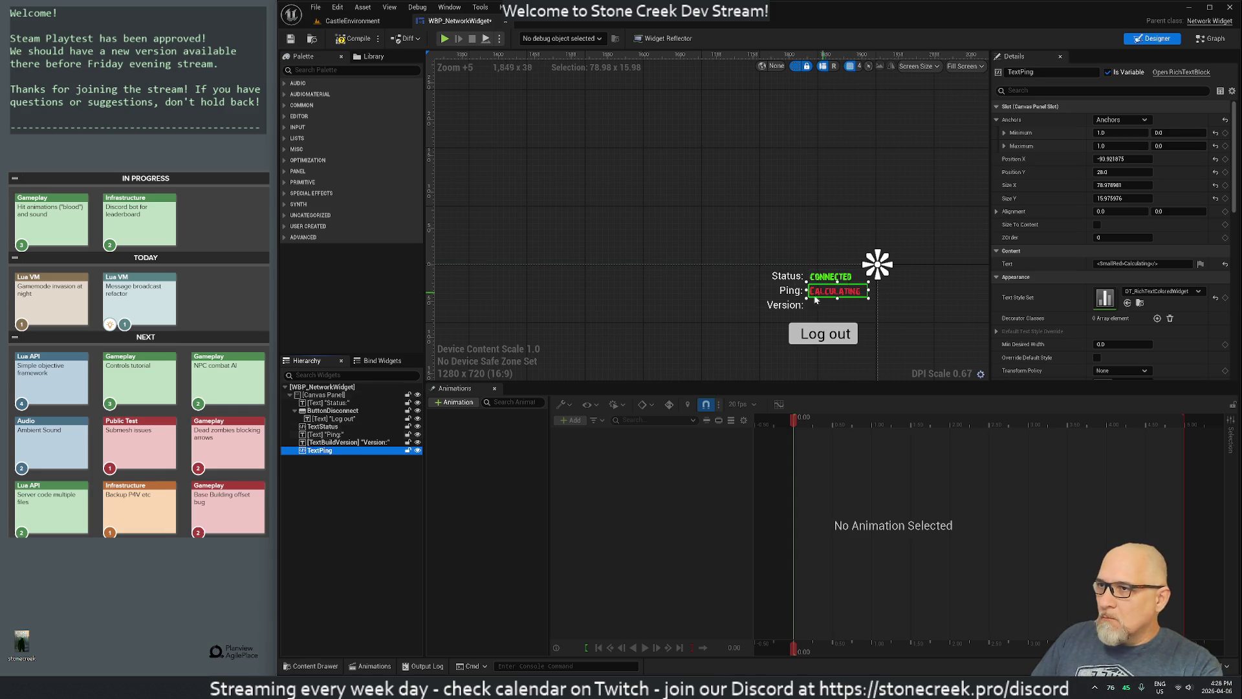
Step: Clear the TextBuildVersion name from the Version: text widget
left_click(790, 306)
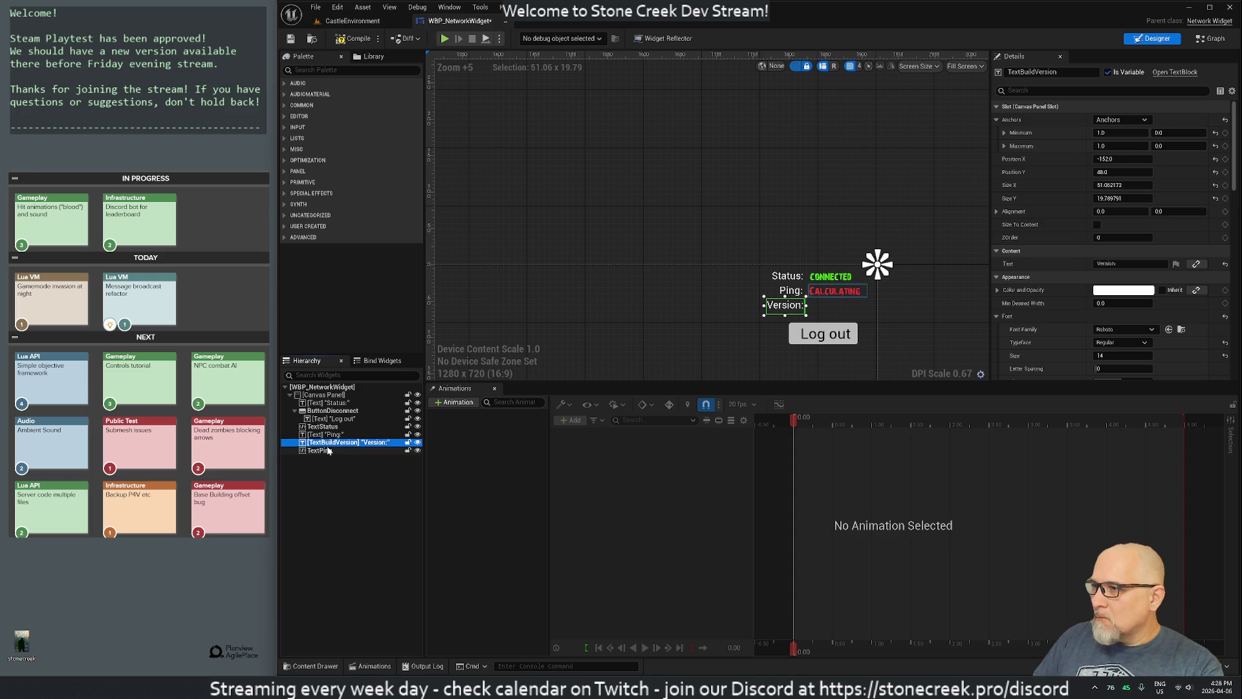
key("F2")
key("Escape")
key("BackSpace")
key("BackSpace")
key("BackSpace")
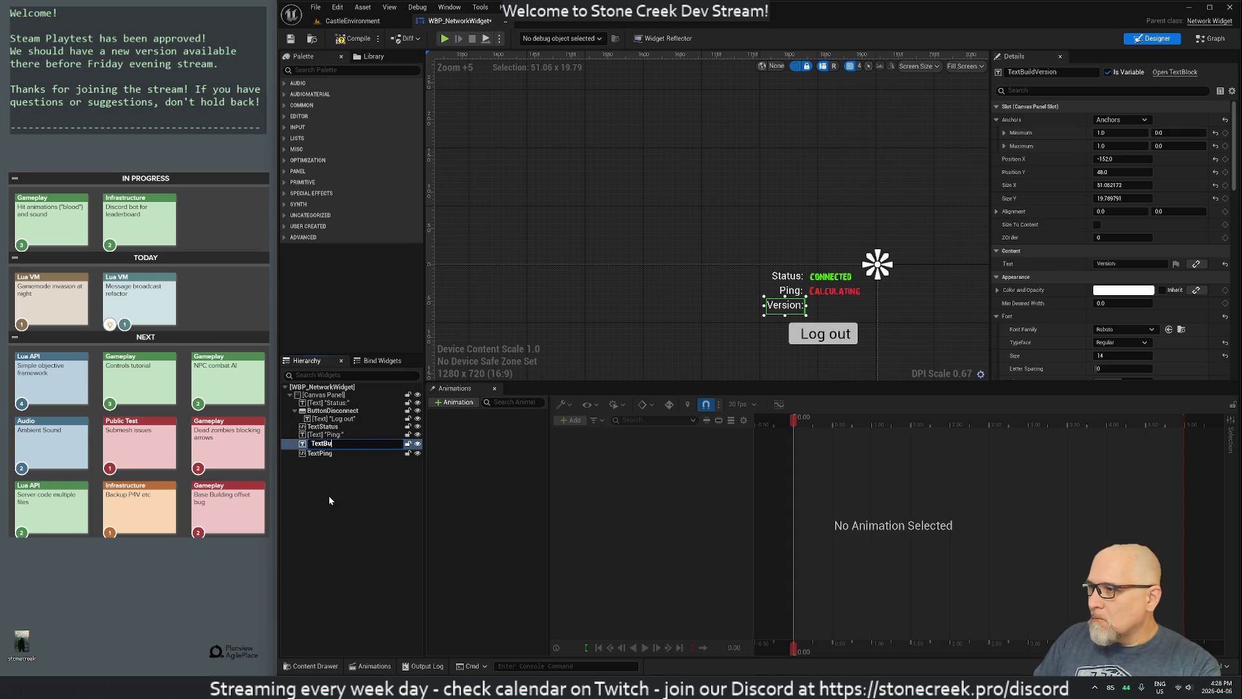
key("Return")
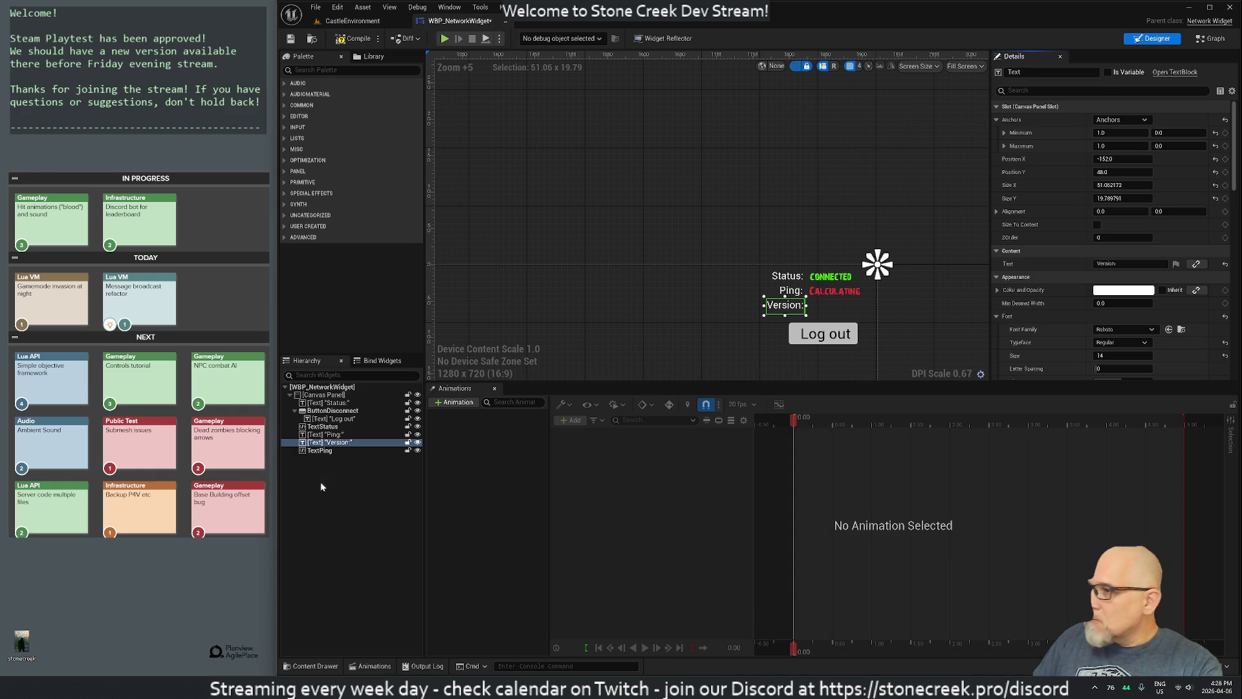
Step: Duplicate the TextPing widget as TextPing_1
left_click(318, 451)
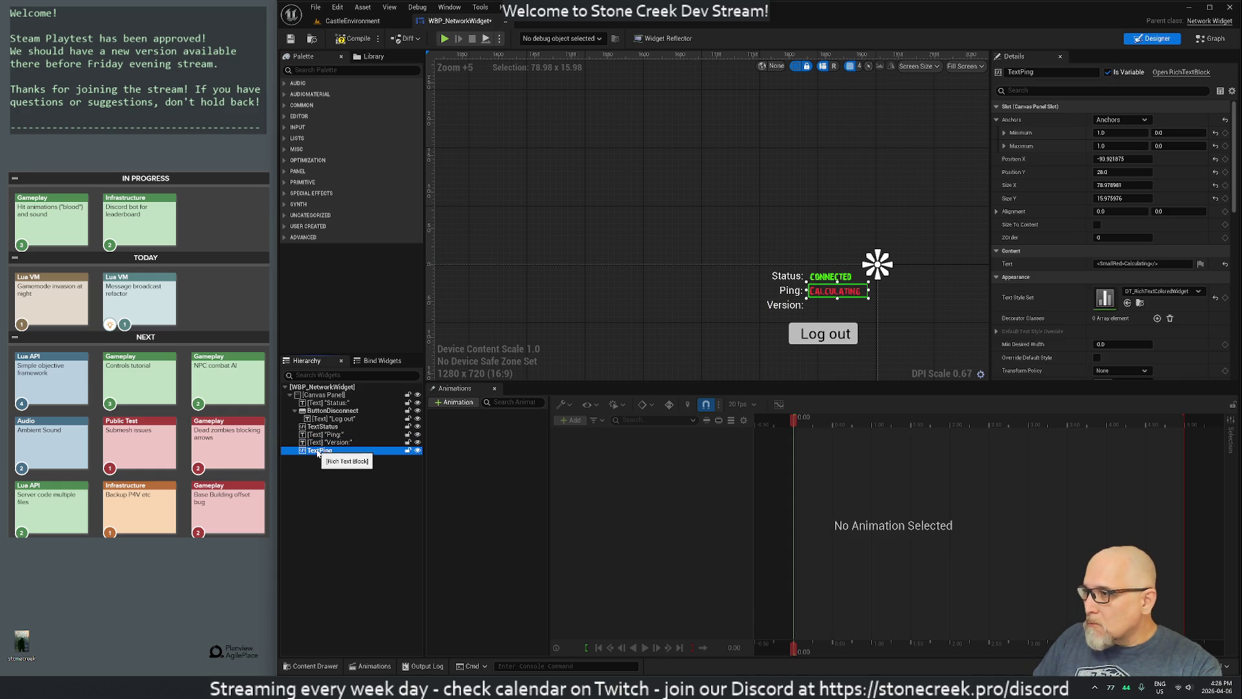
right_click(318, 453)
left_click(327, 485)
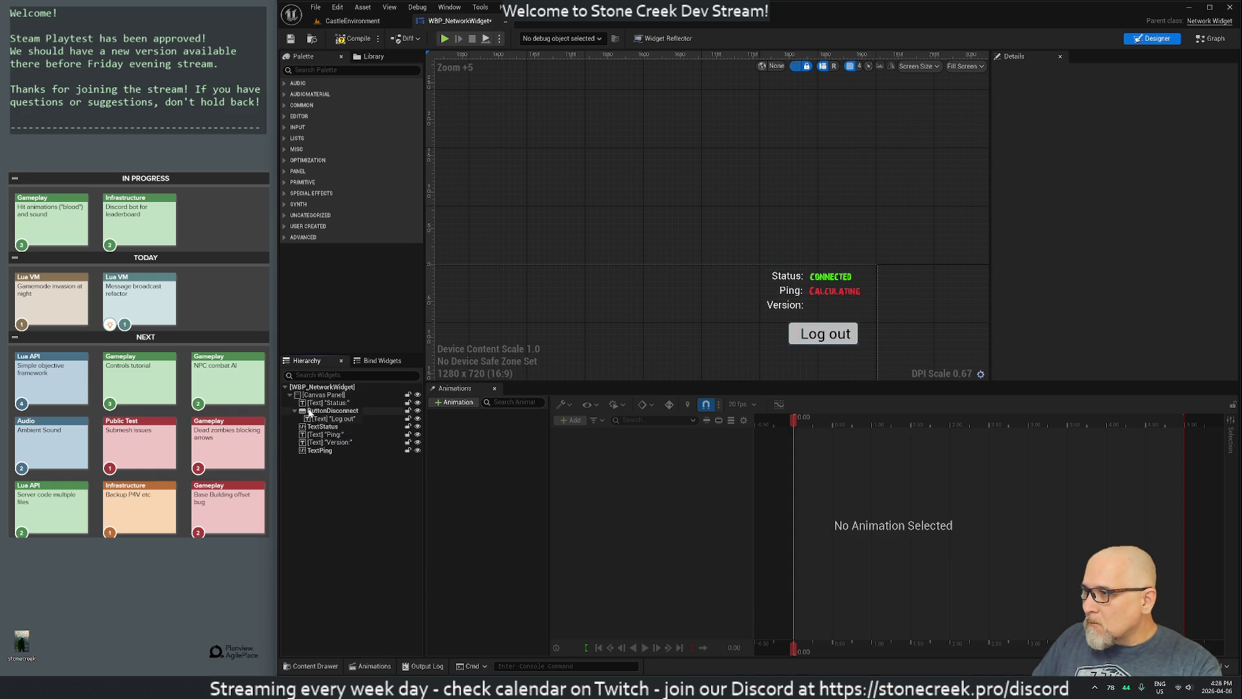
right_click(315, 396)
left_click(336, 447)
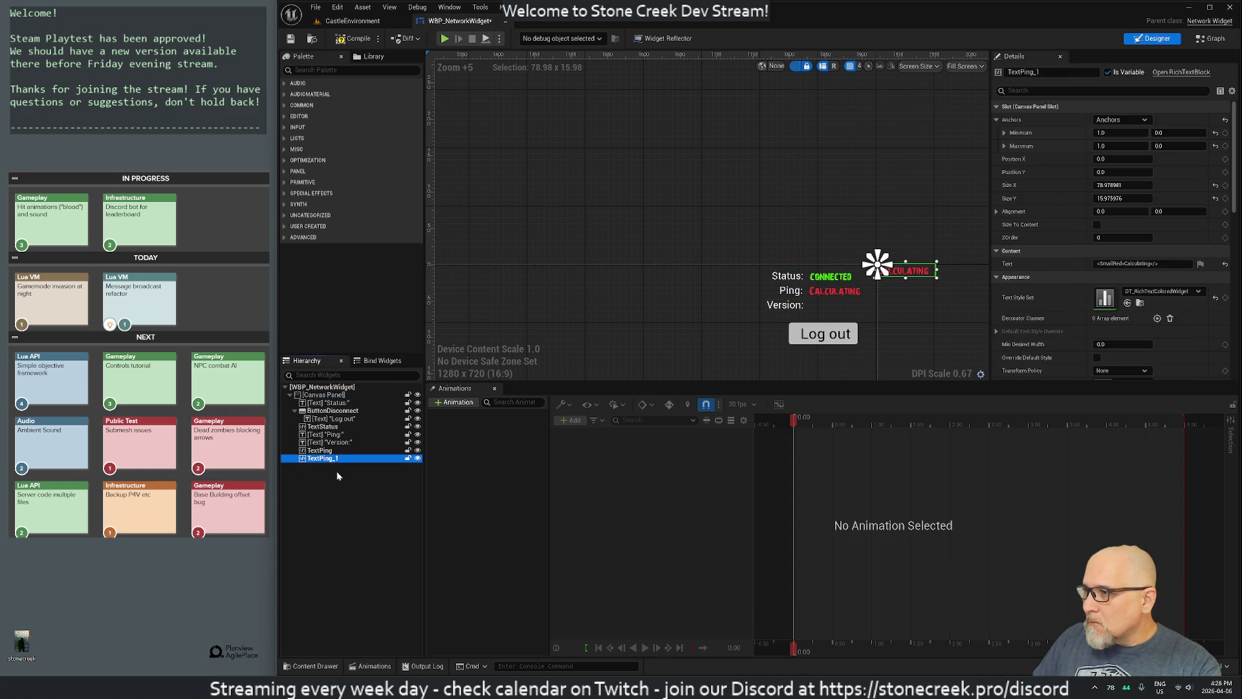
Step: Rename TextPing_1 to TextBuild and compile the network widget blueprint
double_click(327, 459)
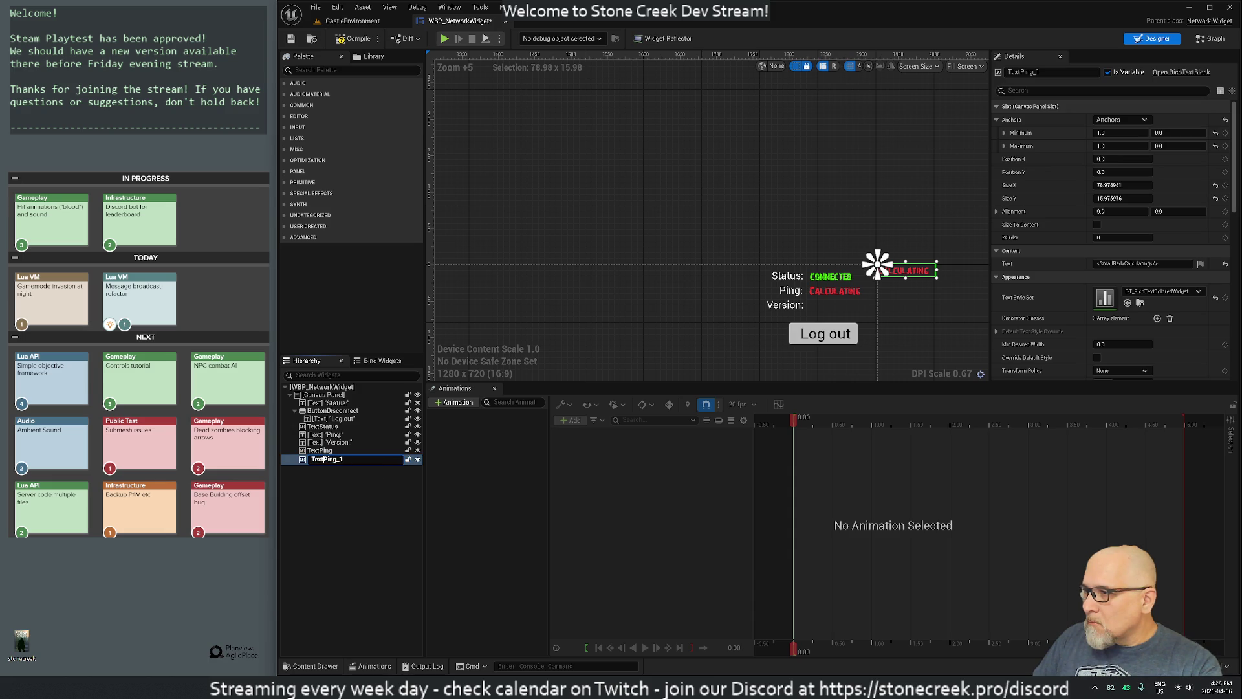
left_click_drag(344, 458, 324, 459)
type("BuildVersion")
key("Escape")
key("BackSpace")
key("BackSpace")
key("BackSpace")
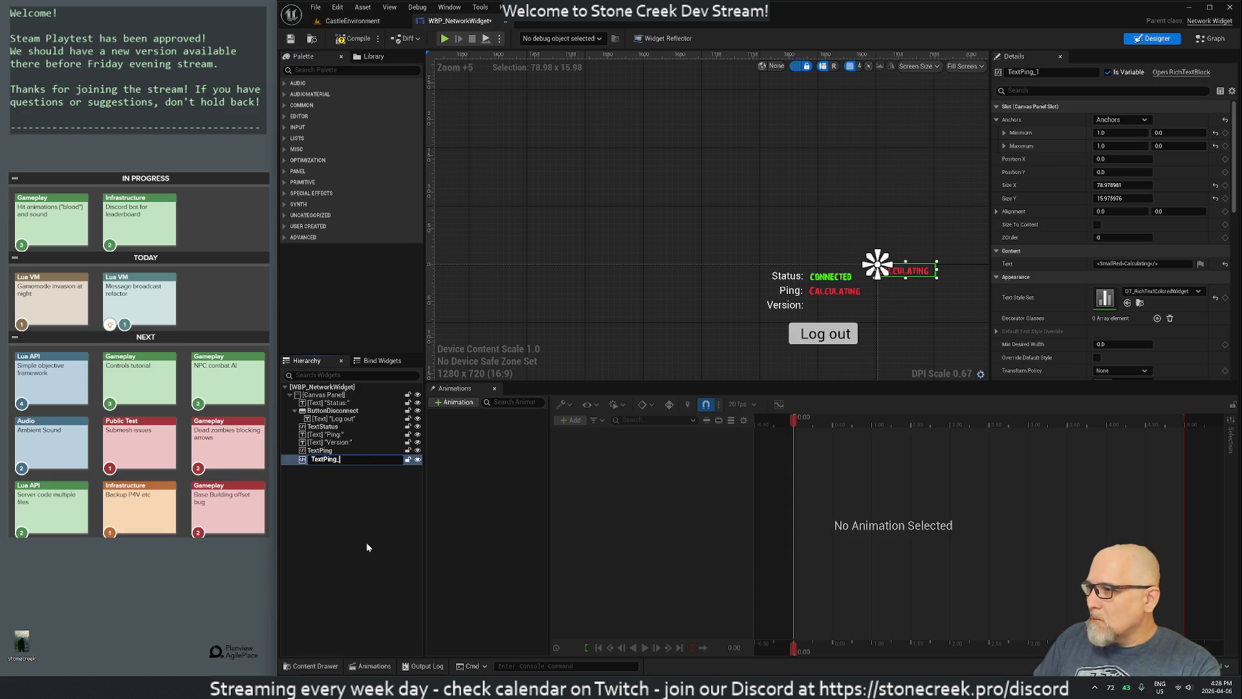
key("BackSpace")
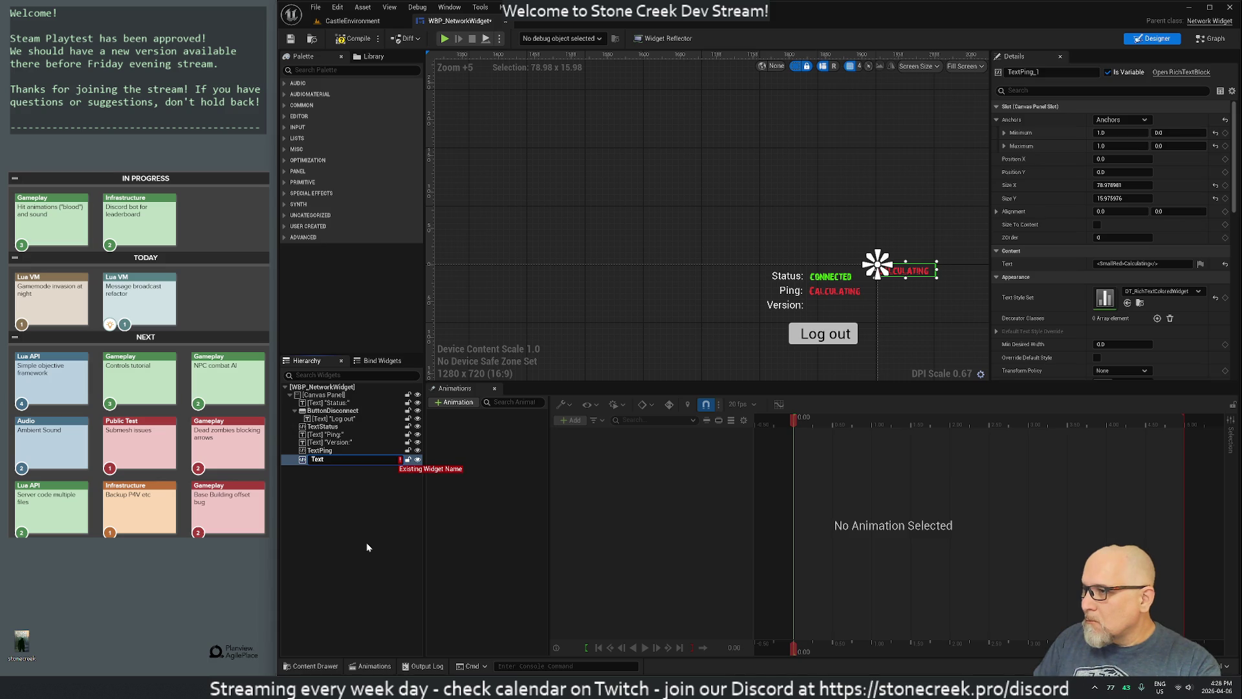
type("Build")
key("Return")
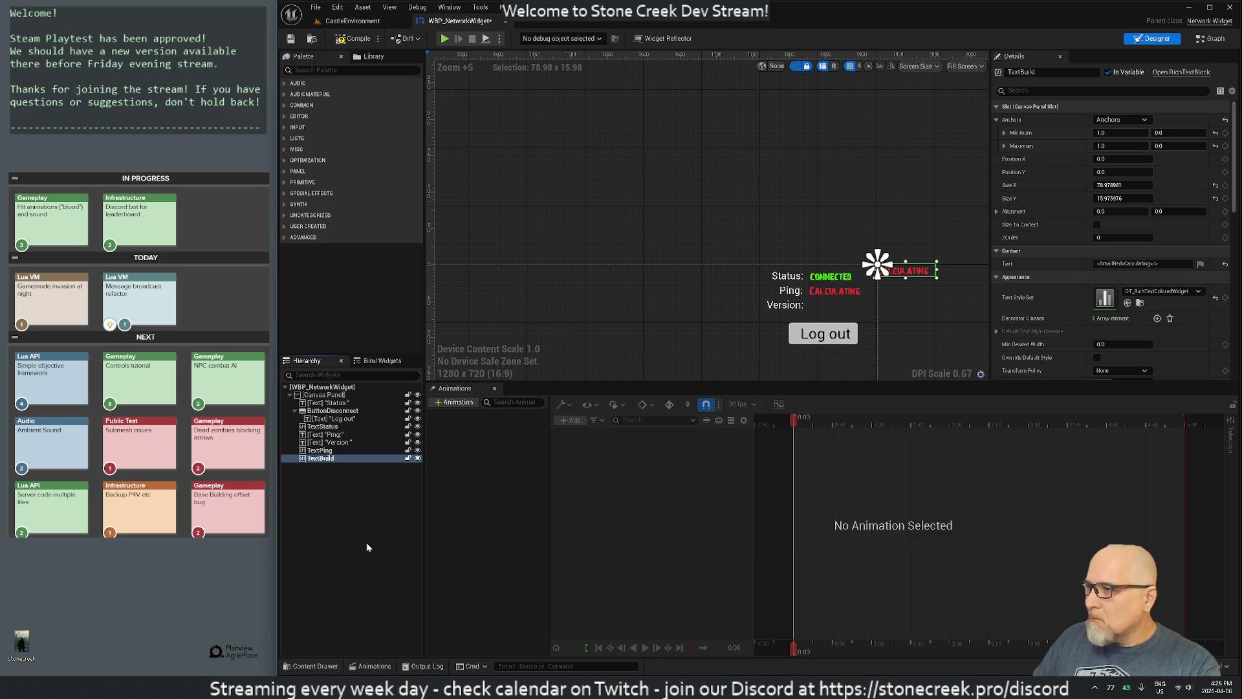
left_click(354, 39)
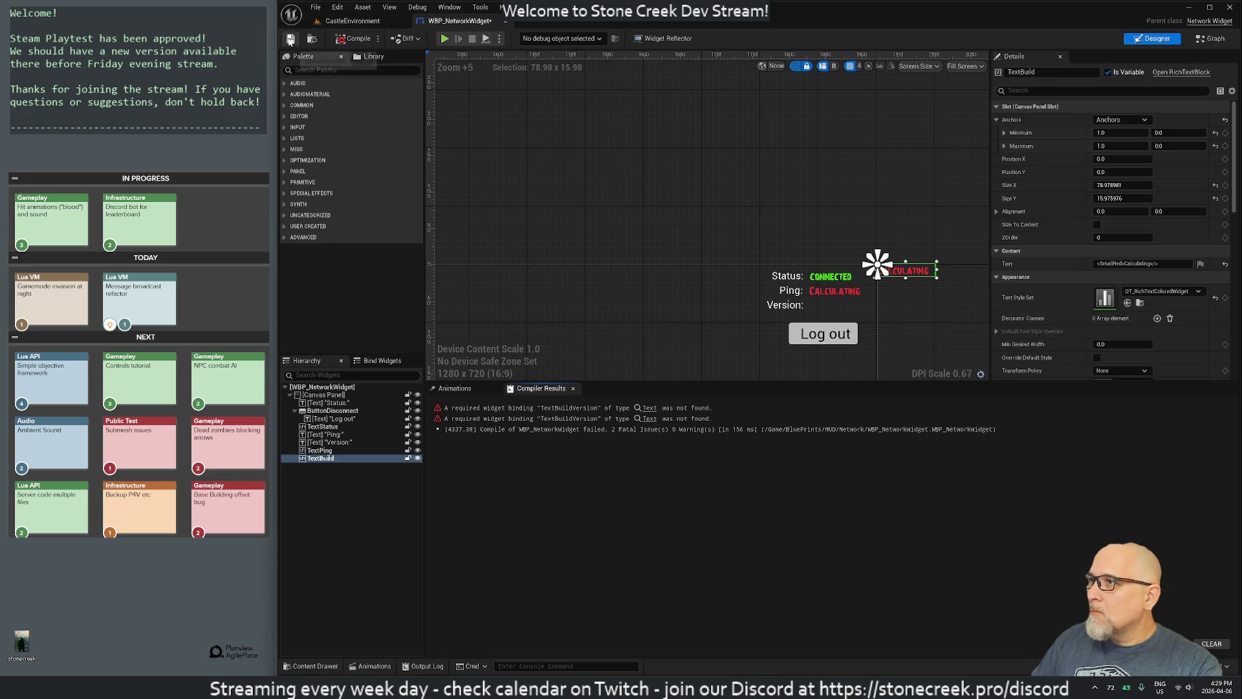
Step: Rename the TextBuild widget to TextGameVersion
left_click(338, 459)
key("F2")
type("si")
key("BackSpace")
key("BackSpace")
key("BackSpace")
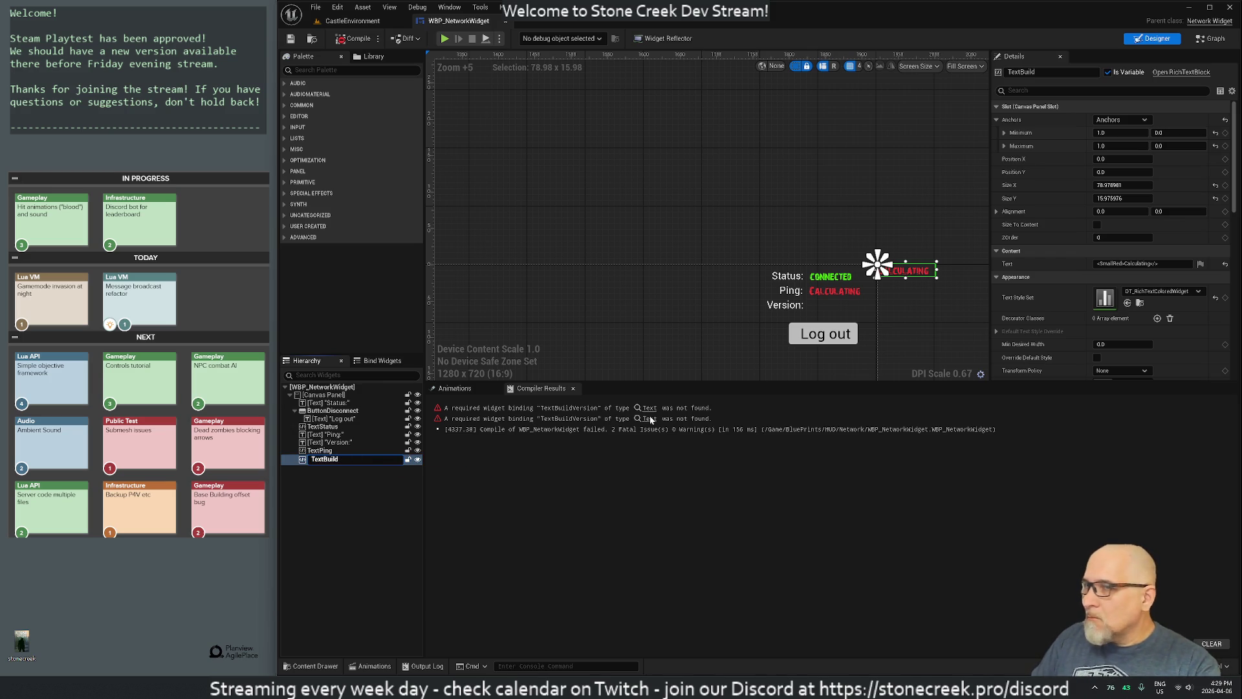
left_click(1108, 73)
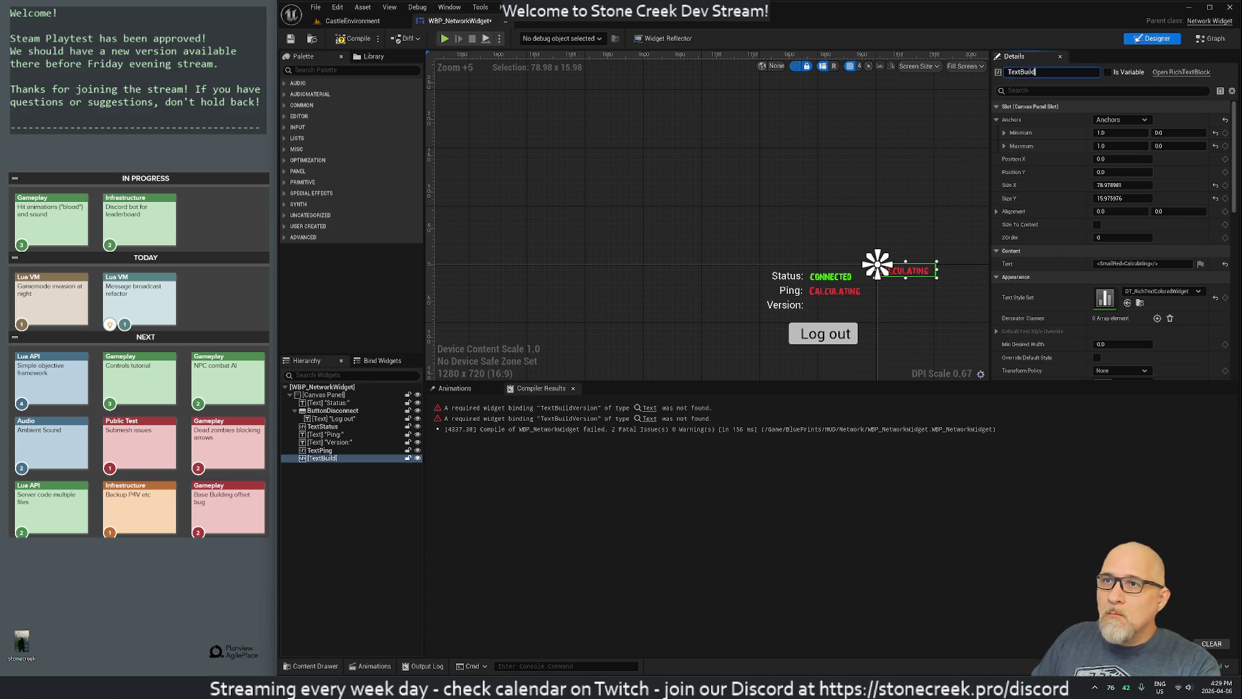
type("Version")
key("Escape")
key("F2")
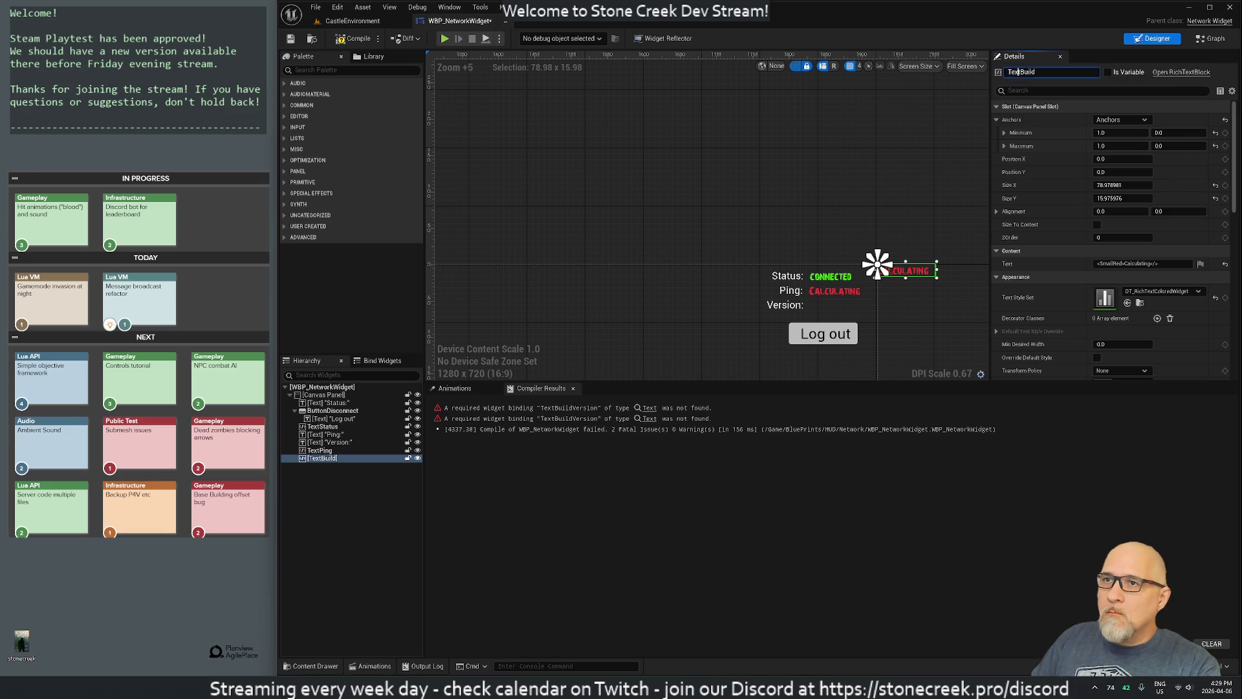
key("Left")
key("Left")
key("Left")
type("Game")
key("shift+Right")
key("shift+Right")
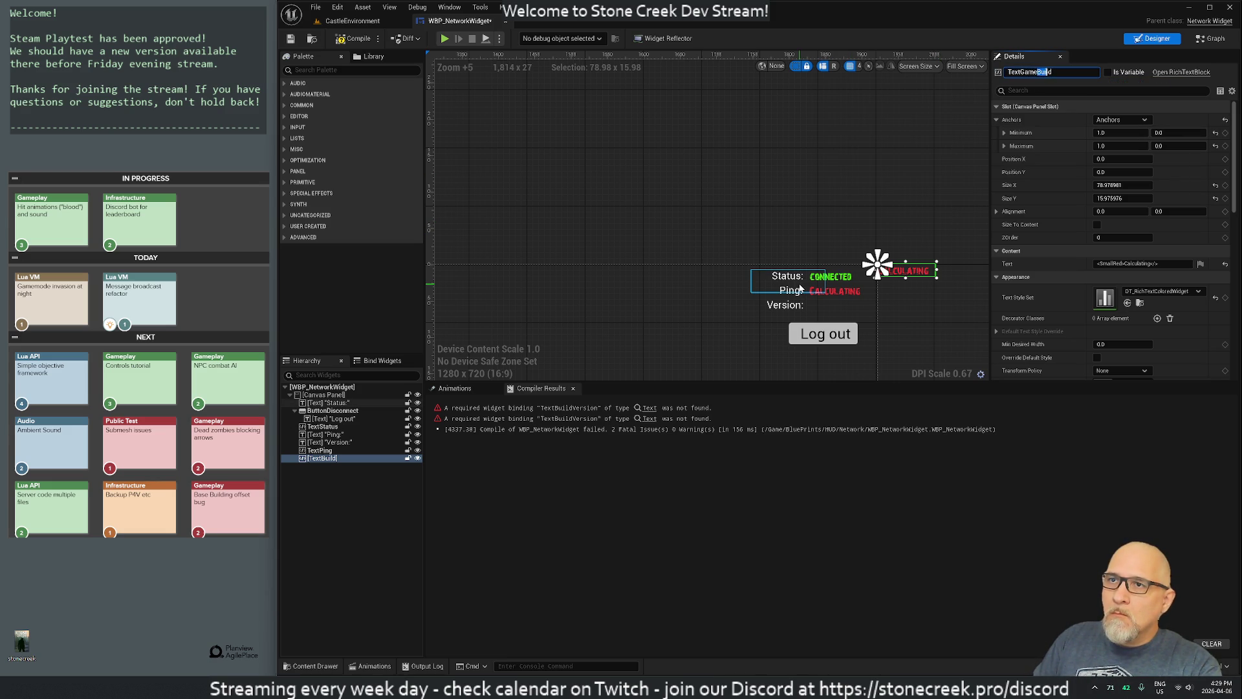
type("Version")
key("Return")
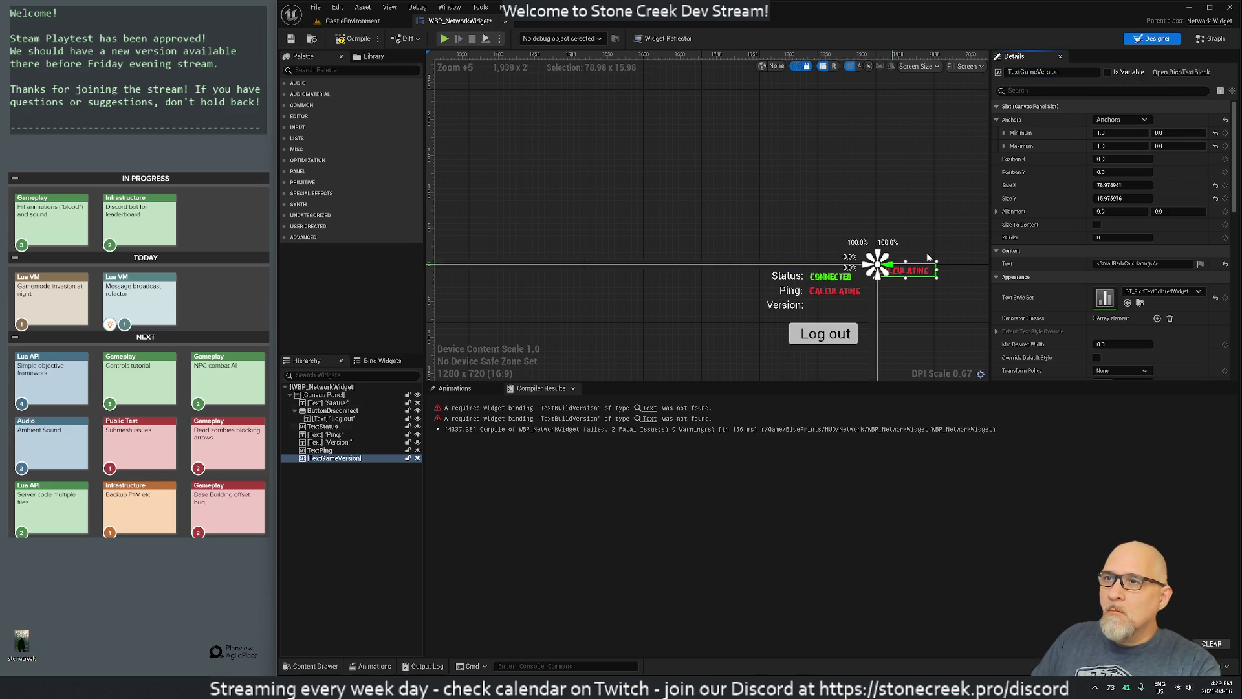
Step: Make TextGameVersion a variable, move it beside 'Version:', and change its style tag to SmallBlue
left_click(1108, 72)
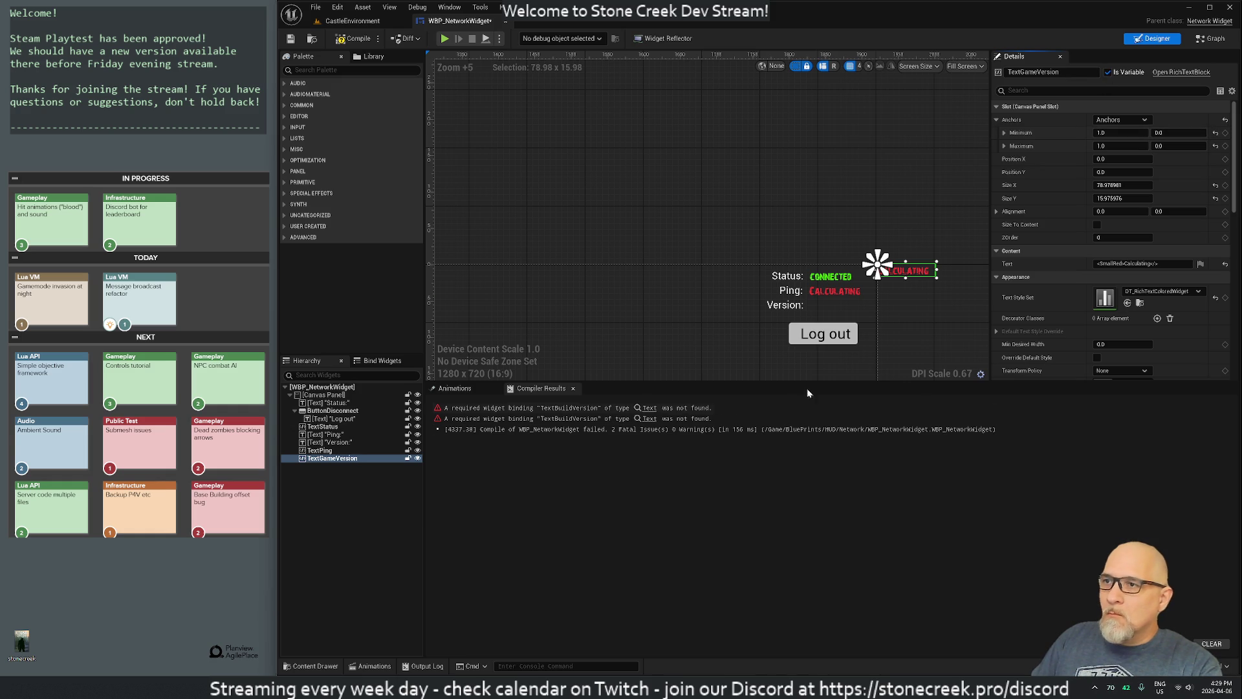
mouse_move(915, 275)
left_mouse_down()
mouse_move(903, 295)
mouse_move(844, 305)
left_mouse_up()
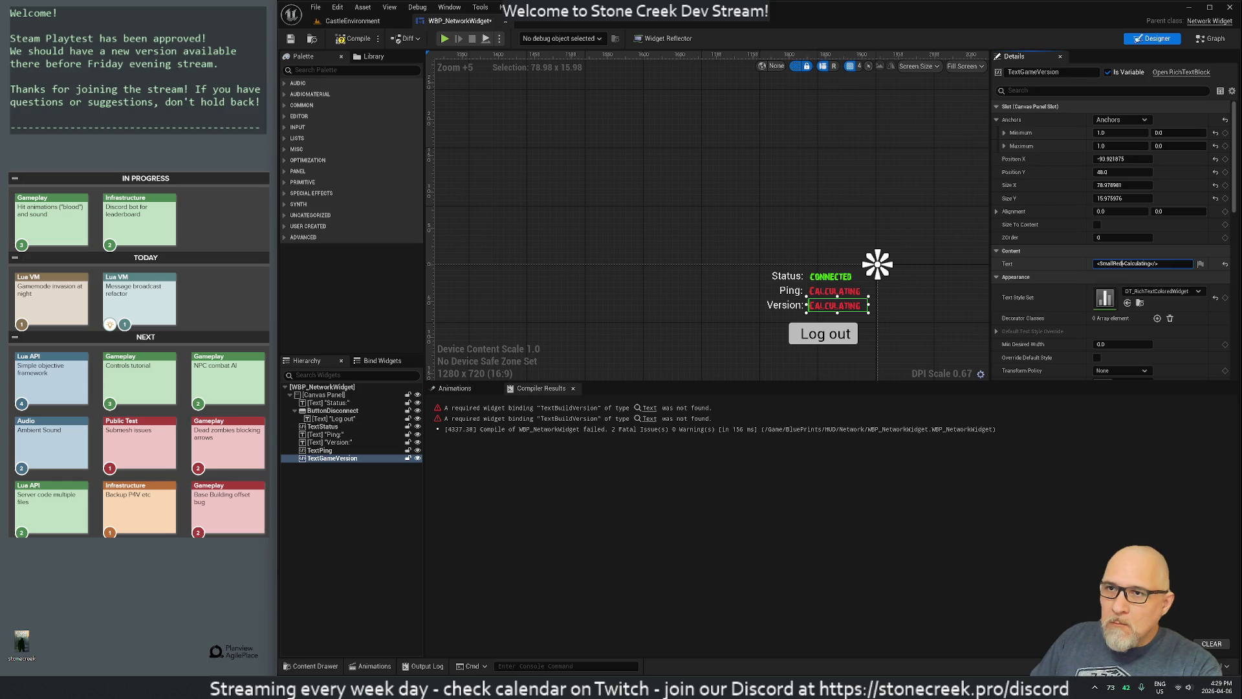
key("BackSpace")
key("BackSpace")
key("BackSpace")
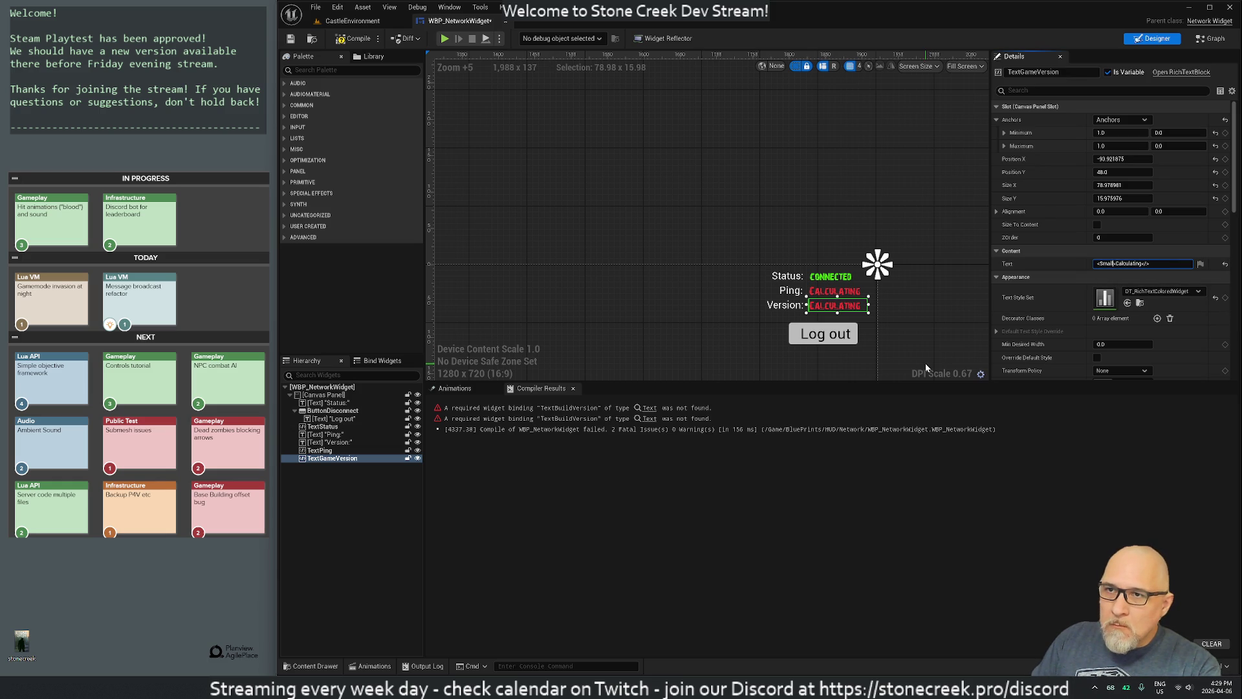
type("Blue")
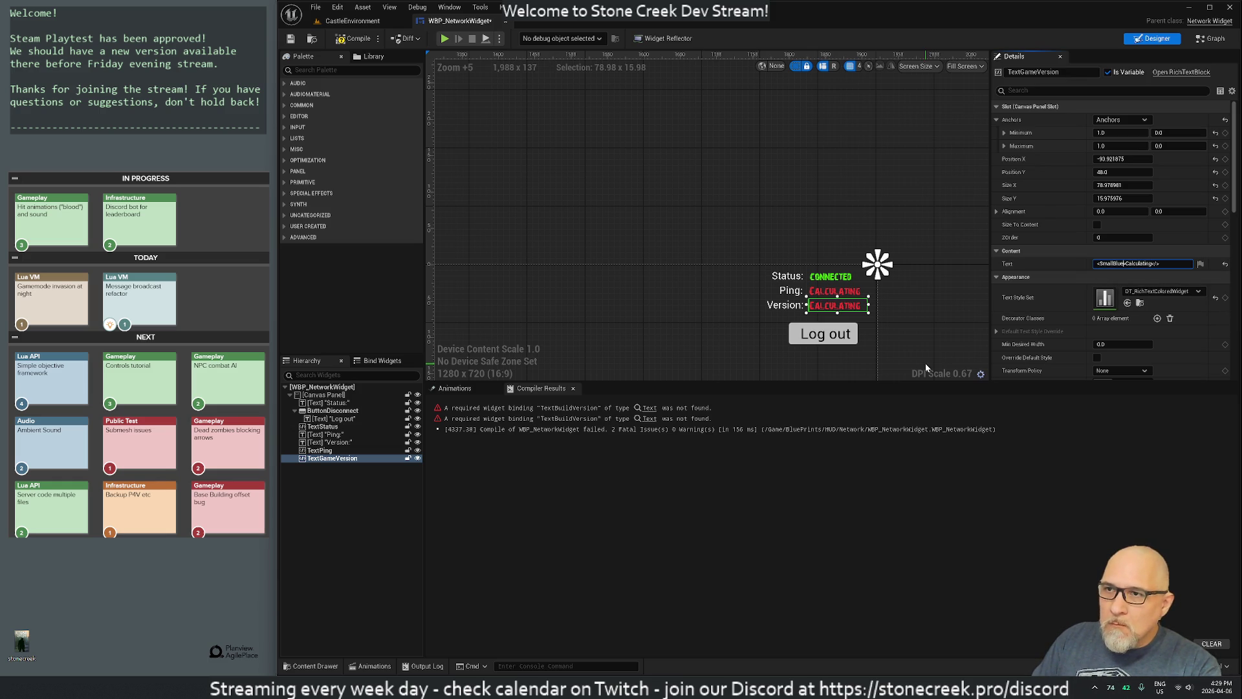
key("End")
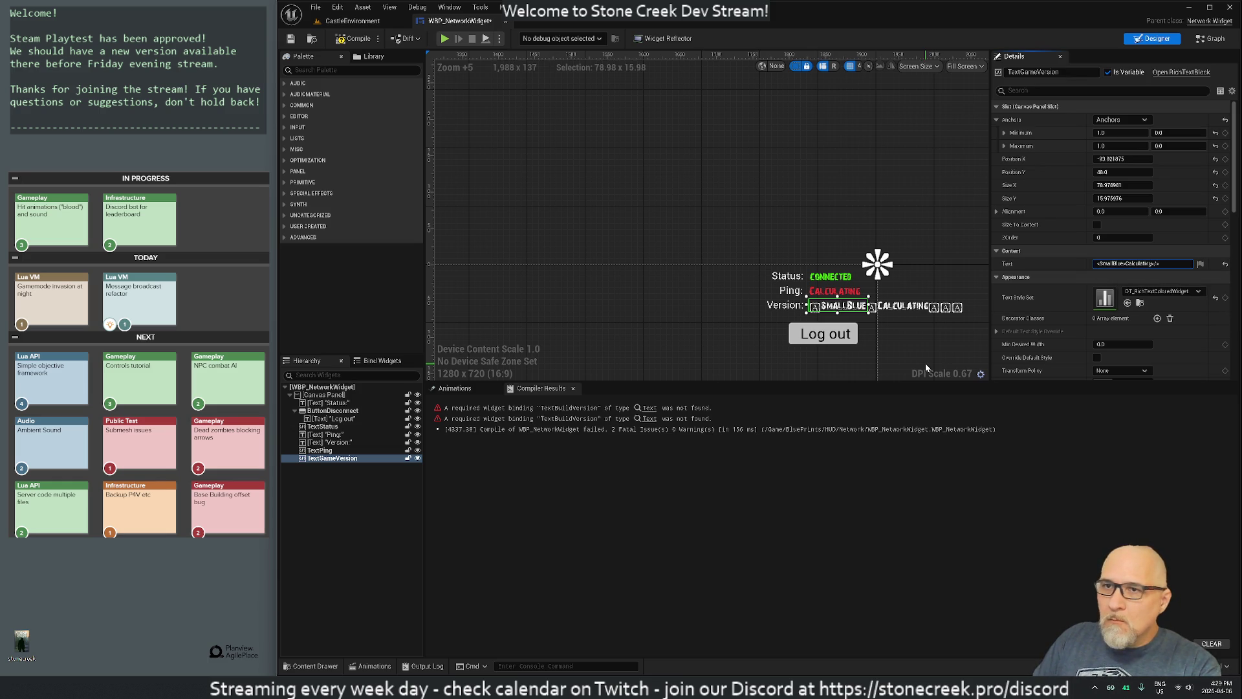
left_click(1140, 303)
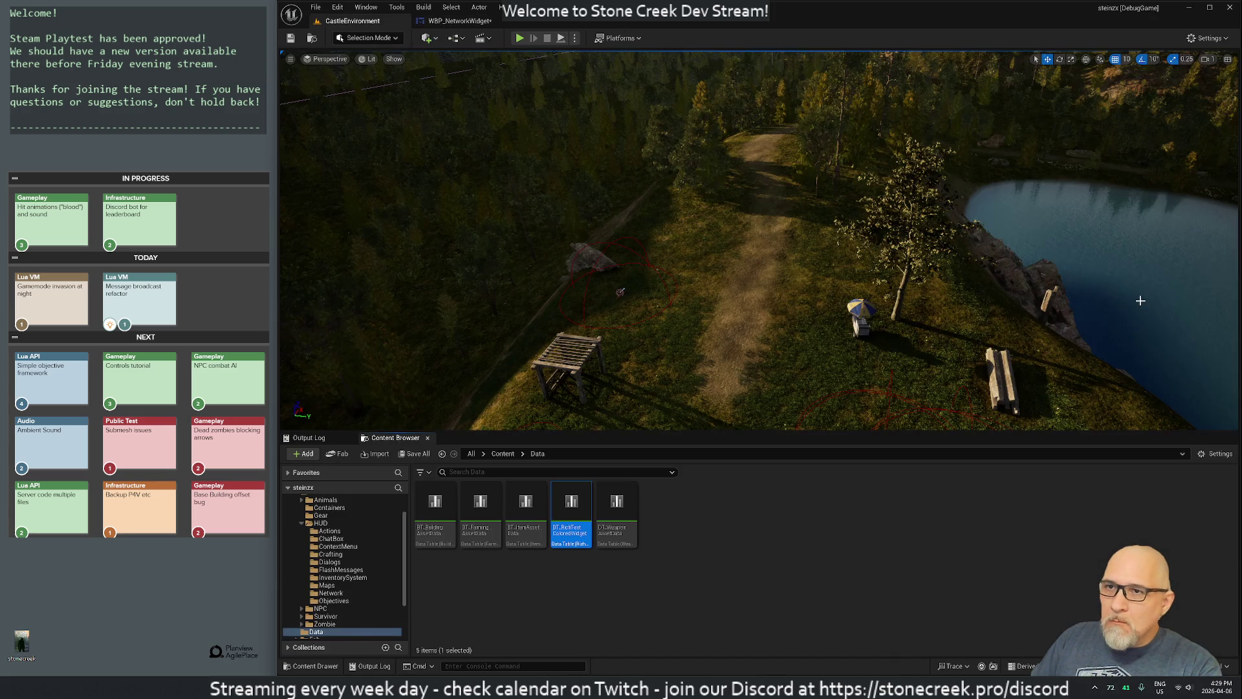
Step: Open DT_RichTextColoredWidget, add a SmallBlue row and widen the Text Style column
double_click(576, 515)
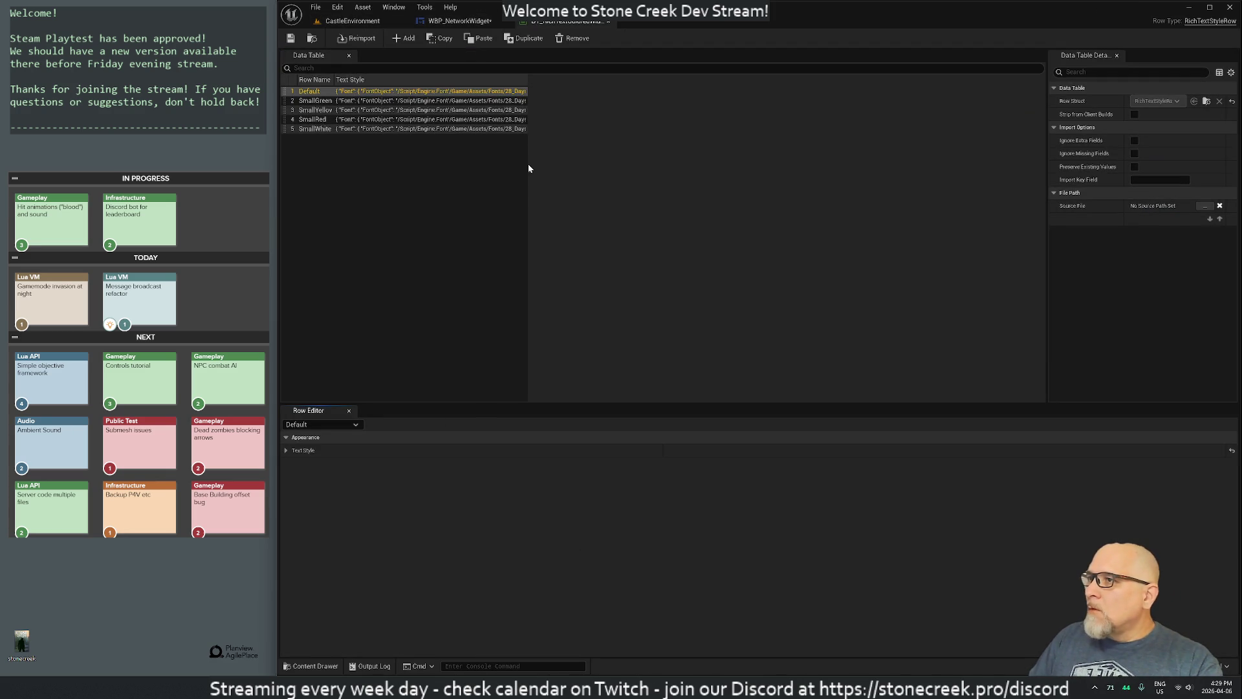
left_click(467, 172)
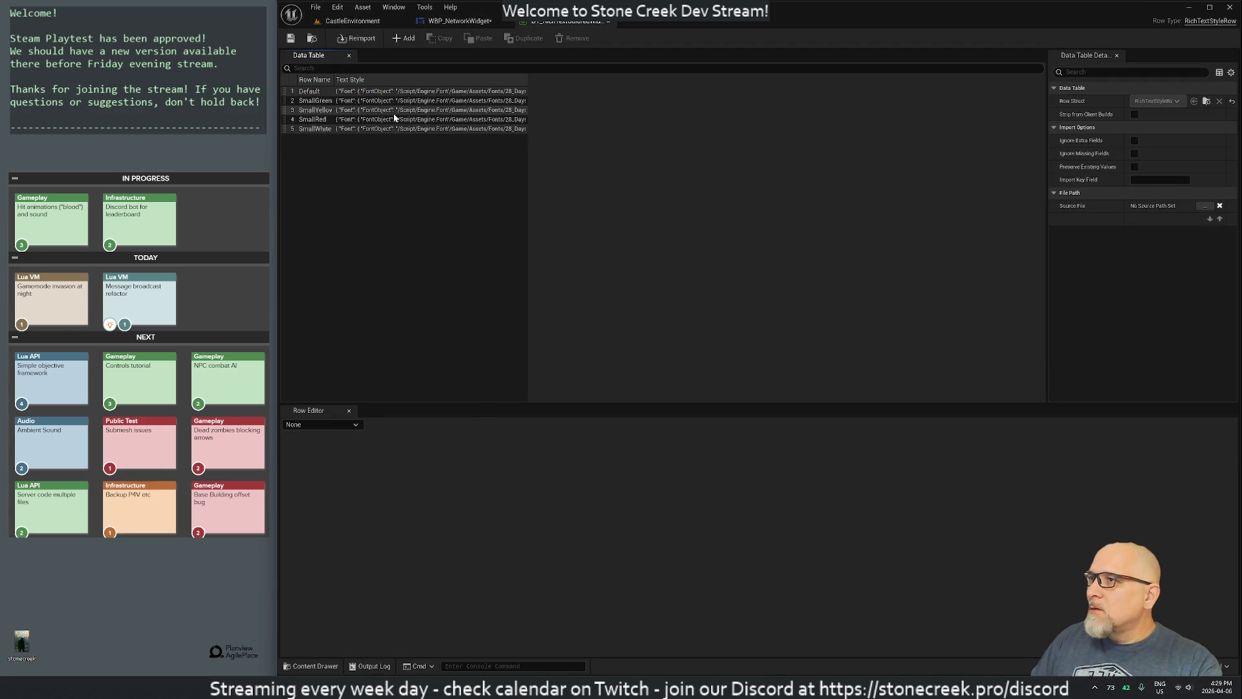
left_click(402, 38)
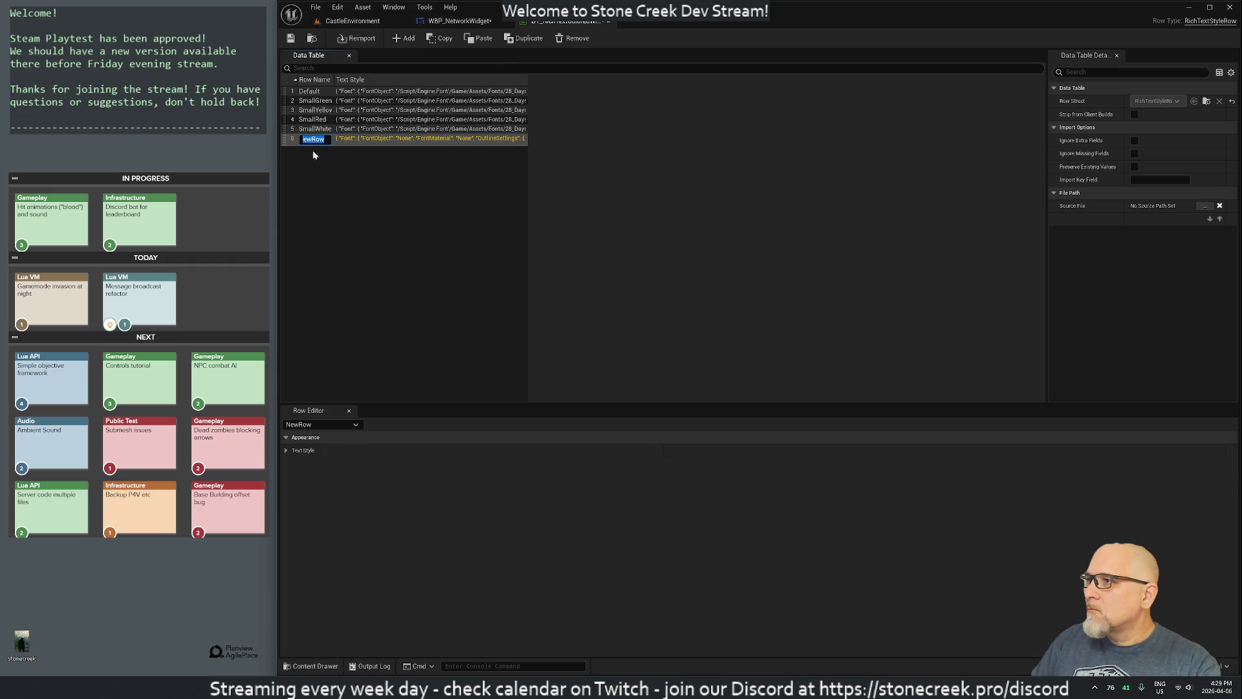
type("SmallBlue")
key("Return")
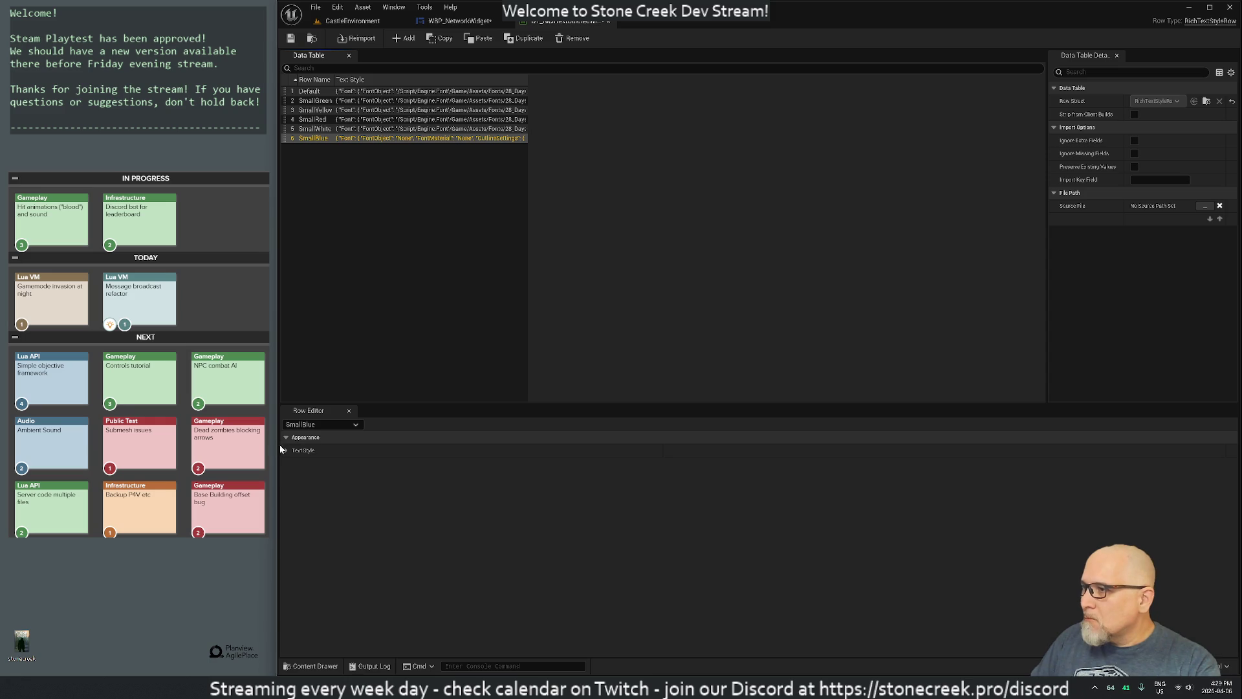
left_click(285, 449)
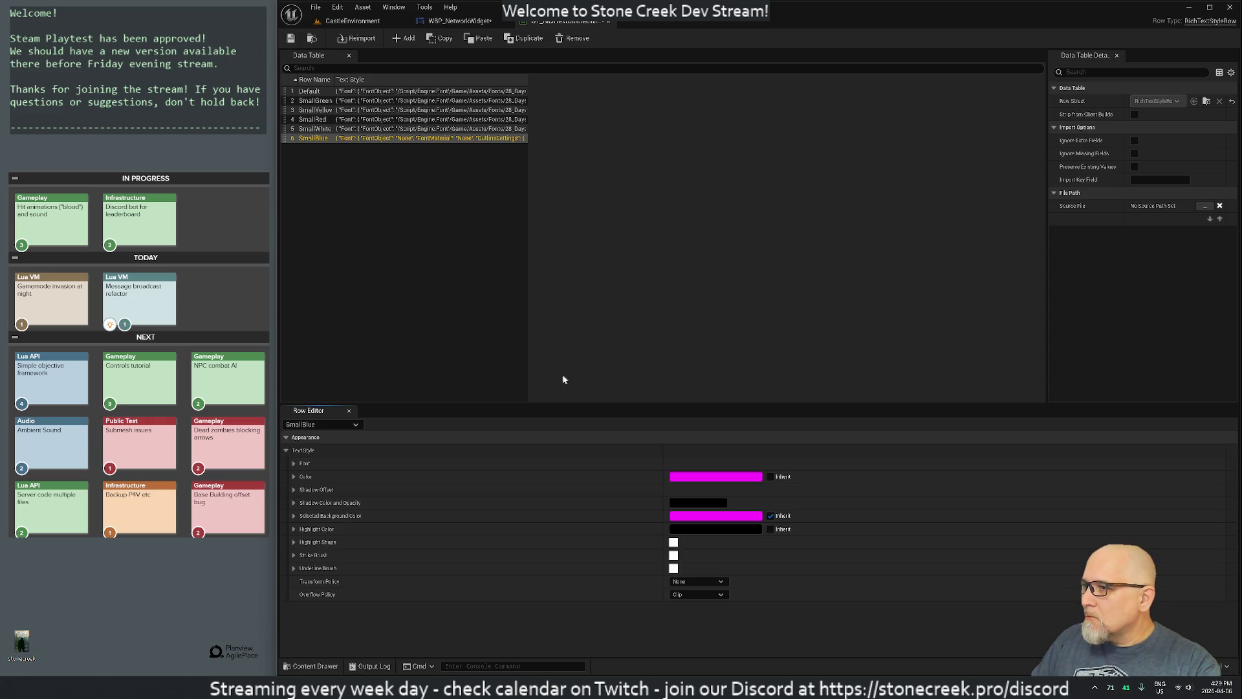
left_click(521, 233)
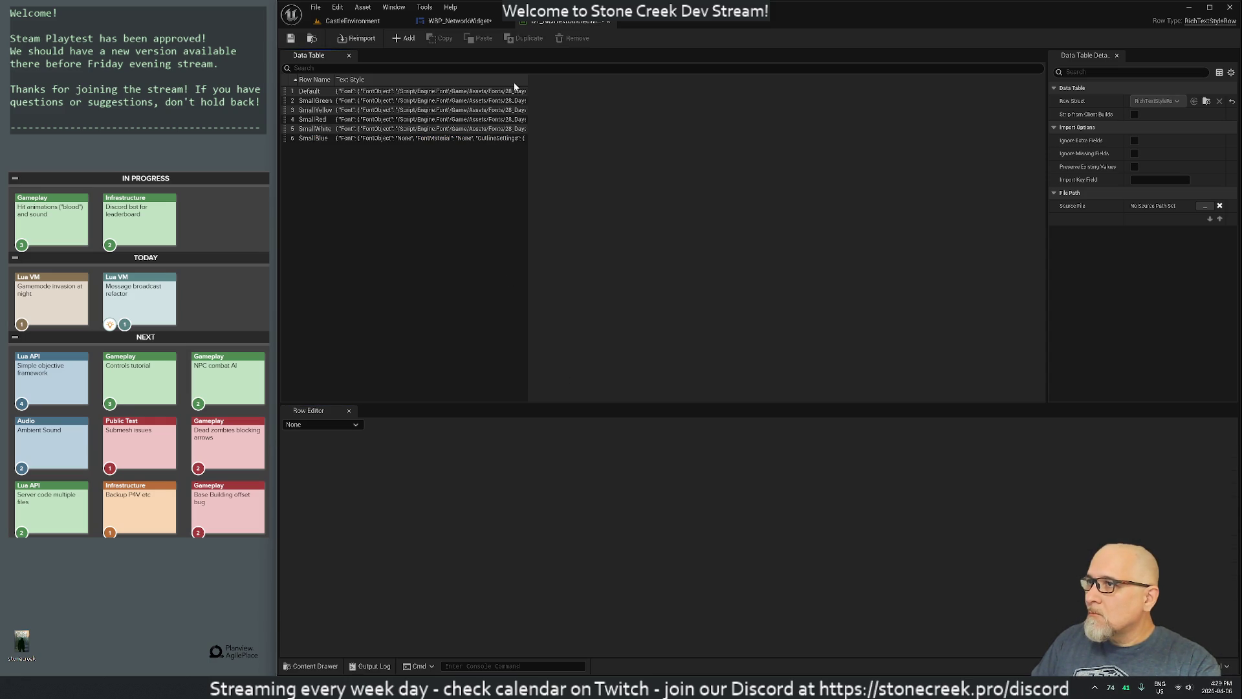
left_click_drag(525, 78, 1007, 78)
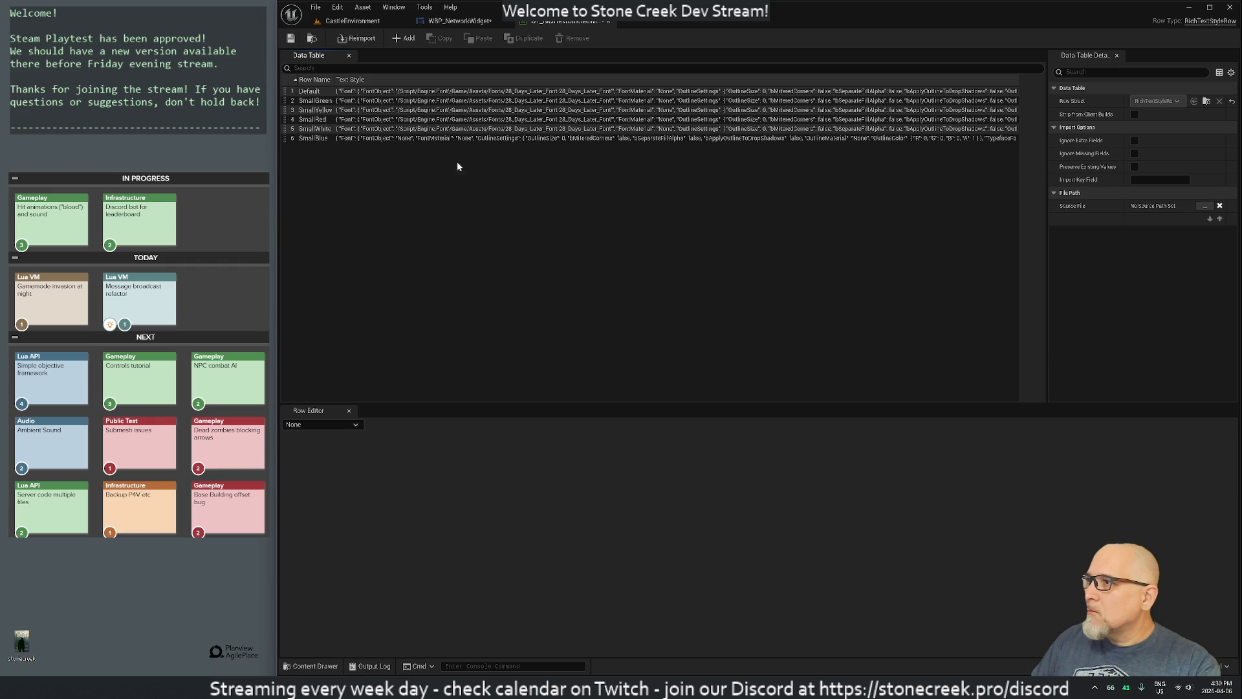
Step: Delete the SmallBlue row, then paste SmallRed's style onto SmallWhite and undo it
left_click(304, 140)
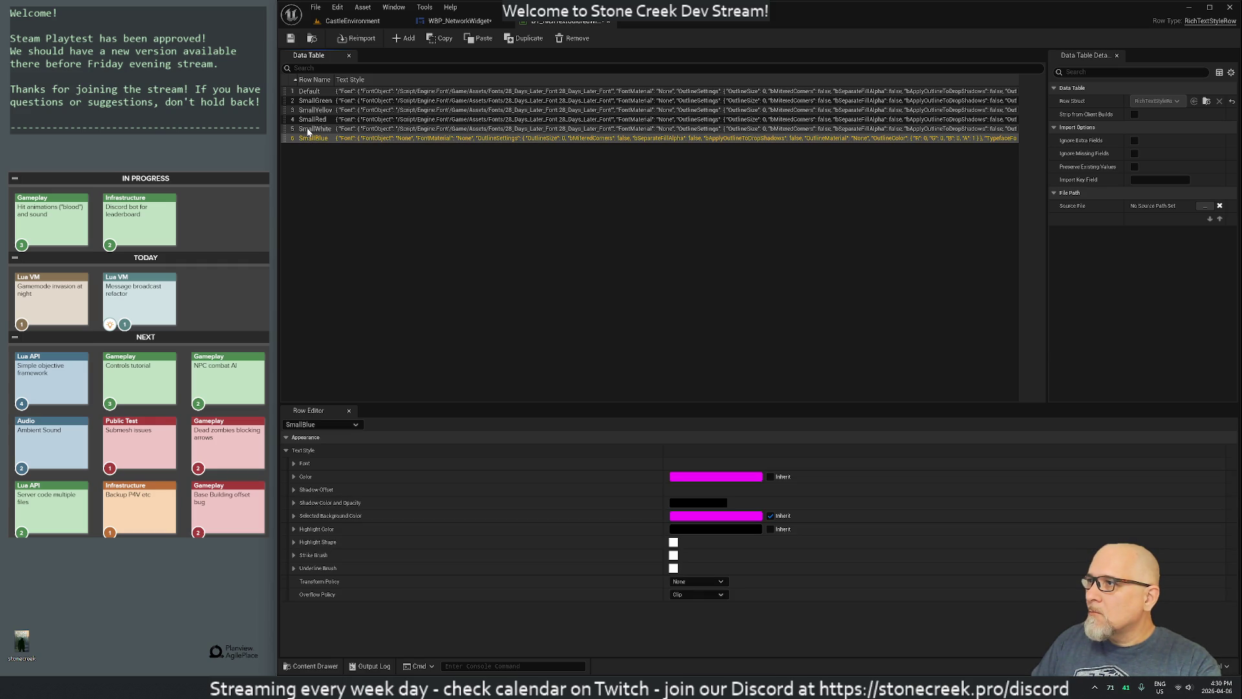
right_click(312, 138)
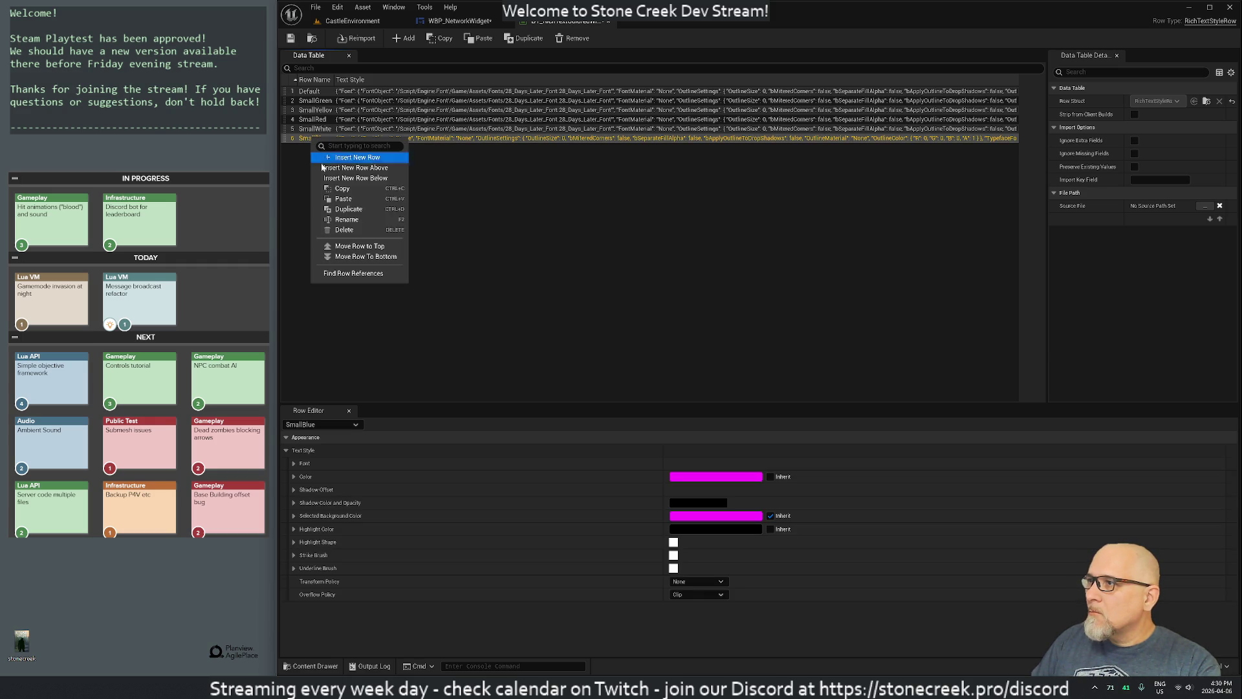
left_click(341, 231)
left_click(317, 120)
right_click(318, 122)
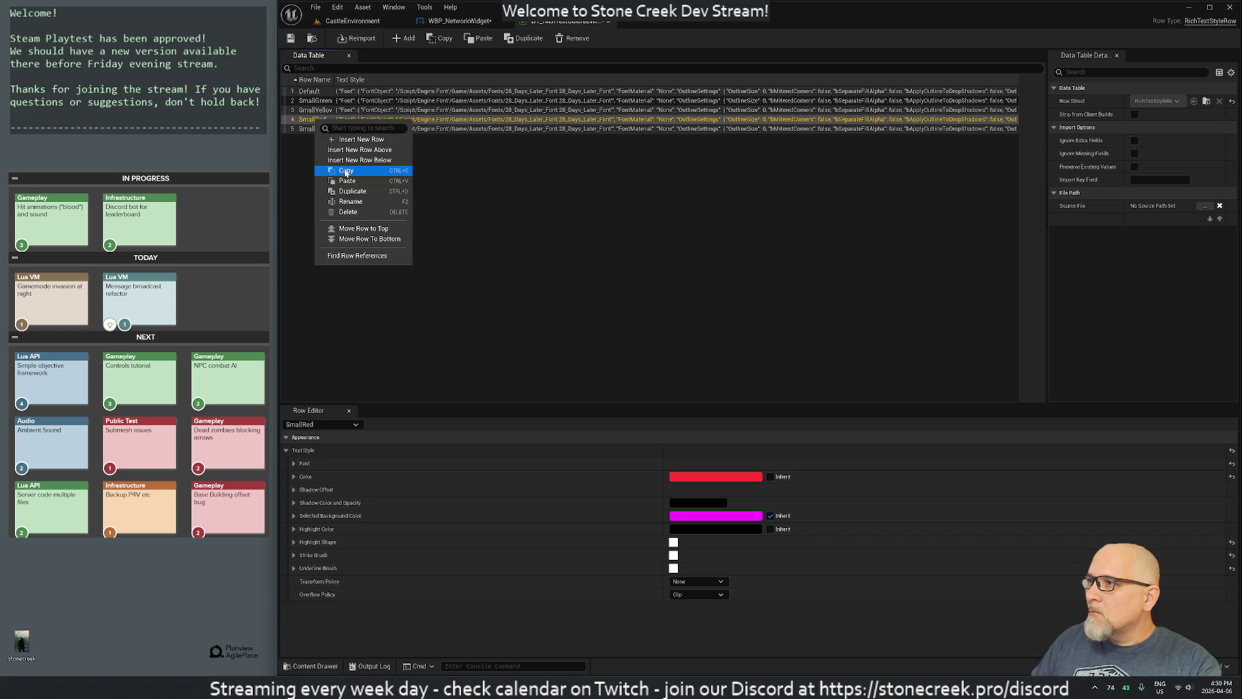
left_click(345, 172)
left_click(322, 168)
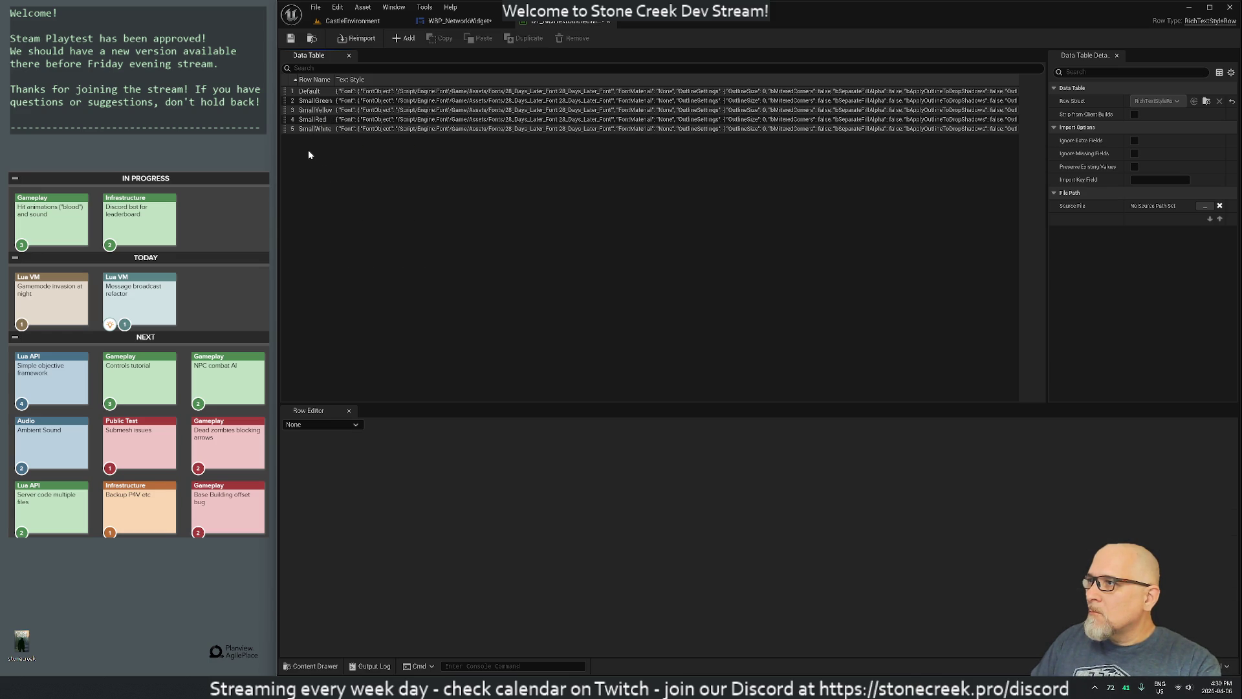
right_click(315, 129)
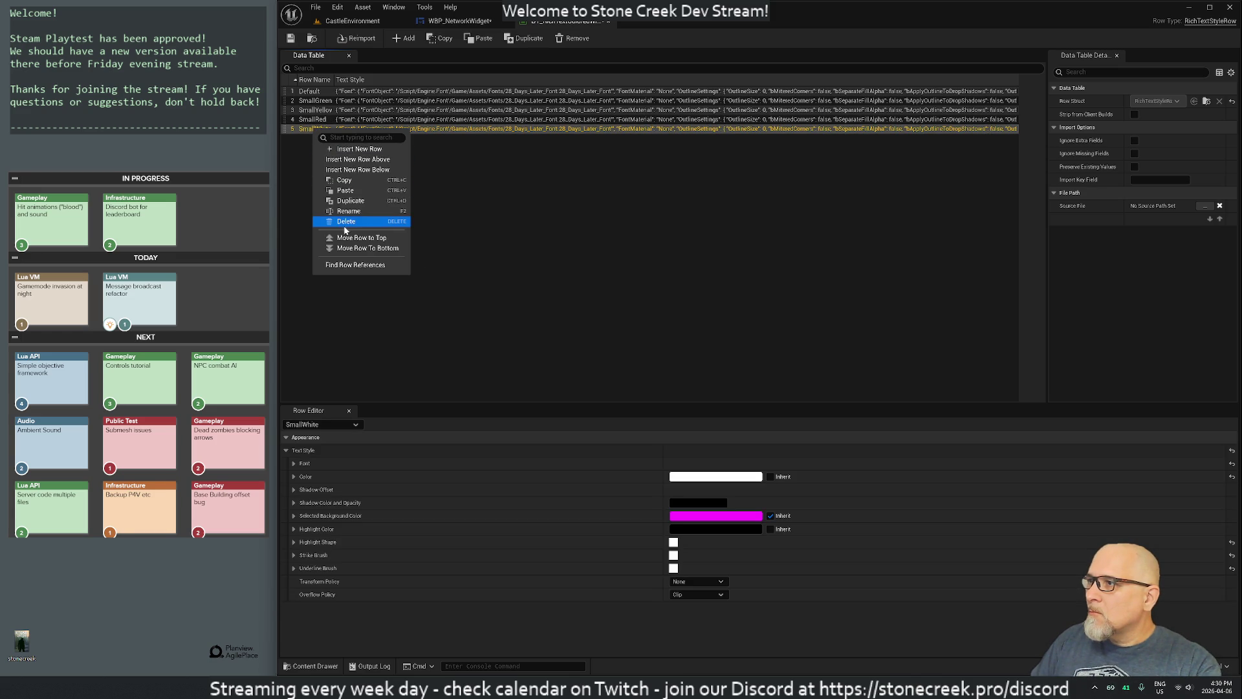
left_click(343, 190)
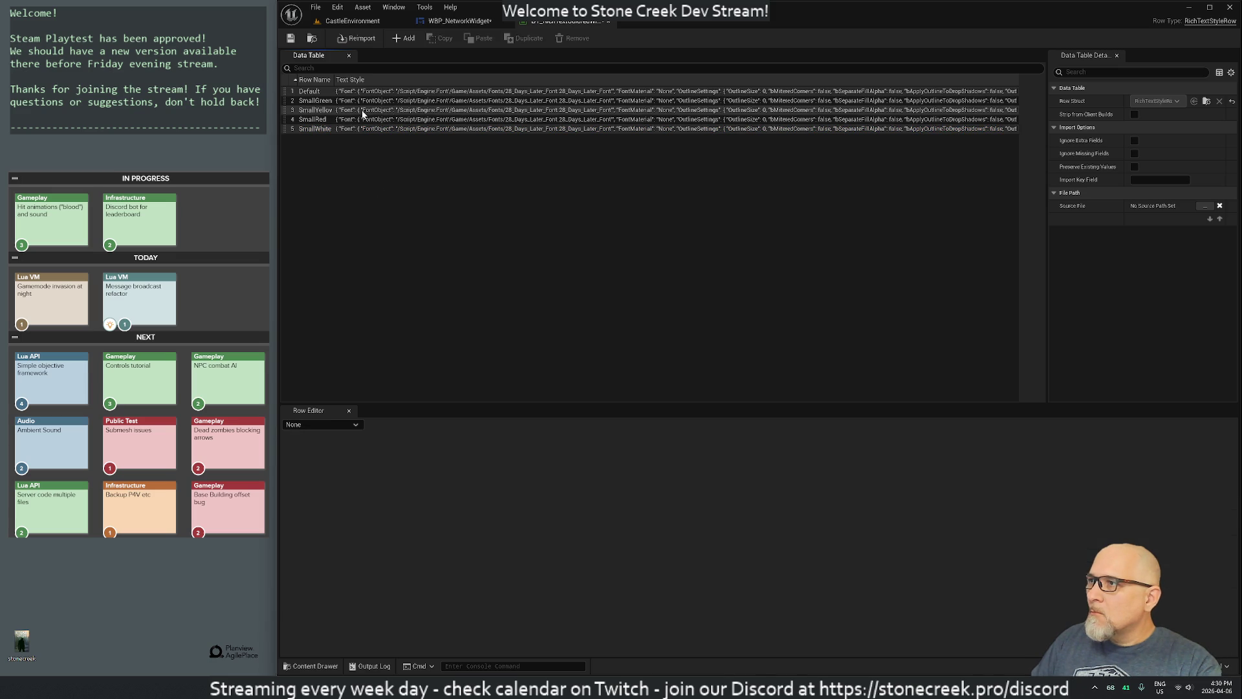
left_click(328, 120)
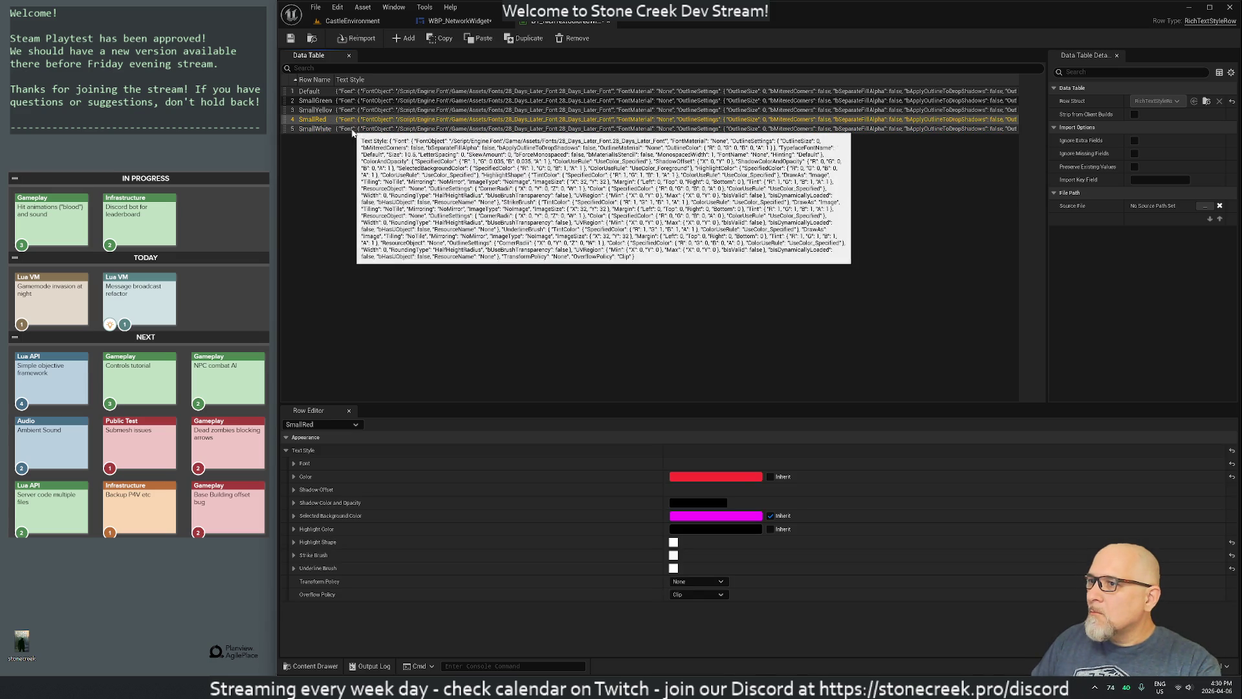
left_click(352, 128)
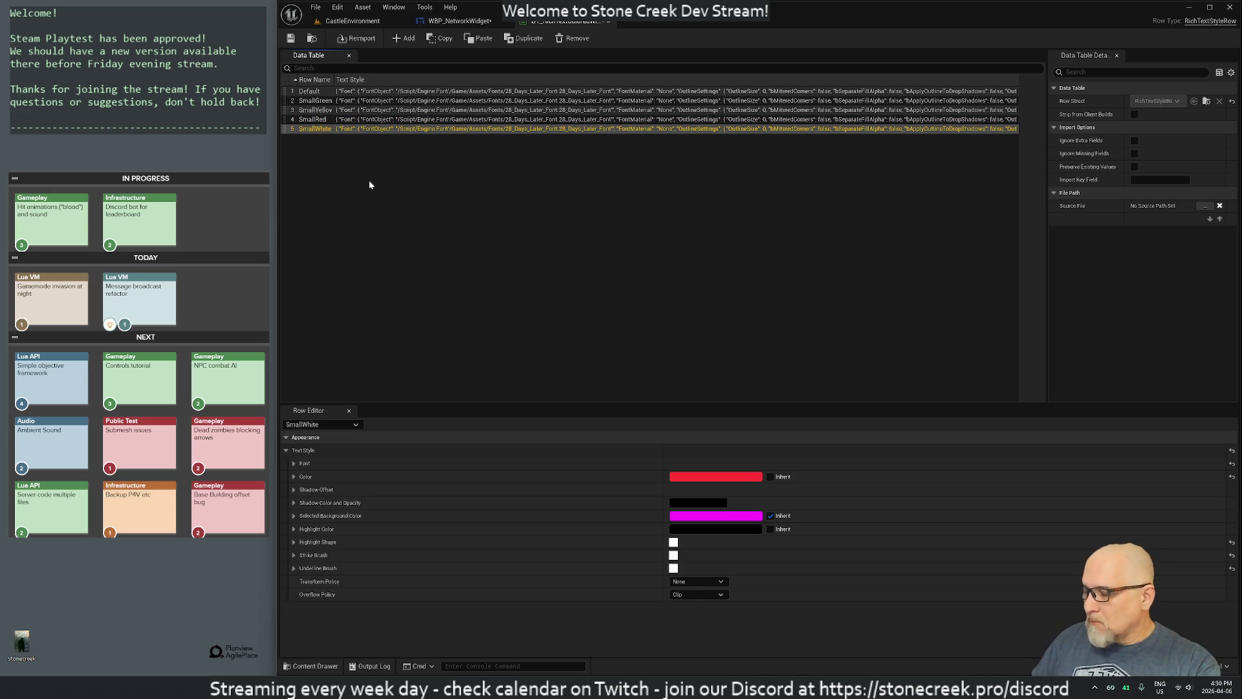
key("ctrl+z")
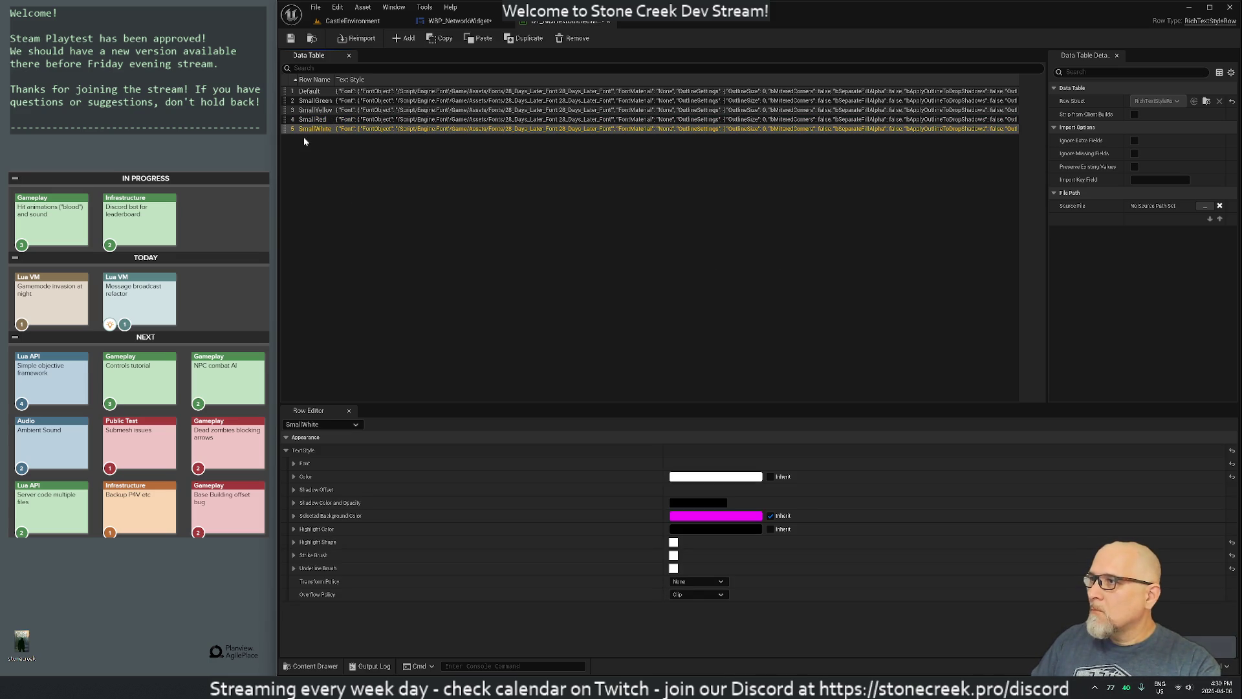
Step: Re-add a row named SmallBlue to the style table
left_click(408, 38)
type("SmallBlue")
key("Return")
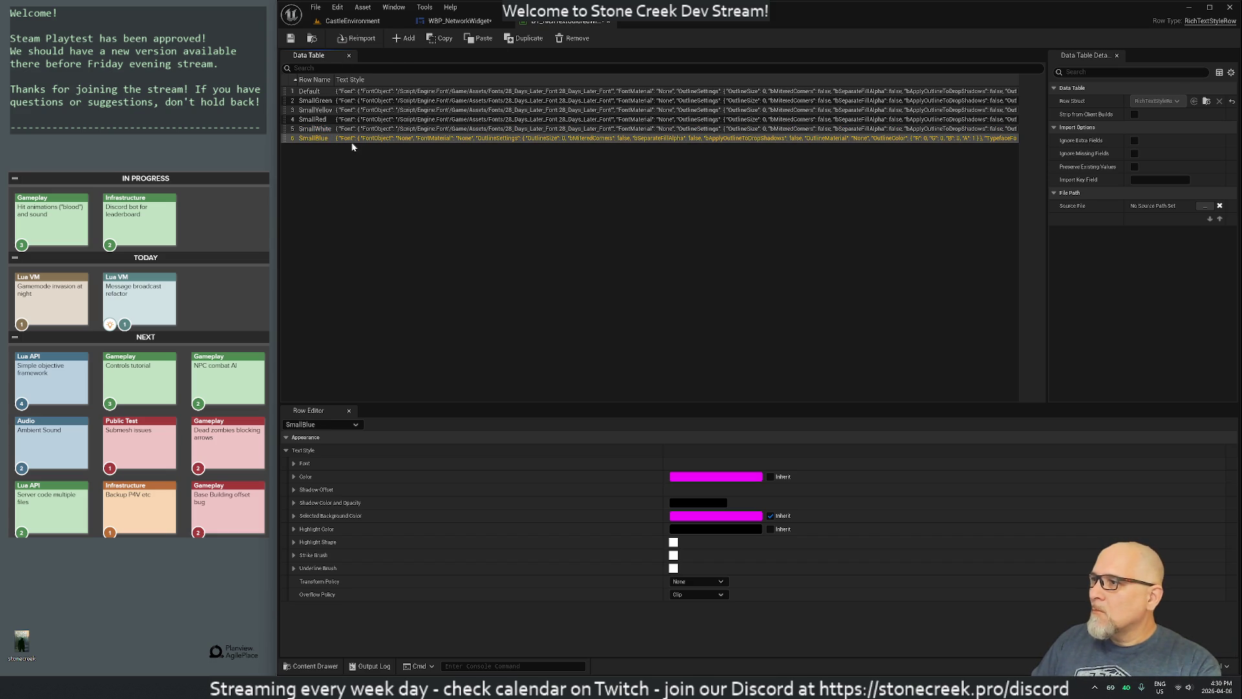
left_click(285, 451)
left_click(285, 451)
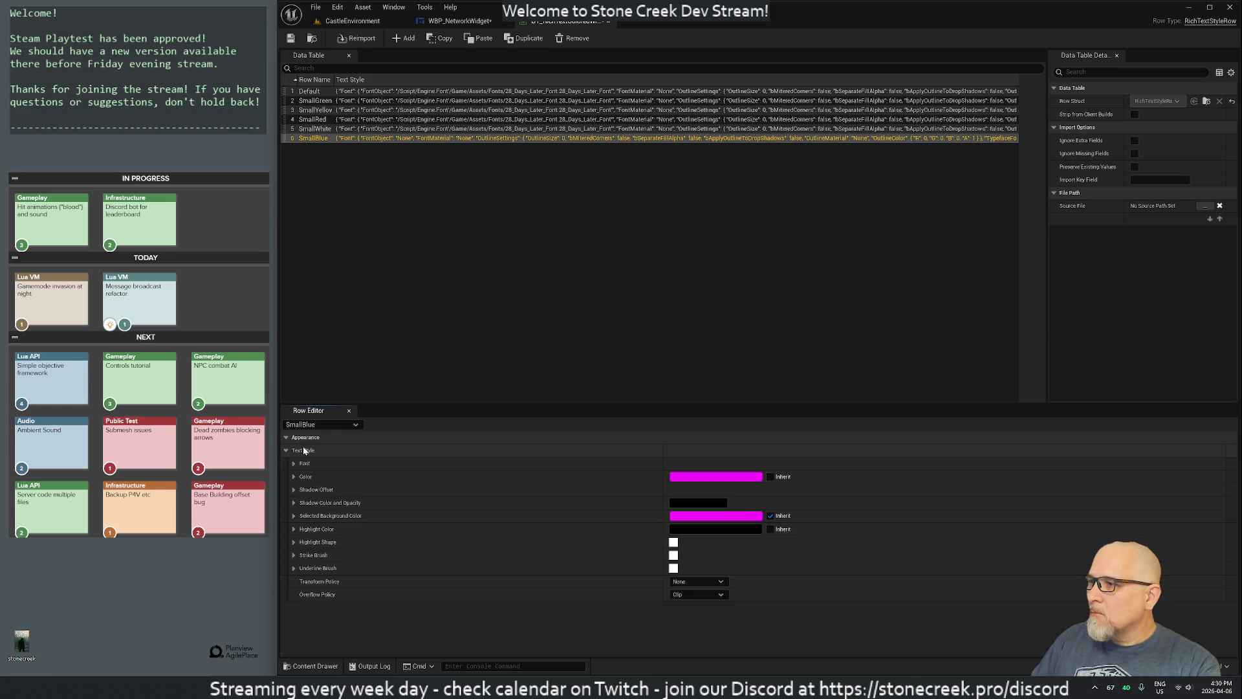
Step: Copy the SmallRed row and paste its text style into SmallBlue
right_click(305, 452)
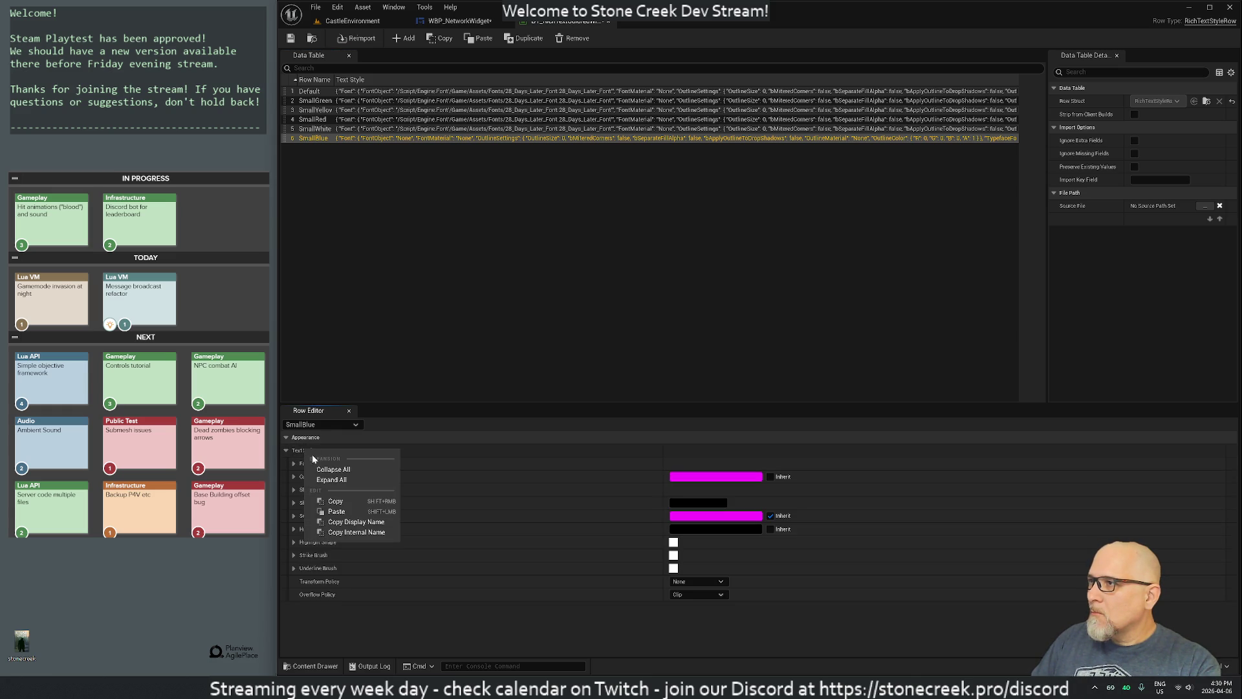
left_click(312, 120)
right_click(311, 120)
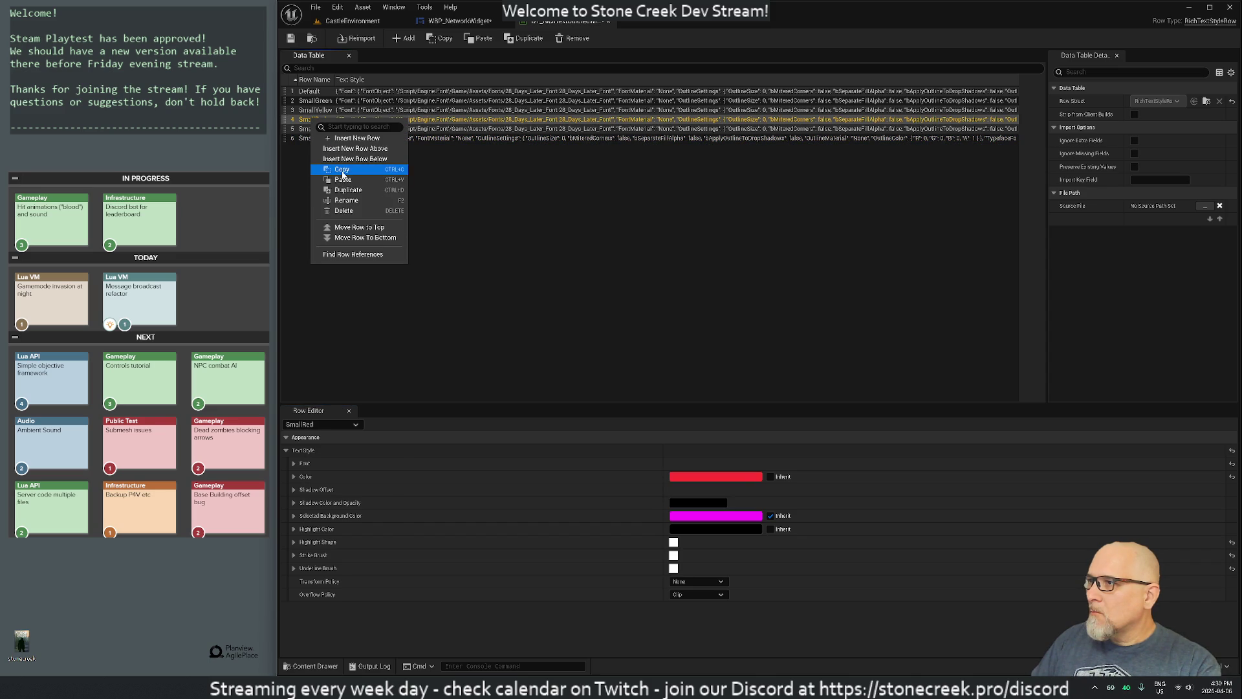
left_click(337, 166)
left_click(317, 137)
right_click(317, 138)
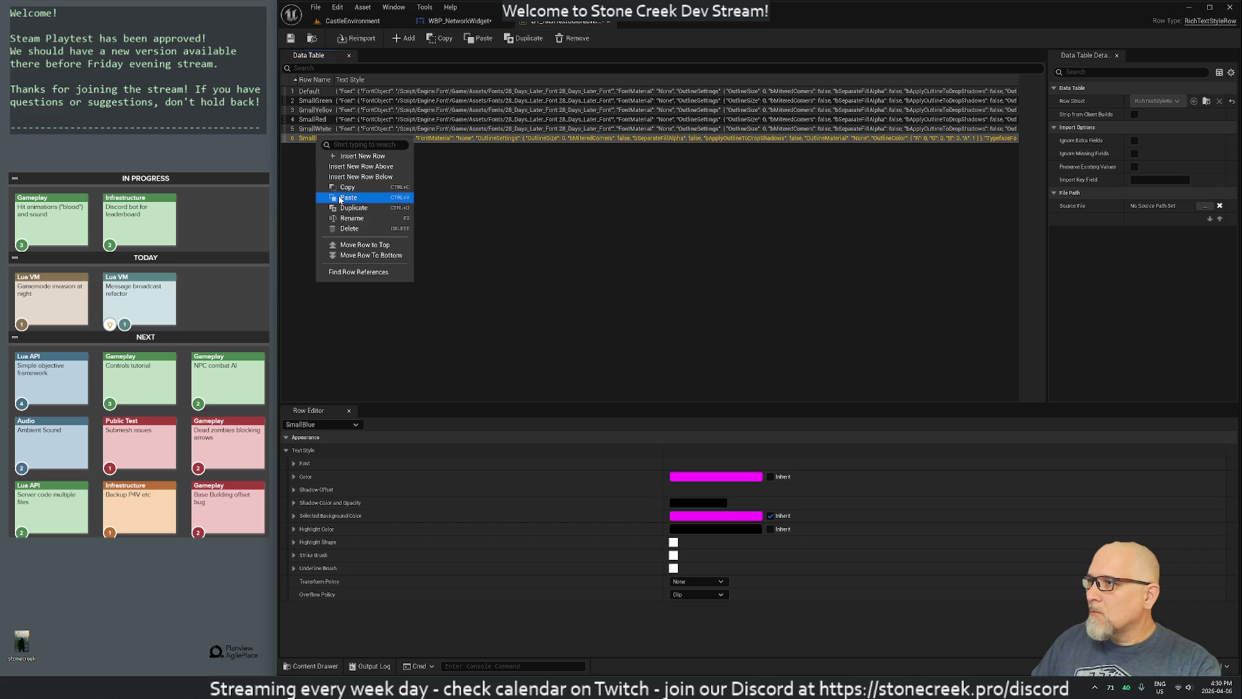
left_click(340, 198)
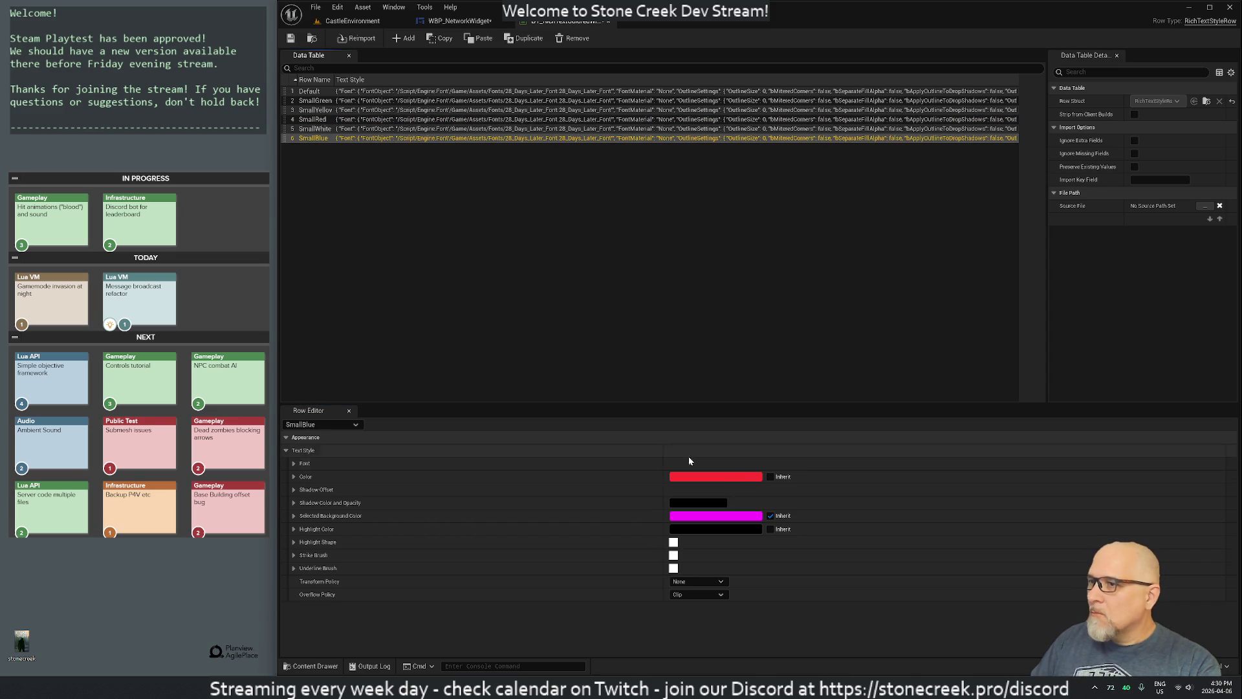
left_click(744, 477)
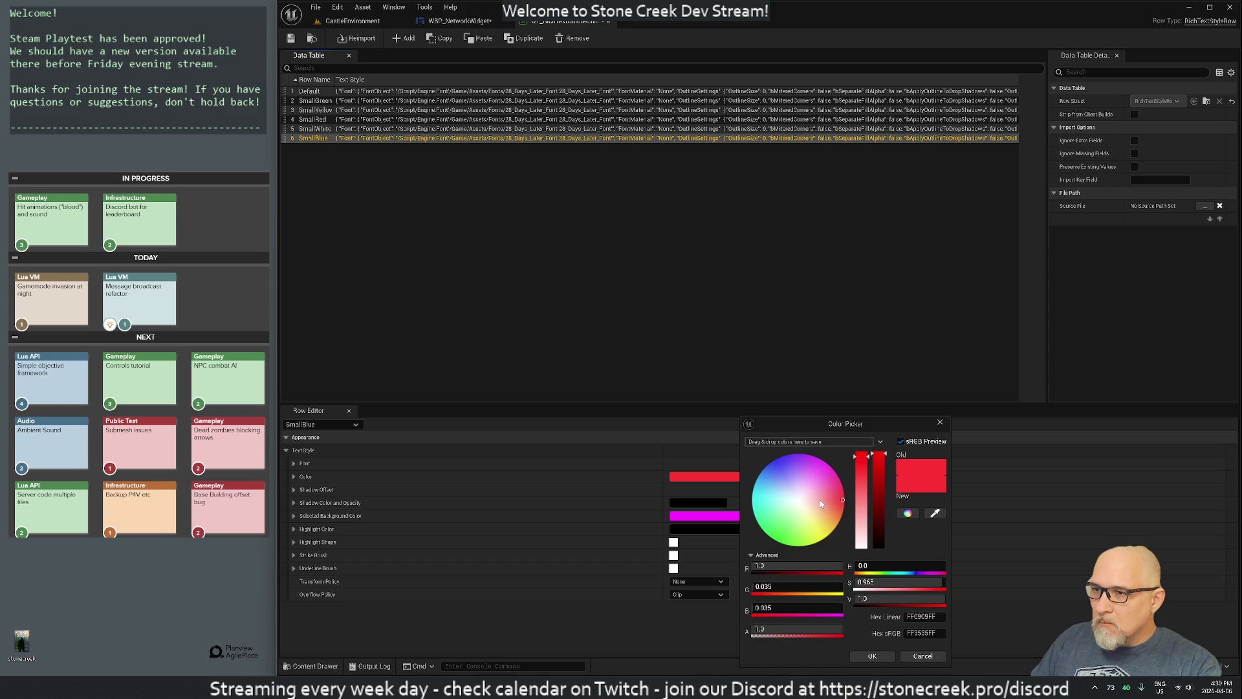
Step: Set SmallBlue's text colour to pure blue (R 0, G 0, B 1)
left_click(783, 611)
type("1")
key("Return")
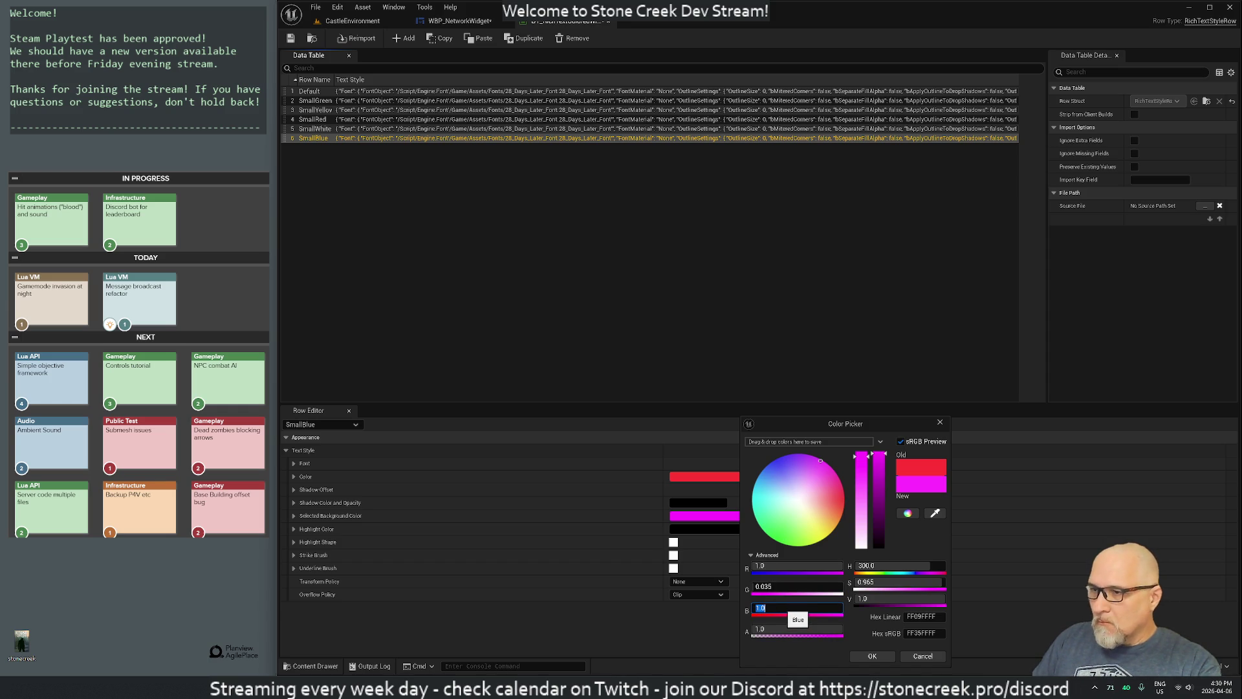
left_click(802, 587)
type("0")
left_click(778, 570)
type("0")
key("Return")
left_click(873, 656)
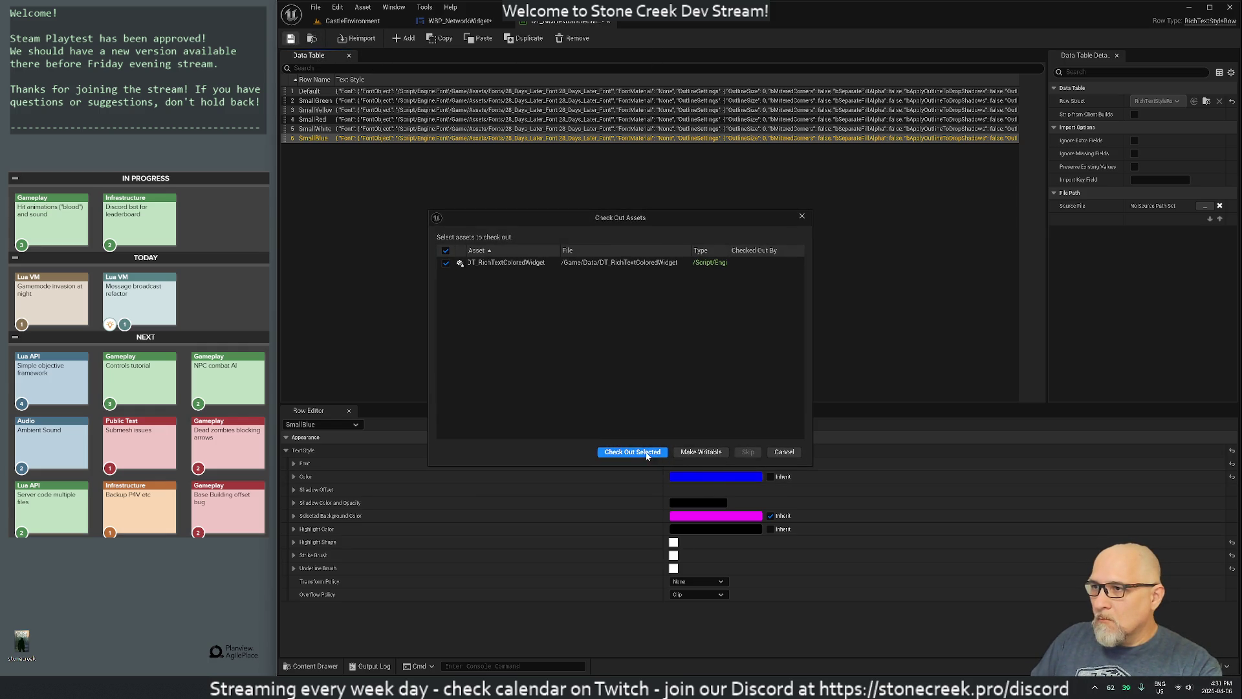
Step: Check out the data table, lighten the blue to 8484FF, and close the table
left_click(632, 451)
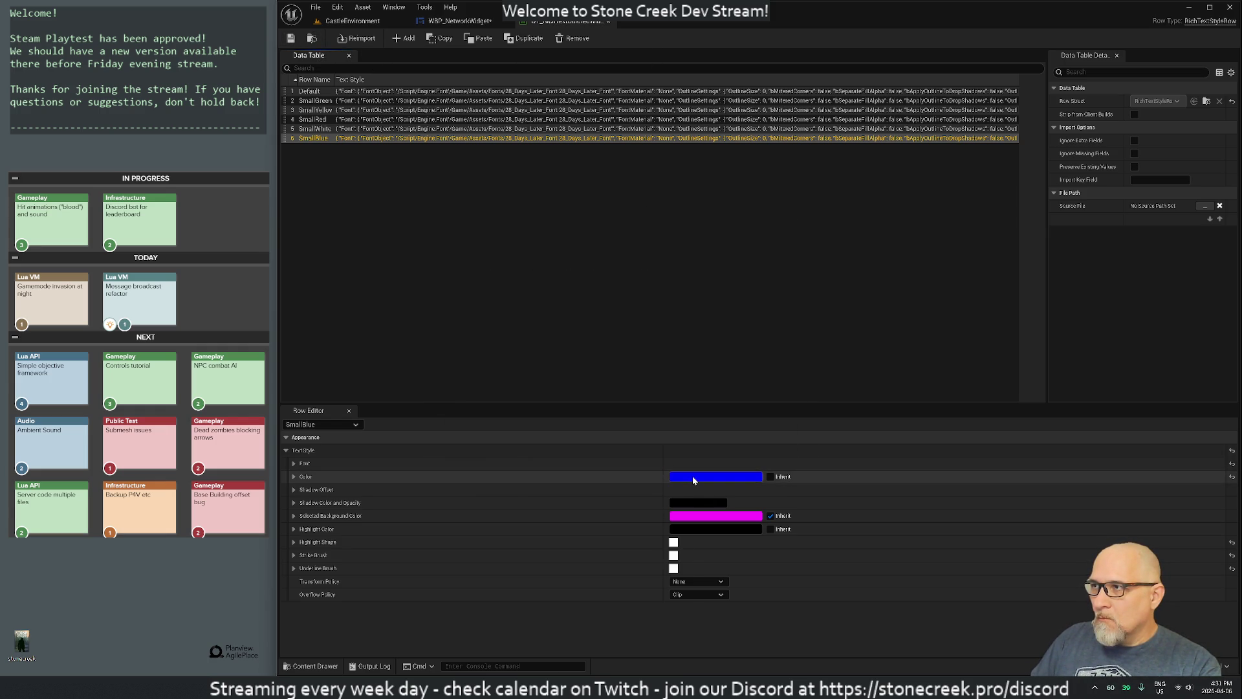
left_click(693, 480)
left_click_drag(815, 465, 814, 475)
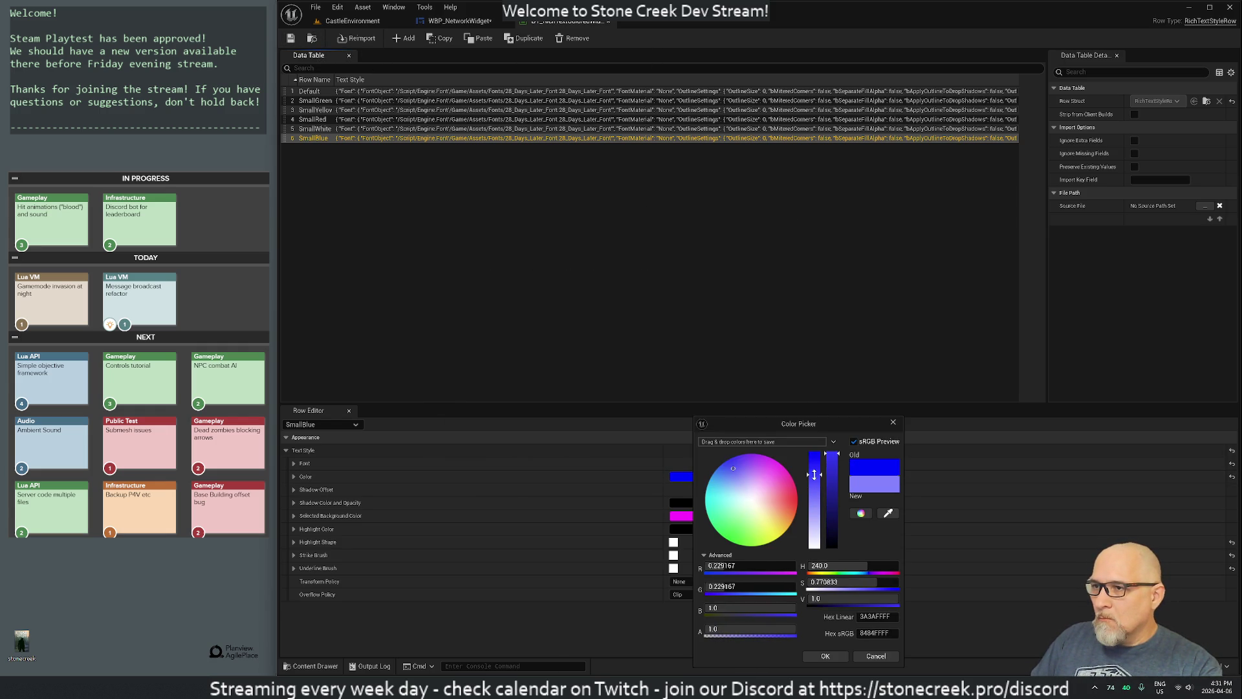
left_click(834, 656)
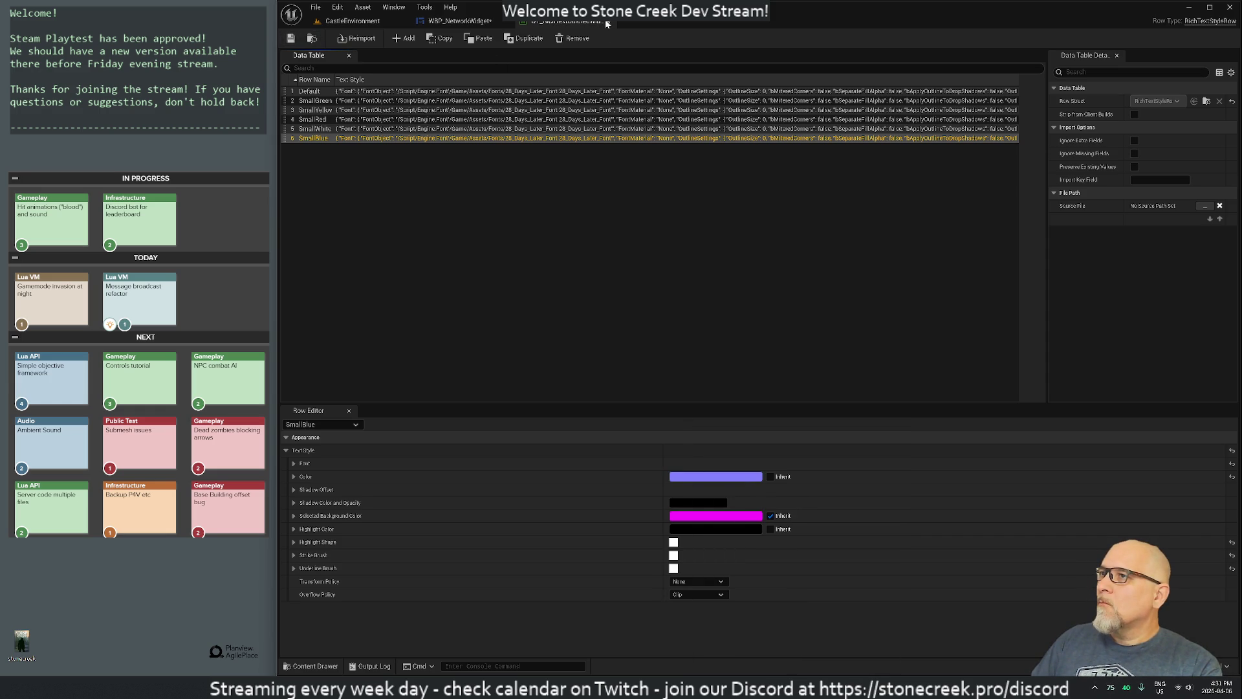
left_click(606, 21)
Step: Select TextGameVersion, recompile WBP_NetworkWidget, and switch back to Rider
left_click(663, 193)
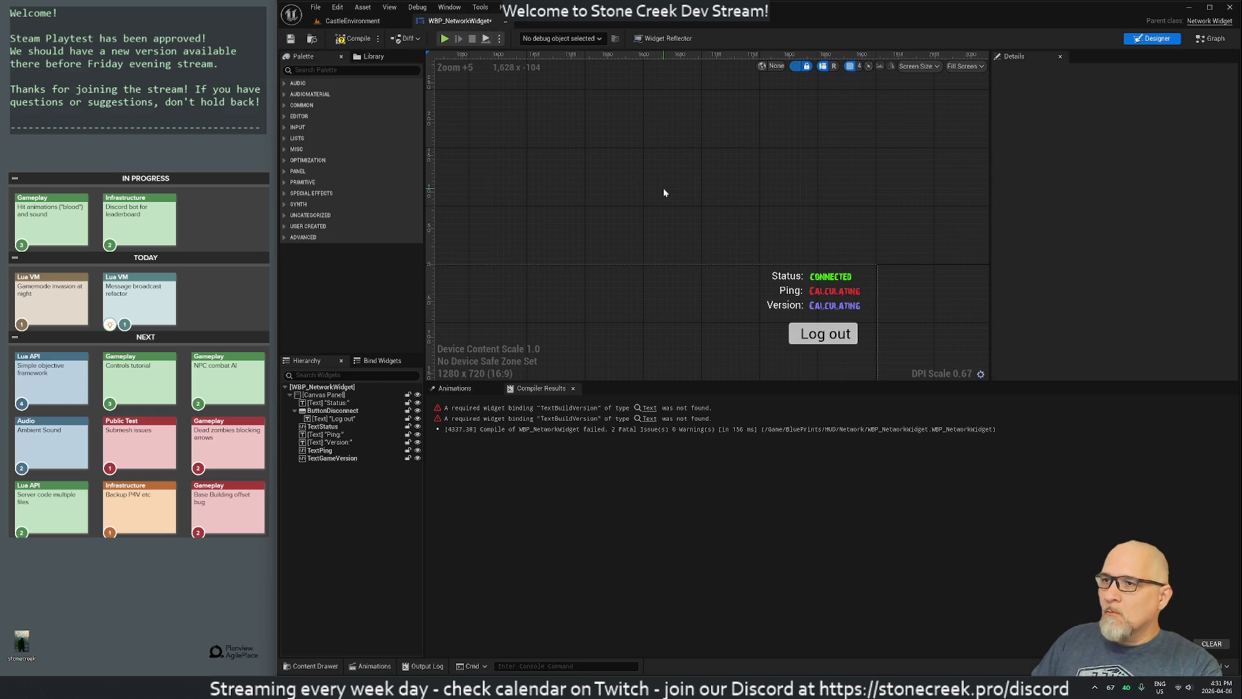
left_click(827, 310)
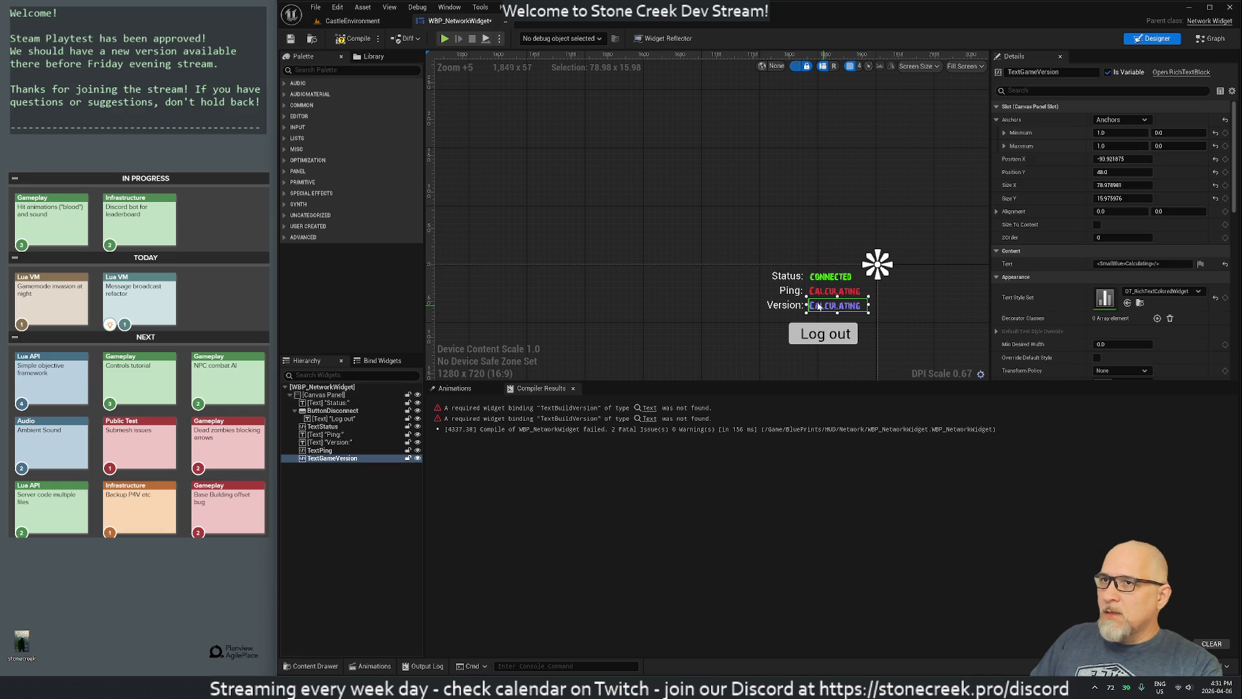
left_click(354, 38)
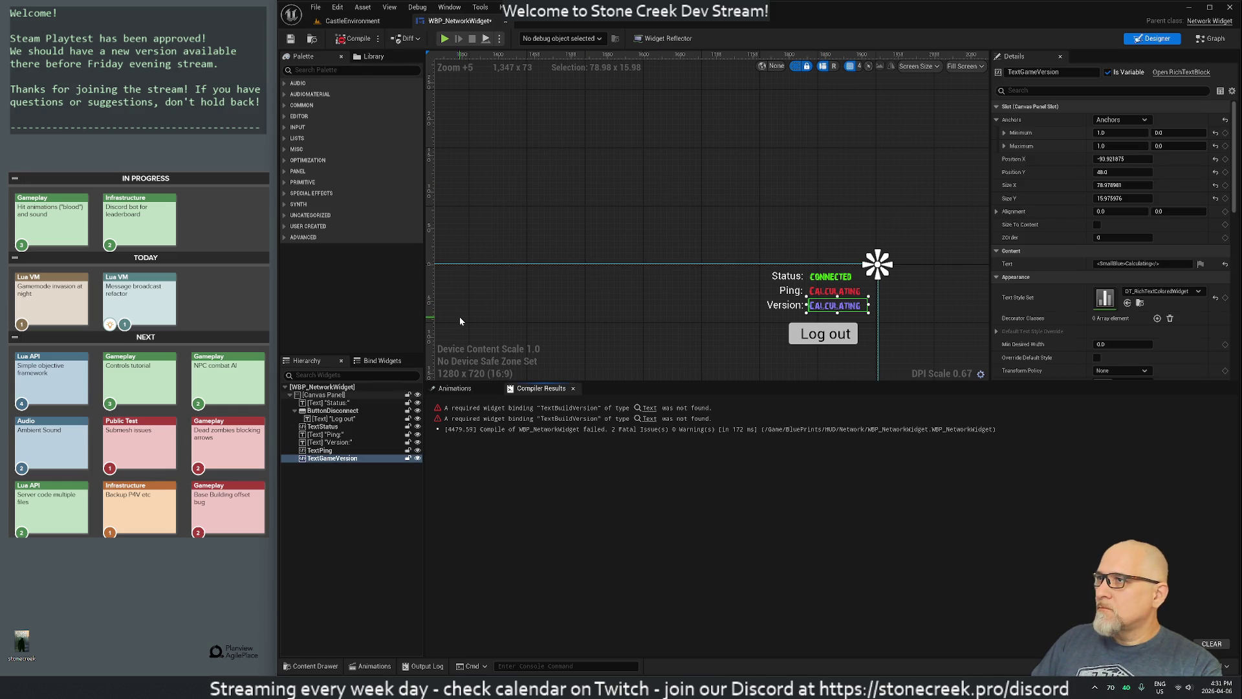
key("alt+Tab")
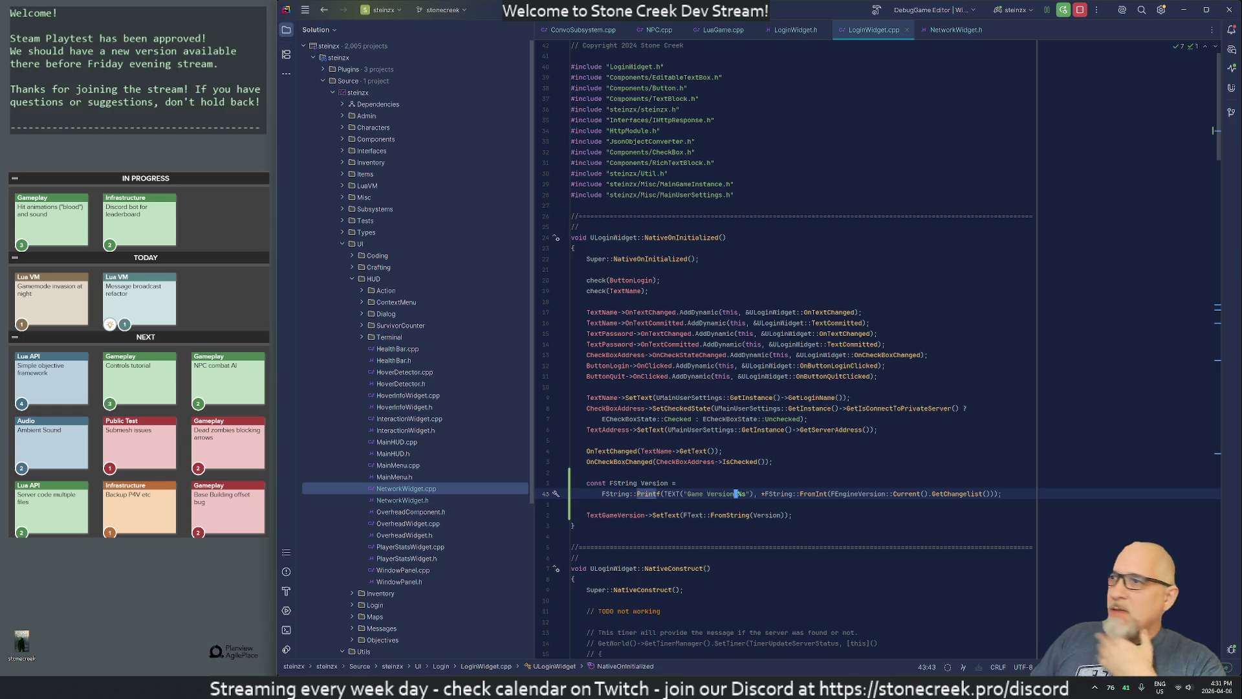
Step: In NetworkWidget.h, replace the TextBuildVersion declaration with a URichTextBlock named TextGameVersion
key("shift+Return")
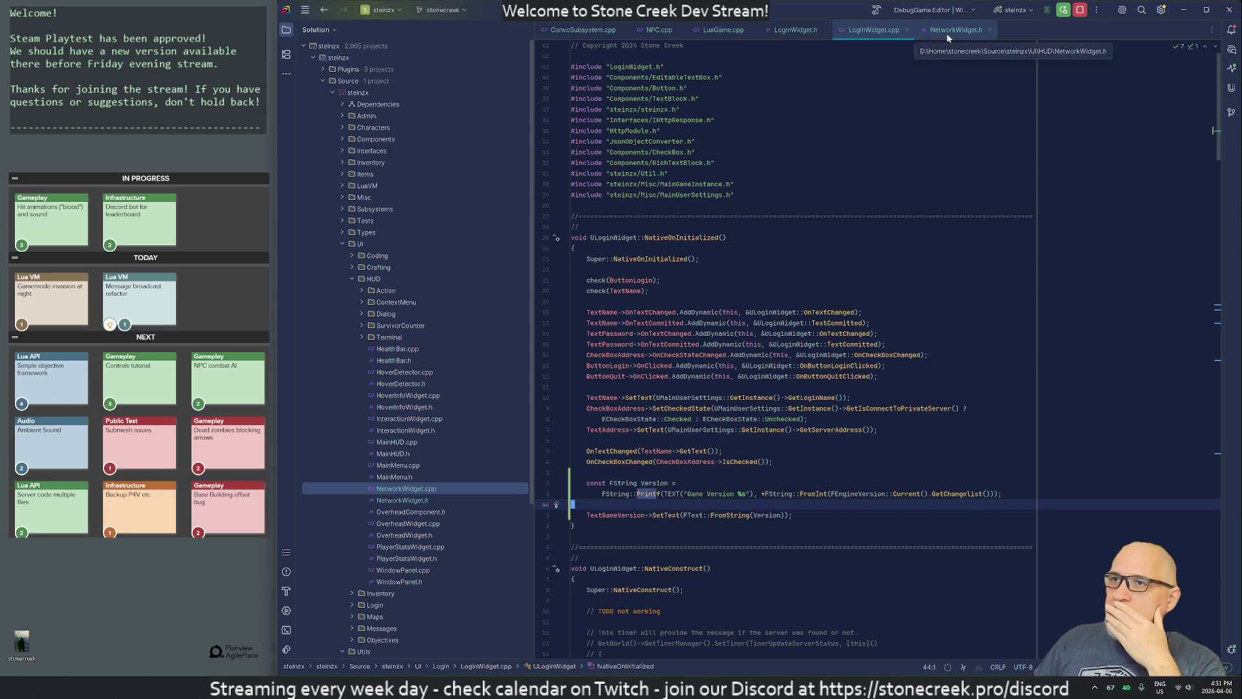
left_click(925, 33)
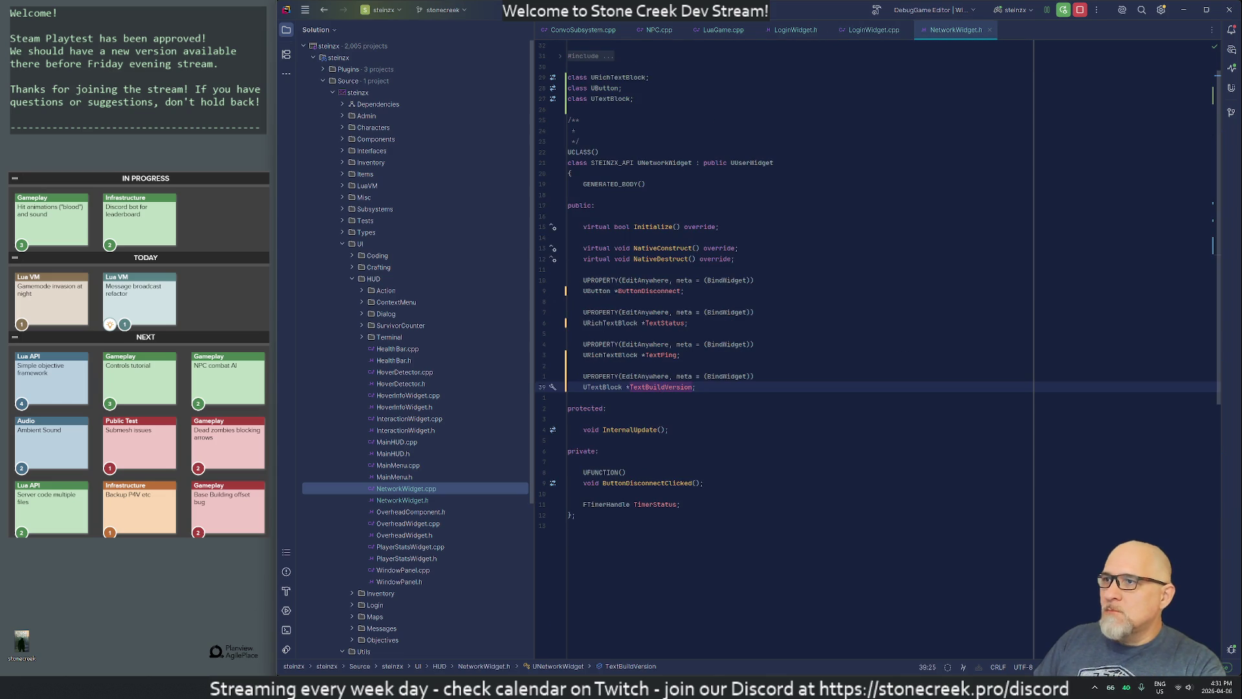
left_click(569, 323)
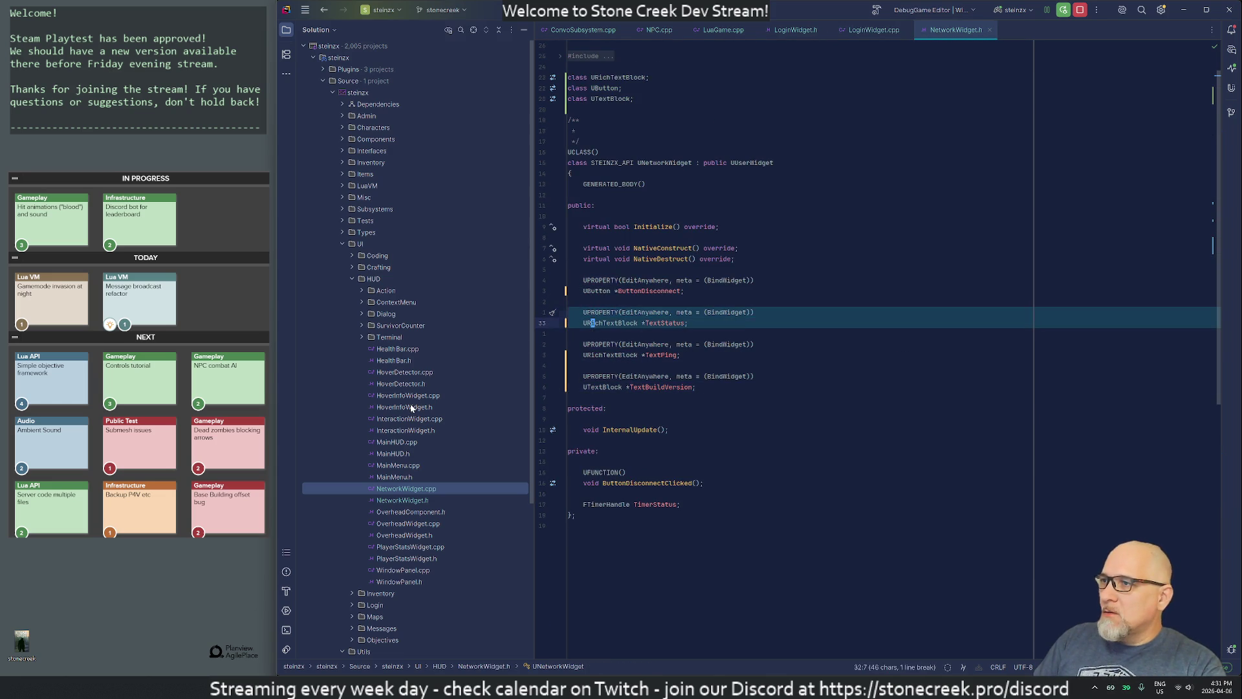
key("Down")
key("Down")
key("Down")
type("UPROPERTY(EditAnywhere, meta = (BindWidget)) \tURichTextBlock *TextStatus;")
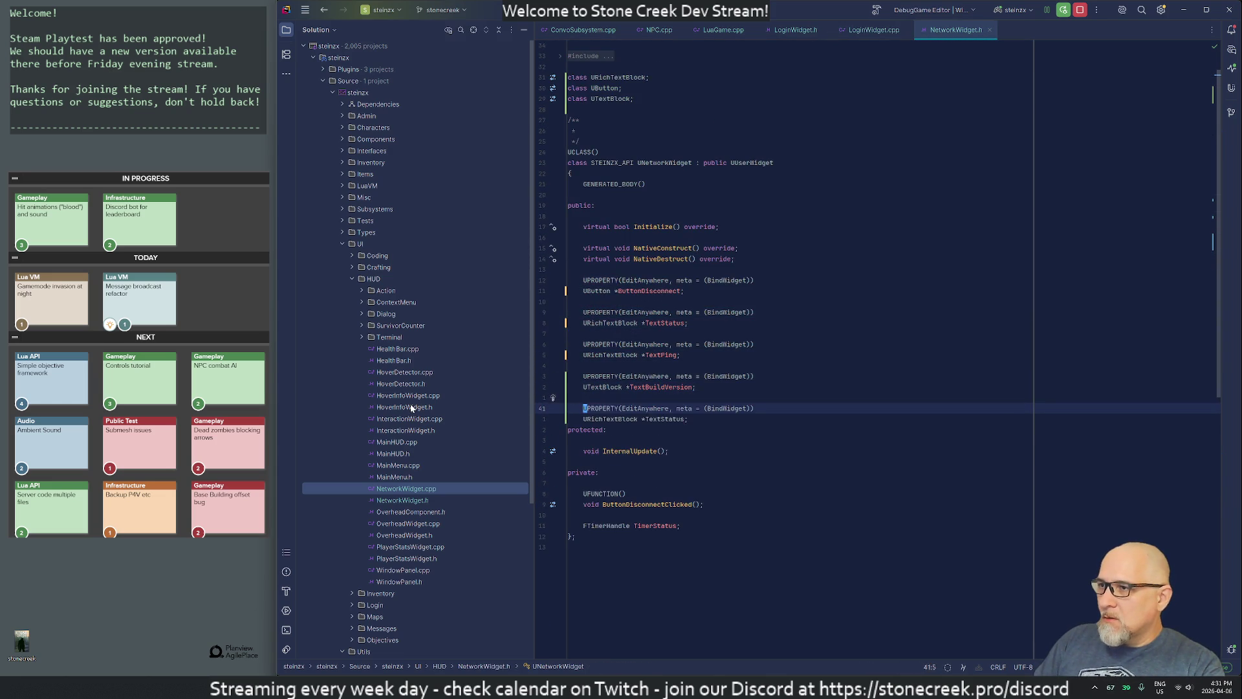
key("shift+Up")
key("shift+Up")
key("shift+Up")
key("Delete")
key("Down")
key("Right")
key("Right")
key("Right")
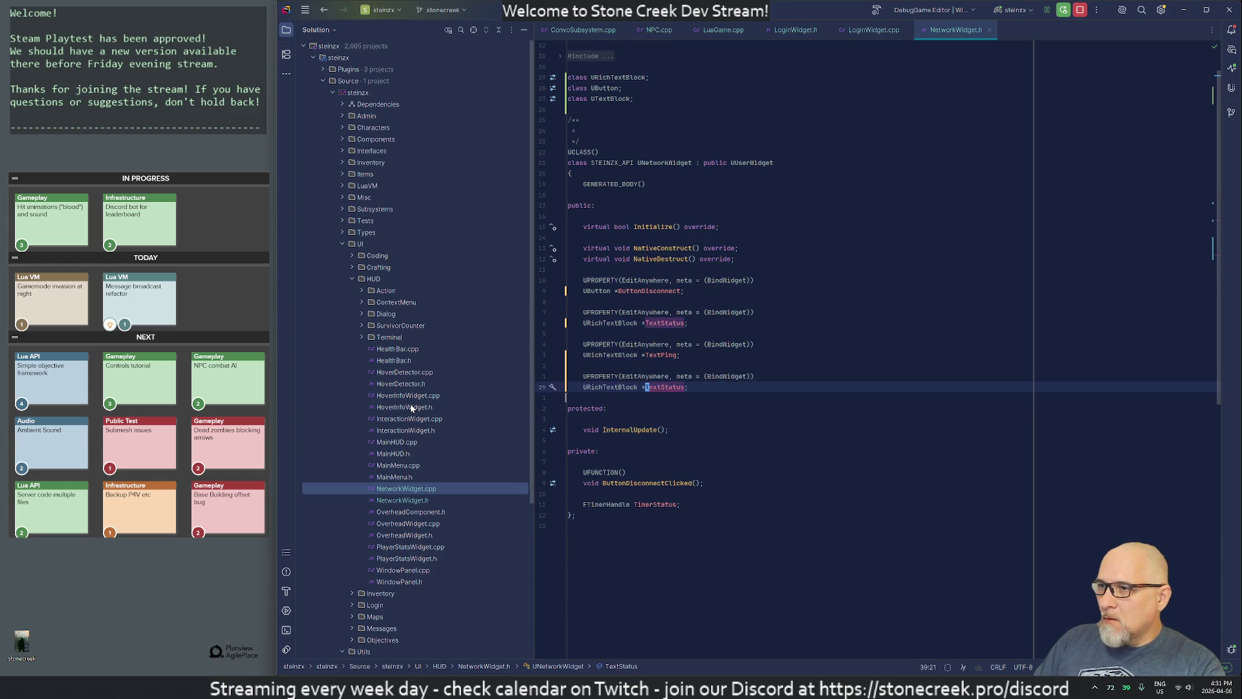
key("ctrl+Delete")
type("Gam")
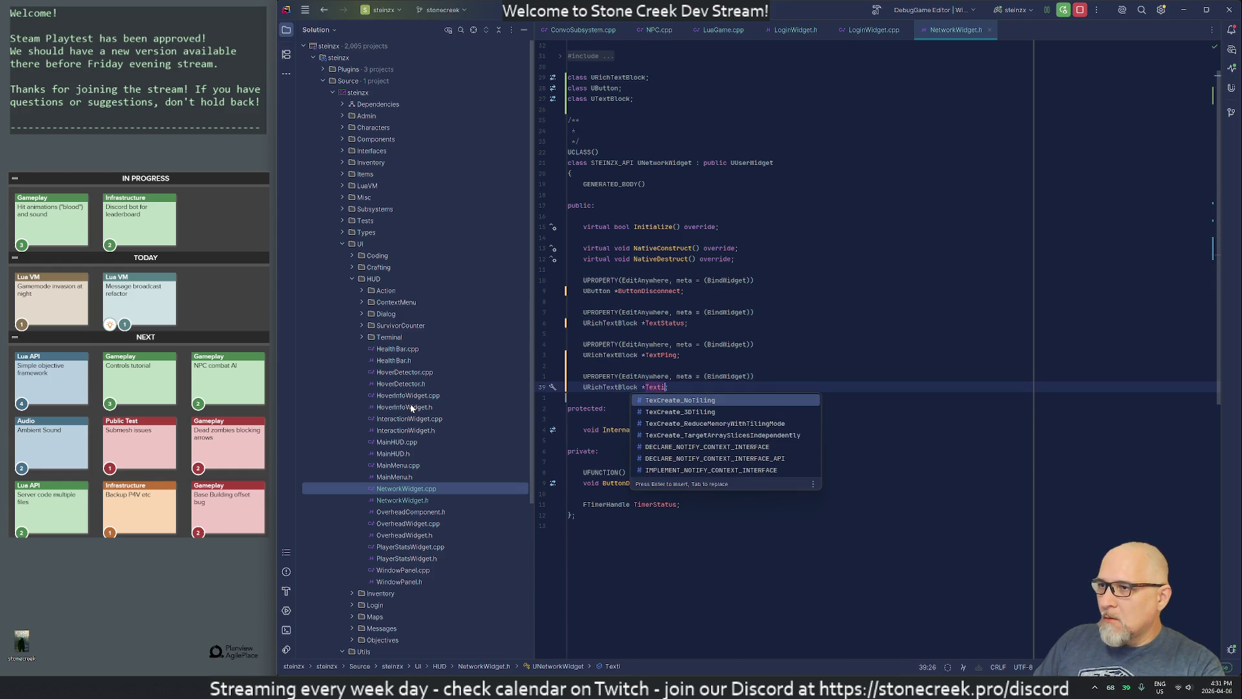
type("eVersion")
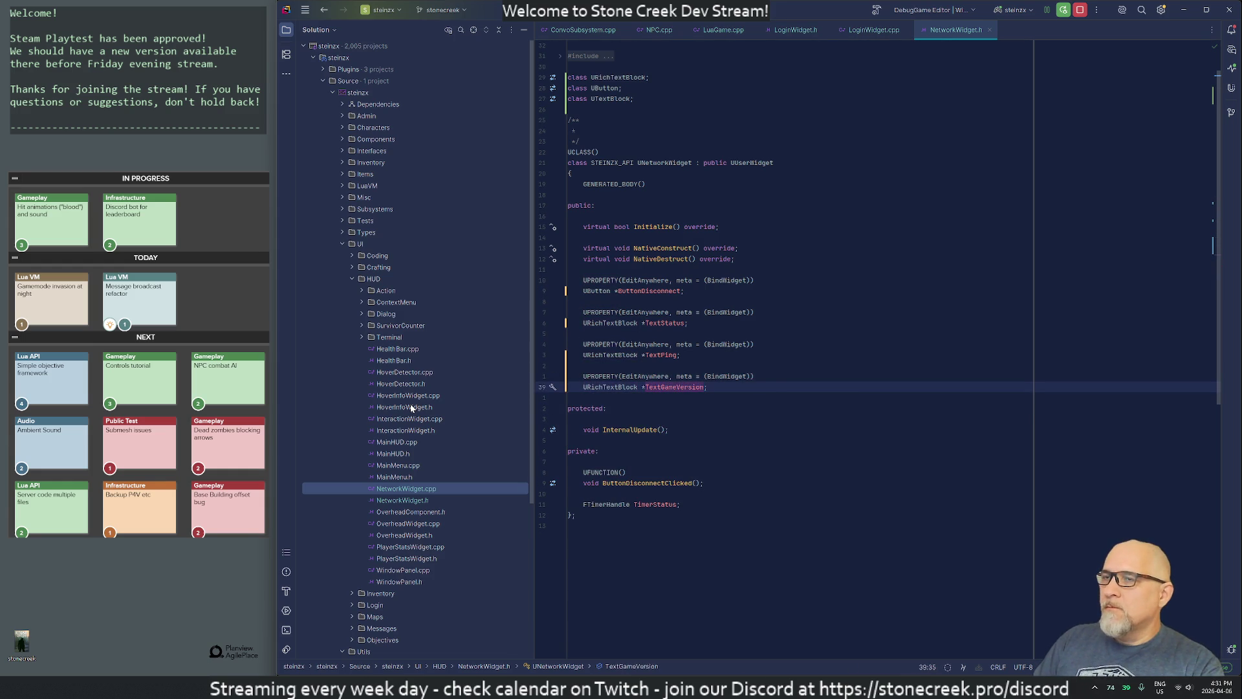
key("ctrl+Tab")
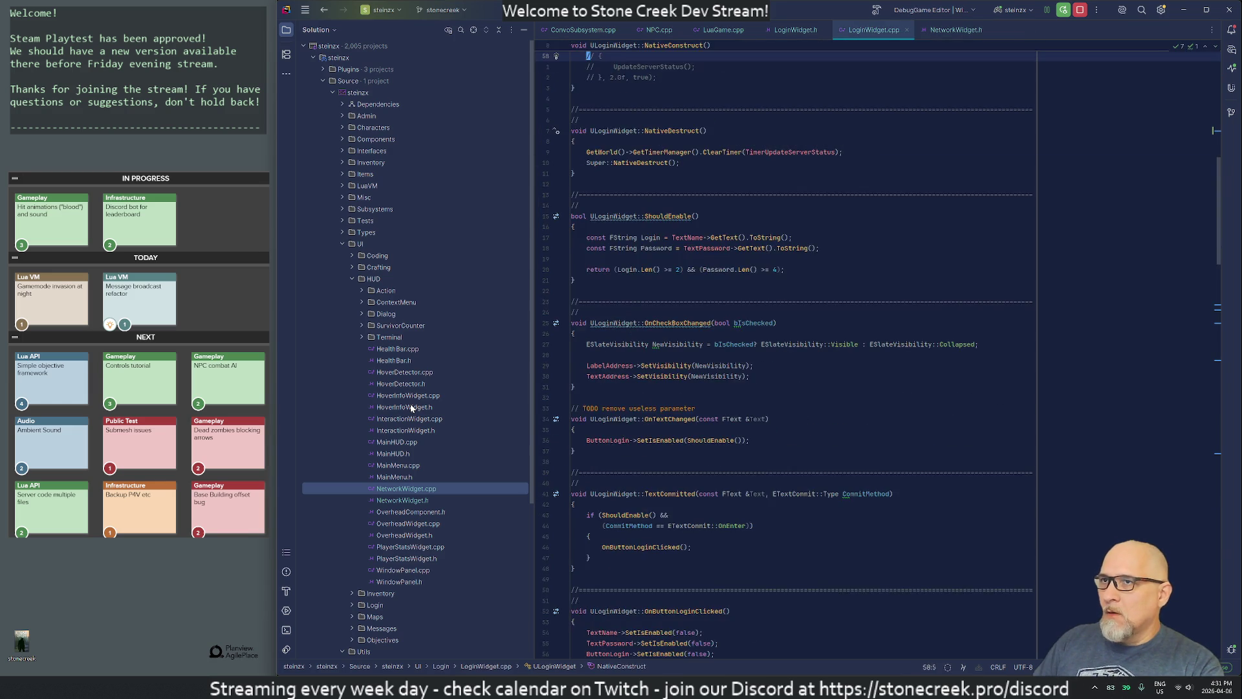
key("ctrl+Tab")
Step: In NetworkWidget.cpp, call TextGameVersion->SetText instead of the old TextBuildVersion line
type(":")
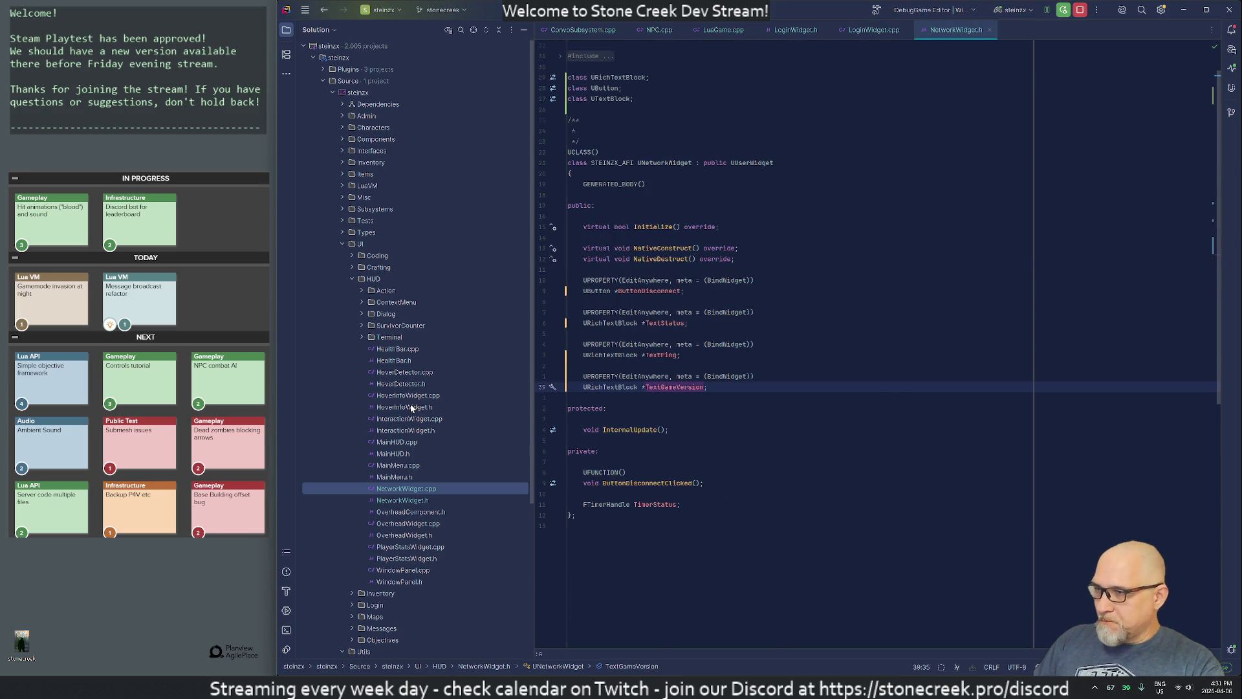
key("Return")
key("j")
key("j")
key("j")
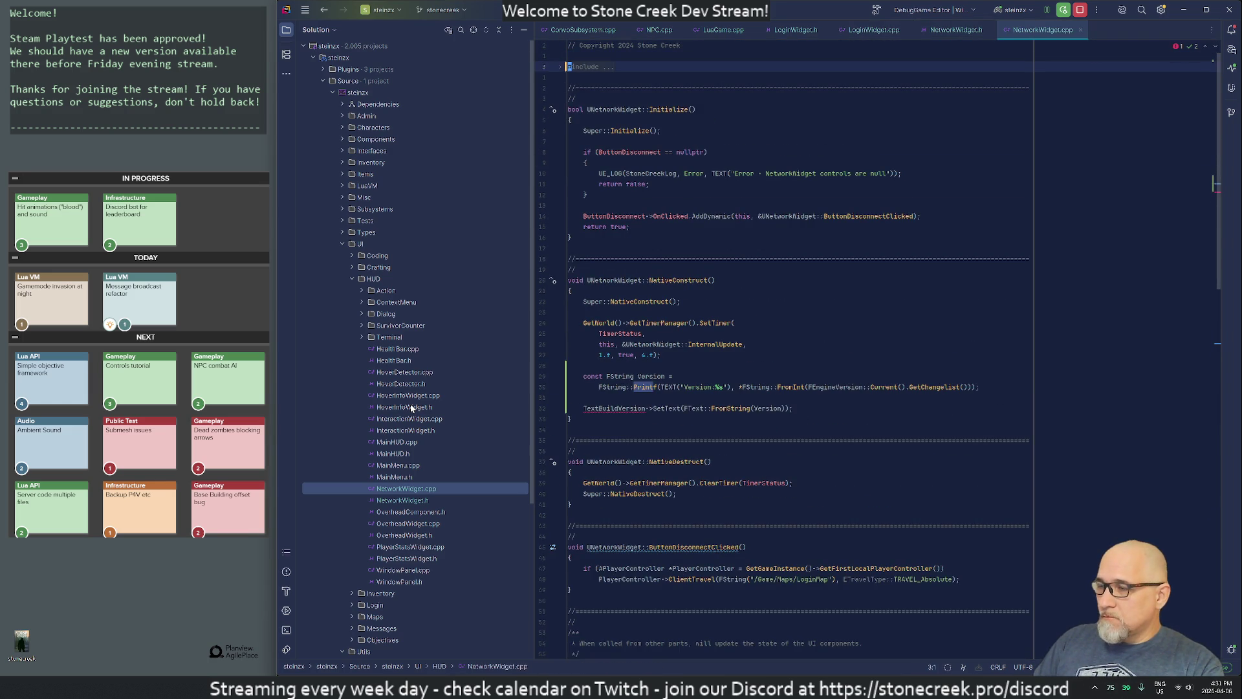
type("oTextGame")
key("Tab")
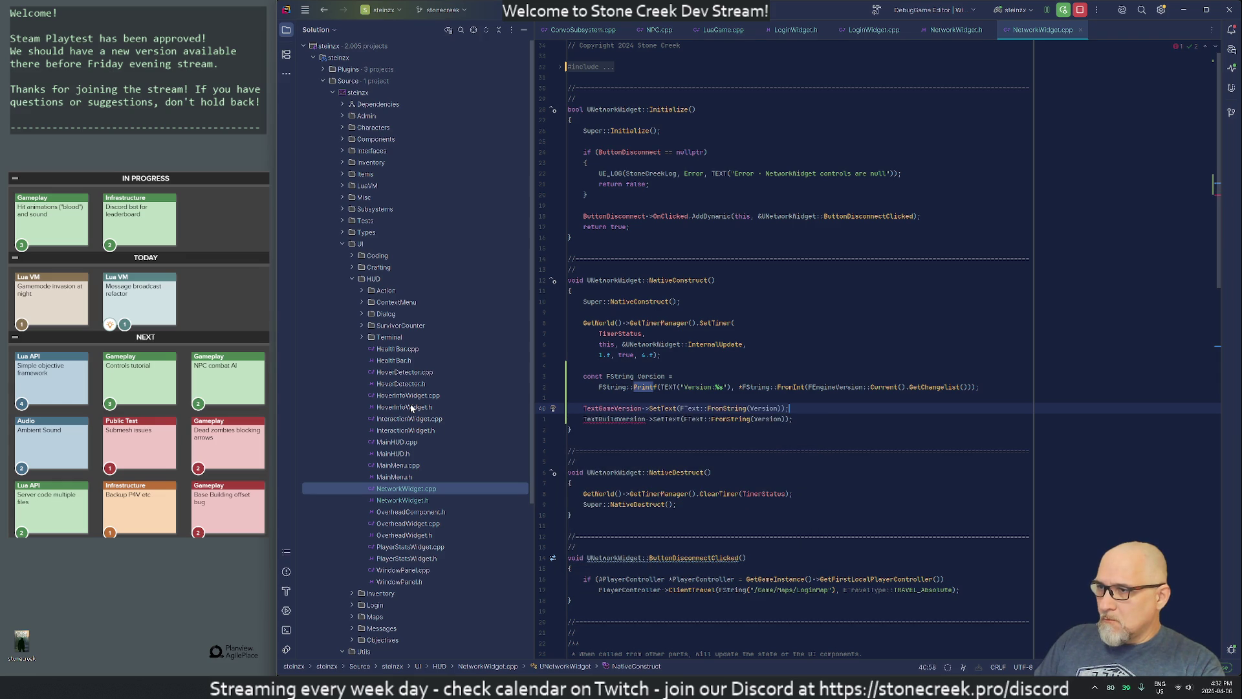
key("j")
key("d")
key("d")
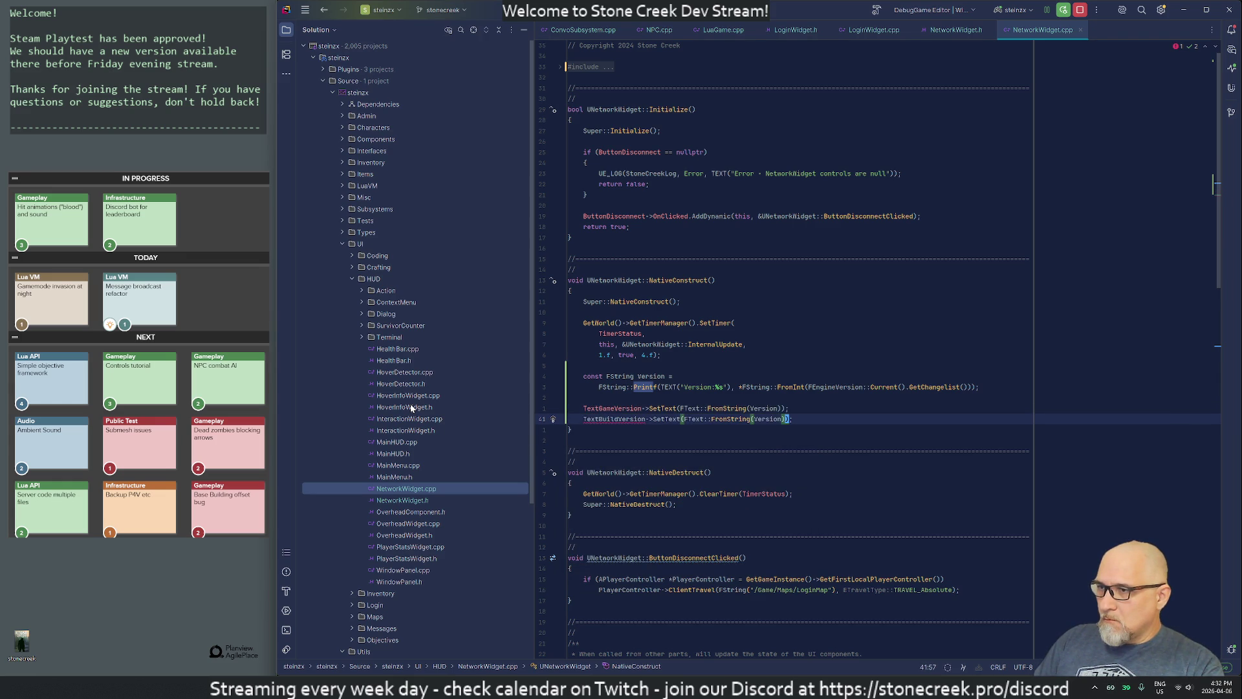
key("k")
key("k")
key("k")
key("k")
key("j")
key("w")
key("w")
key("w")
key("w")
key("w")
key("w")
key("w")
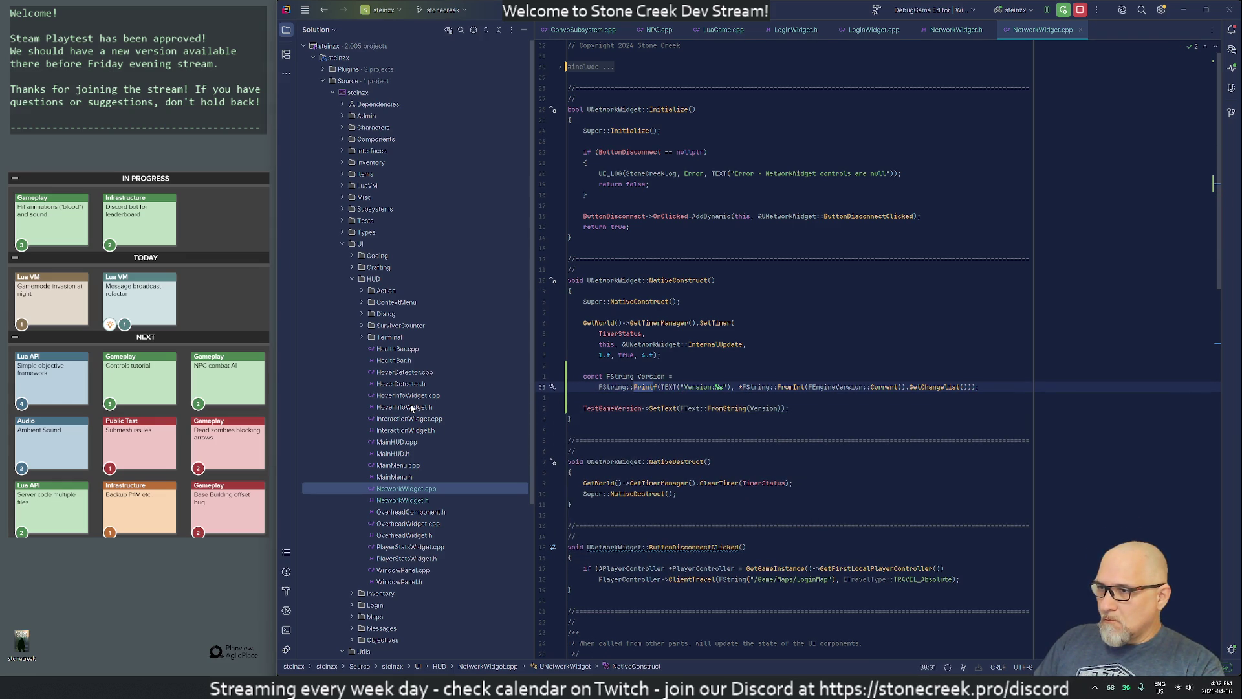
key("alt+Tab")
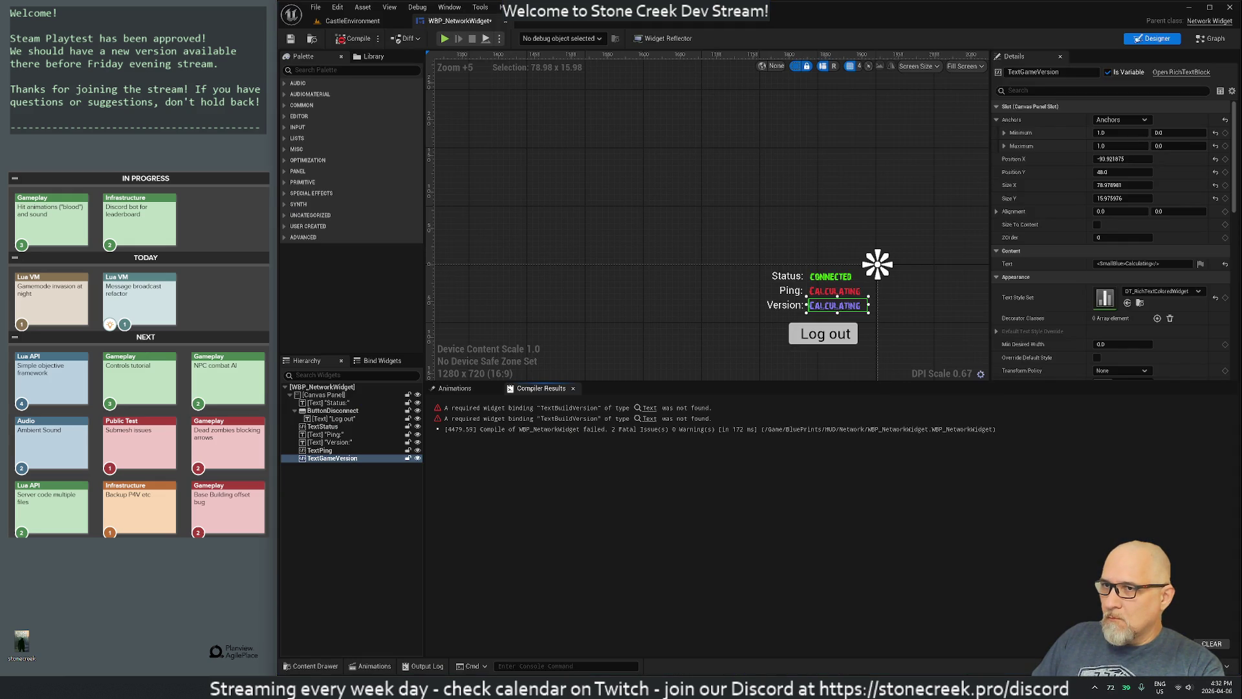
Step: Replace the version value's text with the <SmallBlue>Calculating</> markup
left_click(1142, 264)
right_click(1111, 266)
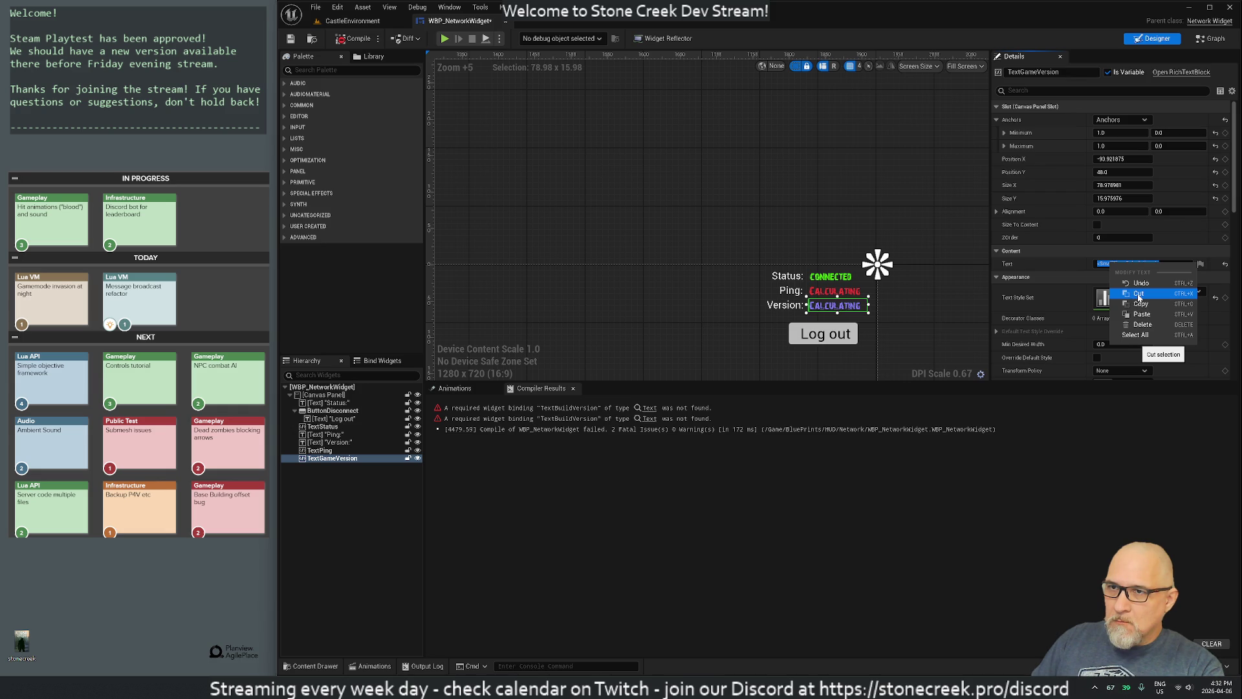
left_click(1139, 294)
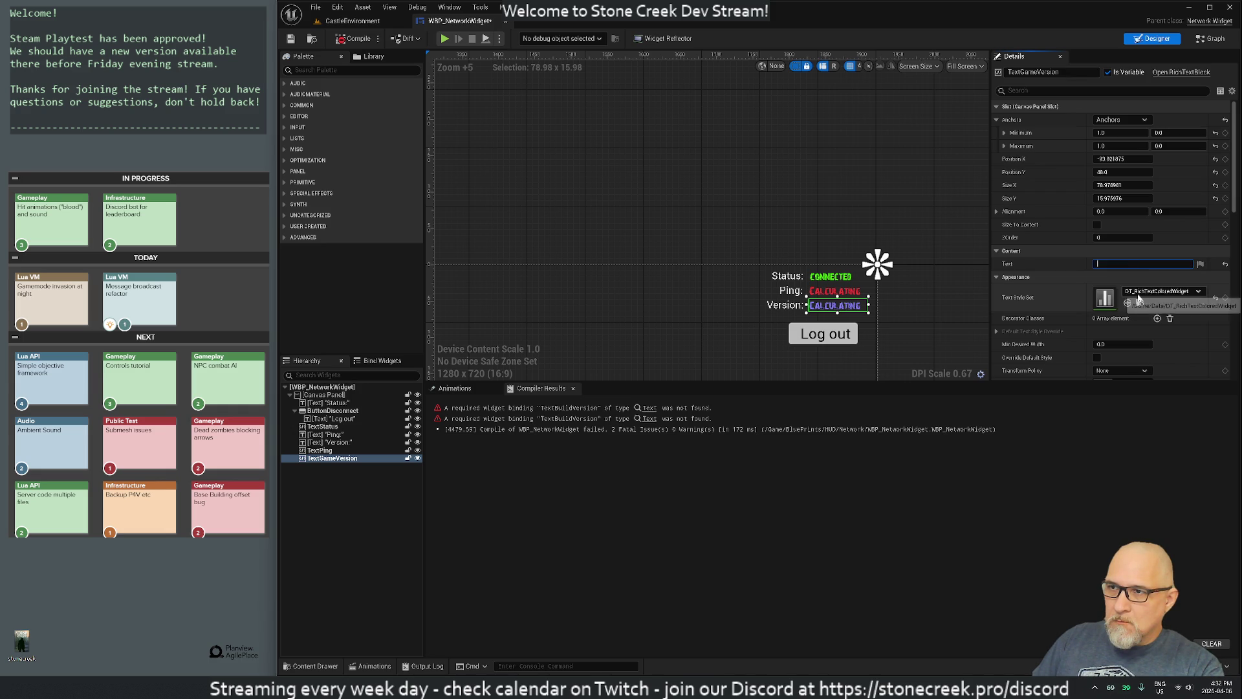
right_click(1111, 266)
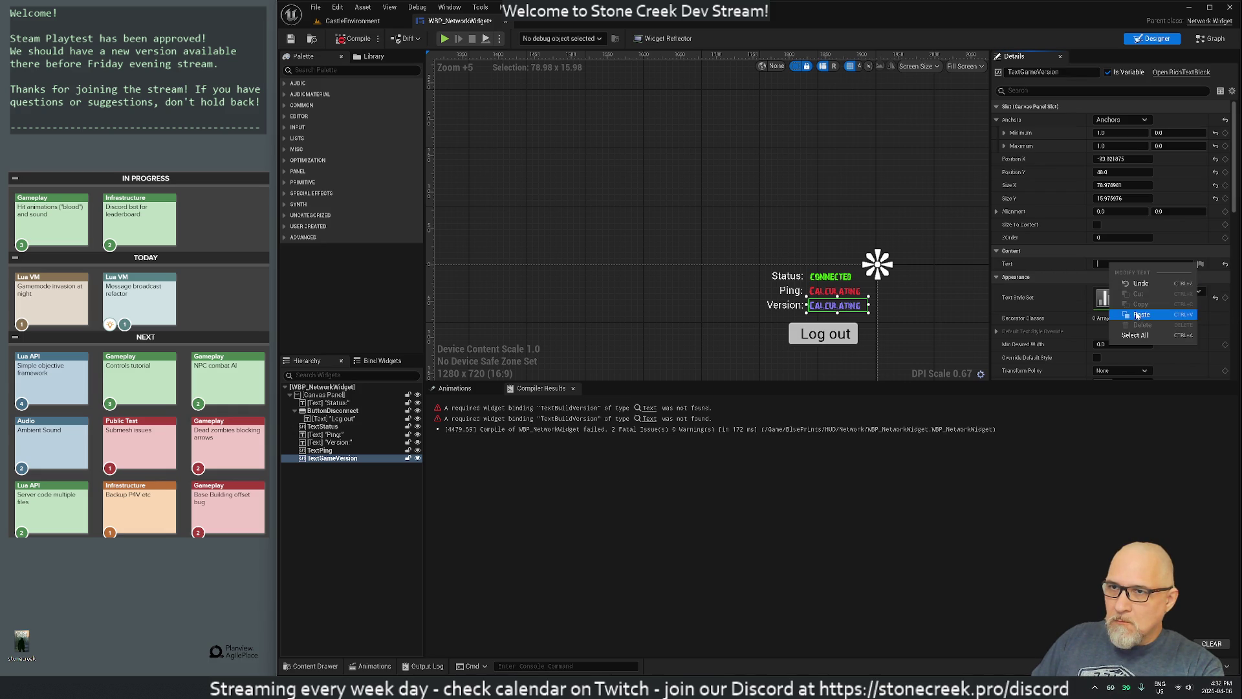
left_click(1142, 315)
Step: Select the CONNECTED, version and Ping value texts in turn
left_click(662, 327)
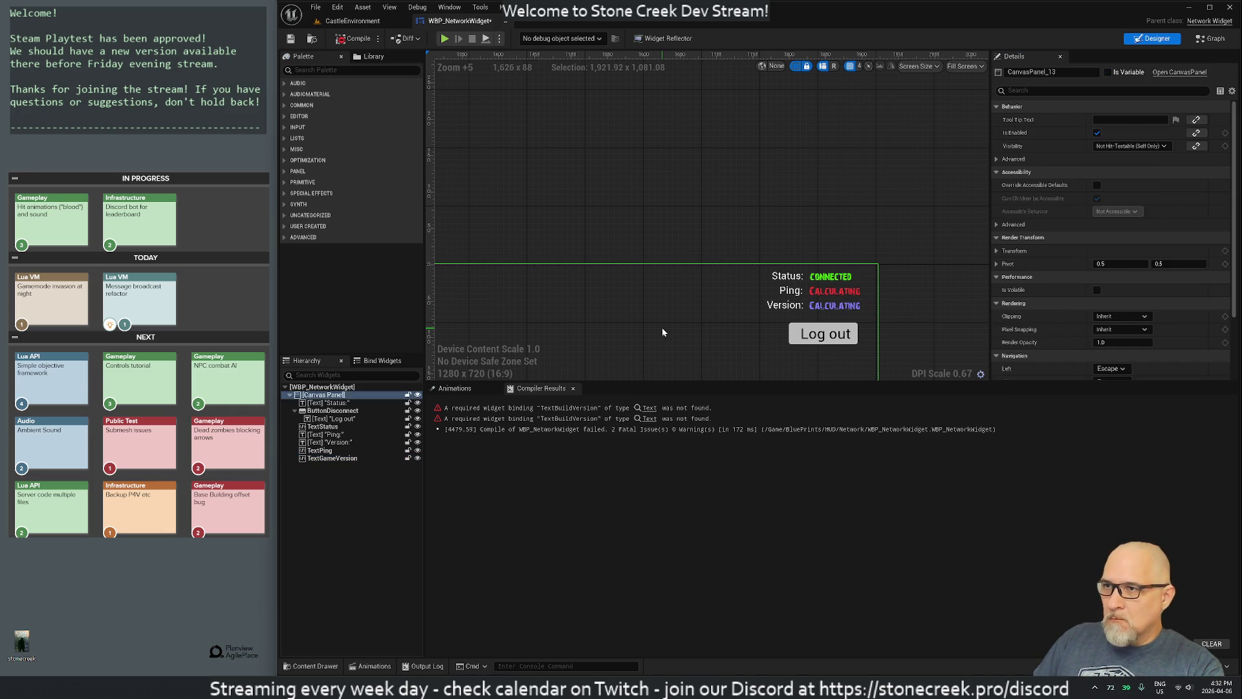
left_click(825, 281)
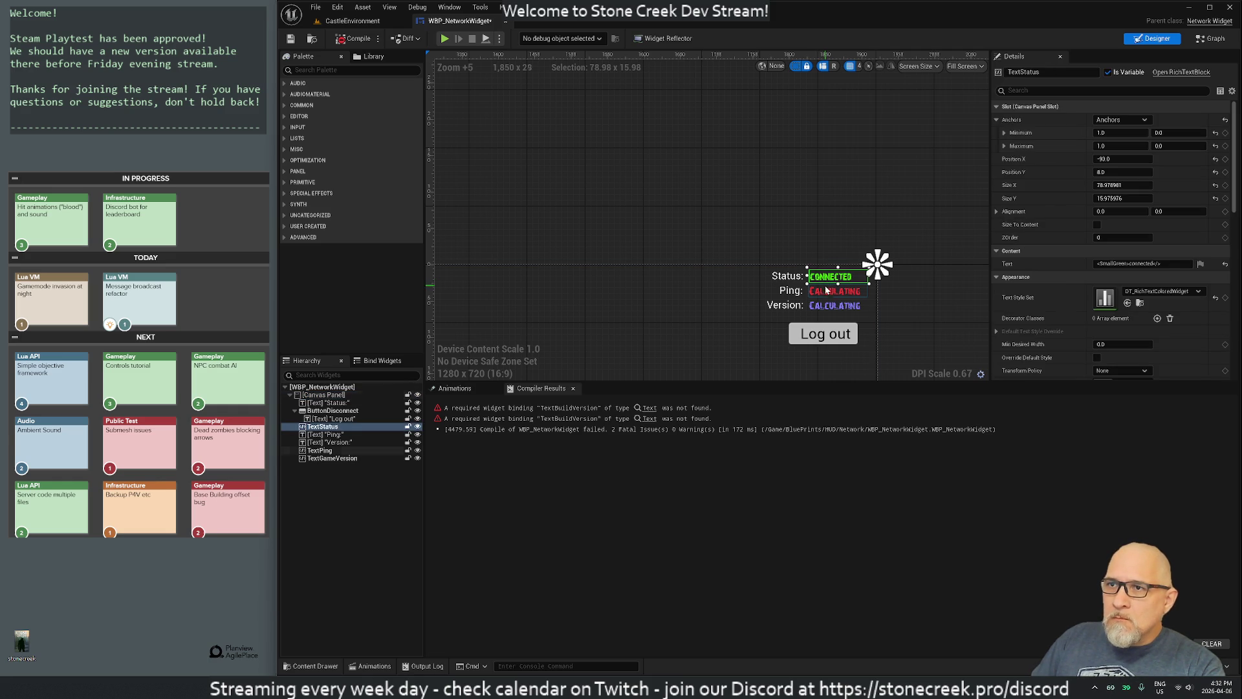
left_click(825, 296)
left_click(830, 308)
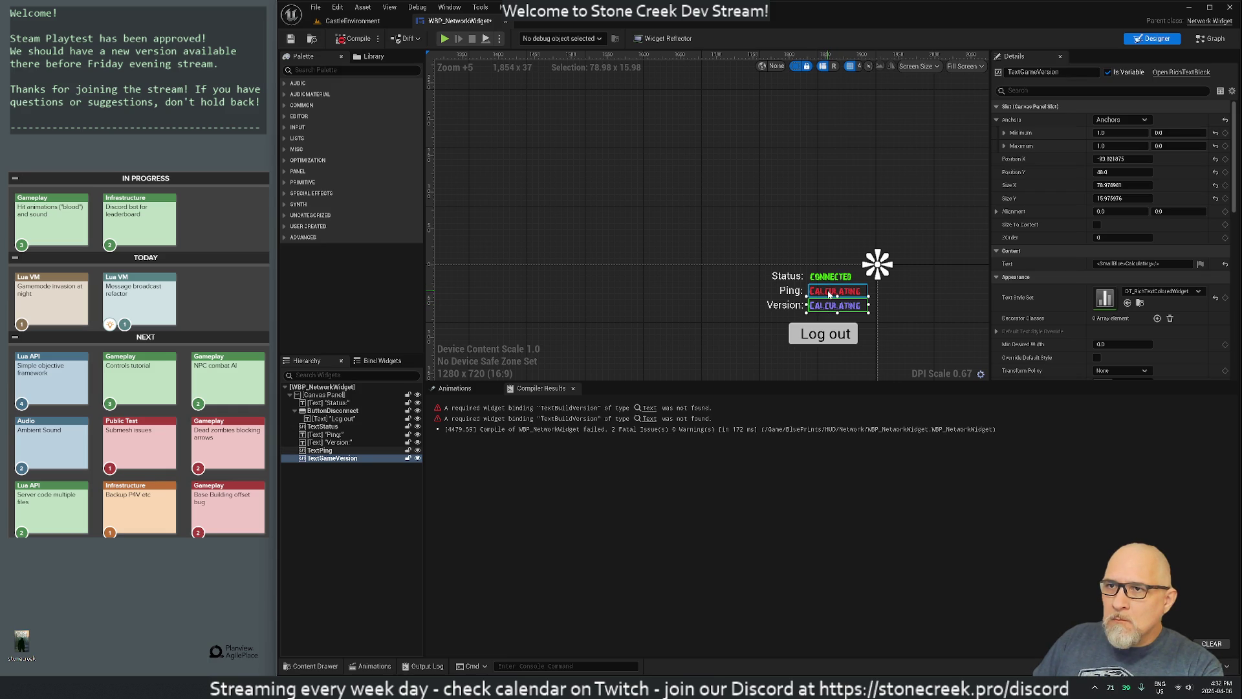
left_click(830, 294)
Step: Give the Status, Ping and Version value texts Offset Bottom 16 and Offset Right 80
left_click(827, 280)
left_click(830, 292, "ctrl")
left_click(832, 305, "ctrl")
left_click(1119, 198)
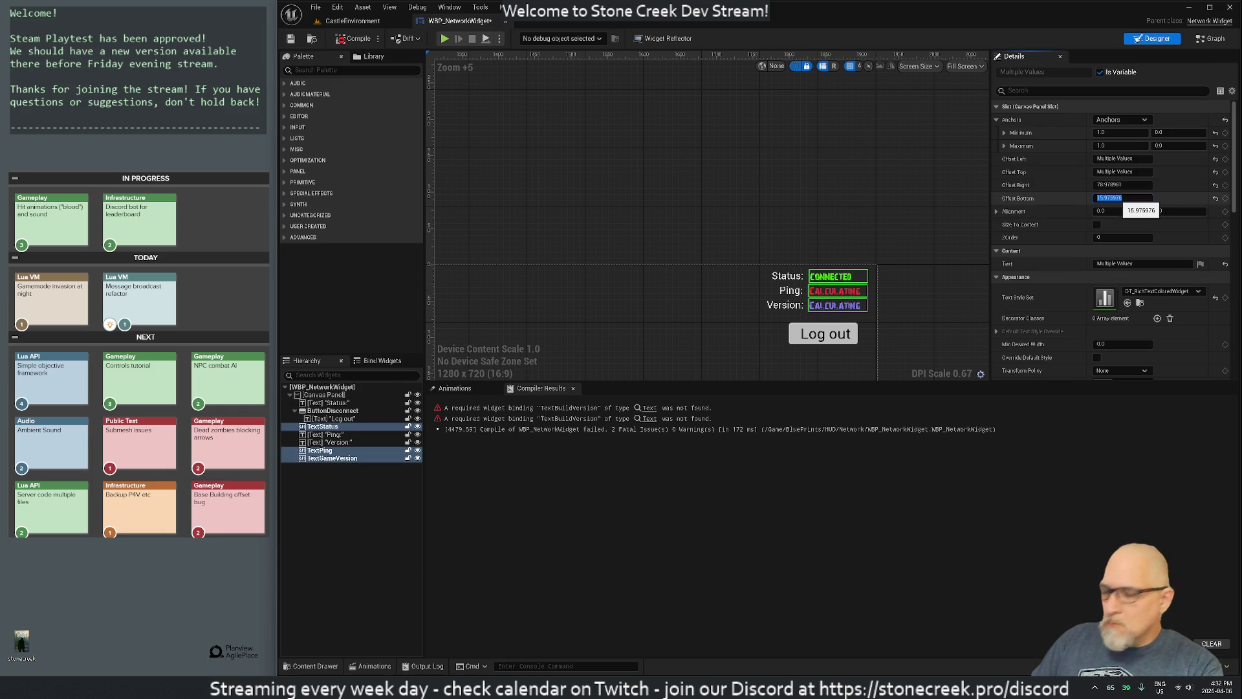
type("16")
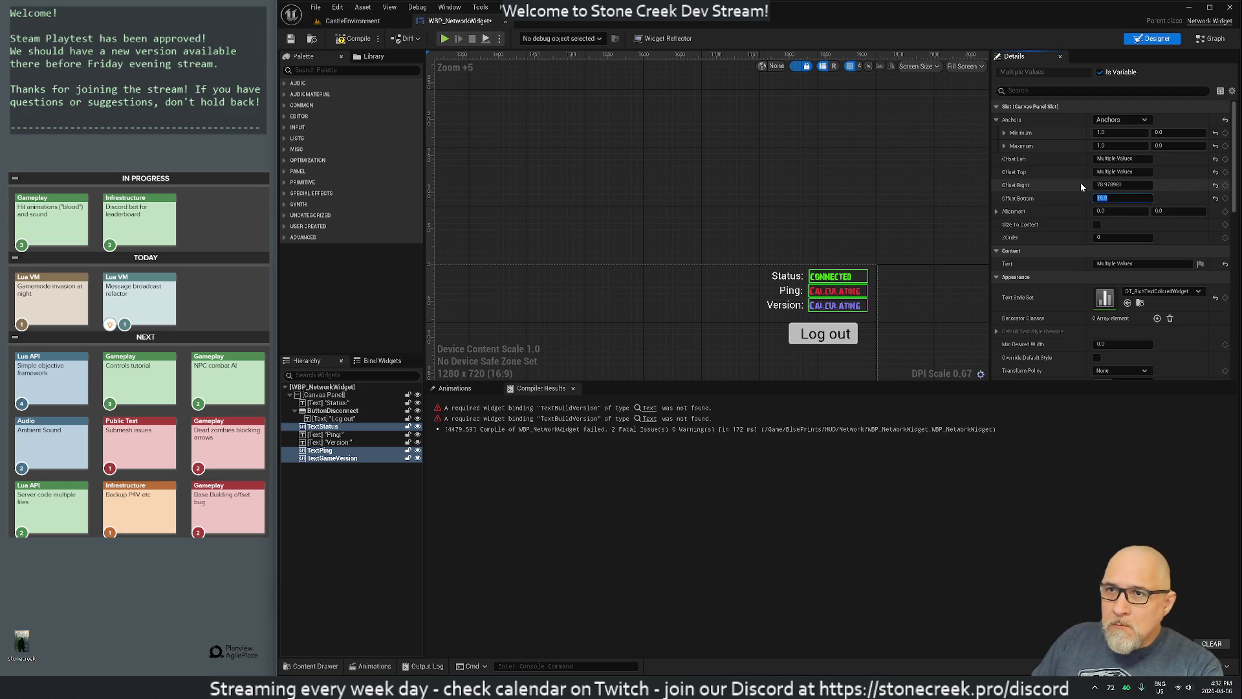
left_click(1107, 185)
type("80")
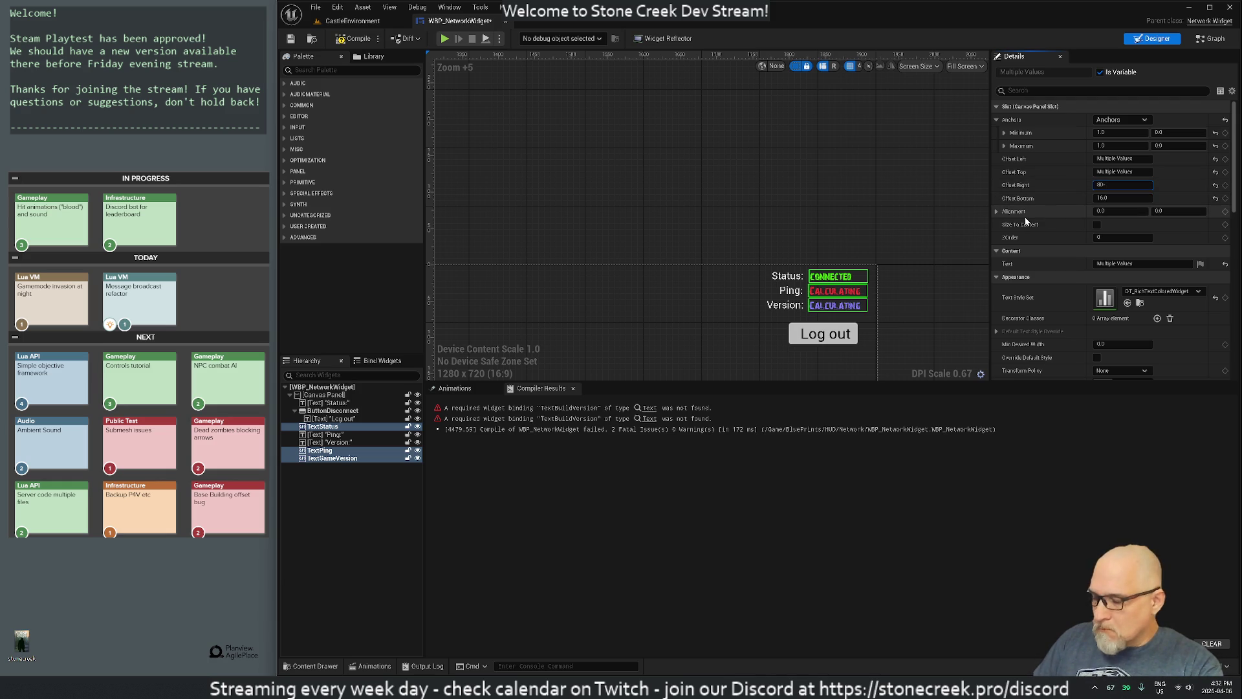
key("Return")
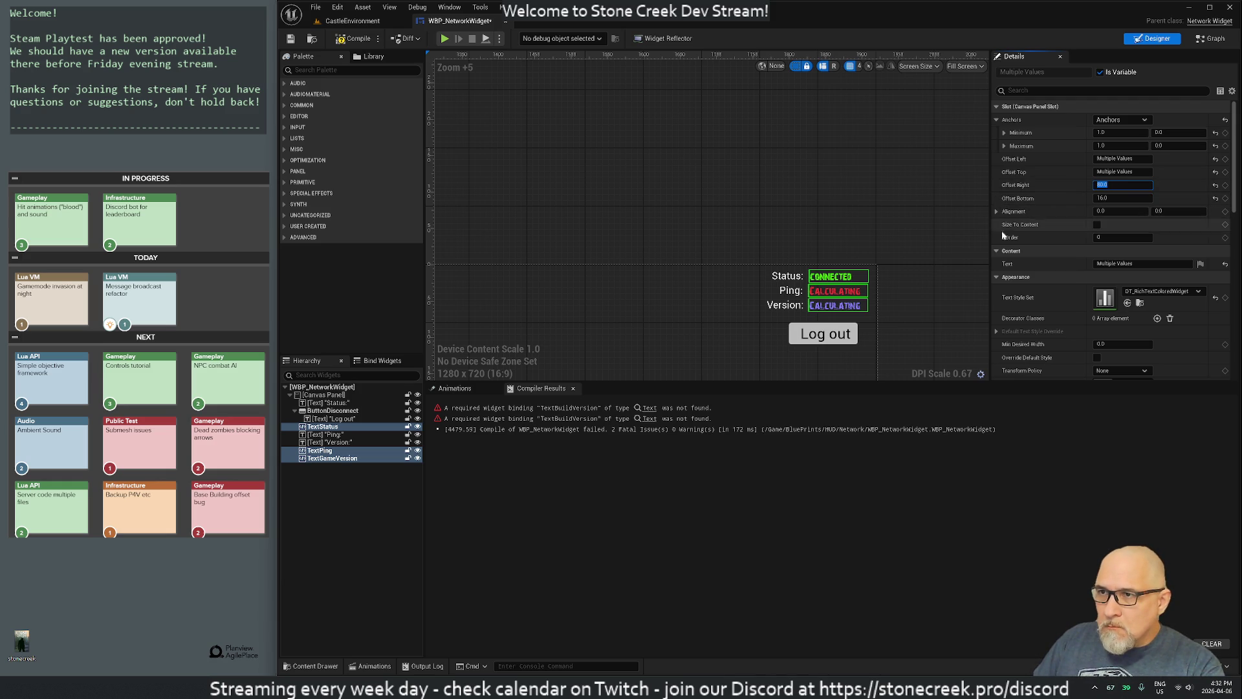
Step: Select the Status:, Version: and Ping: labels in turn
left_click(785, 281)
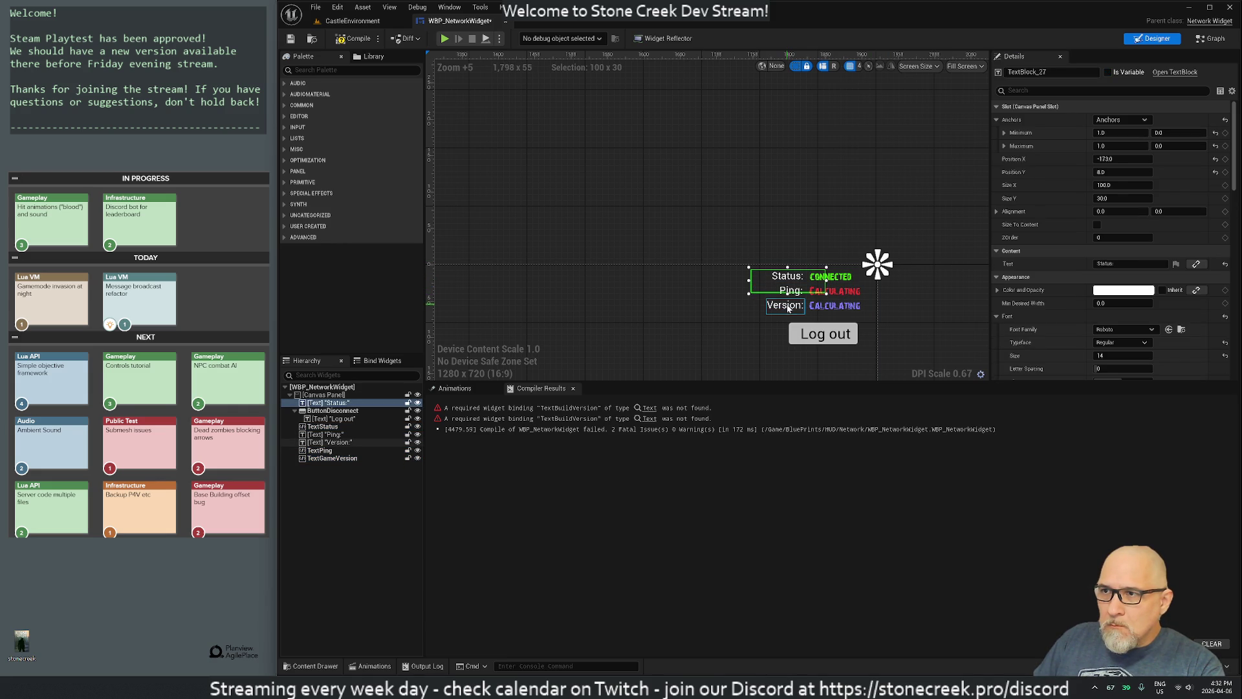
left_click(786, 308)
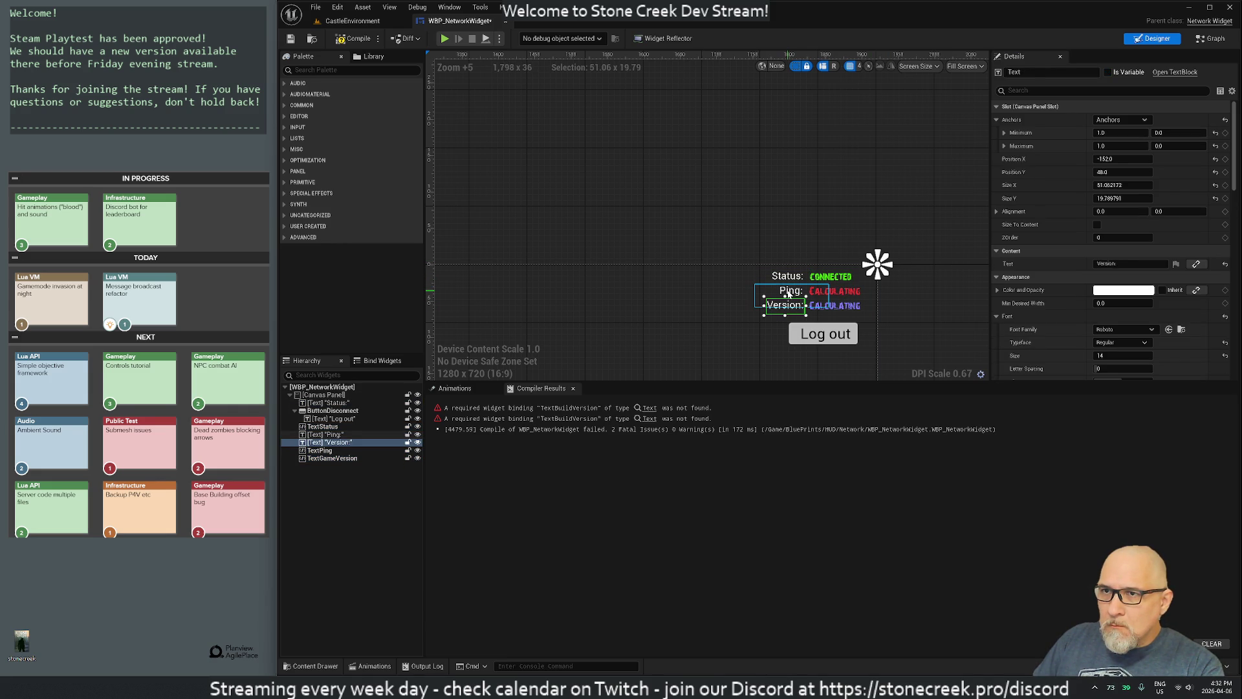
left_click(789, 294)
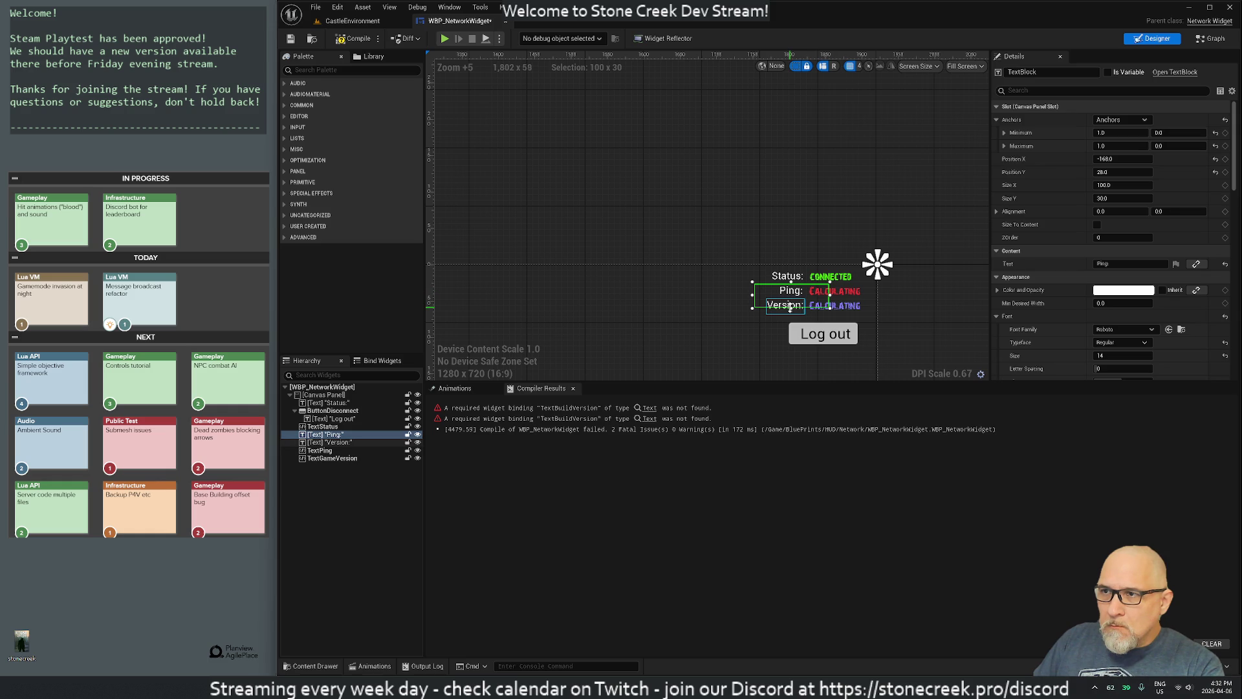
Step: Compile WBP_NetworkWidget, run a Live Coding recompile (Ctrl+Alt+F11), and bring Rider forward
left_click(709, 232)
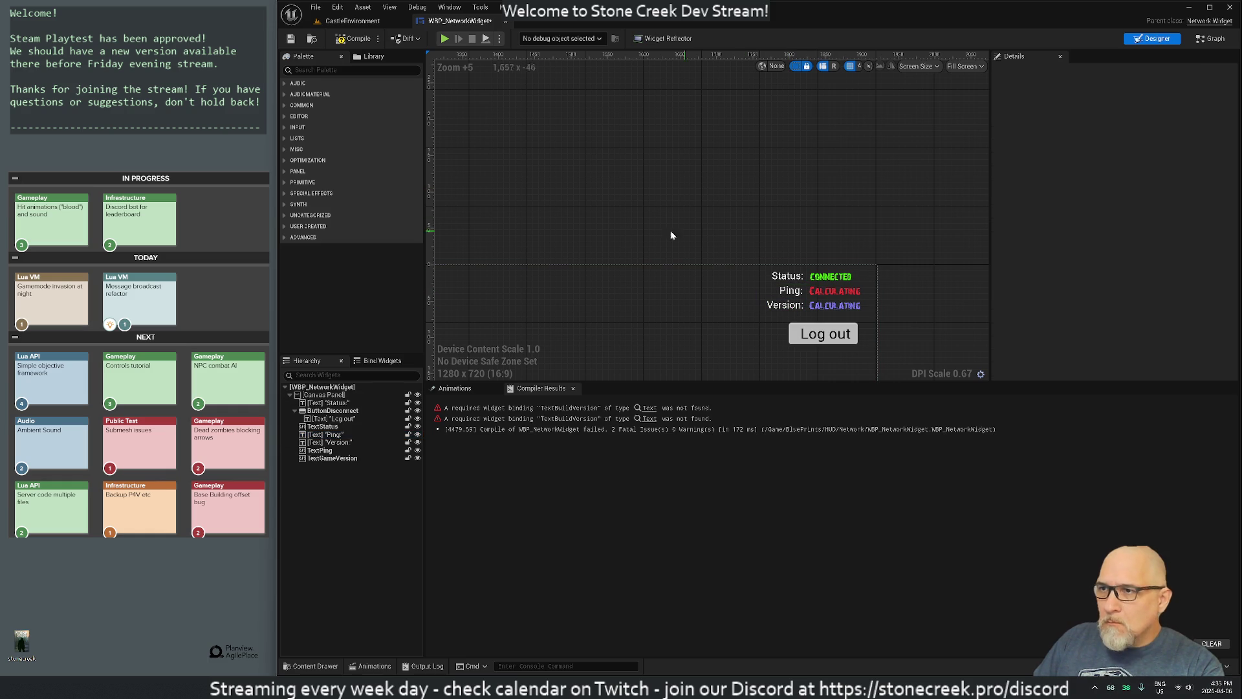
left_click(349, 40)
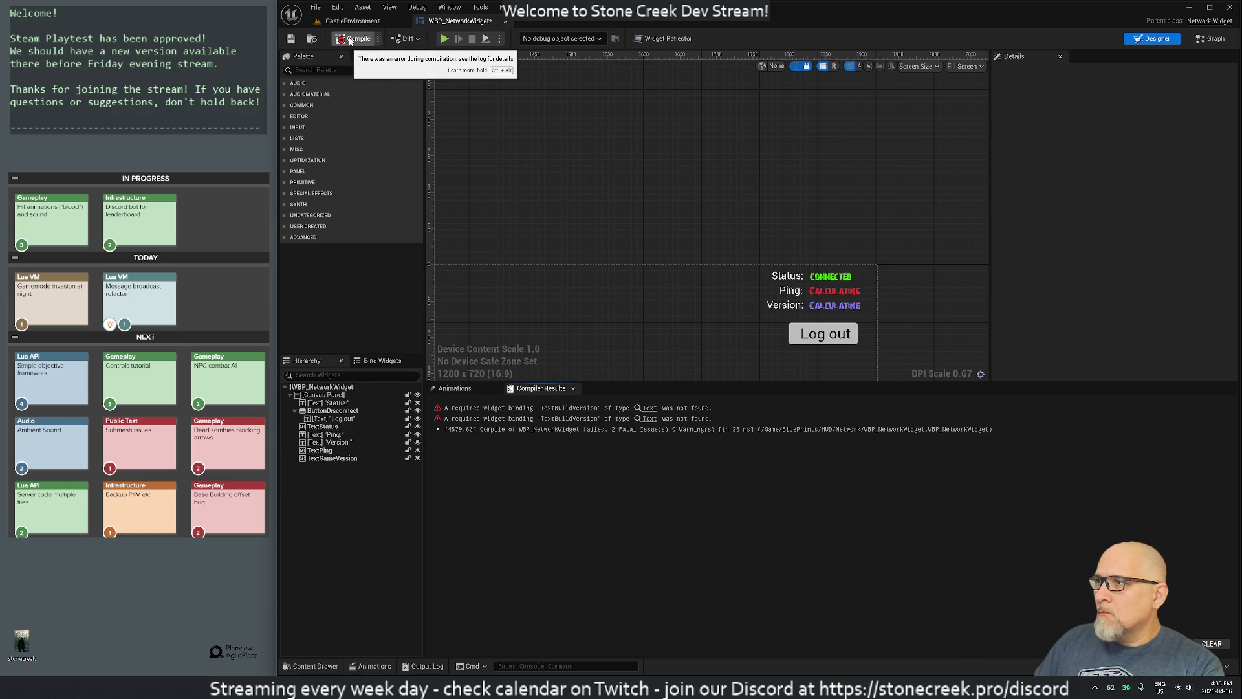
left_click(353, 21)
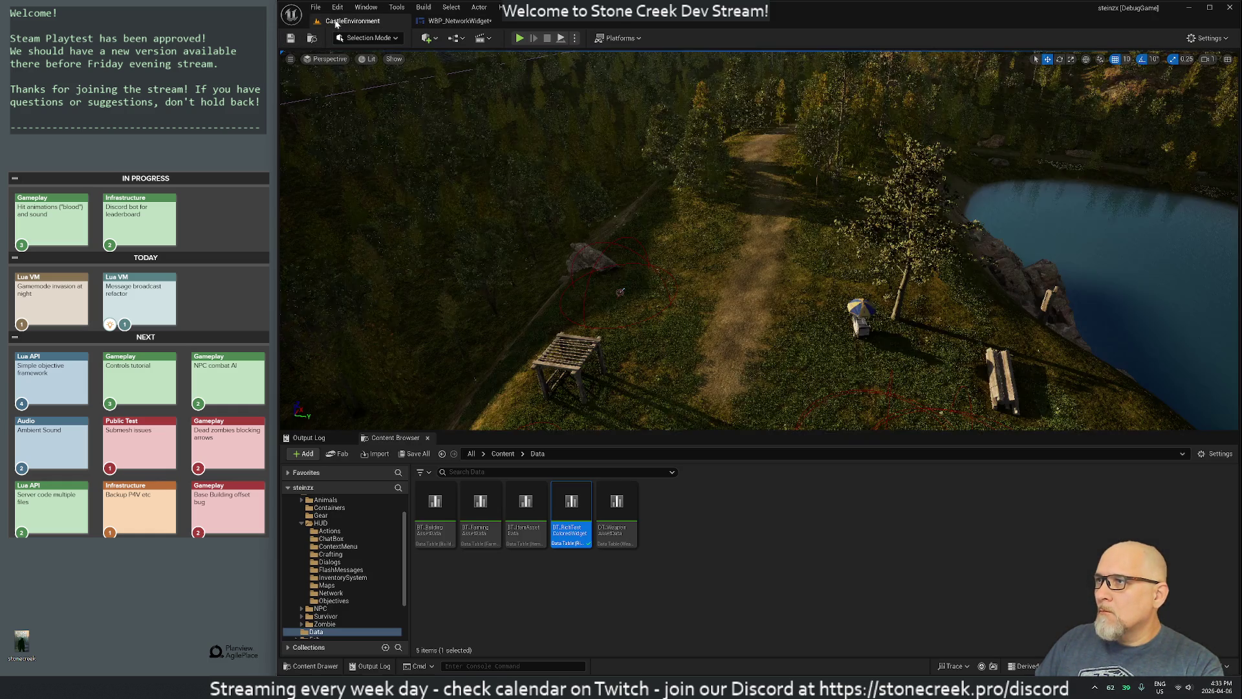
key("ctrl+alt+F11")
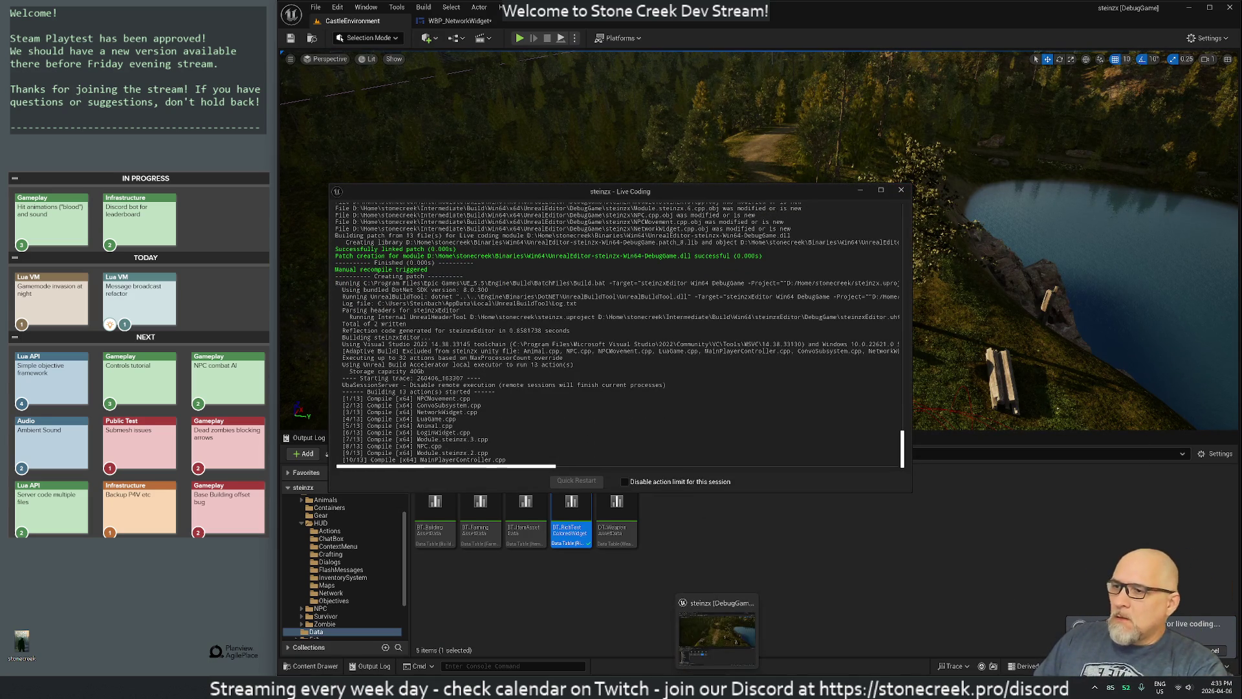
left_click(706, 686)
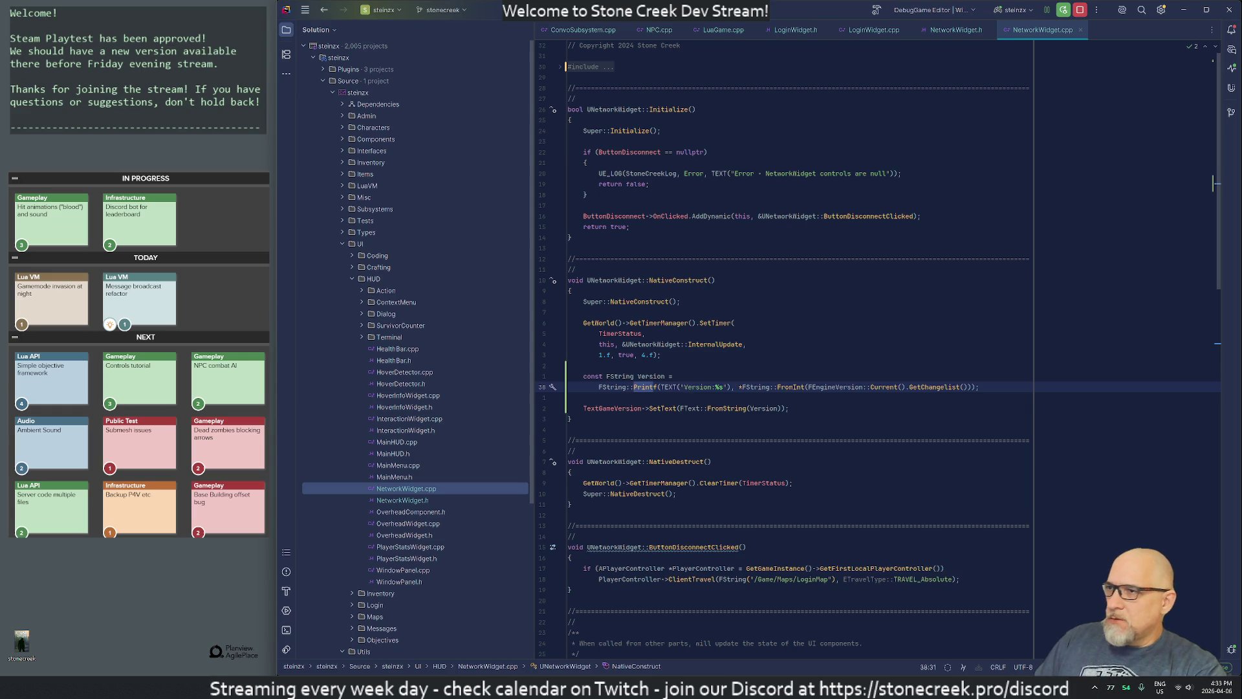
Step: Change the Version Printf format to TEXT("<SmallBlue>%s</>") and remove the scratch markup line
key("ctrl+z")
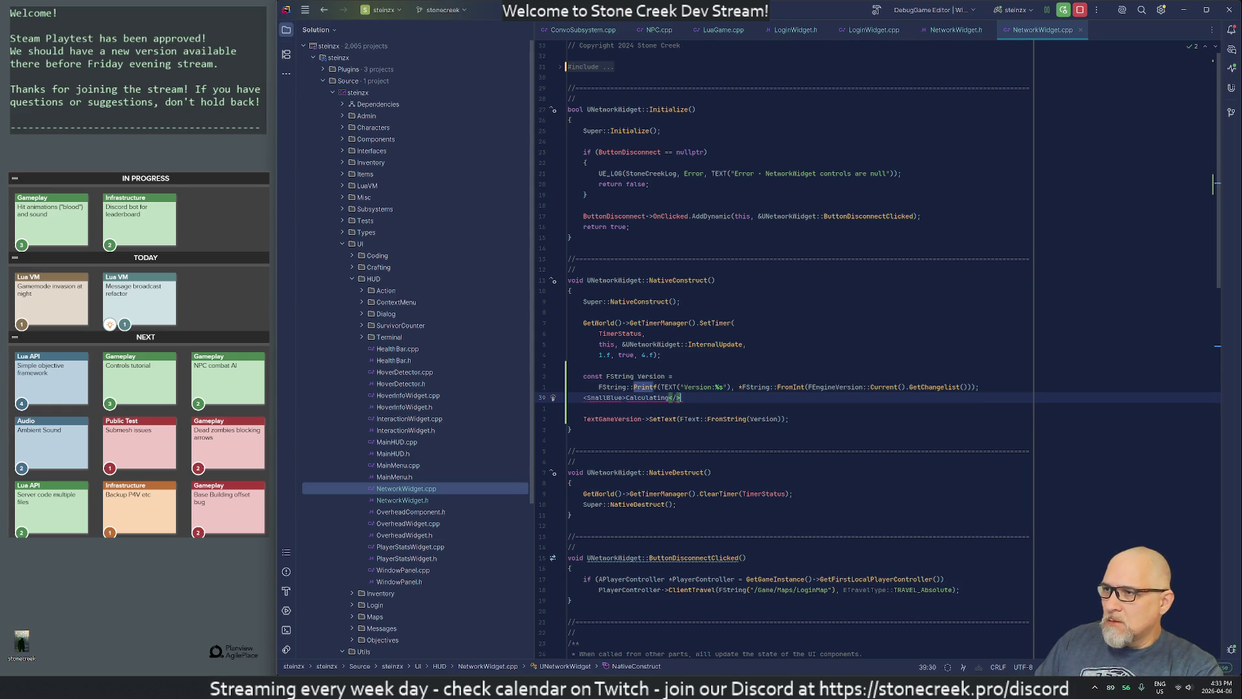
type("<SmallBlue>Calculating</>")
key("alt+Tab")
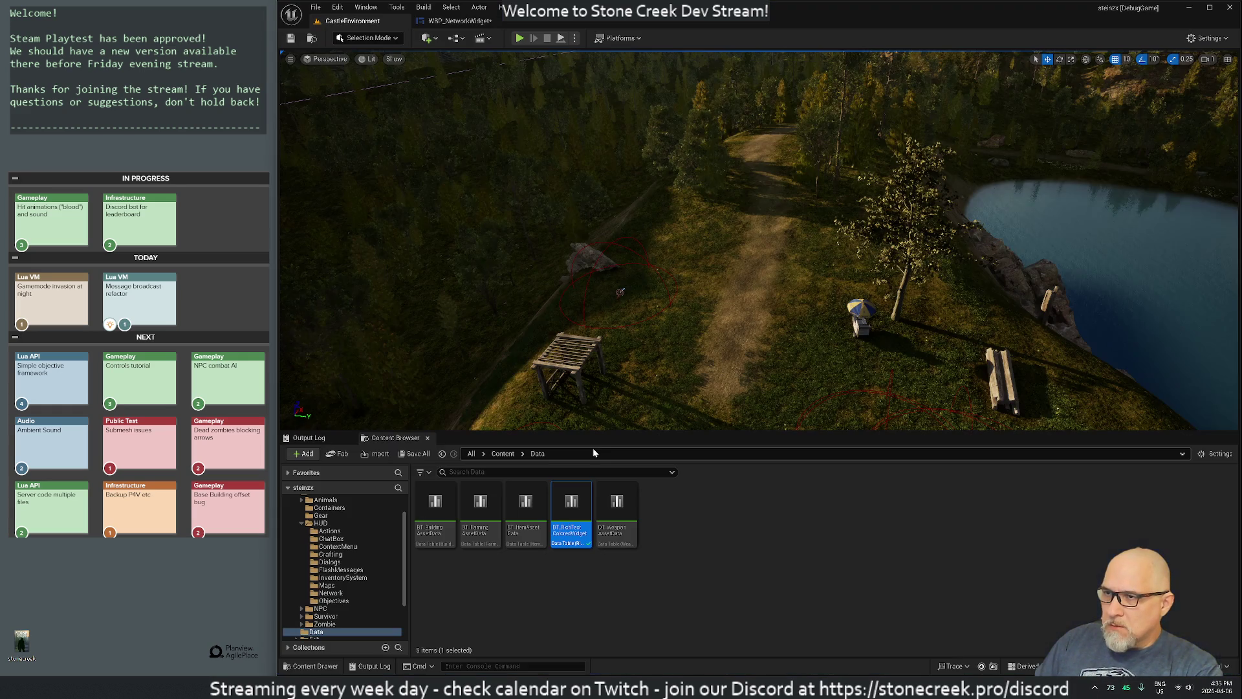
key("alt+Tab")
key("Delete")
key("Delete")
key("Delete")
key("Delete")
key("Delete")
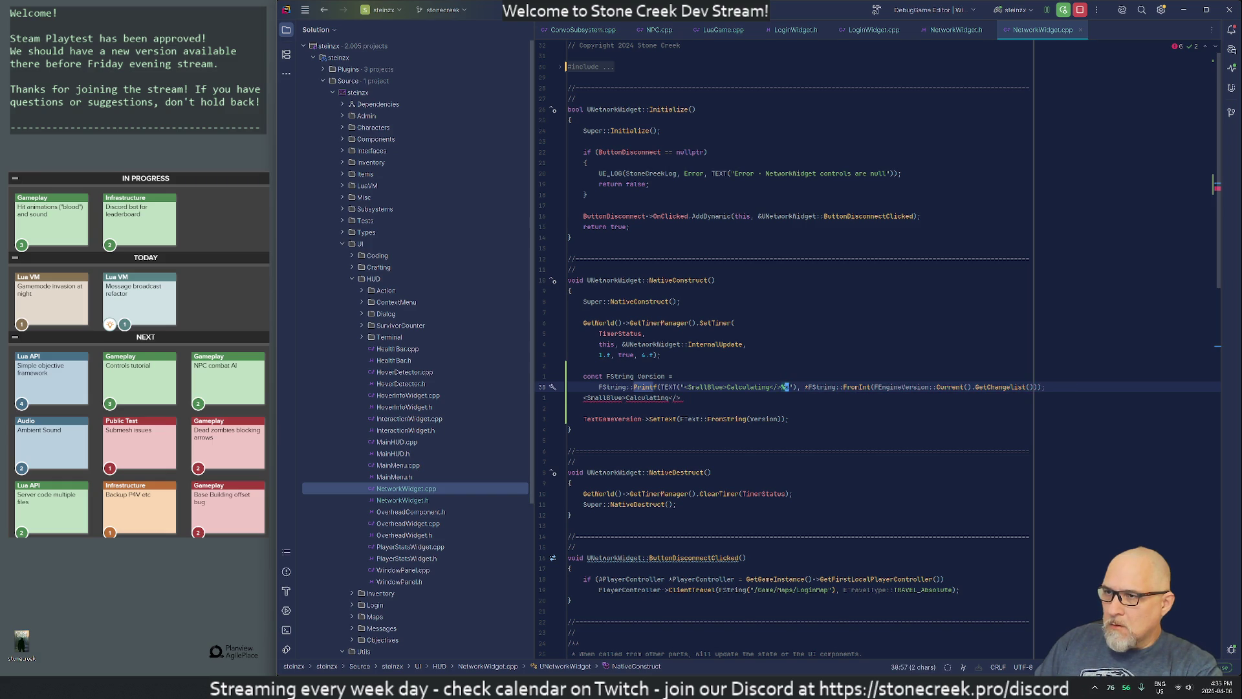
key("Left")
key("Left")
key("Left")
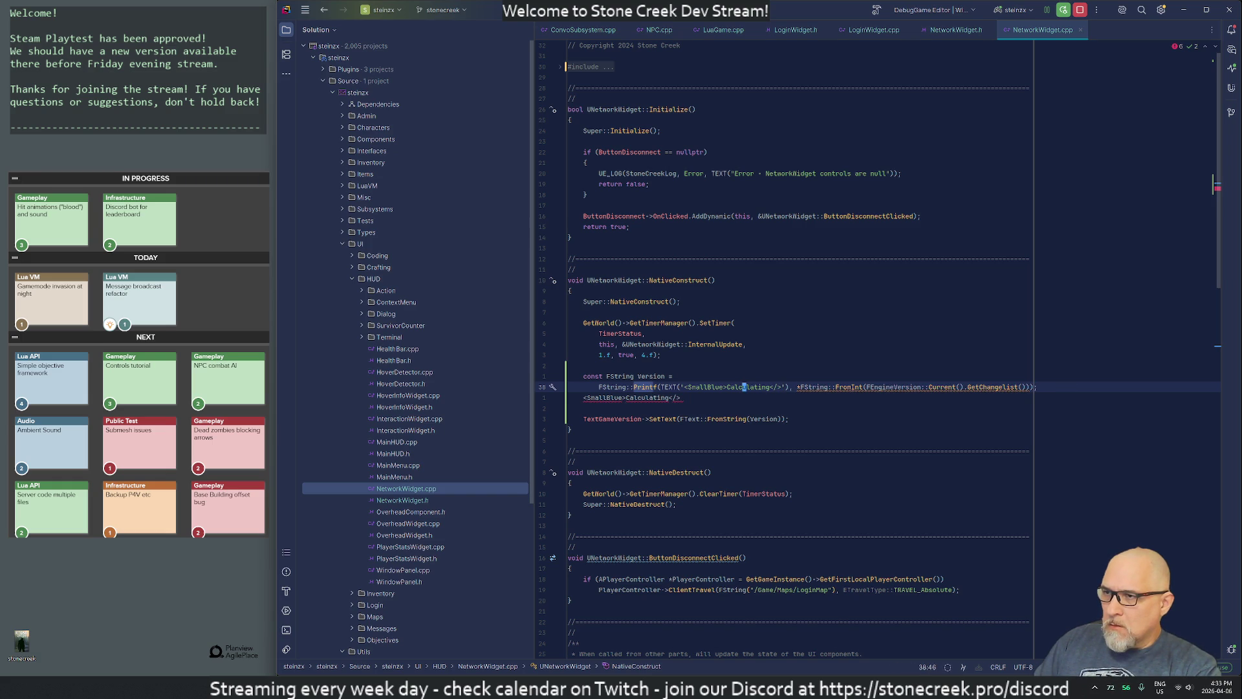
type("%s")
key("Delete")
key("Delete")
key("Delete")
key("Down")
key("ctrl+y")
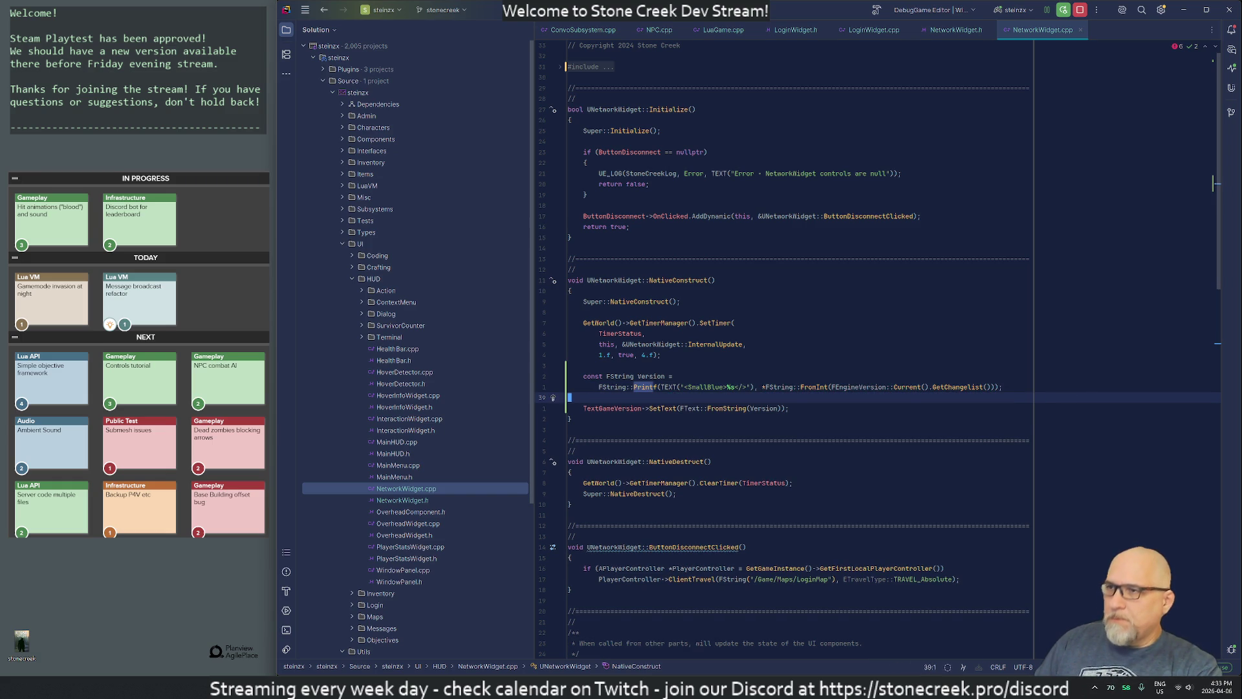
Step: Return to Unreal's CastleEnvironment level
key("alt+Tab")
left_click(462, 21)
left_click(353, 21)
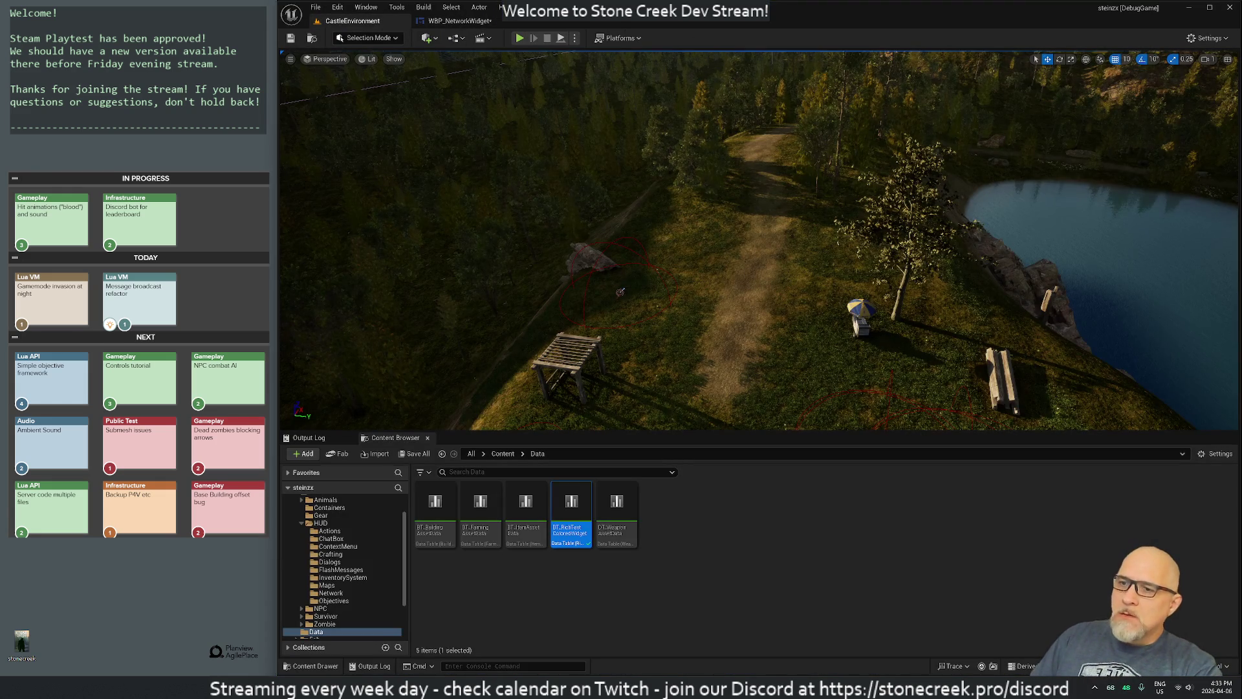
Step: Save WBP_NetworkWidget and trigger another Live Coding recompile
key("ctrl+shift+s")
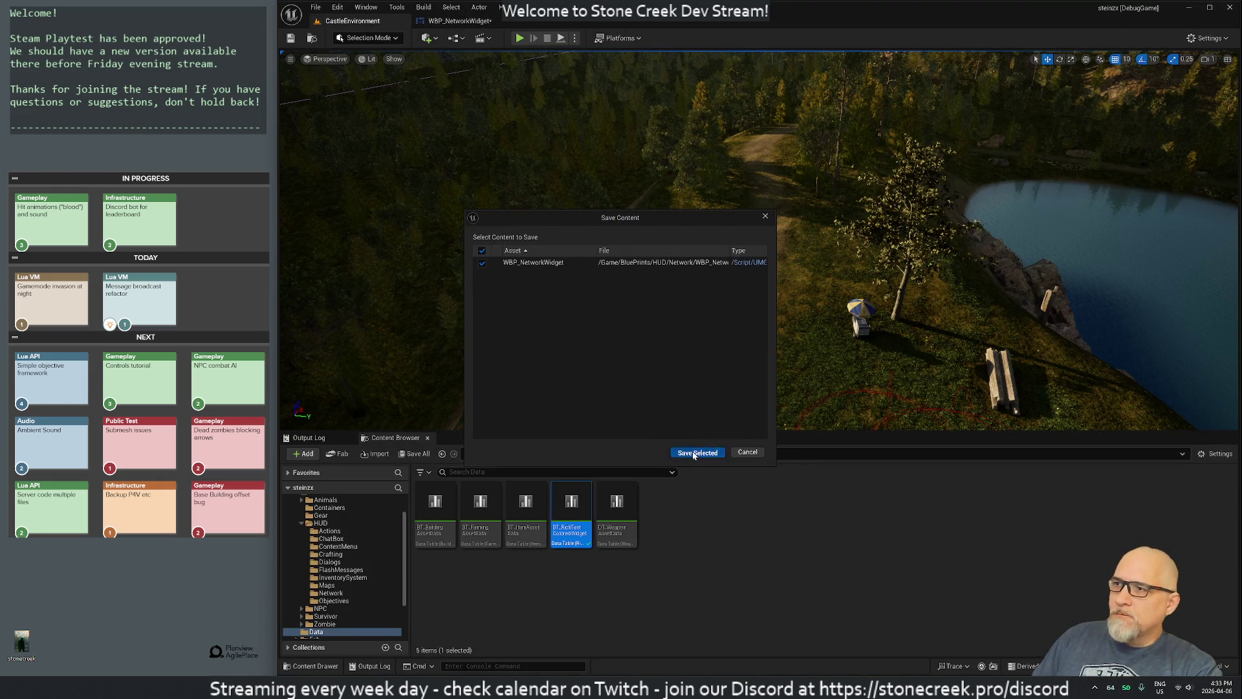
left_click(749, 451)
key("ctrl+alt+F11")
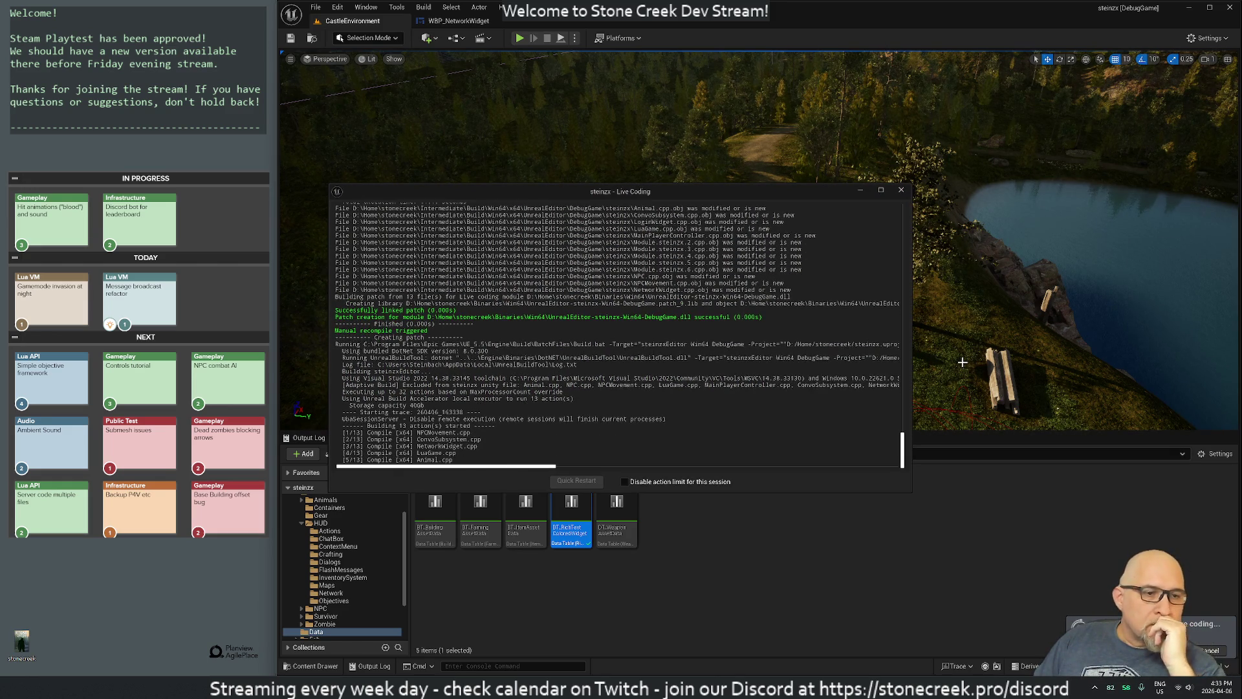
Step: Close the WSL terminal and disconnect the remote desktop session
key("alt+Tab")
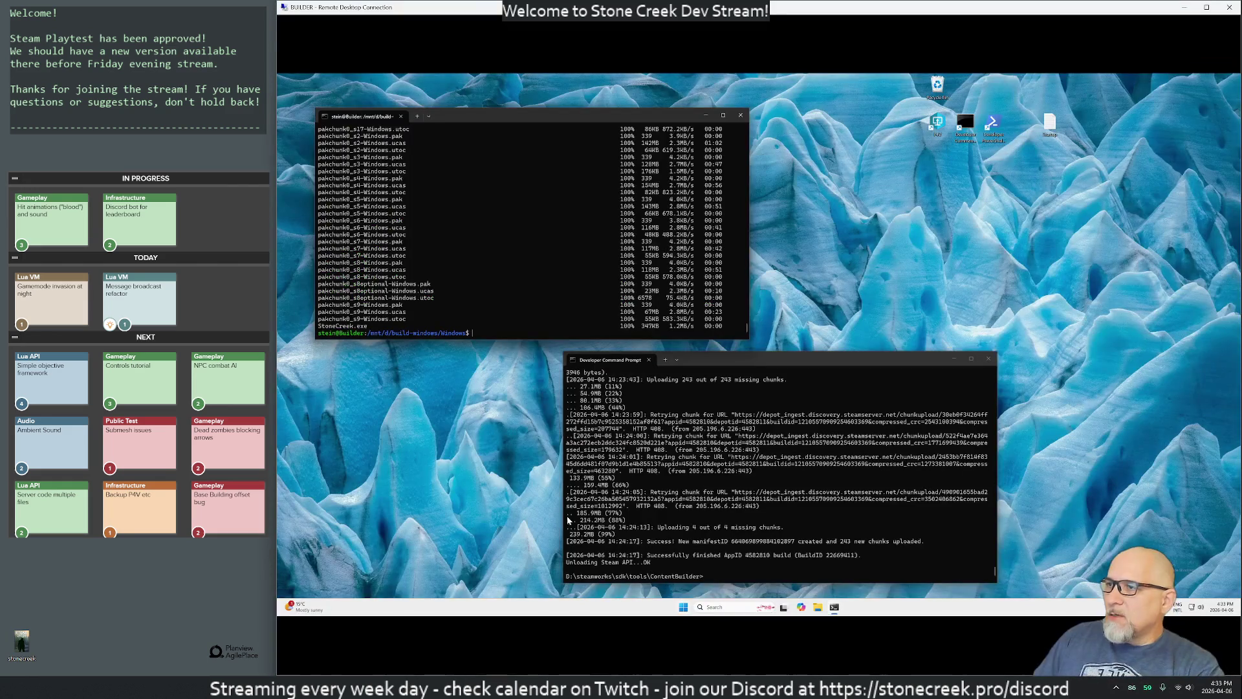
left_click(740, 115)
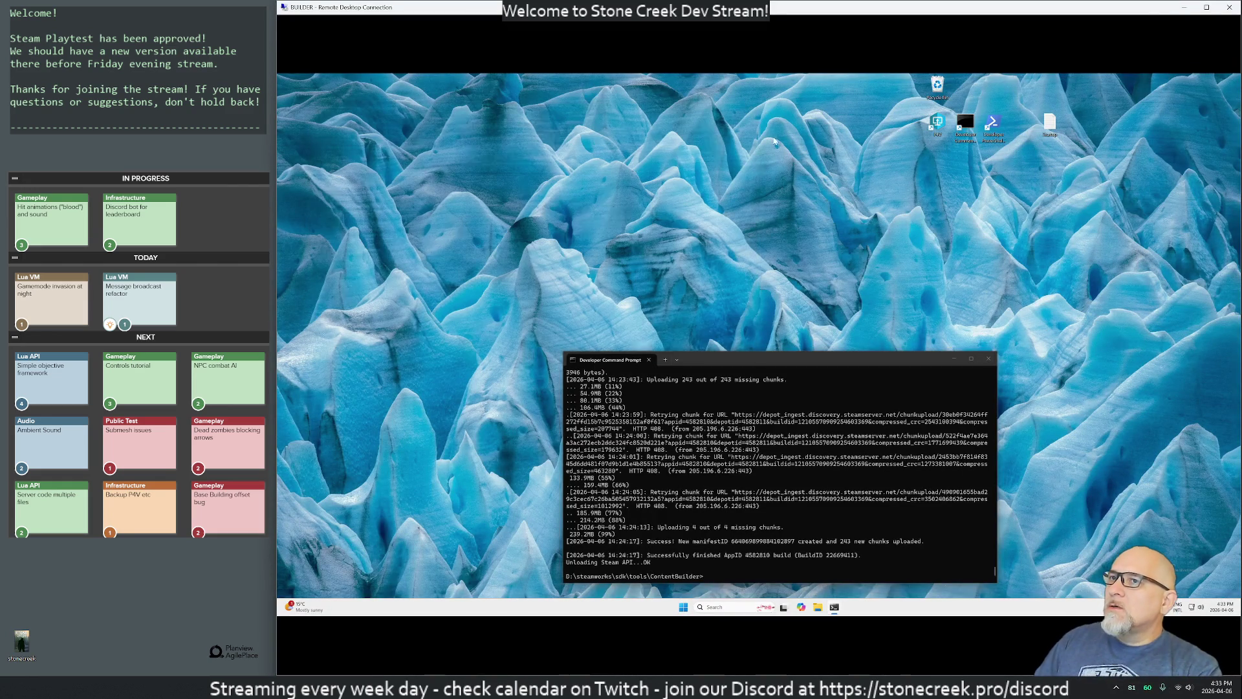
left_click(1227, 8)
left_click(792, 357)
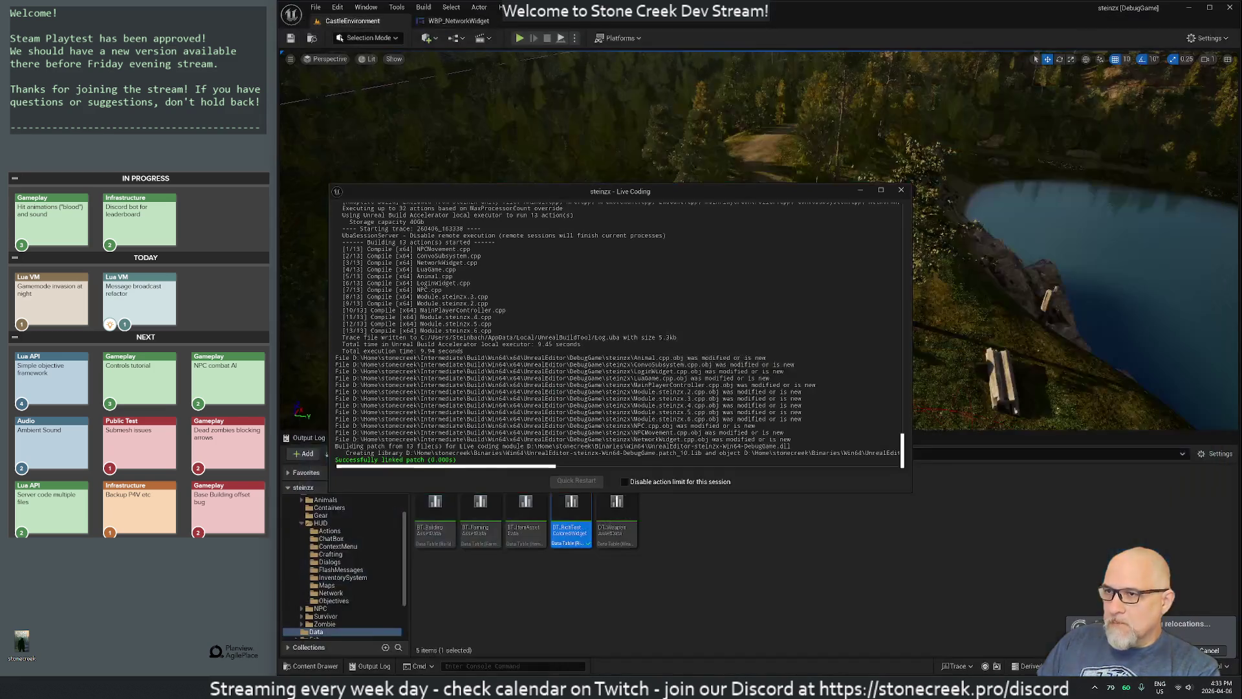
key("super")
Step: Launch the Cygwin terminal by searching 'dev' from the Start menu
type("dev")
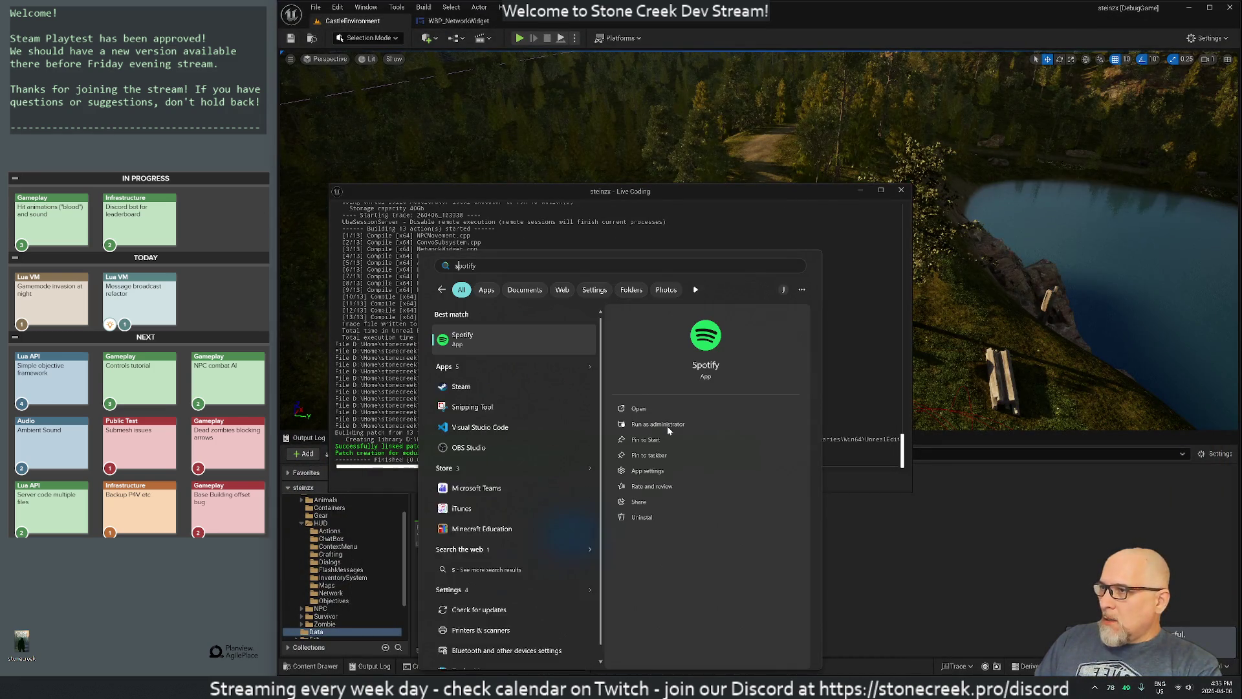
key("Return")
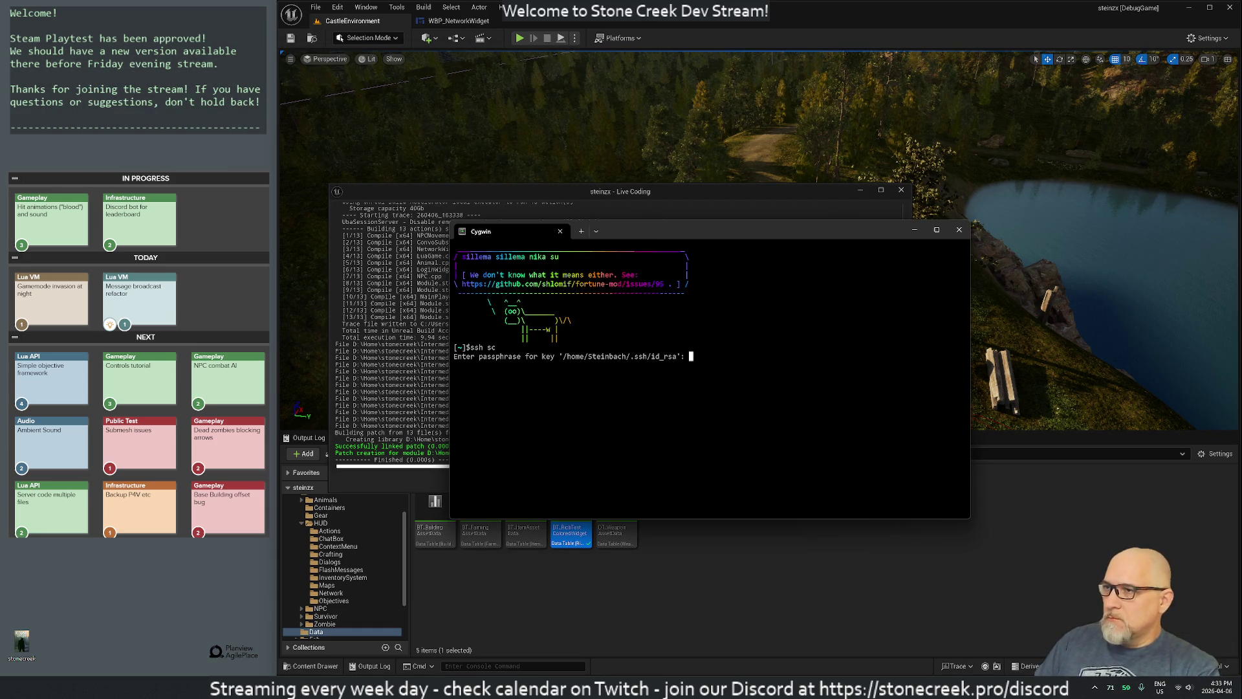
Step: Log in, go to /var/www/html/pzx, and rename the Windows folder to old.Windows
key("Return")
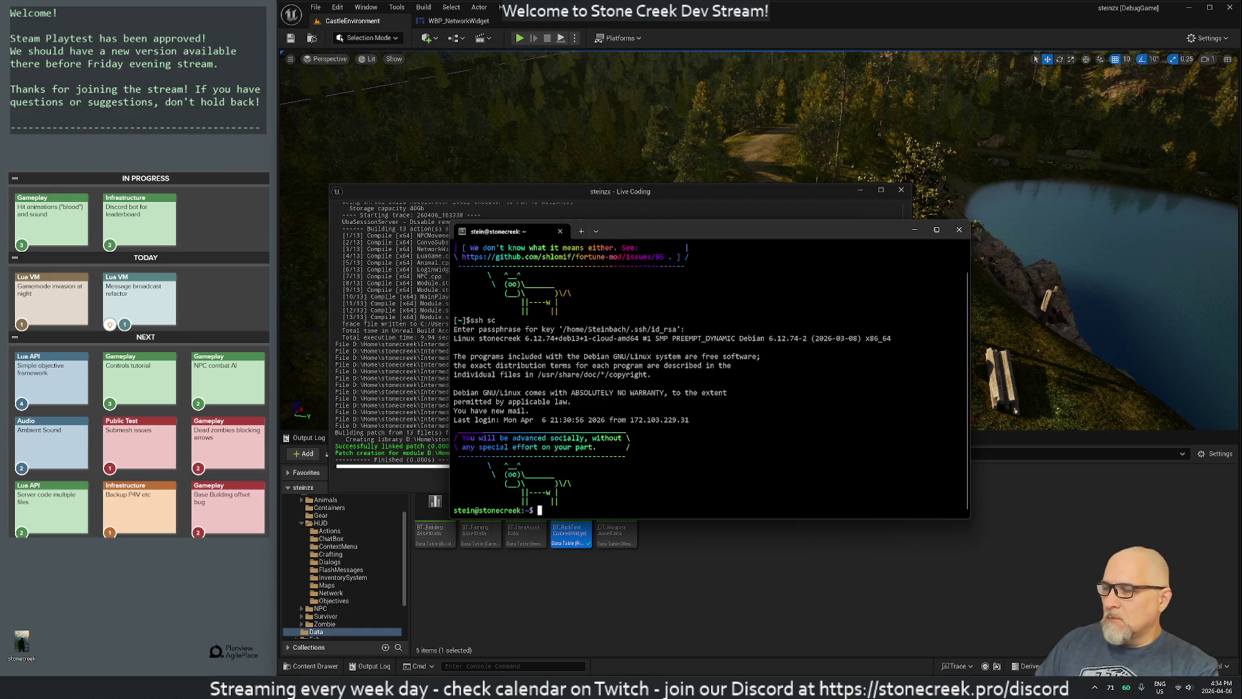
type("cd /var/")
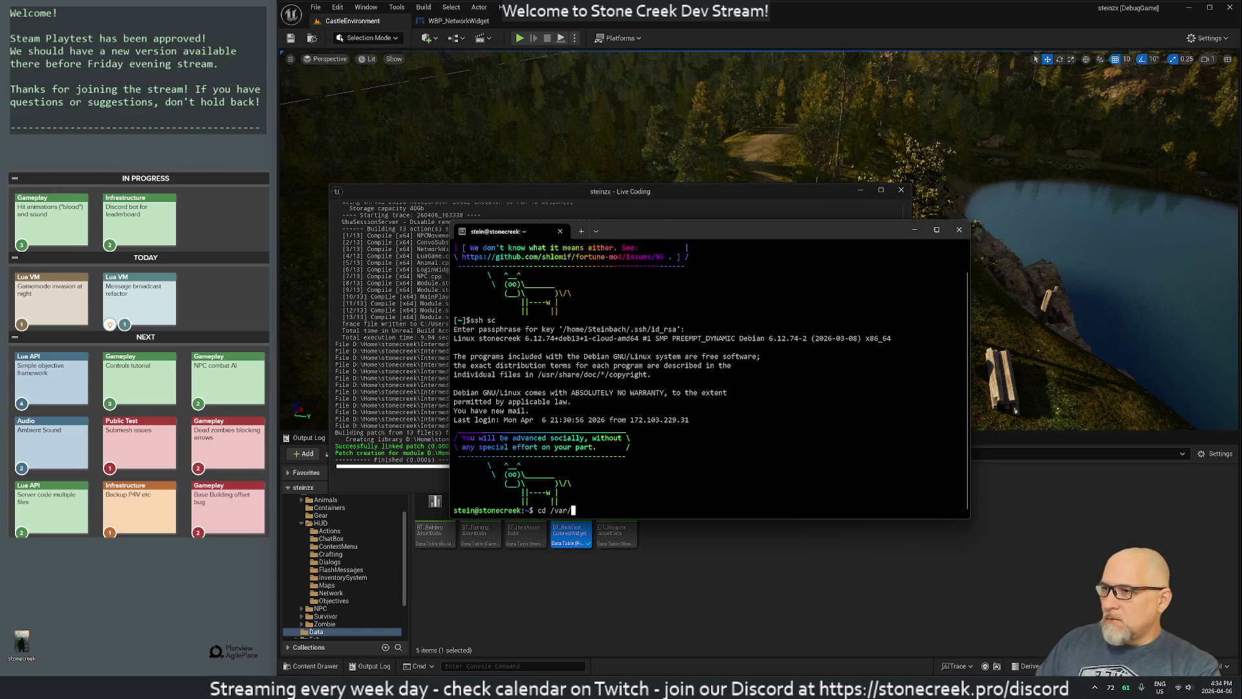
type("www/")
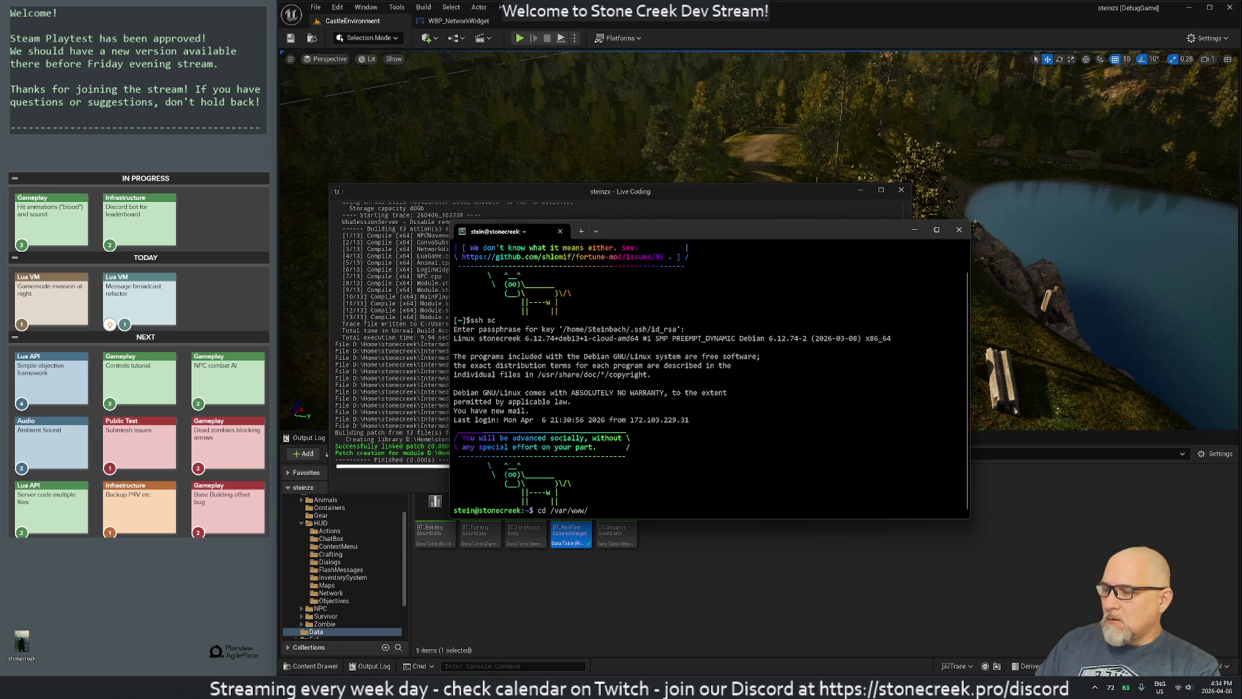
type("html/pzx/")
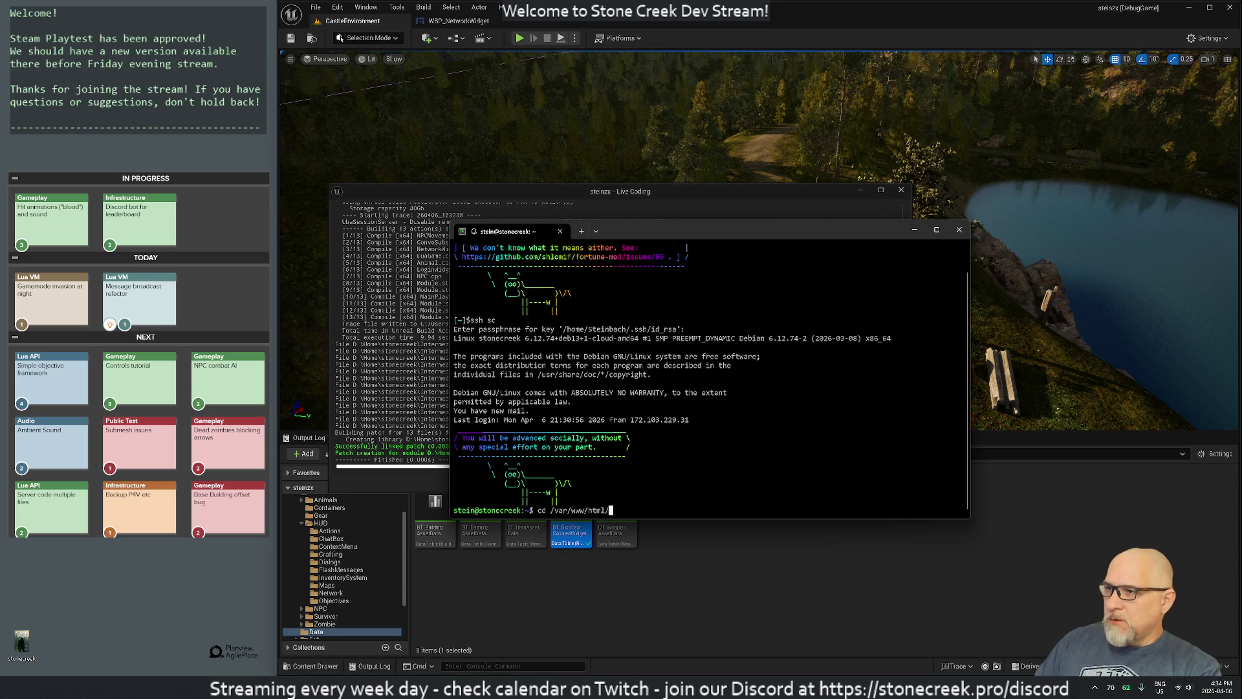
key("Return")
type("ls")
key("Return")
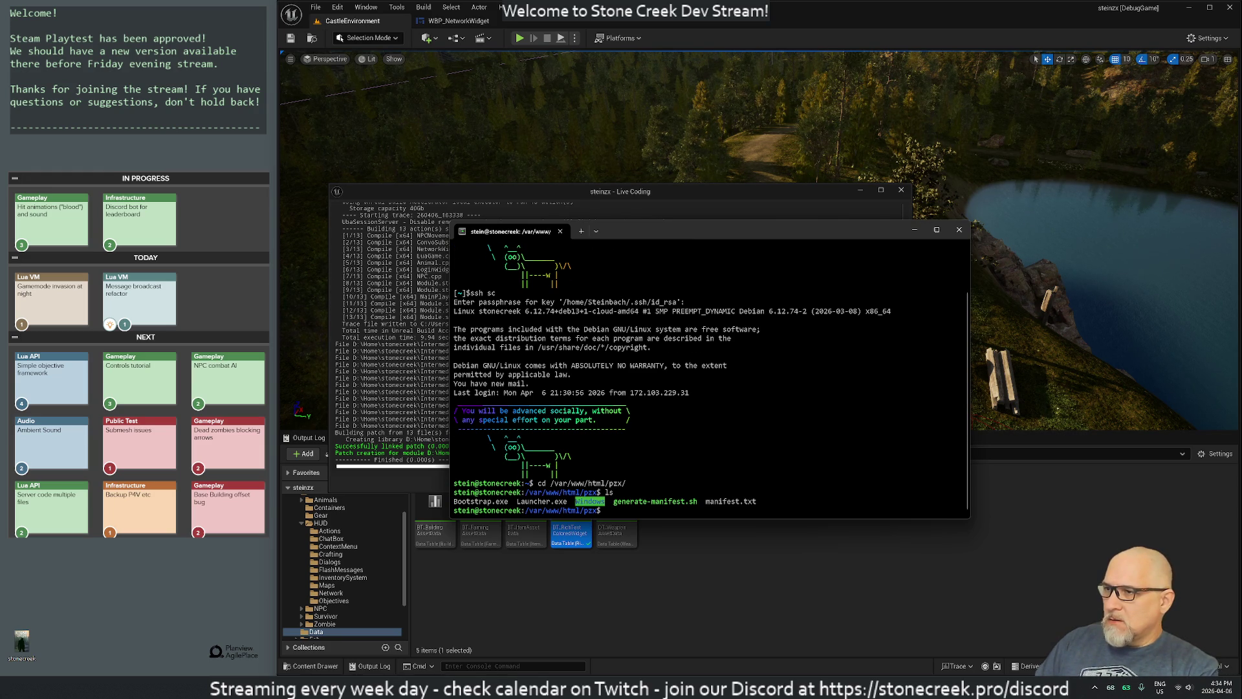
type("rm -rf")
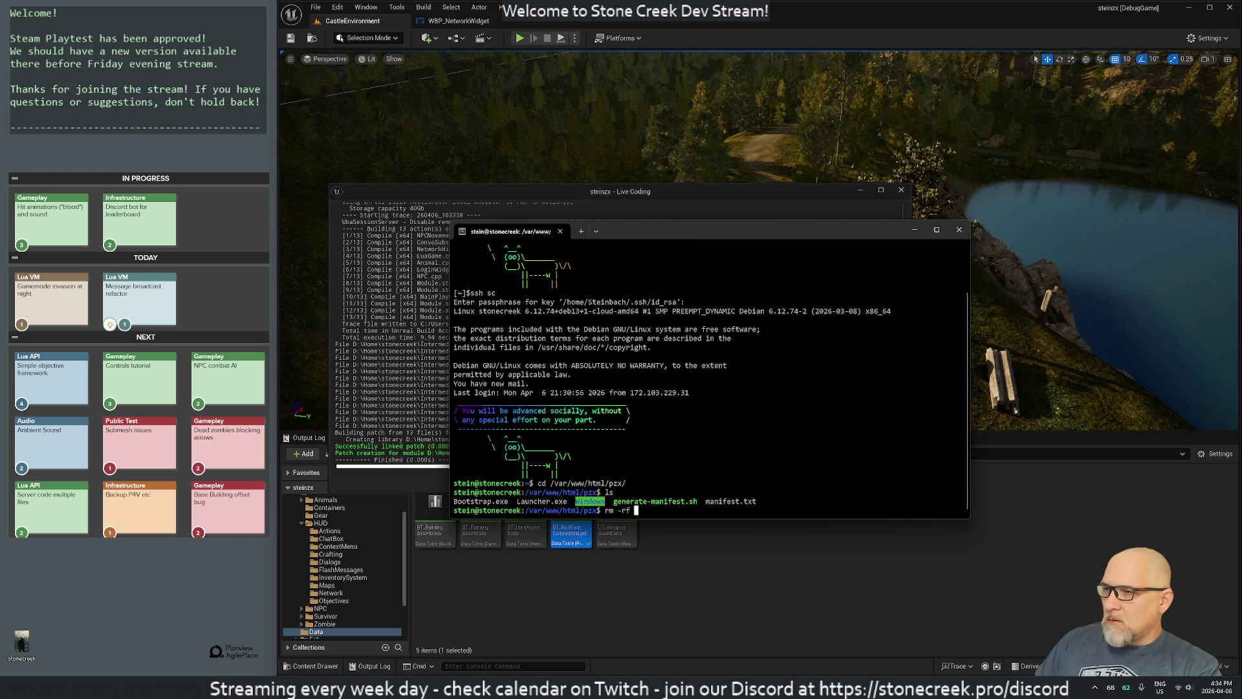
key("ctrl+c")
type("mv Windows/ ")
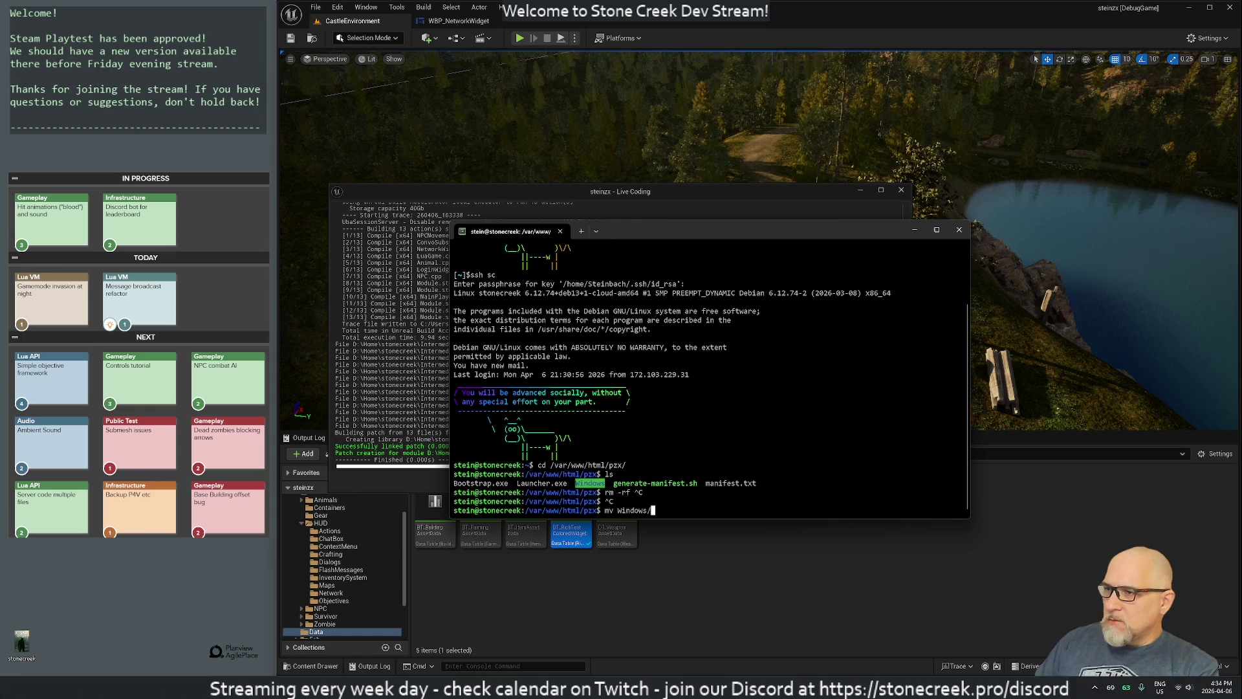
type("old.")
type("Windows")
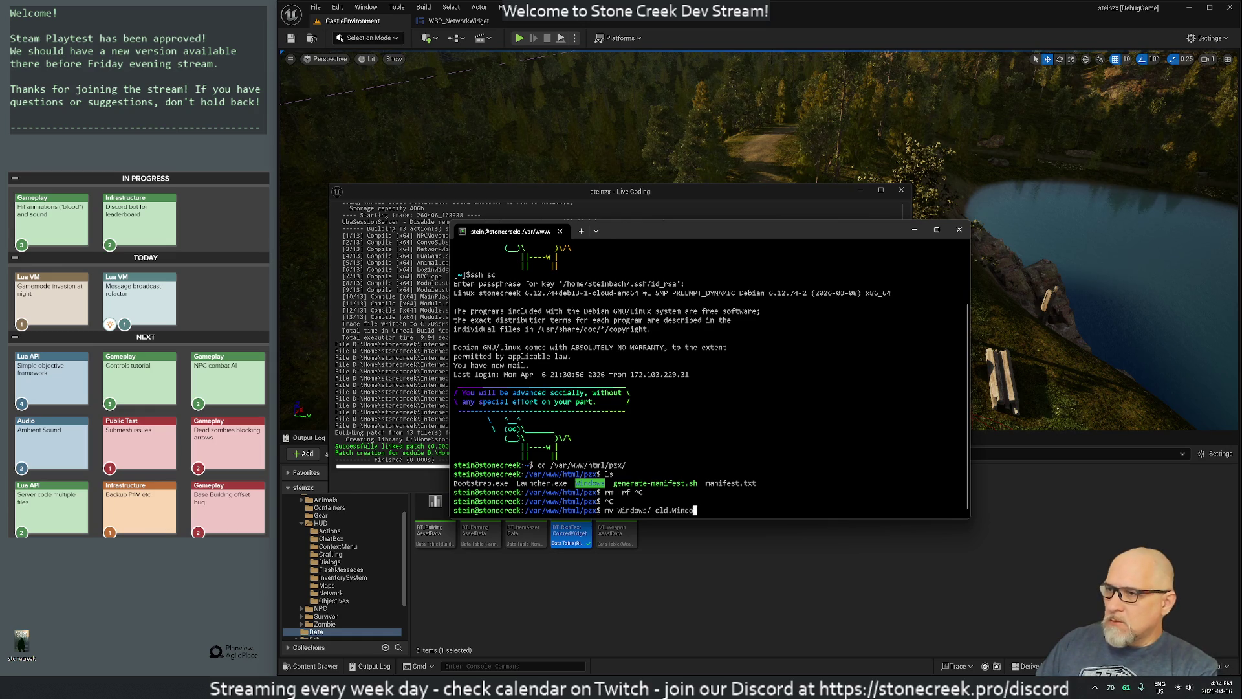
key("Return")
Step: Move ~/StoneCreek into the pzx folder and rename it to Windows
type("~/")
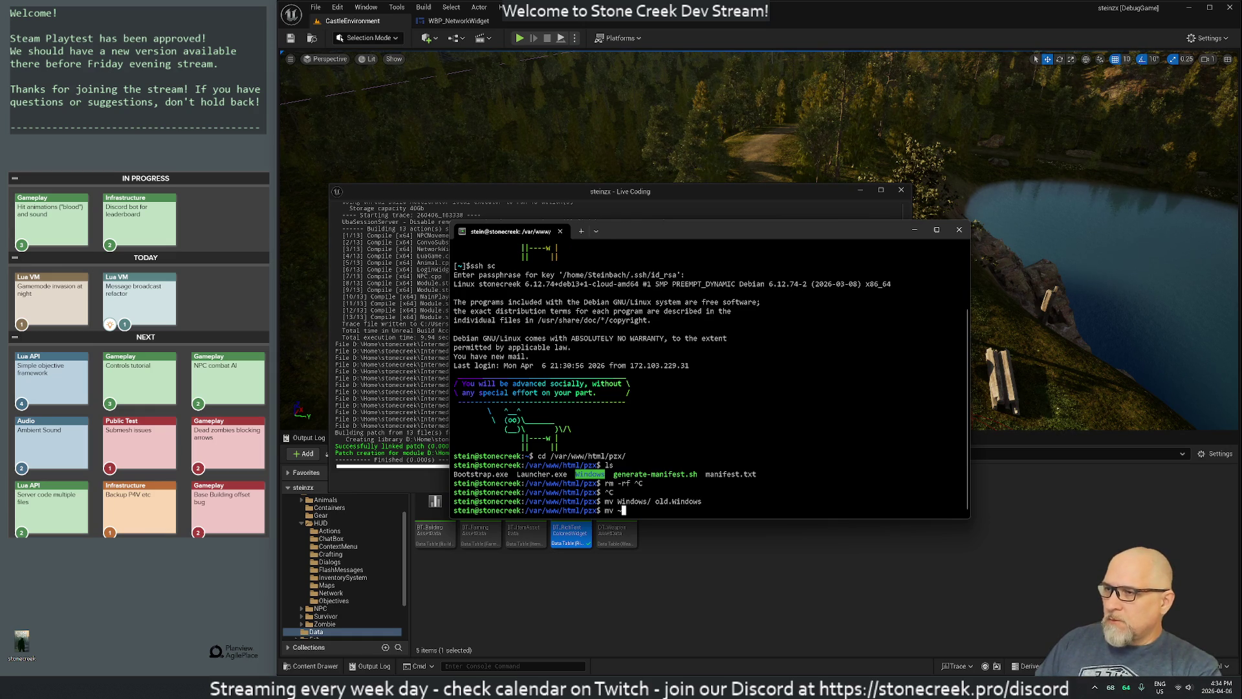
key("Tab")
key("Tab")
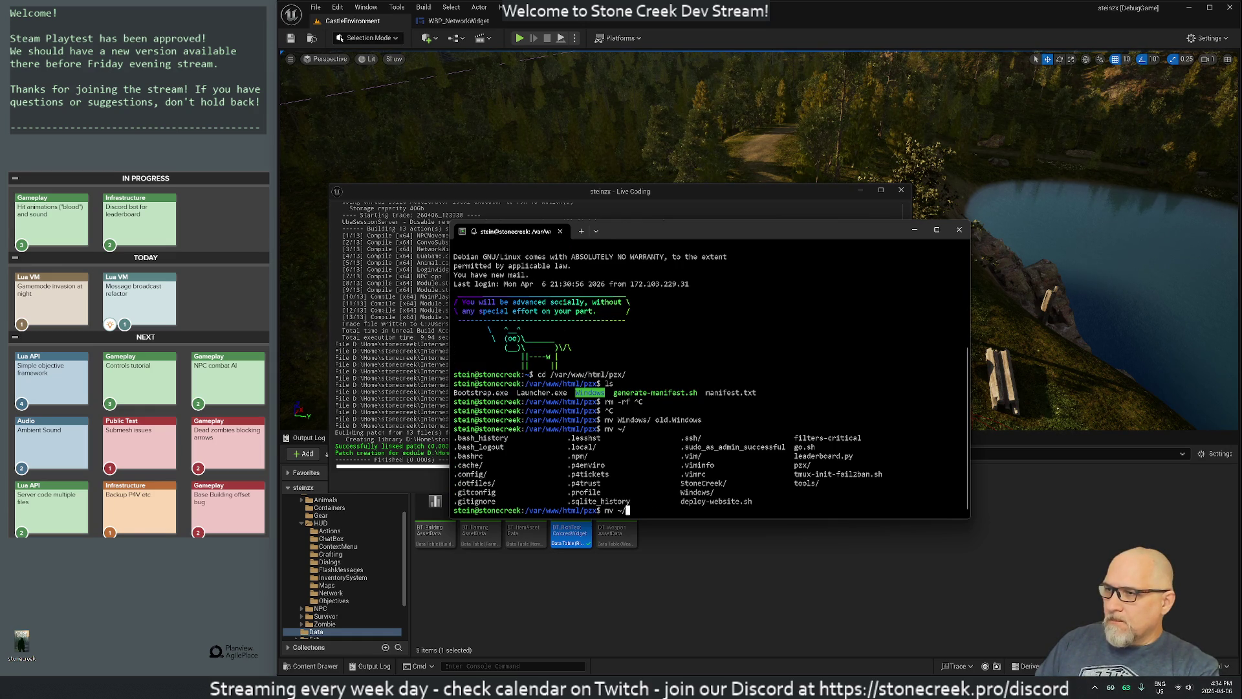
type("S")
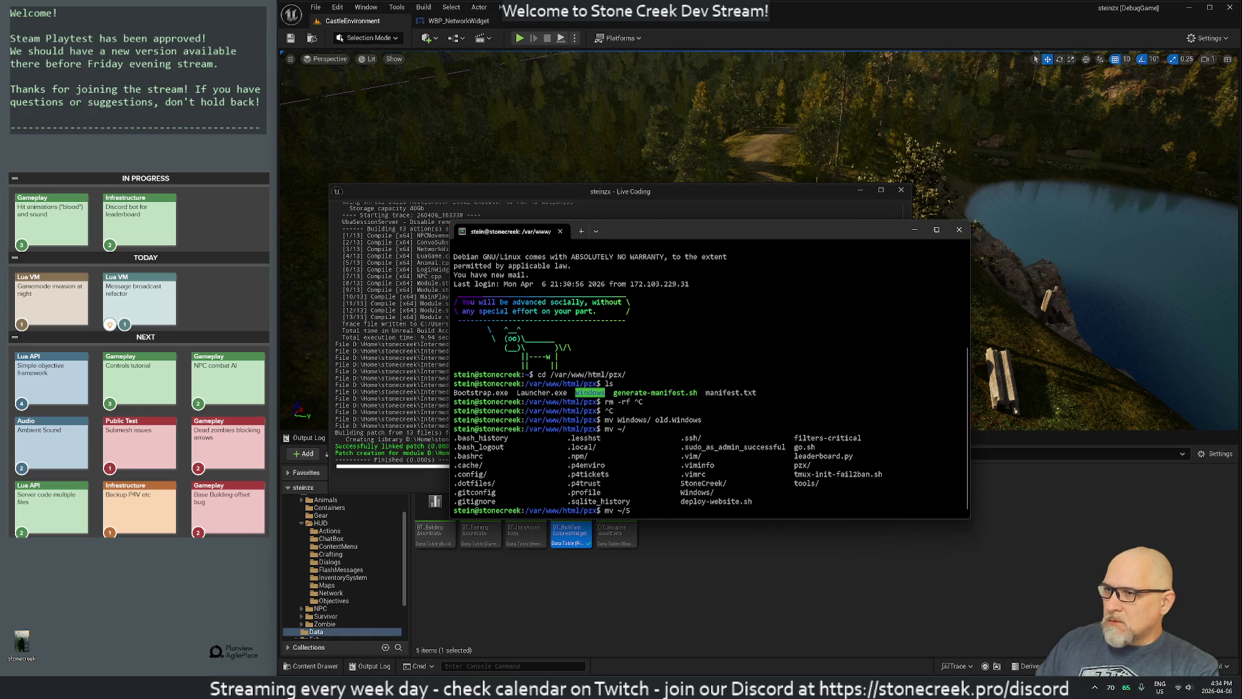
key("Tab")
type(".")
key("Return")
type("mv Sto")
key("Tab")
type("Windows")
key("Return")
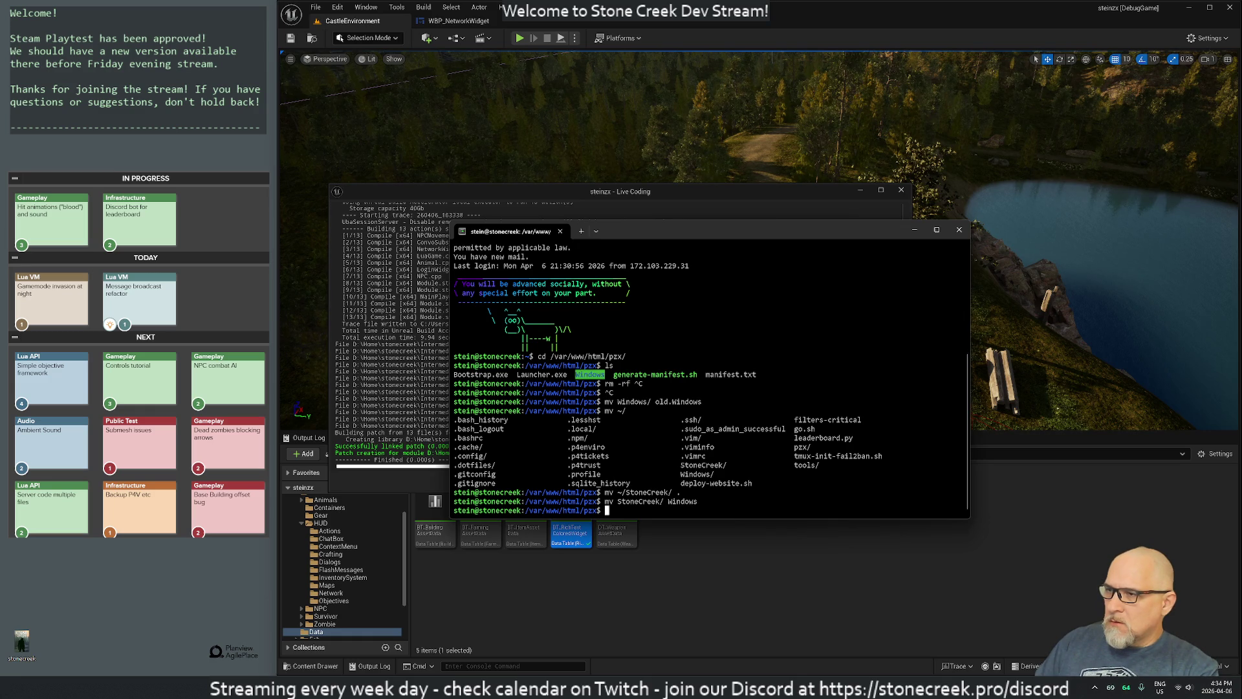
Step: List the pzx folder and the contents of old.Windows and the new Windows folder
type("ls")
key("Return")
type("ls old")
key("Tab")
key("Return")
type("ls Wi")
key("Tab")
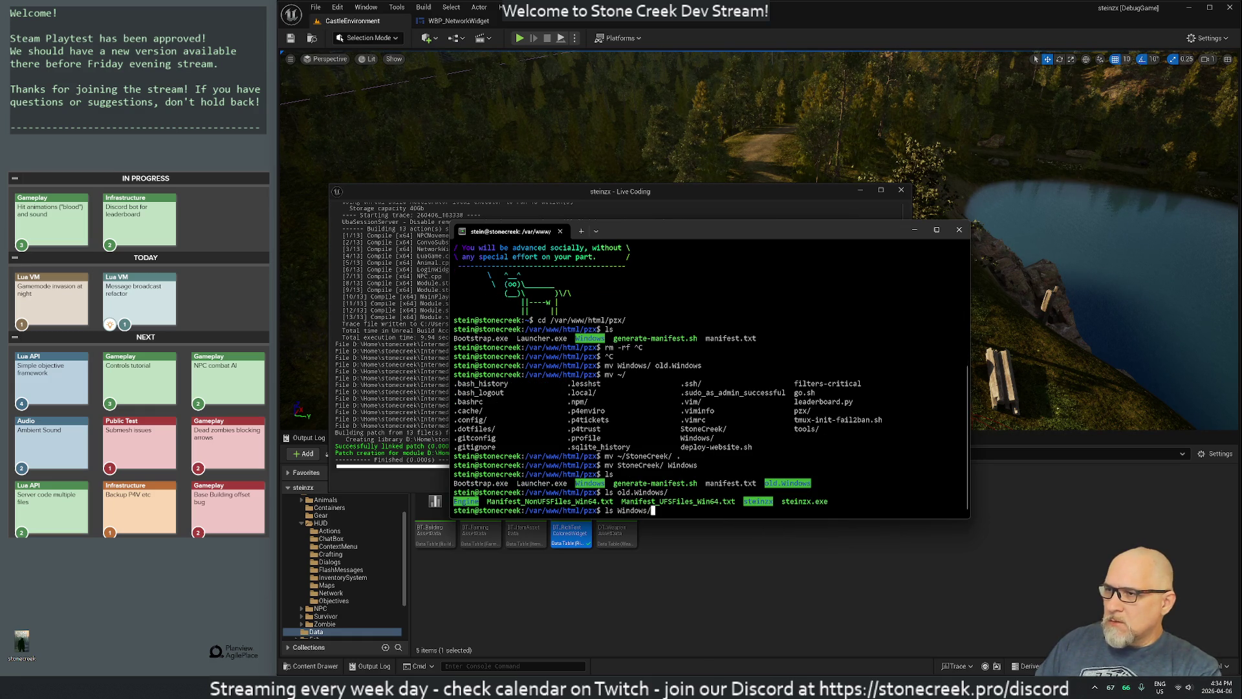
Step: Inside the Windows build folder, rename StoneCreek.exe to steinzx.exe
key("Return")
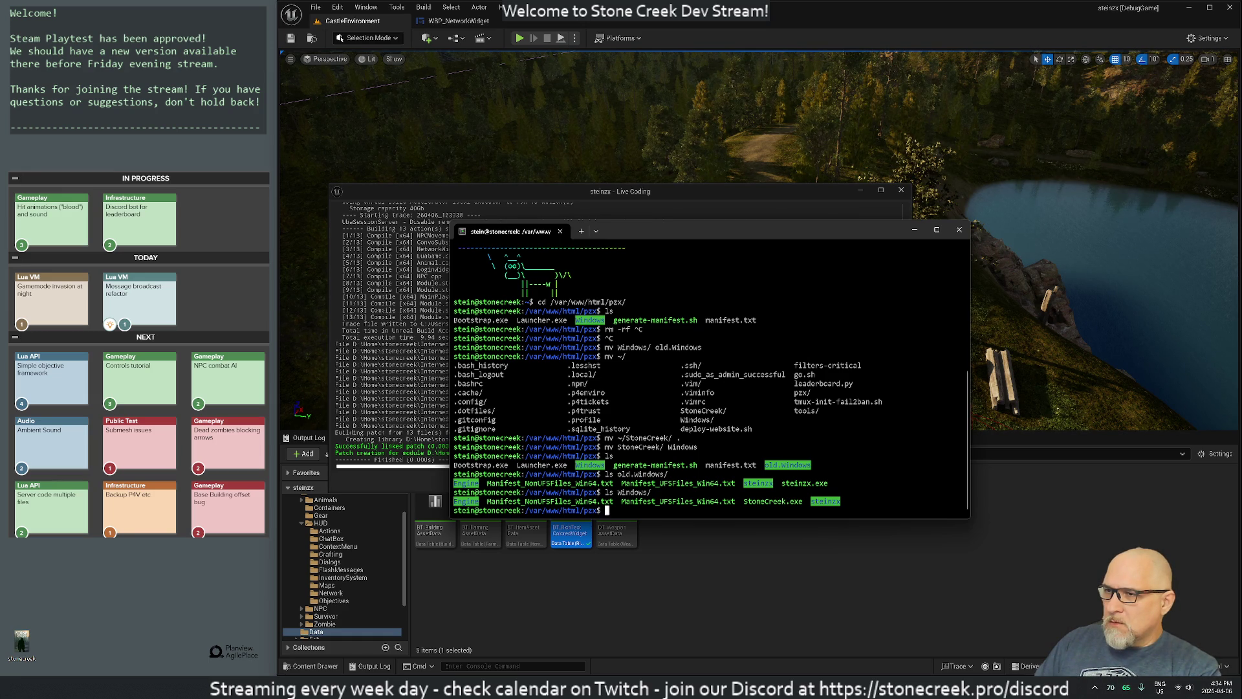
type("cd ")
type("Win")
key("Return")
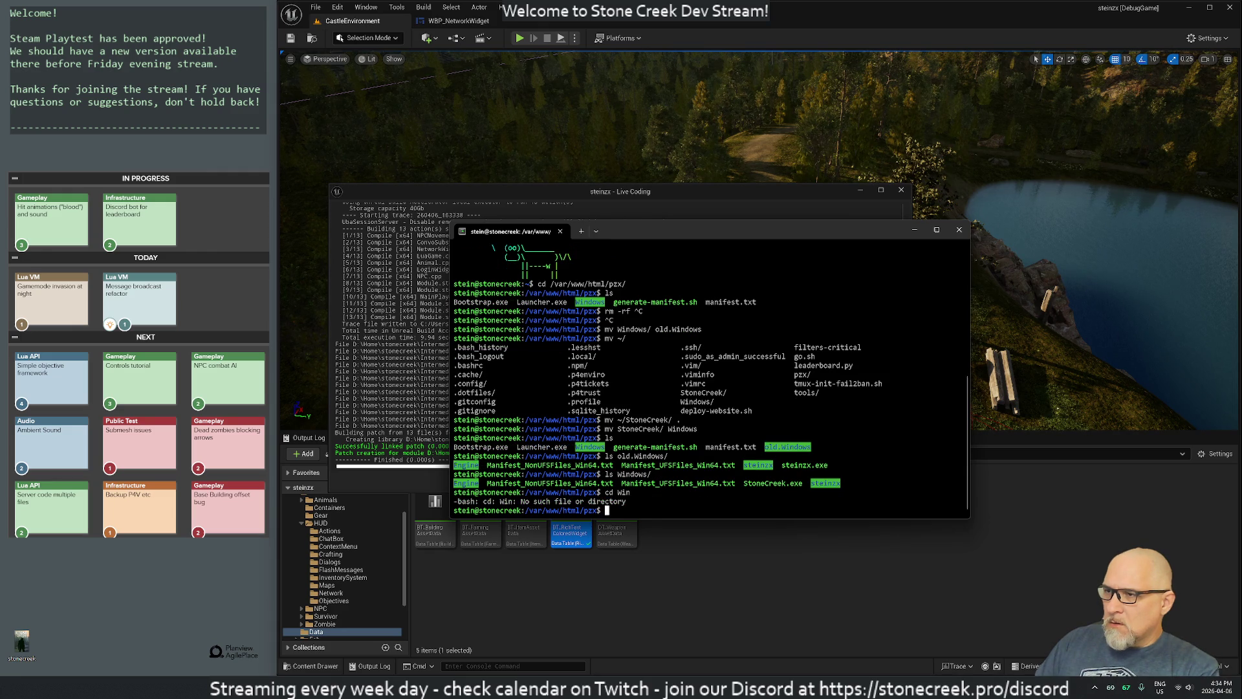
key("Up")
key("Return")
type("cd Windows/")
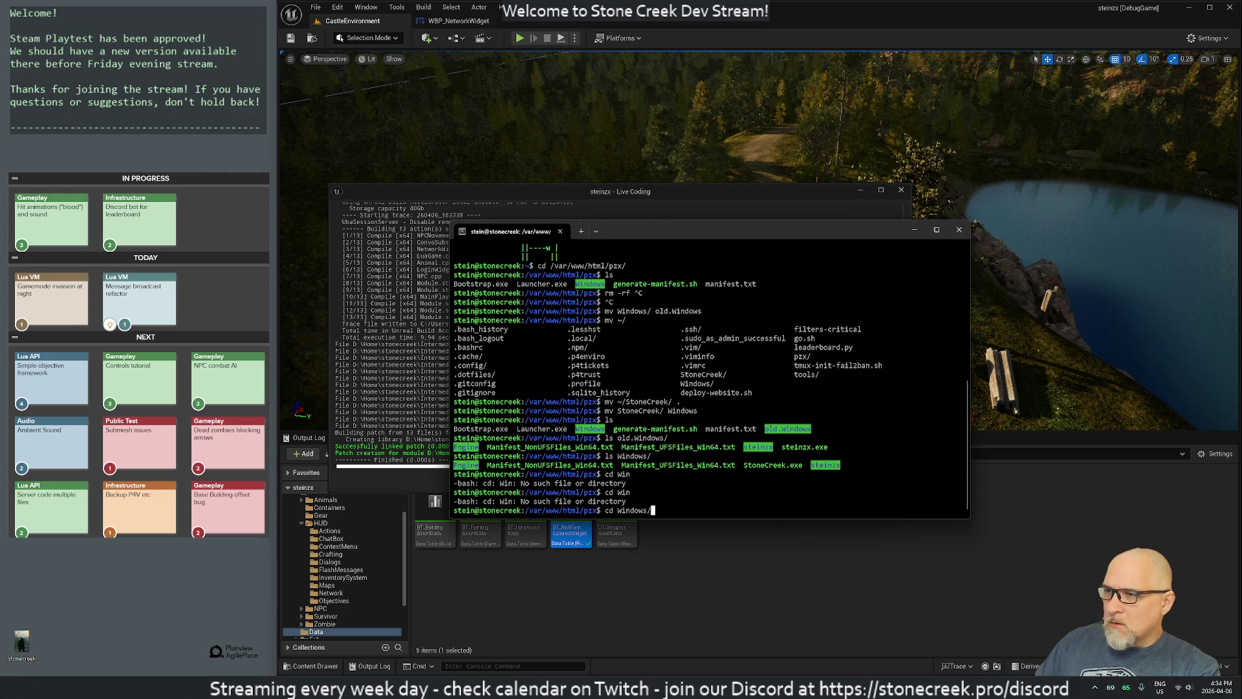
key("Return")
type("ls")
key("Return")
type("mv StoneCreek.exe ")
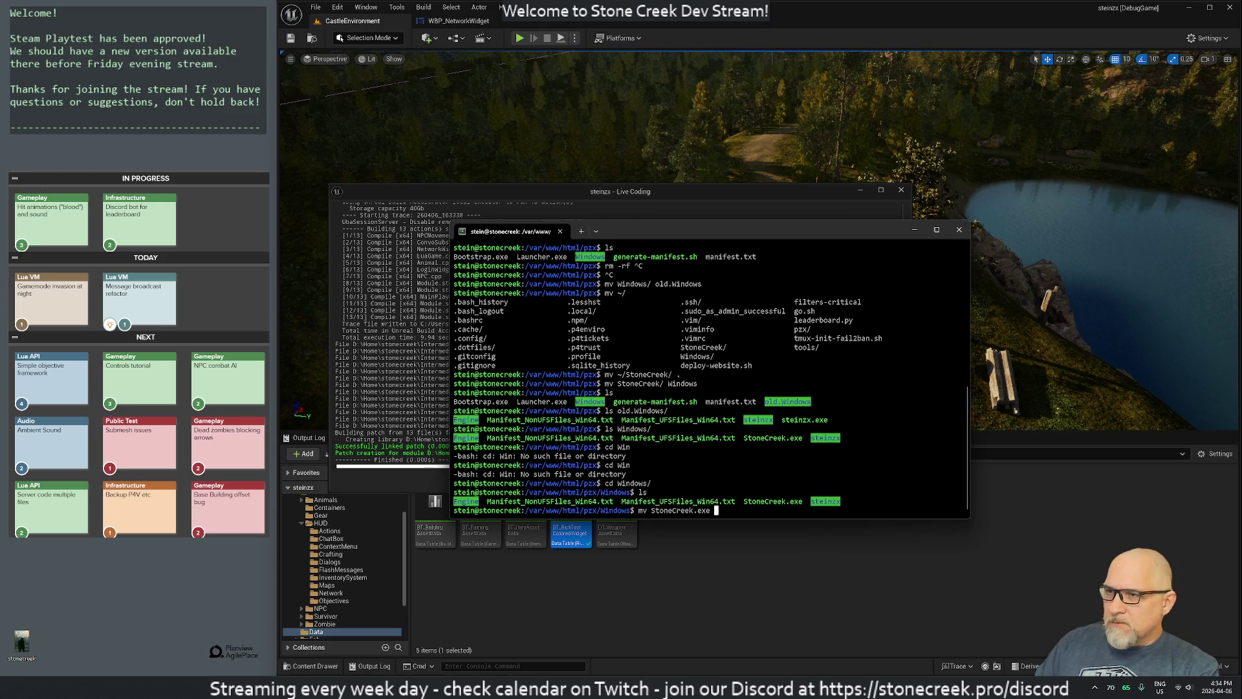
type("steinzx.exe")
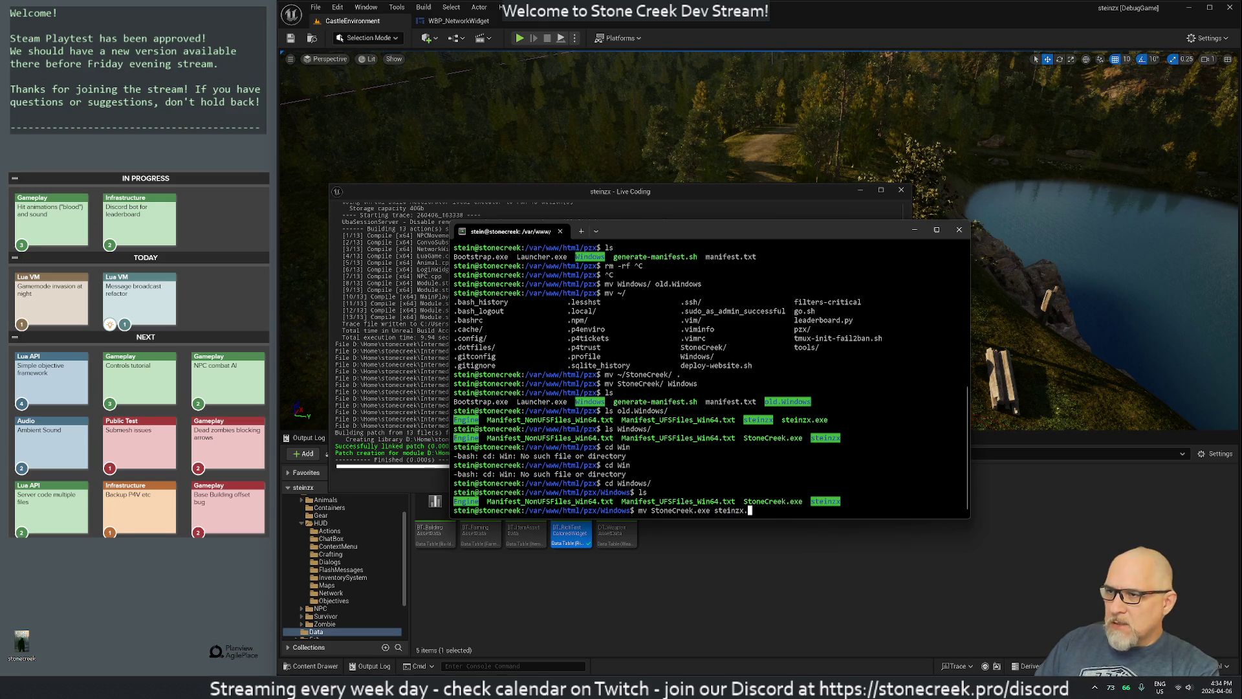
key("Return")
Step: Back in pzx, move old.Windows into the home folder instead of deleting it
type("cd ..")
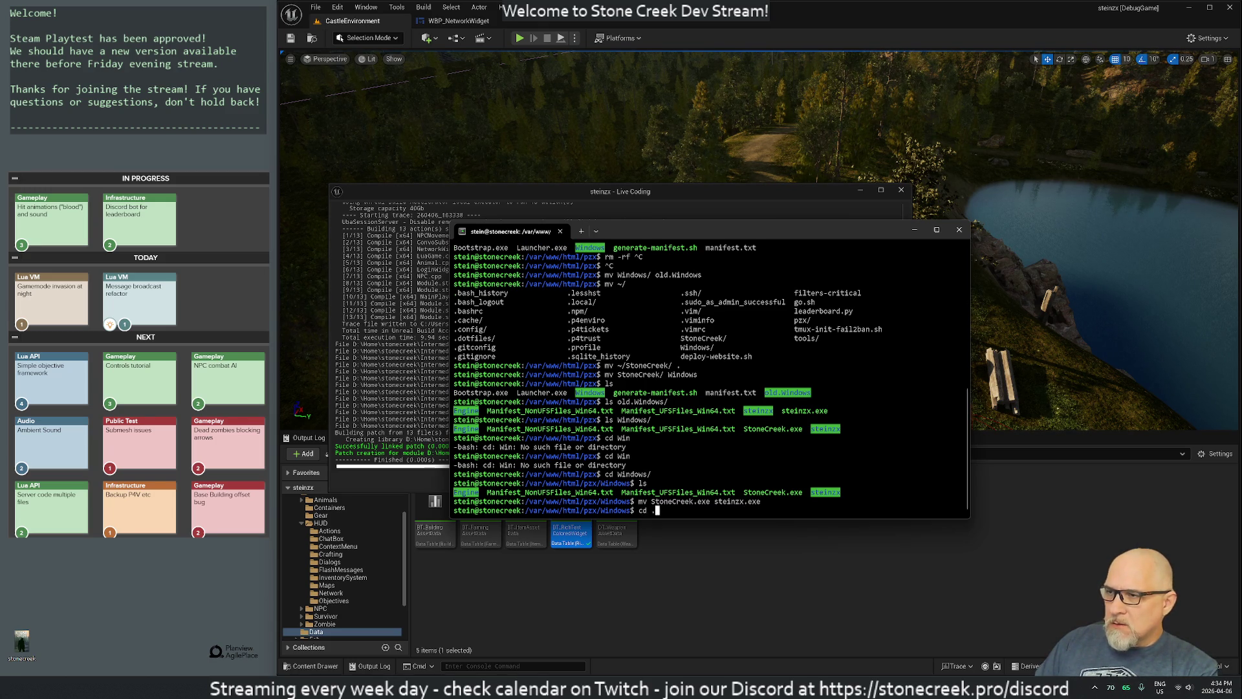
key("Return")
type("s")
key("Return")
type("rm -")
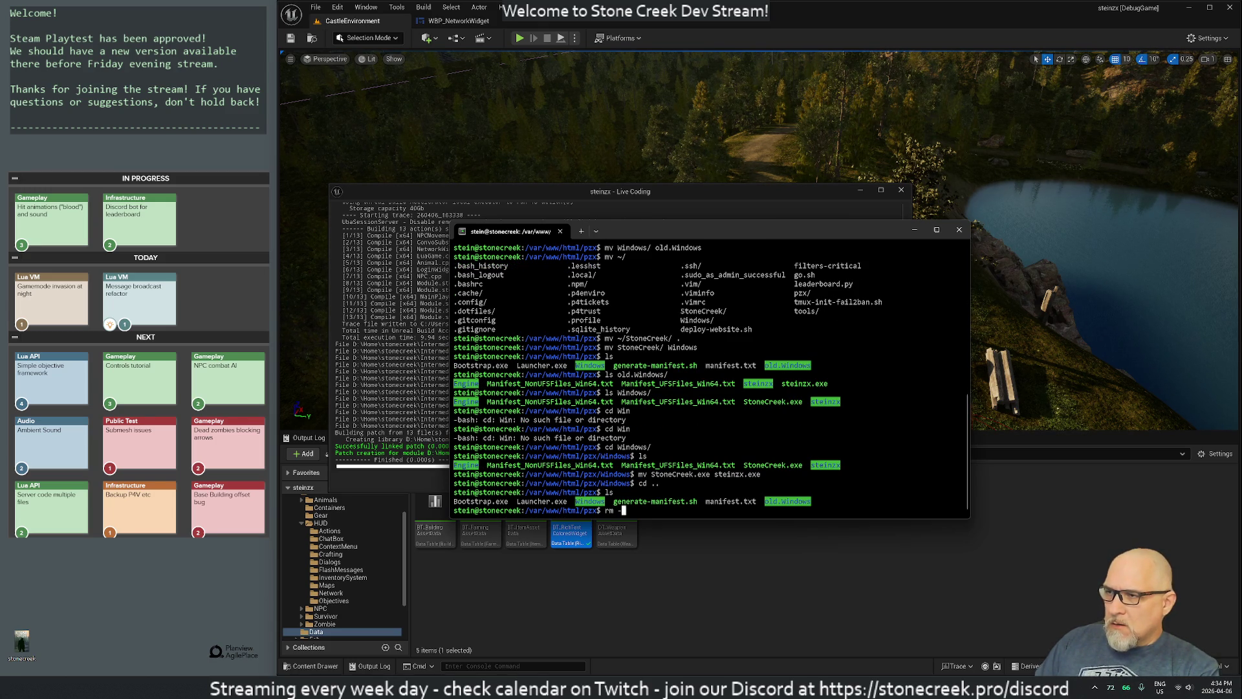
type("rf old")
key("Tab")
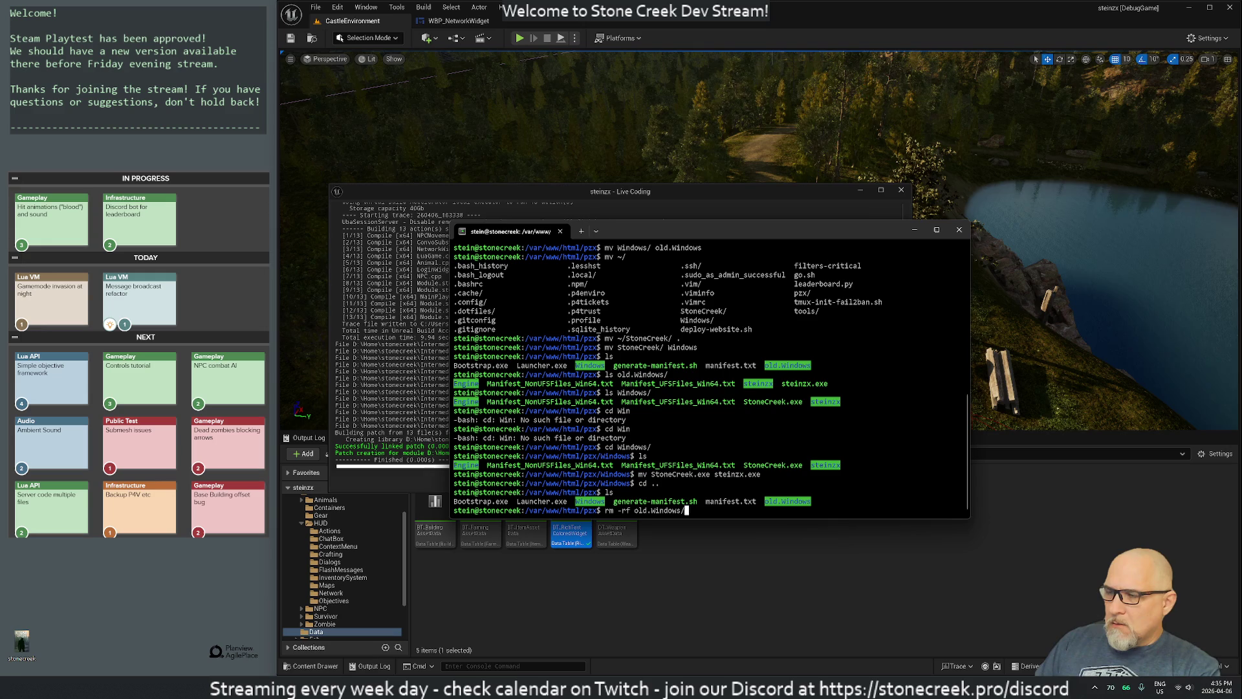
key("ctrl+c")
type("mv old")
key("Tab")
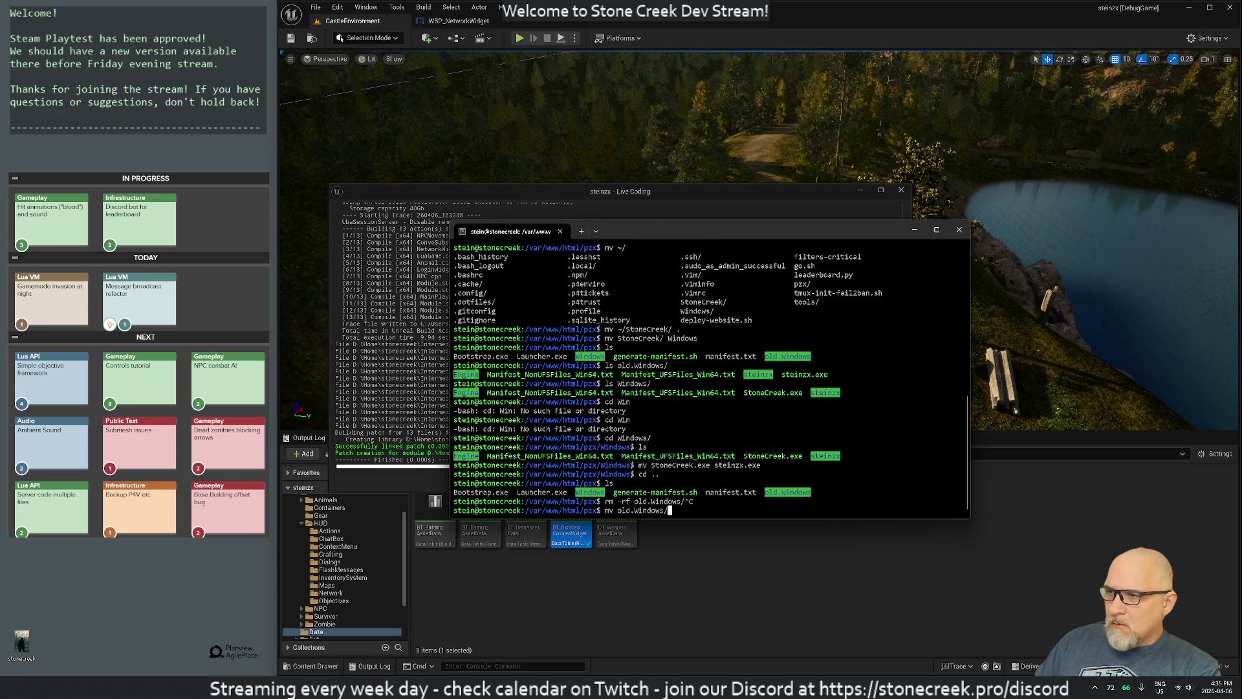
type(" ~")
key("Return")
Step: Regenerate manifest.txt with ./generate-manifest.sh, then close the terminal and Live Coding windows
type("./")
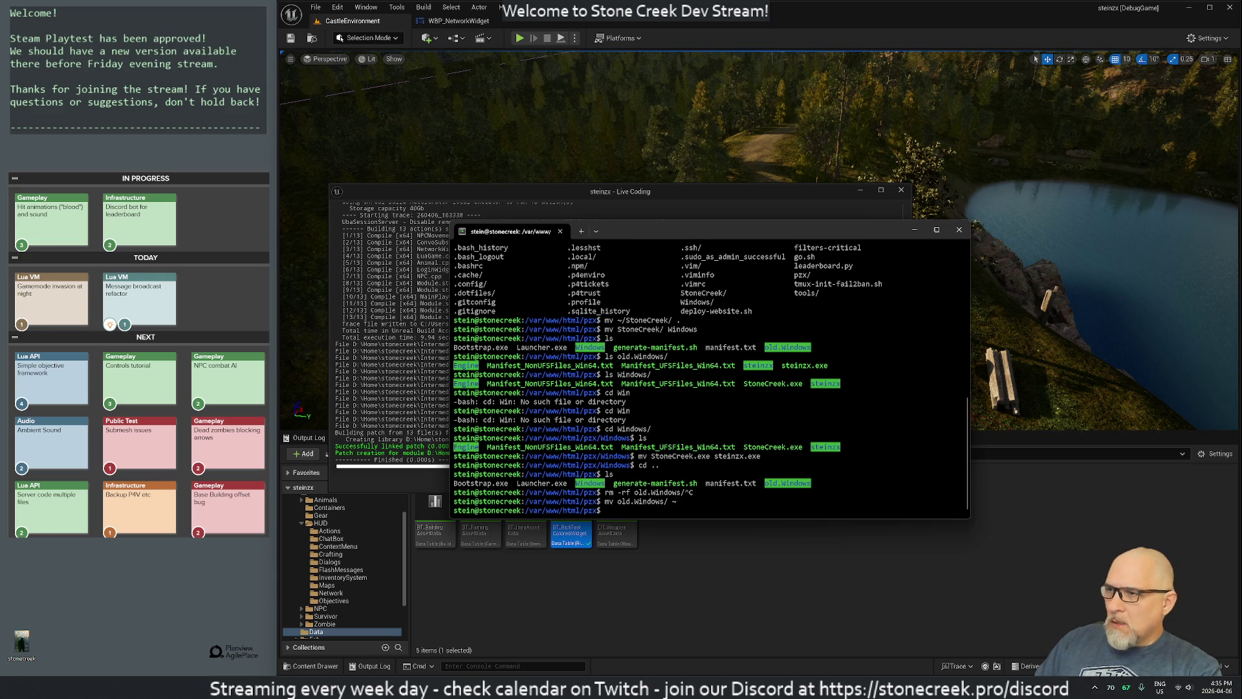
type("ge")
key("Tab")
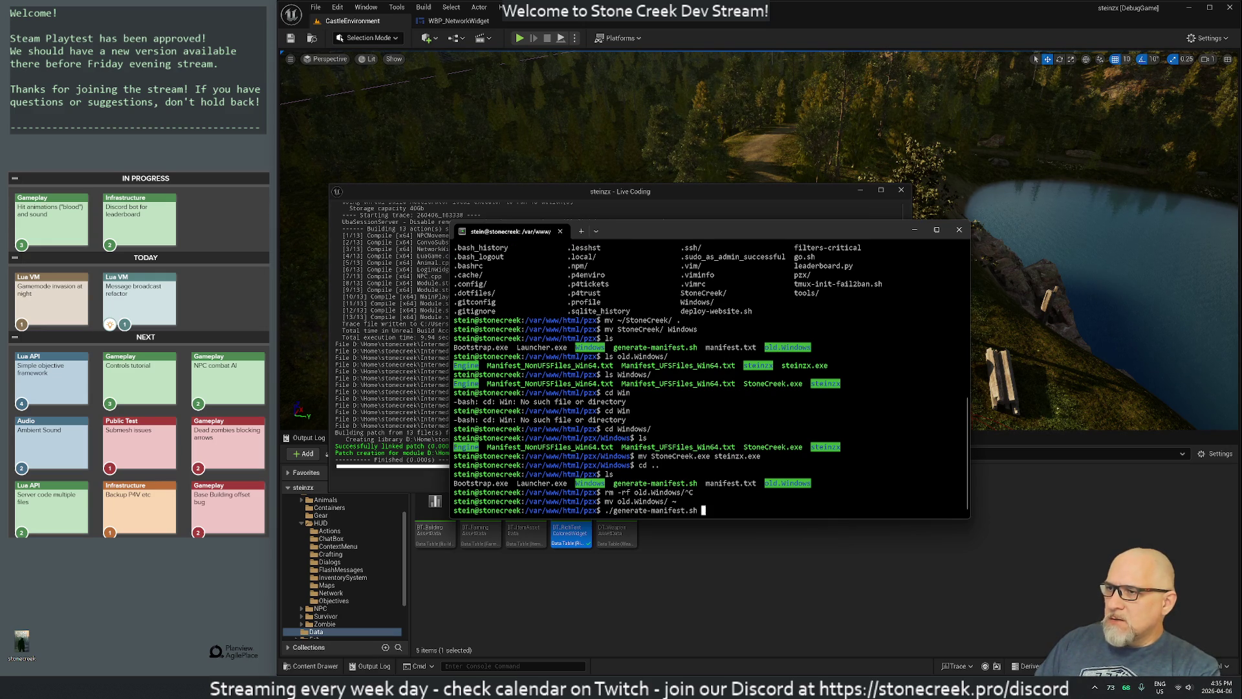
key("ctrl+c")
key("ctrl+c")
type("./ge")
key("Tab")
type("> manifest.txt")
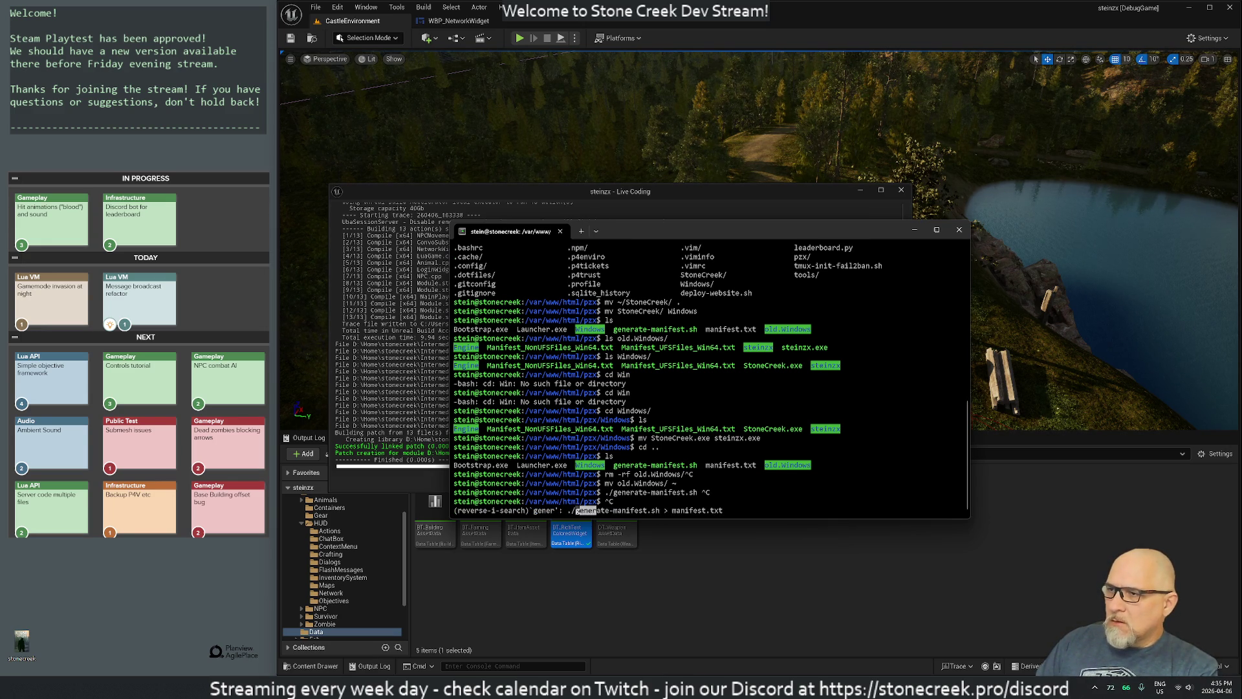
key("Return")
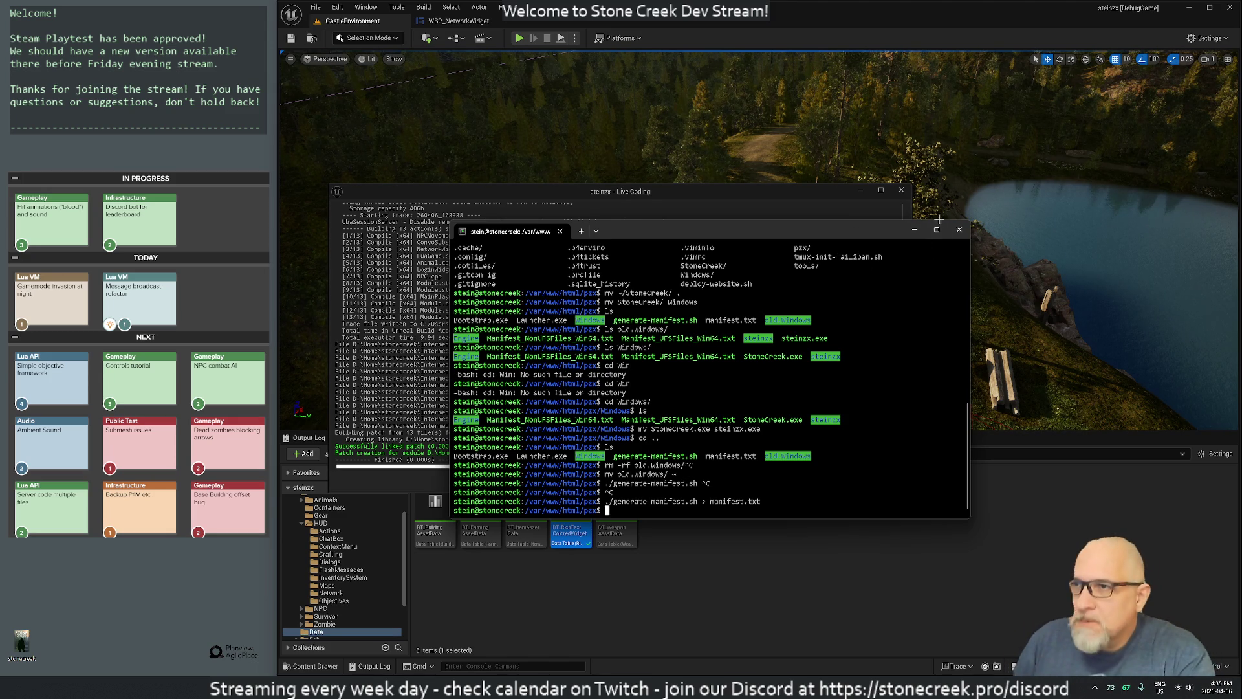
left_click(955, 232)
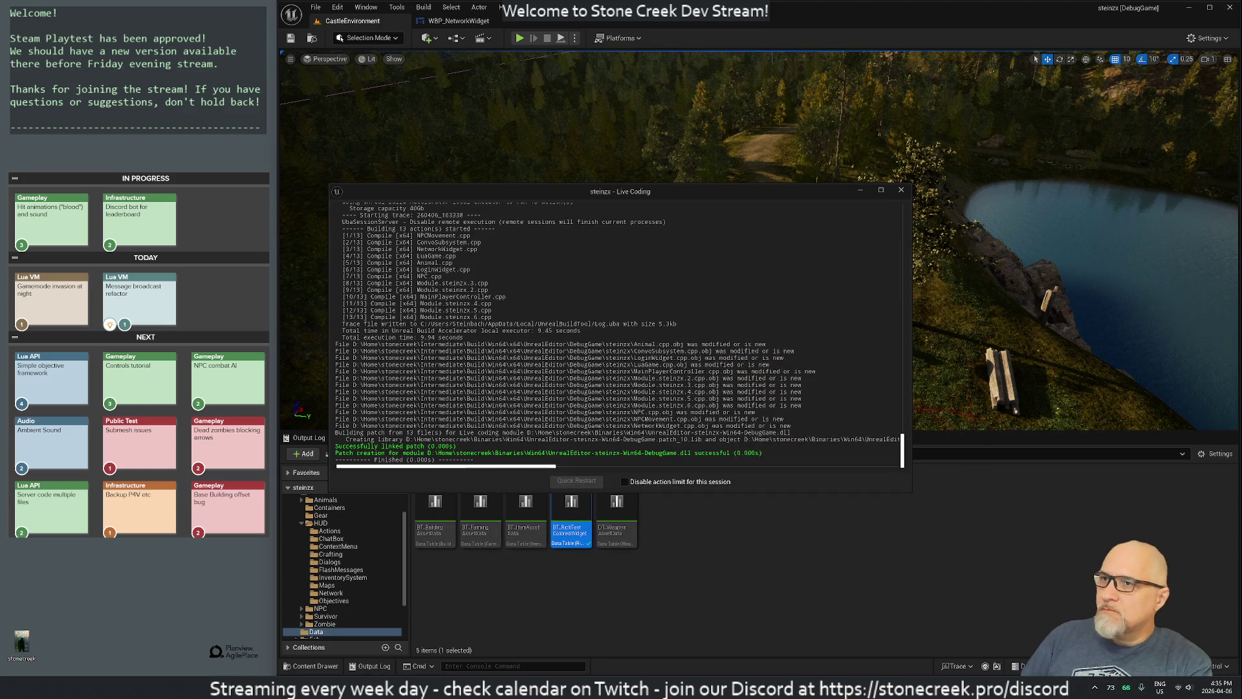
left_click(901, 191)
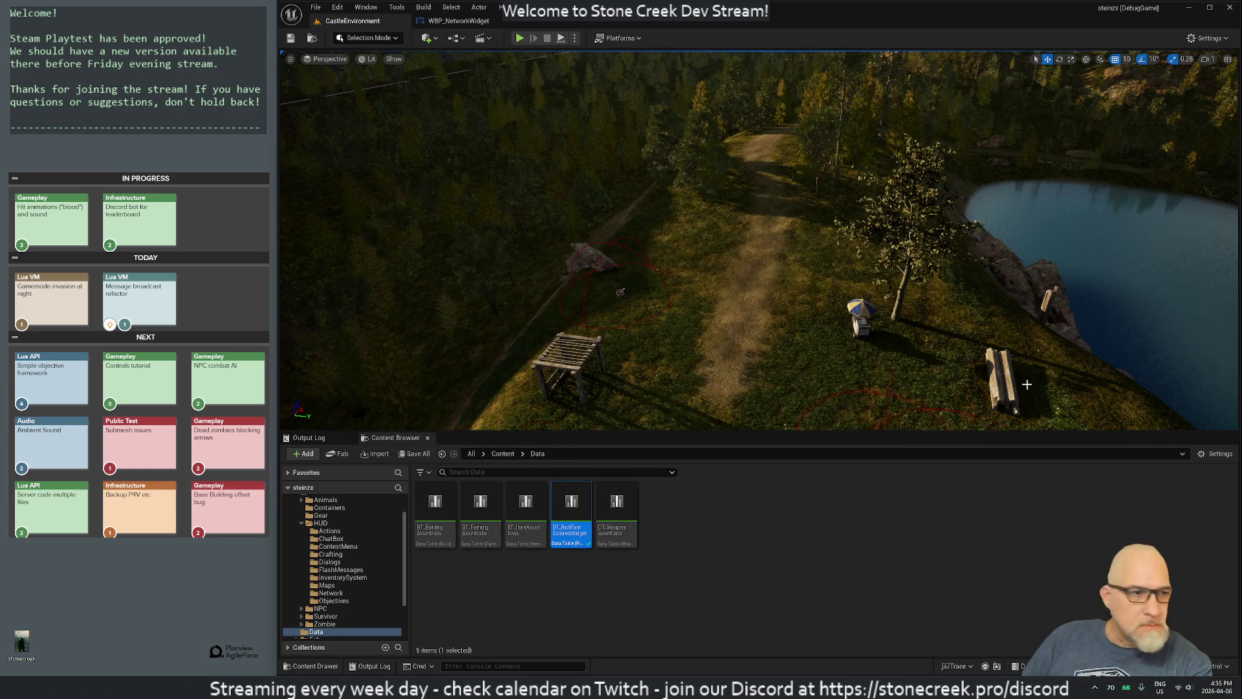
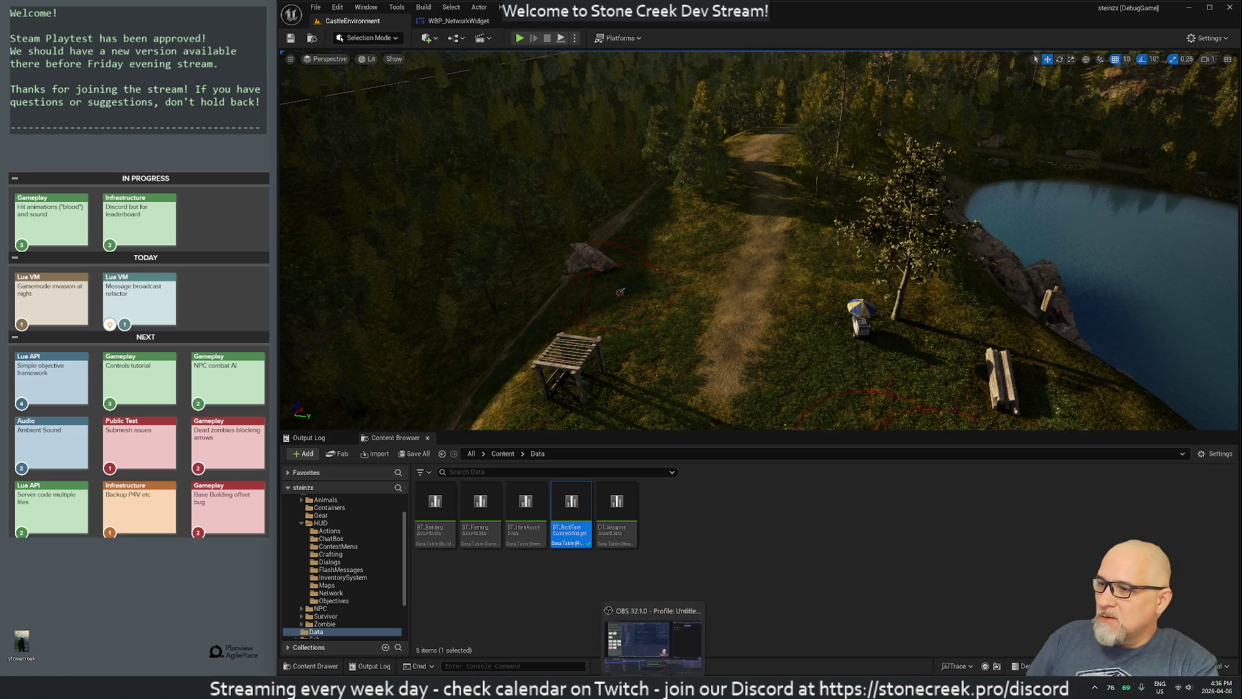
Step: Start a play-in-editor session of Stone Creek and move the character through the woods
mouse_move(738, 687)
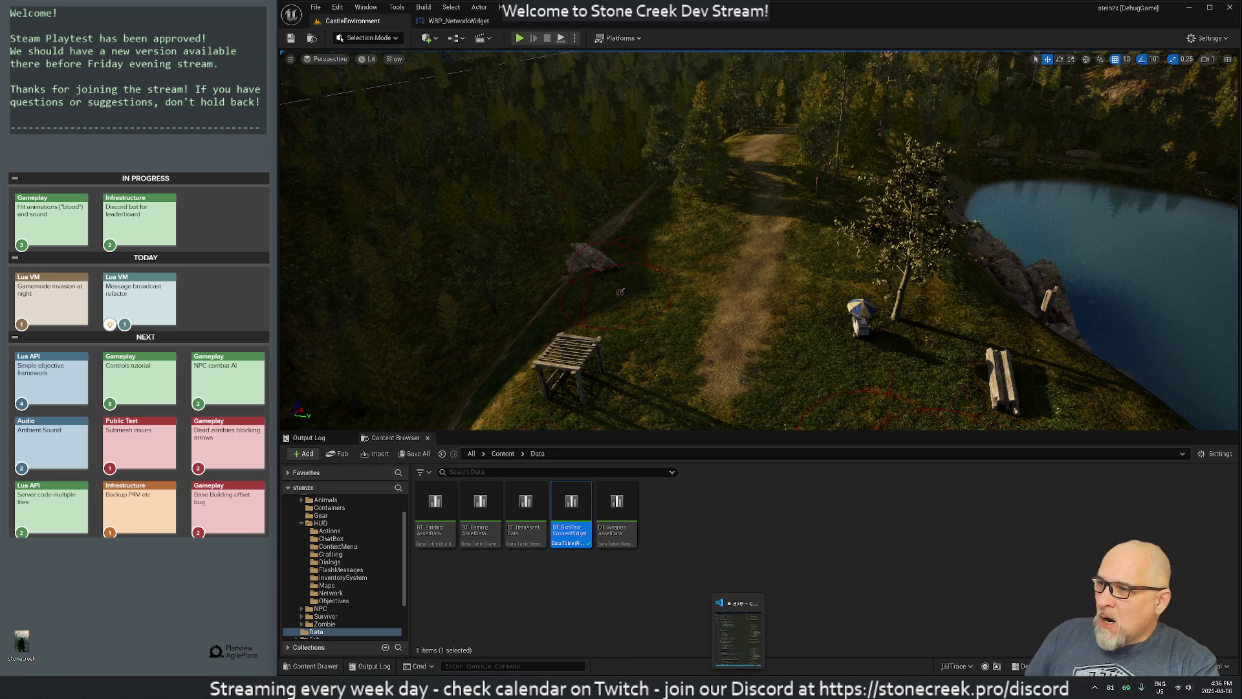
left_click(738, 634)
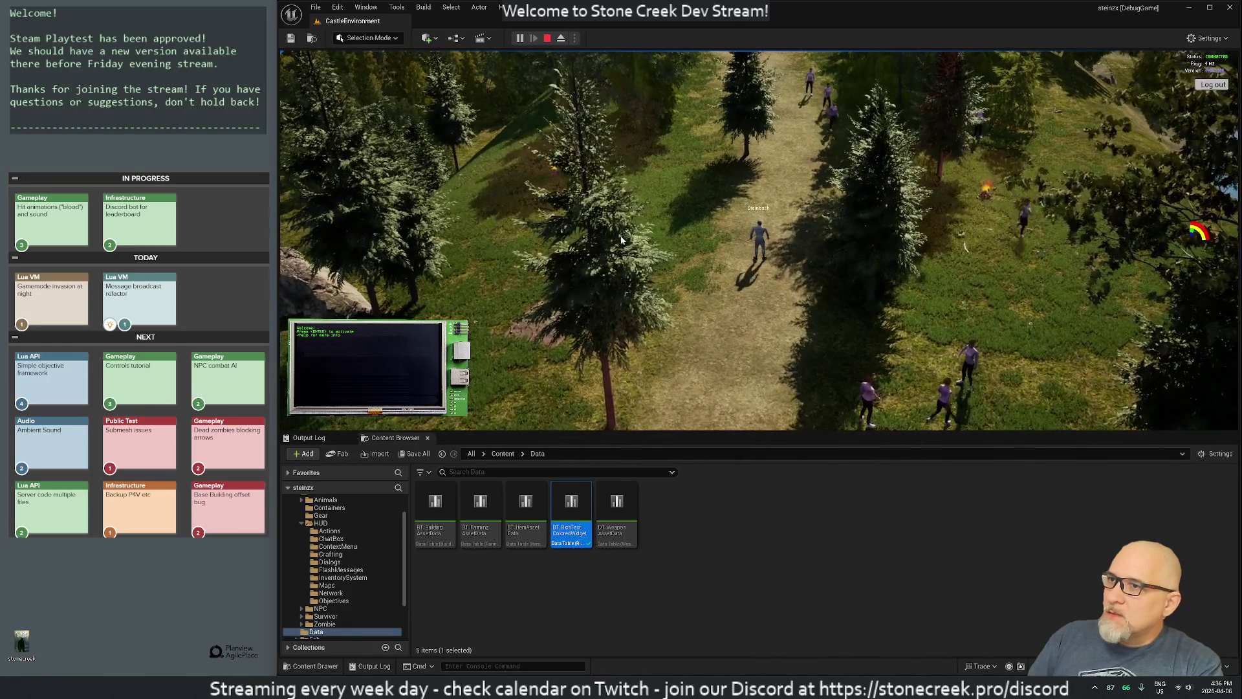
key("s")
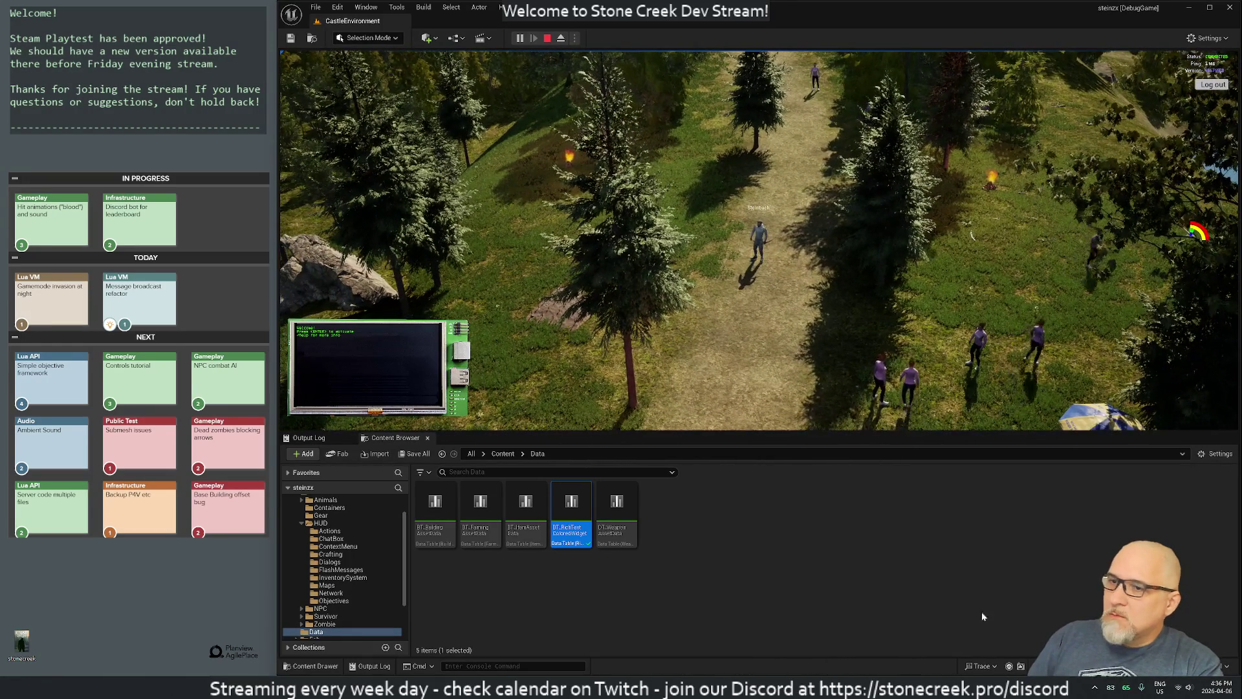
Step: Open and dismiss the system quick settings panel, then open the in-game player inventory
left_click(1183, 687)
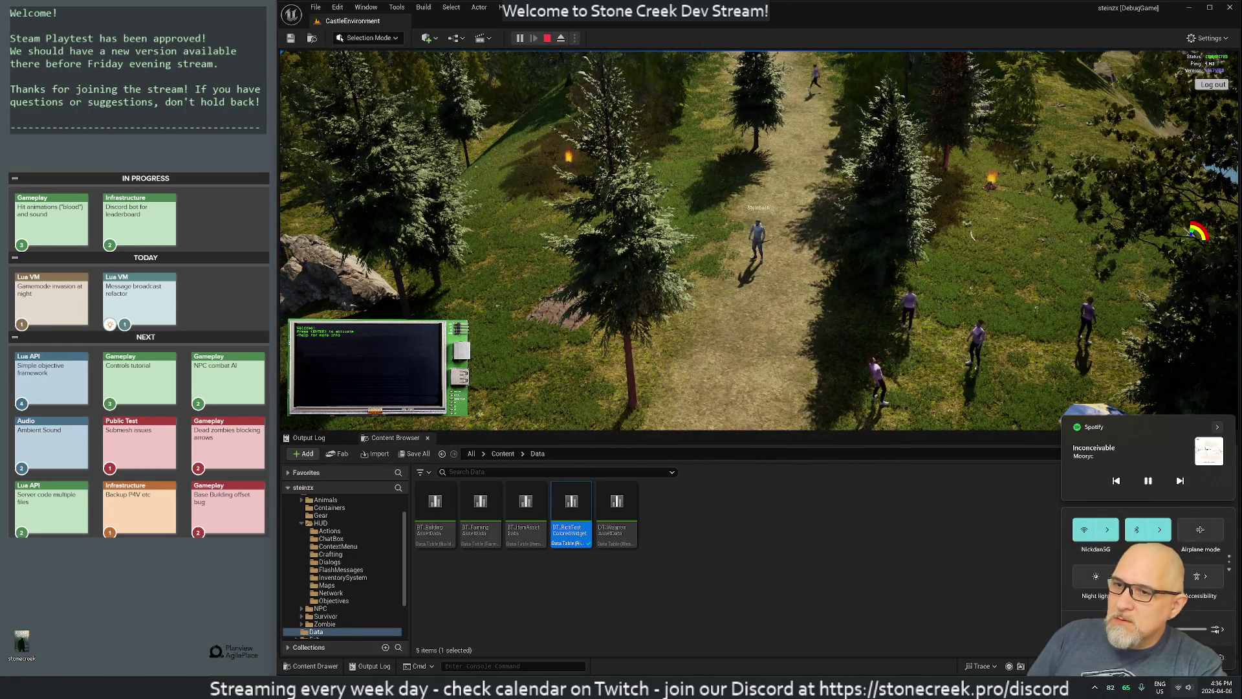
left_click(740, 308)
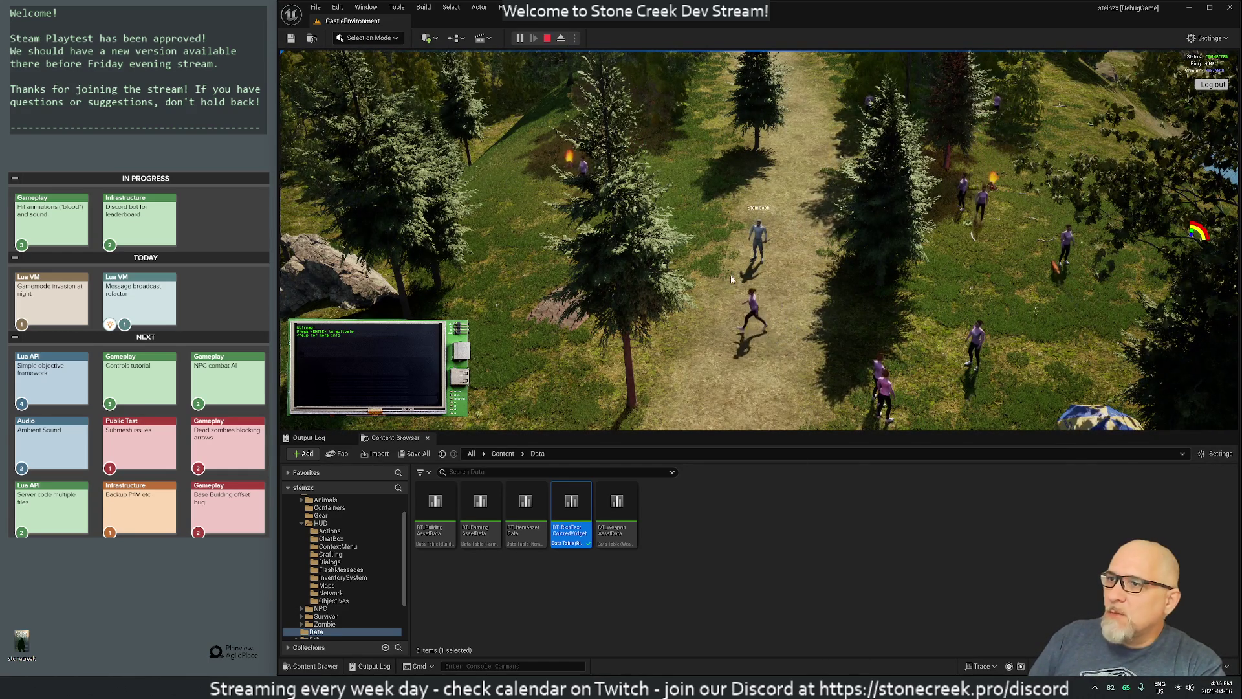
key("i")
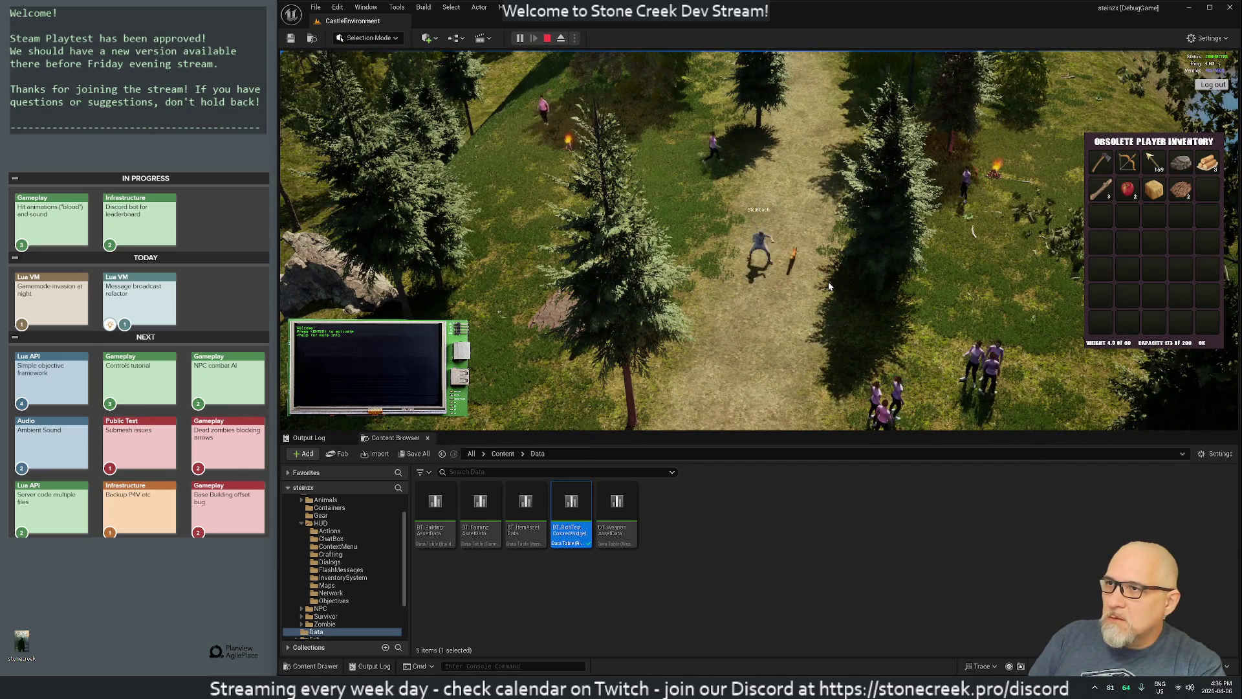
Step: Walk the character north-west along the path, then stop the play session
key("w")
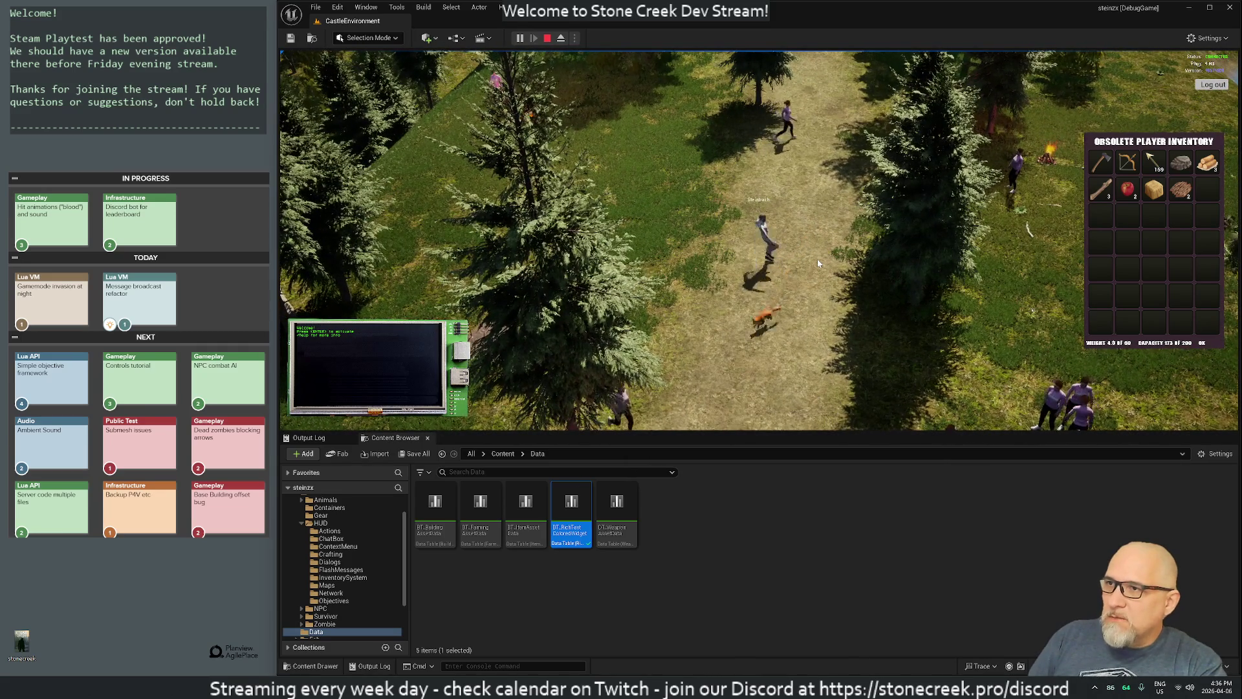
key("a")
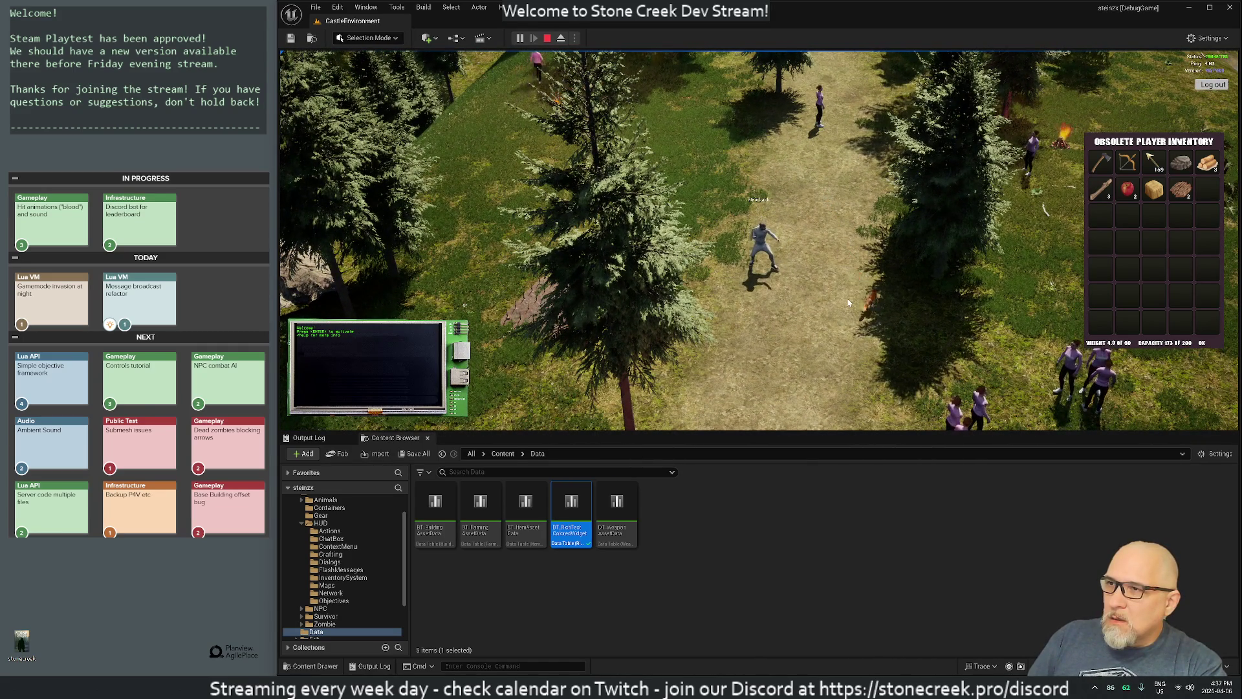
key("w")
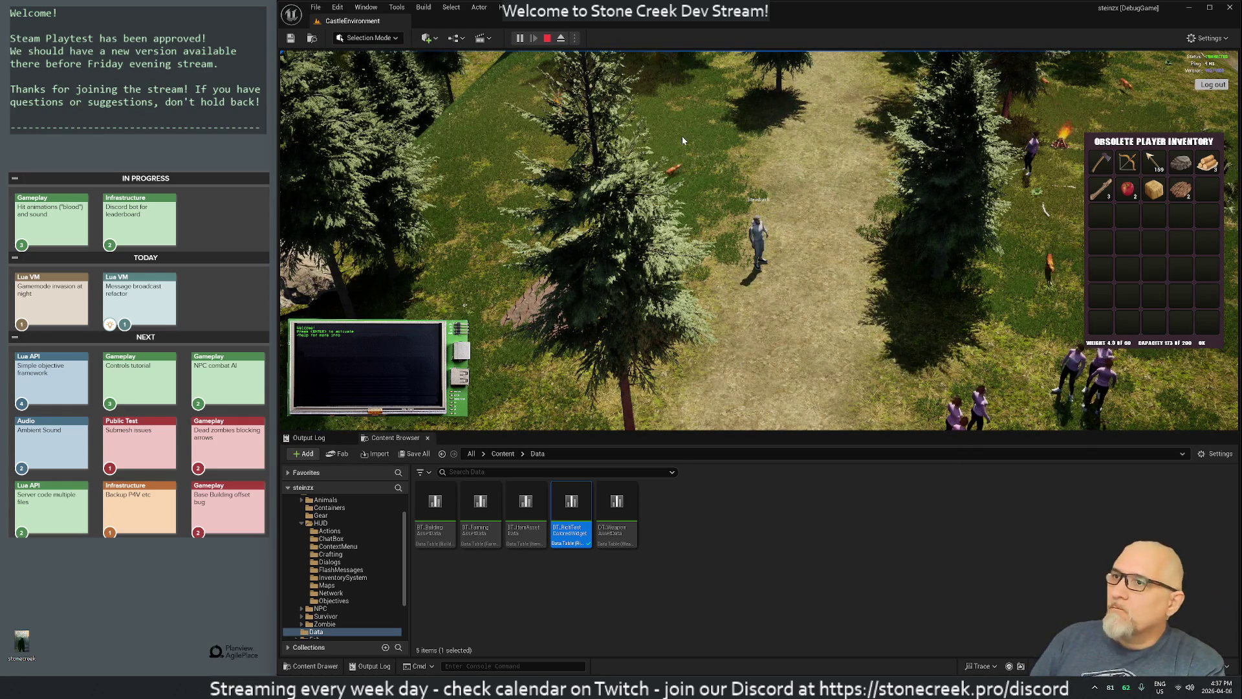
left_click(547, 38)
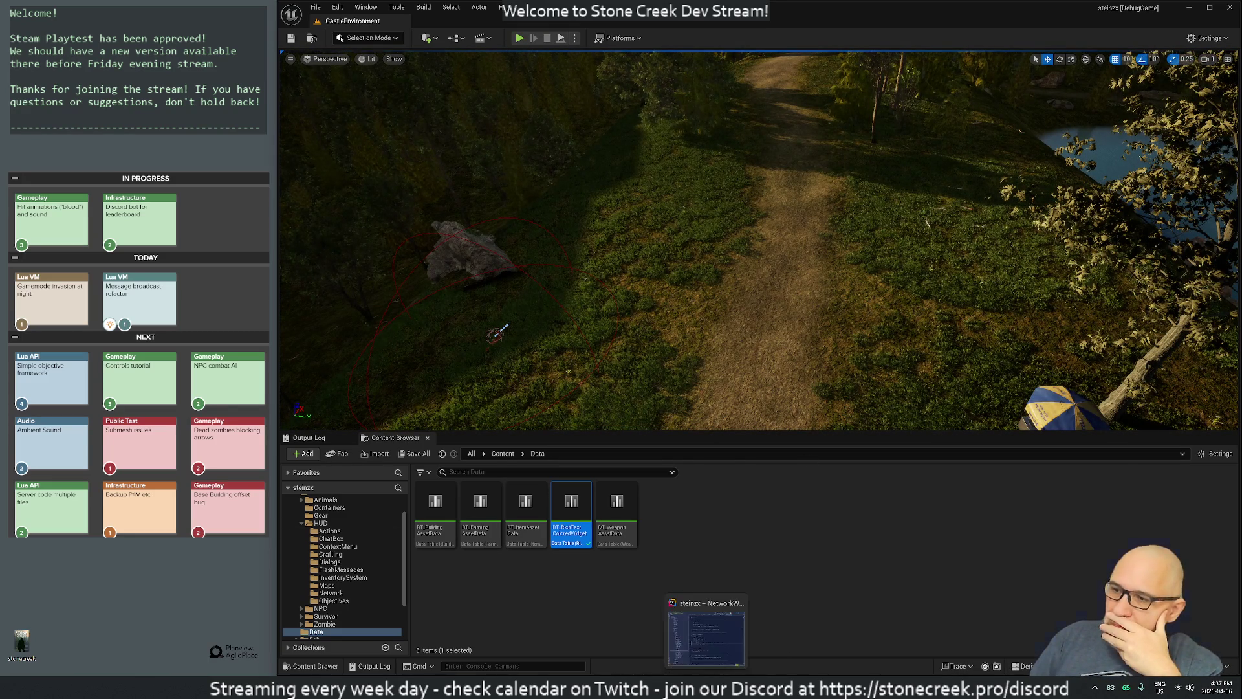
Step: In Rider, close the NetworkWidget, LoginWidget and LuaGame.cpp file tabs
left_click(673, 689)
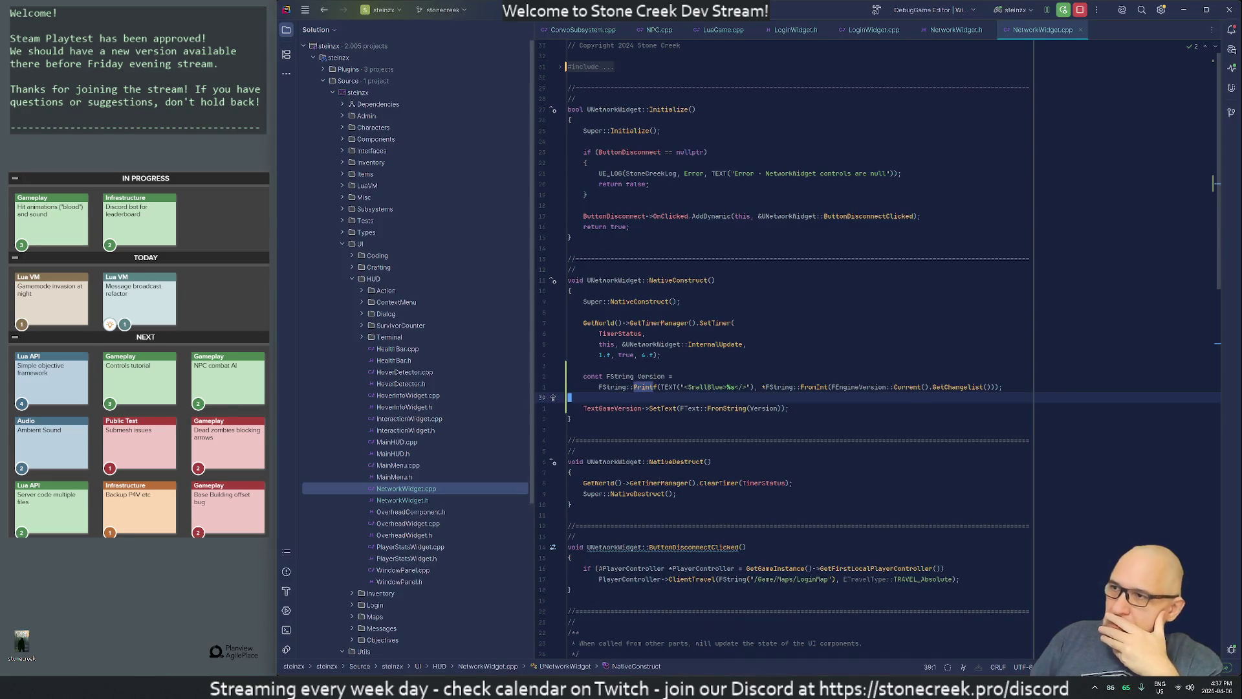
middle_click(1030, 33)
middle_click(948, 30)
middle_click(874, 30)
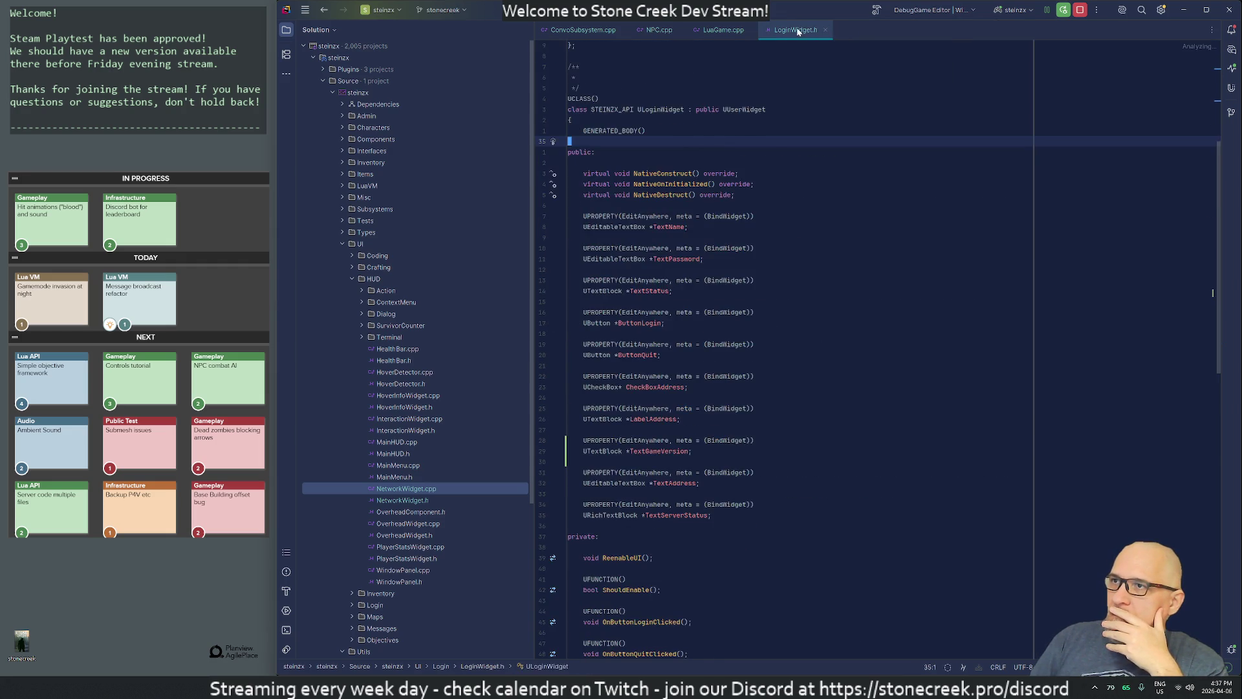
middle_click(797, 27)
middle_click(723, 31)
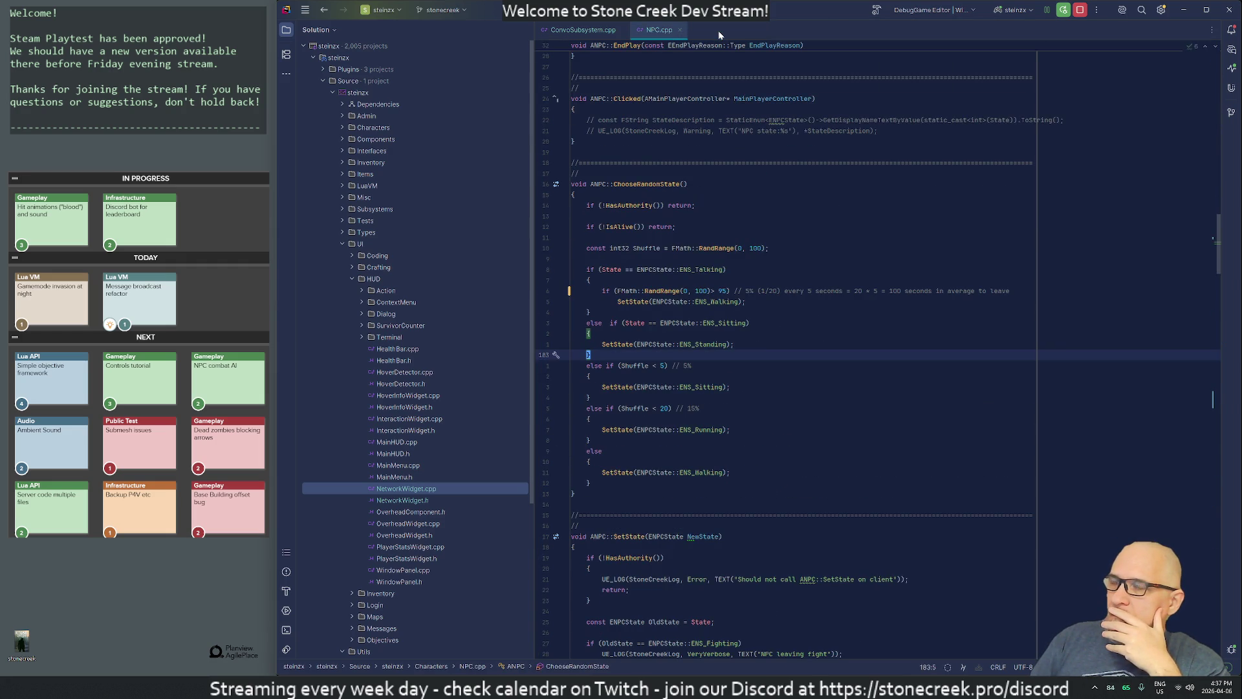
Step: Reopen LuaGame.cpp from Recent Files and change the UE_LOG level from Display to Verbose
key("ctrl+e")
type("luaga")
key("Return")
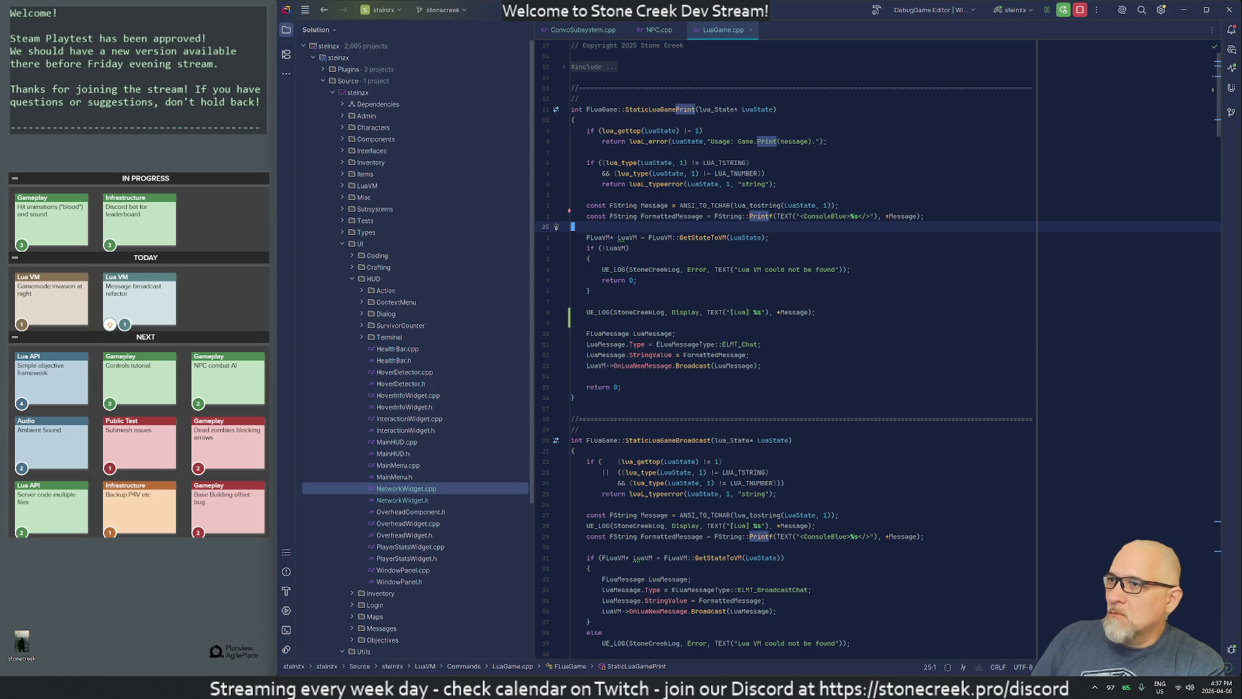
key("Down")
key("Down")
key("Down")
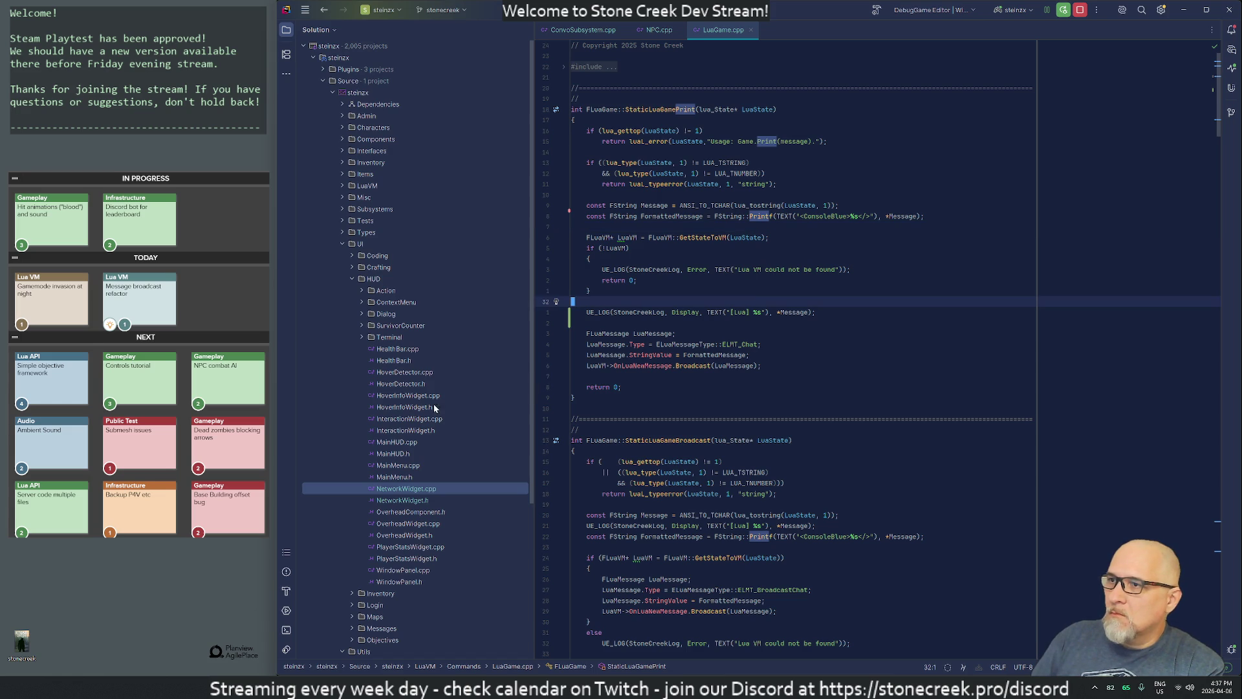
key("ctrl+Right")
key("ctrl+Right")
key("ctrl+Right")
key("ctrl+Left")
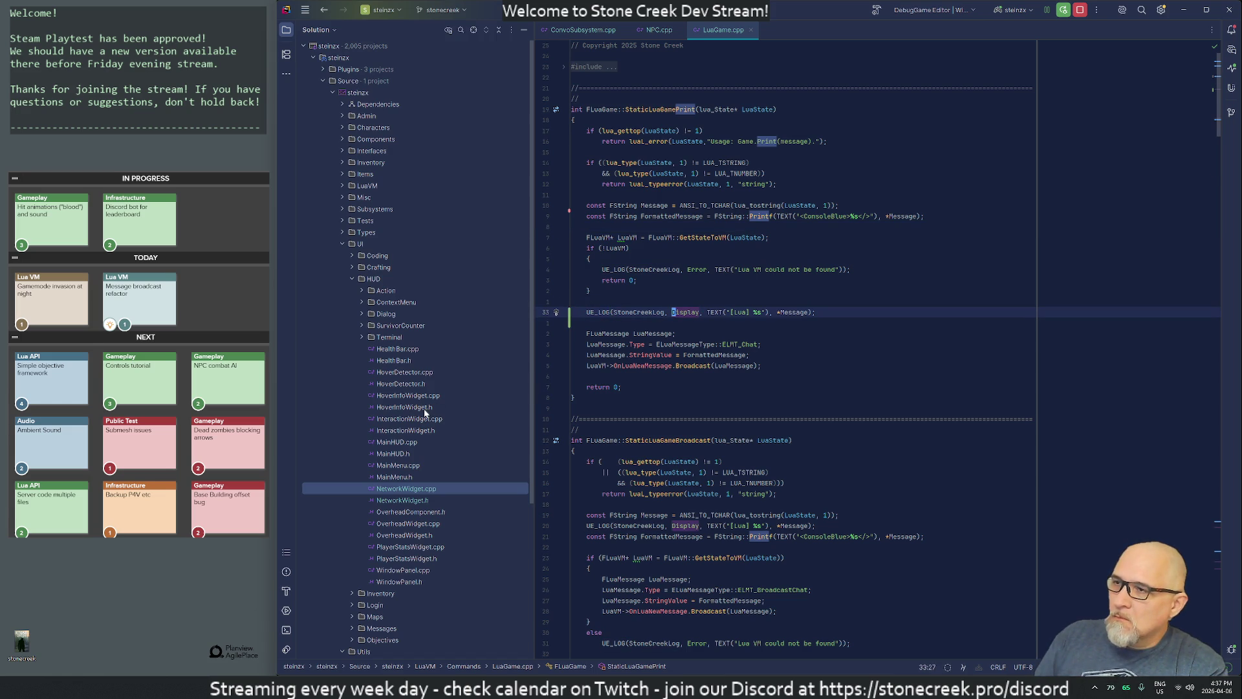
key("ctrl+Delete")
type("Verbose")
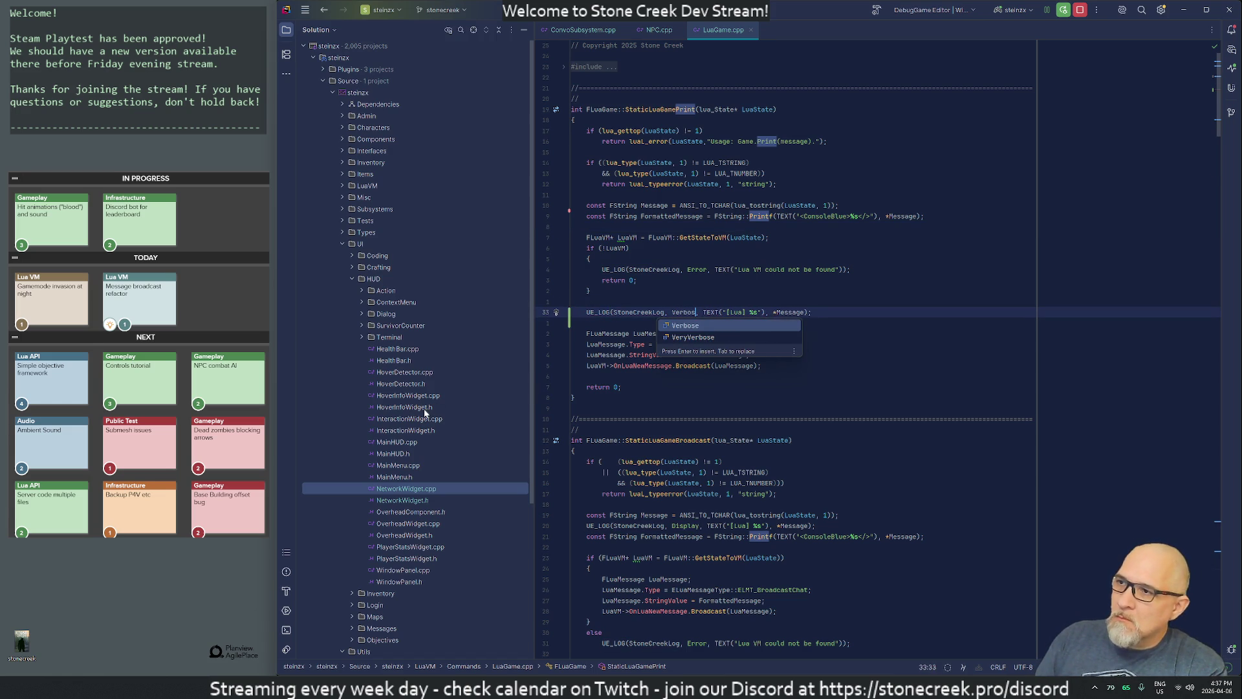
Step: Close LuaGame.cpp, NPC.cpp and ConvoSubsystem.cpp so no files remain open
key("ctrl+F4")
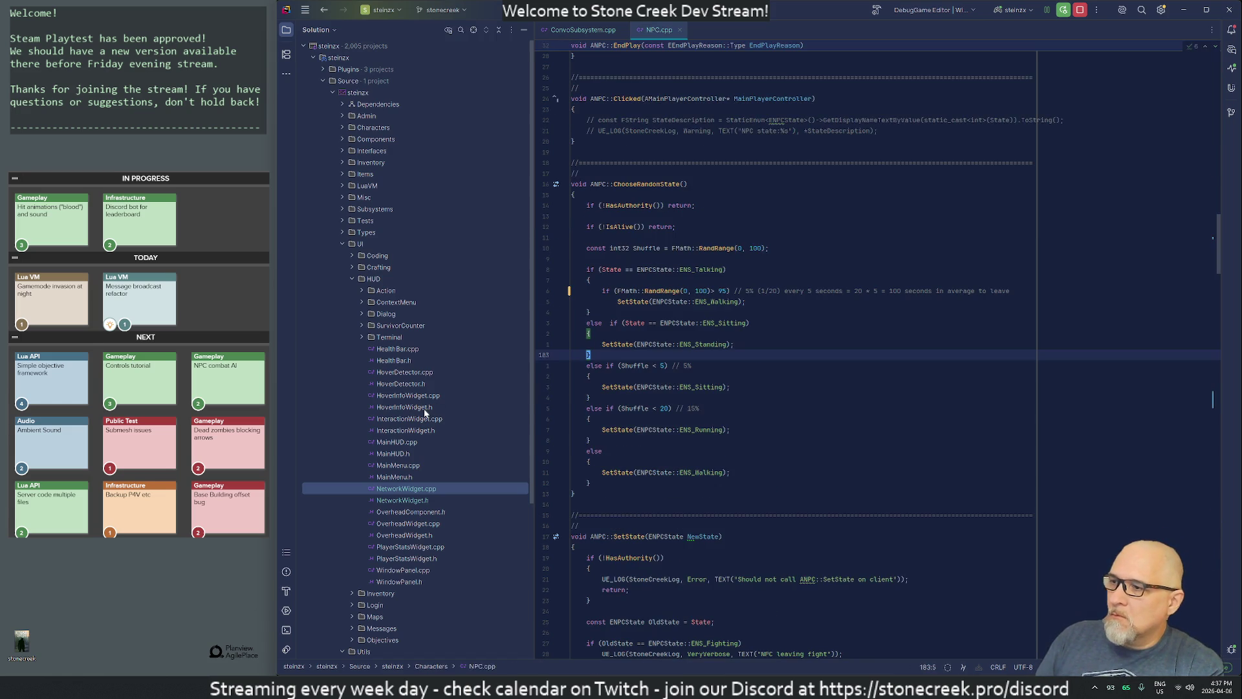
middle_click(653, 31)
middle_click(592, 32)
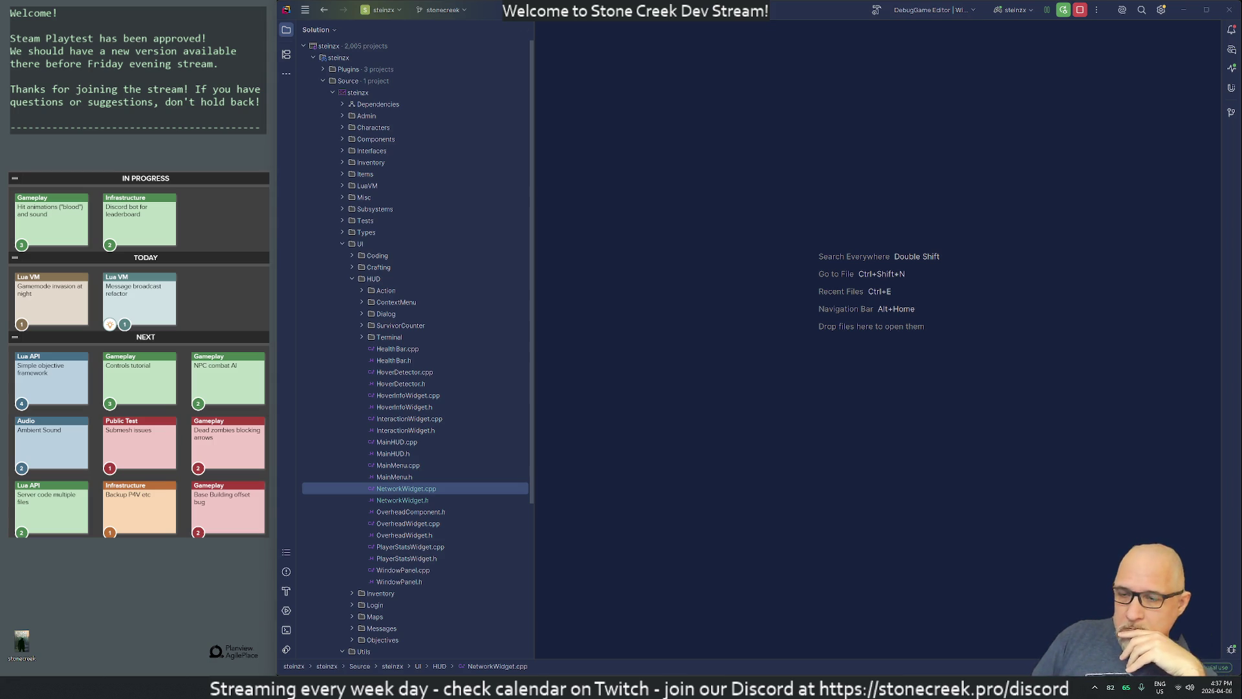
left_click(1175, 690)
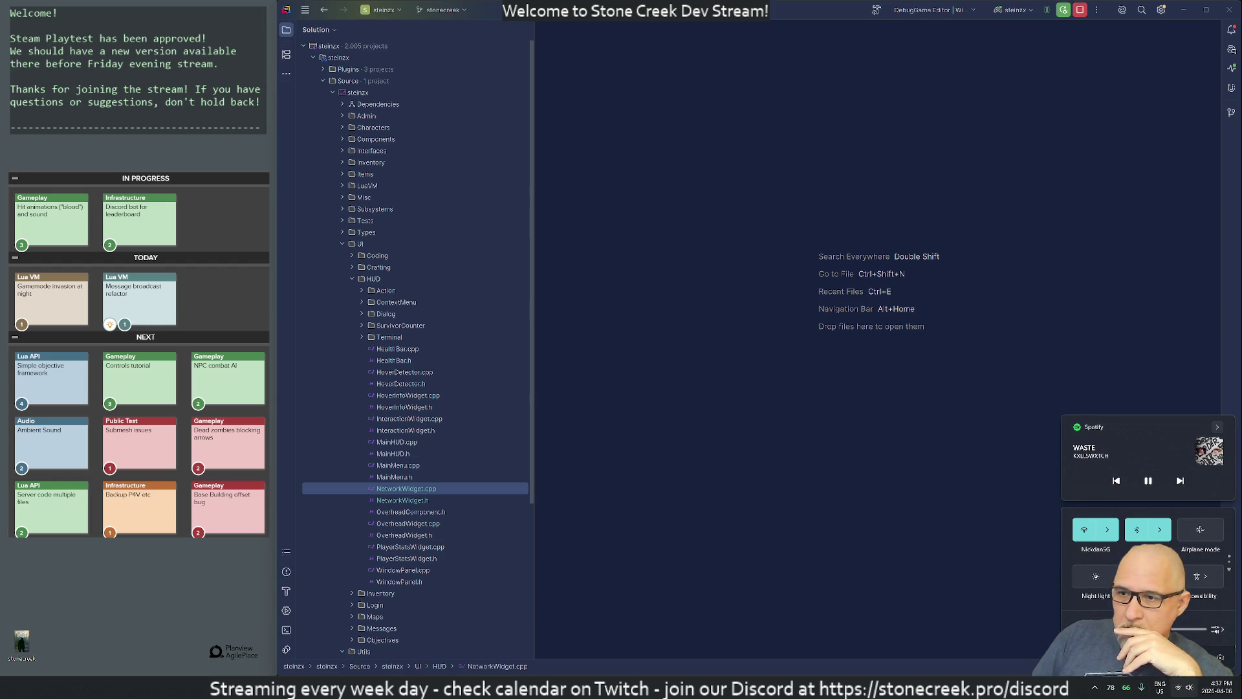
key("Escape")
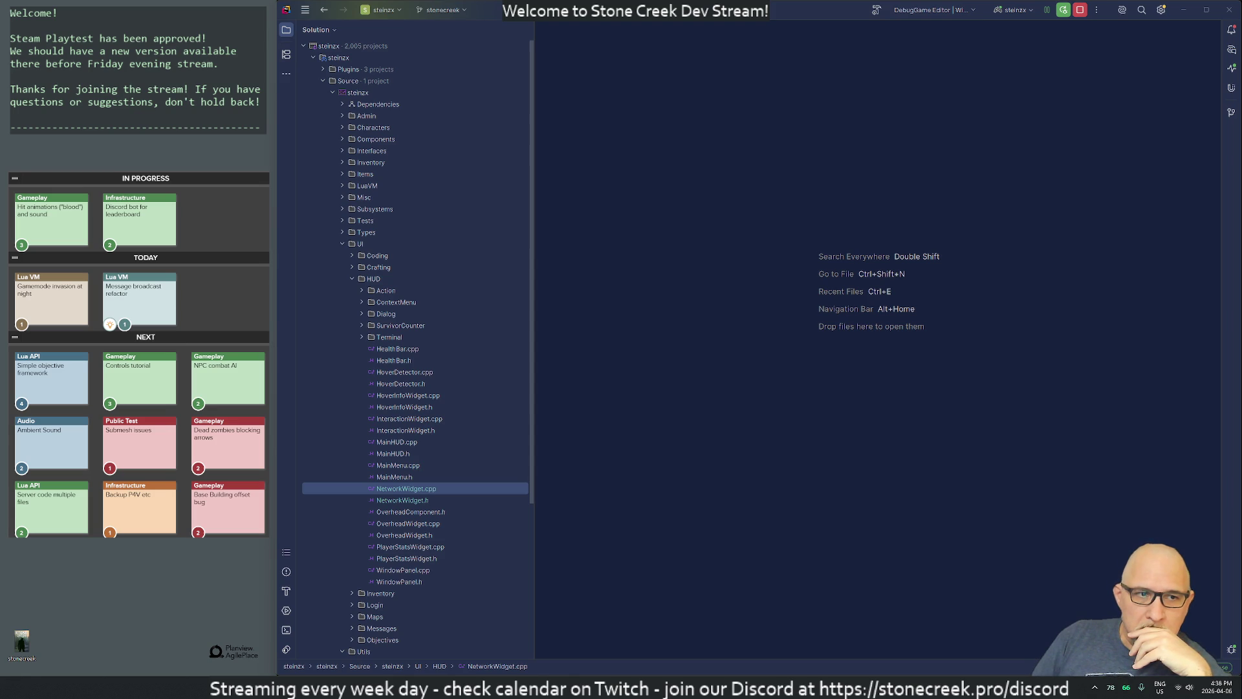
left_click(823, 356)
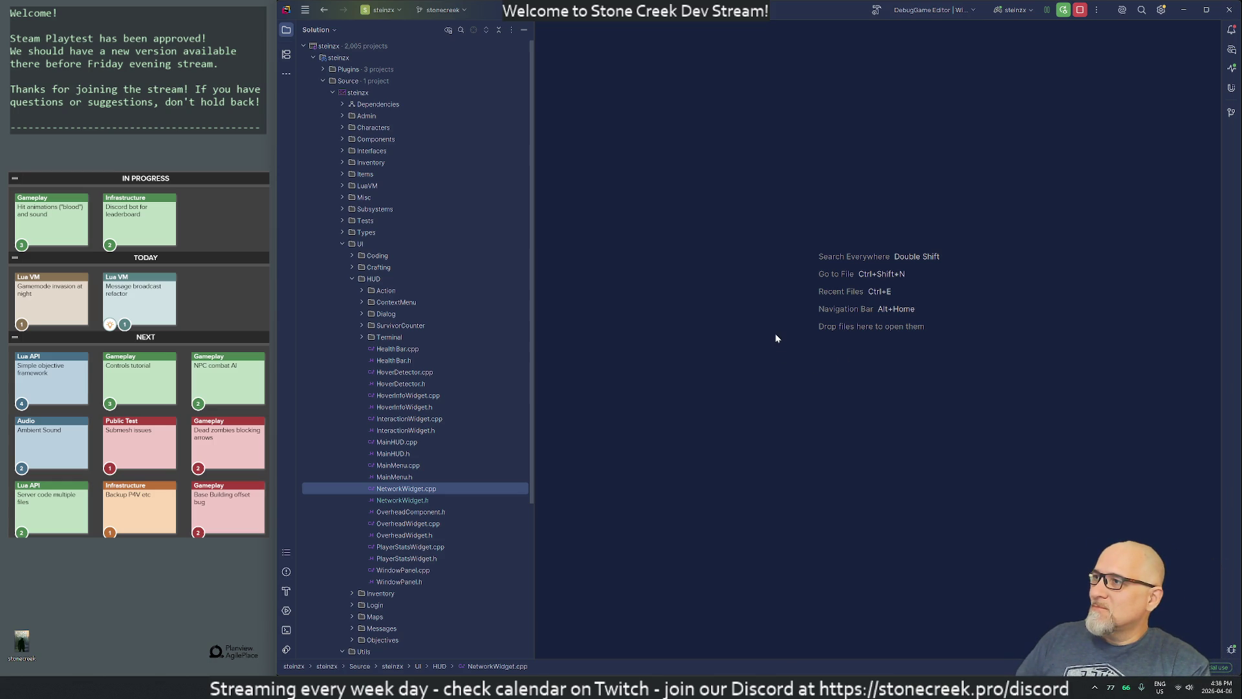
double_click(21, 640)
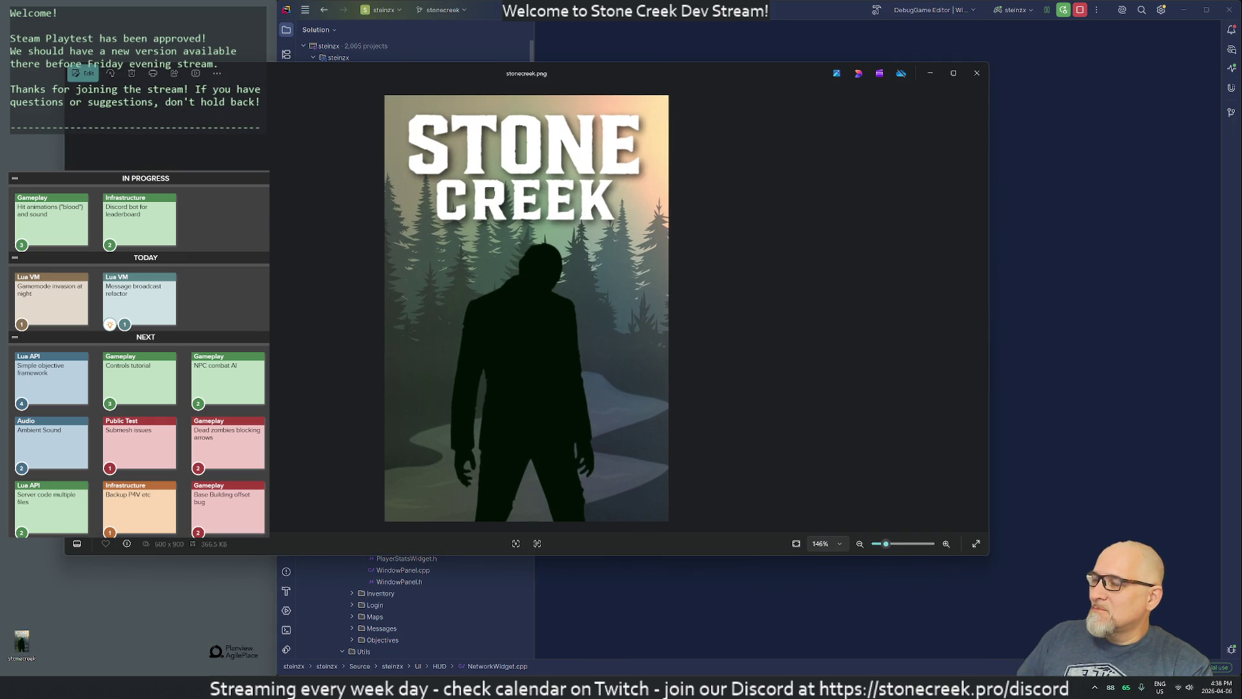
left_click_drag(65, 367, 607, 367)
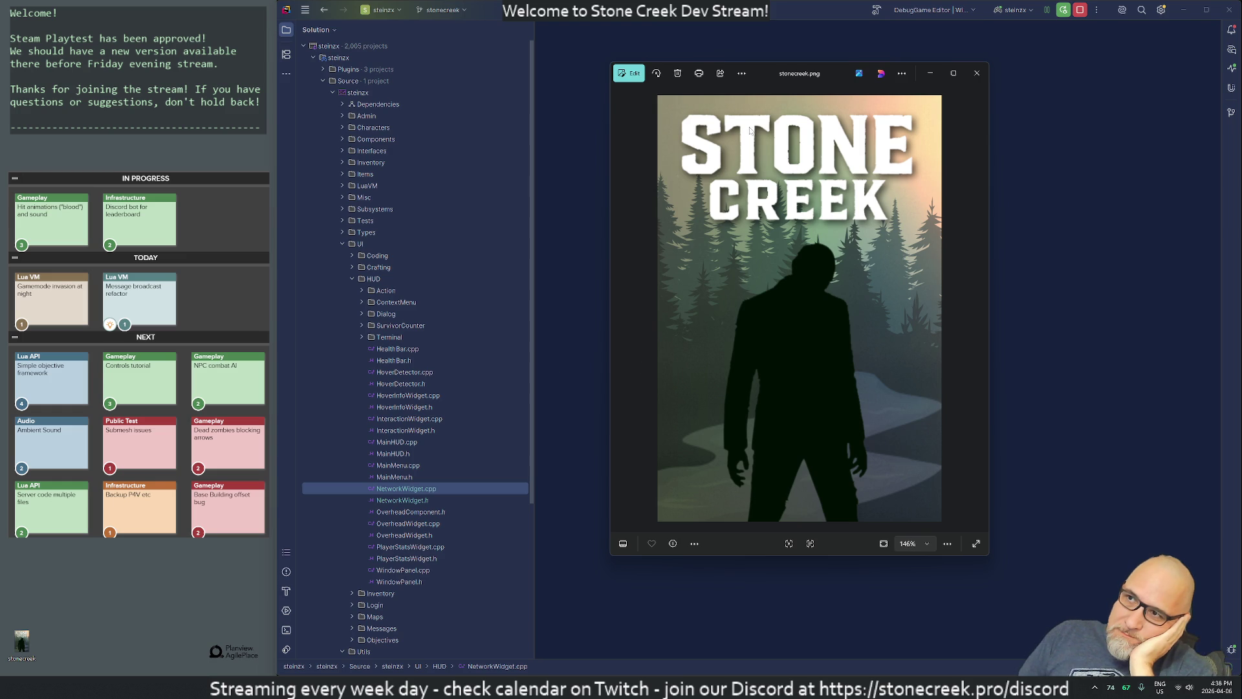
mouse_move(771, 77)
left_mouse_down()
mouse_move(674, 75)
mouse_move(817, 124)
mouse_move(796, 114)
left_mouse_up()
scroll(810, 384, "down", 1)
scroll(810, 384, "up", 1)
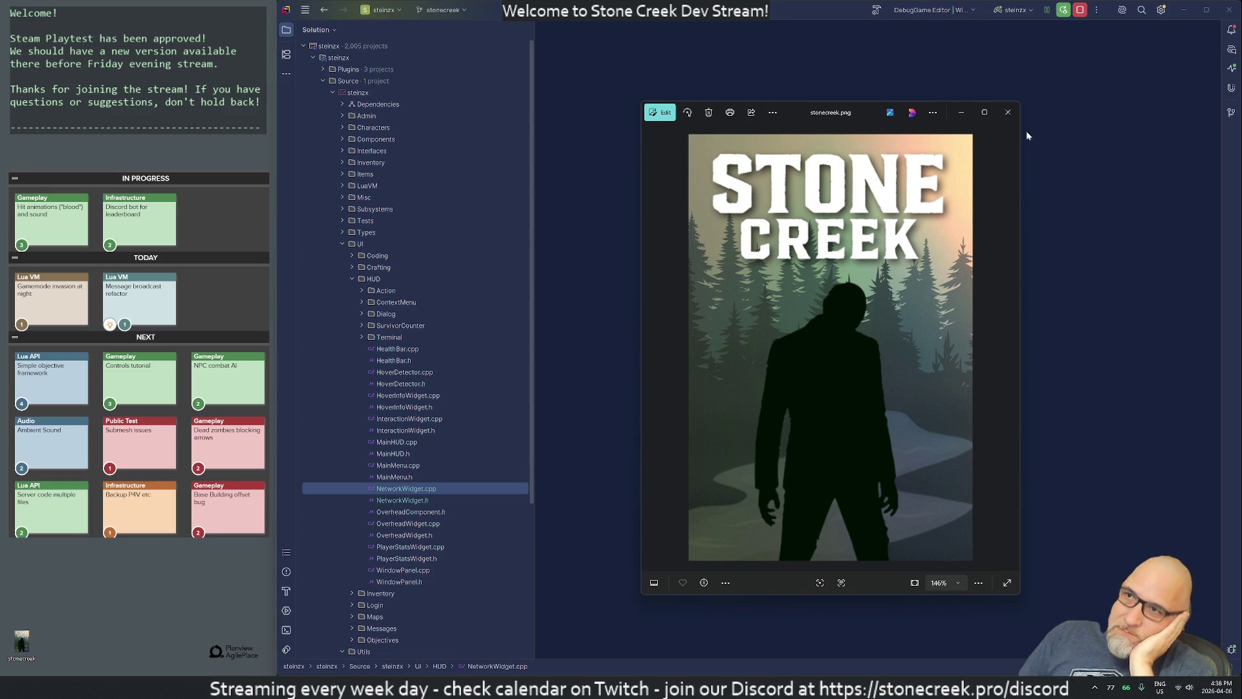
left_click(1008, 112)
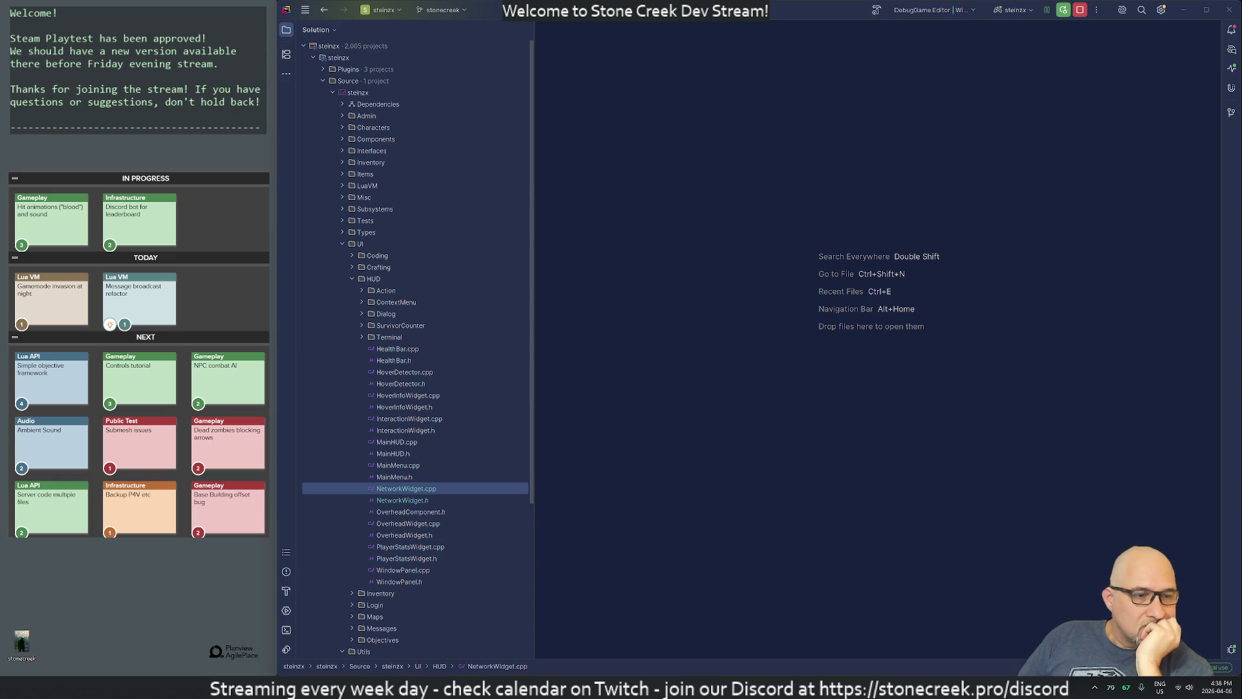
Step: Open Survivor.cpp through Search Everywhere
left_click(725, 431)
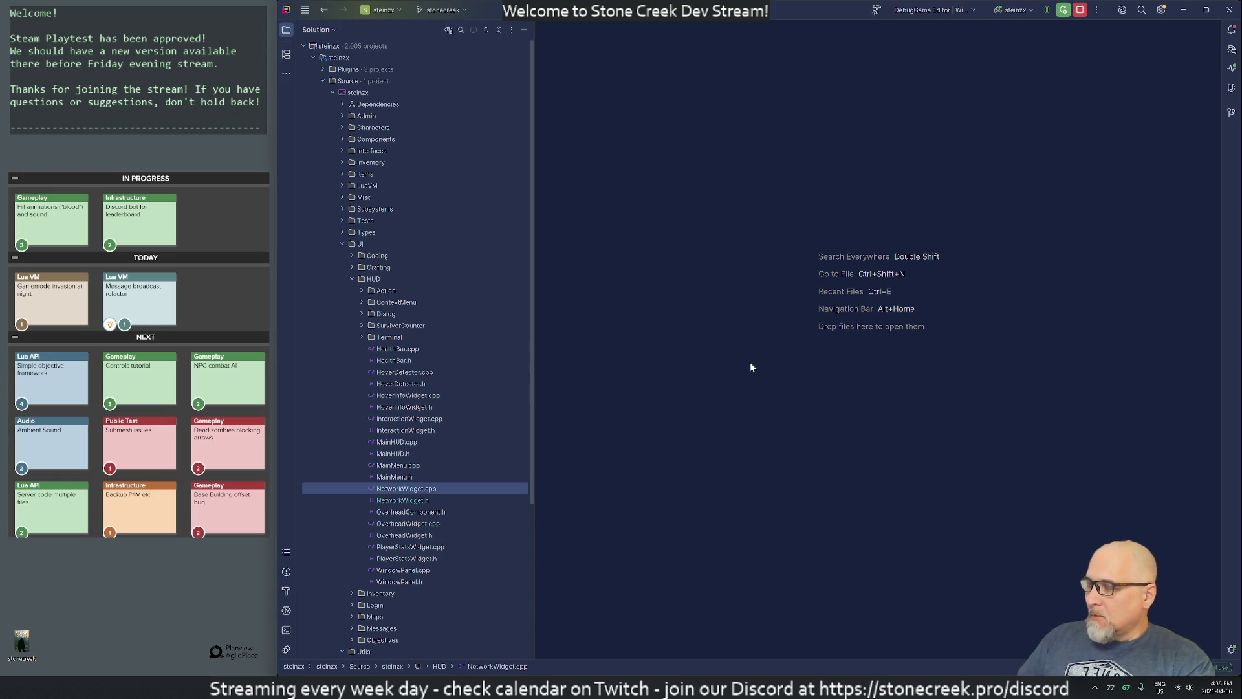
key("shift")
key("shift")
type("sur")
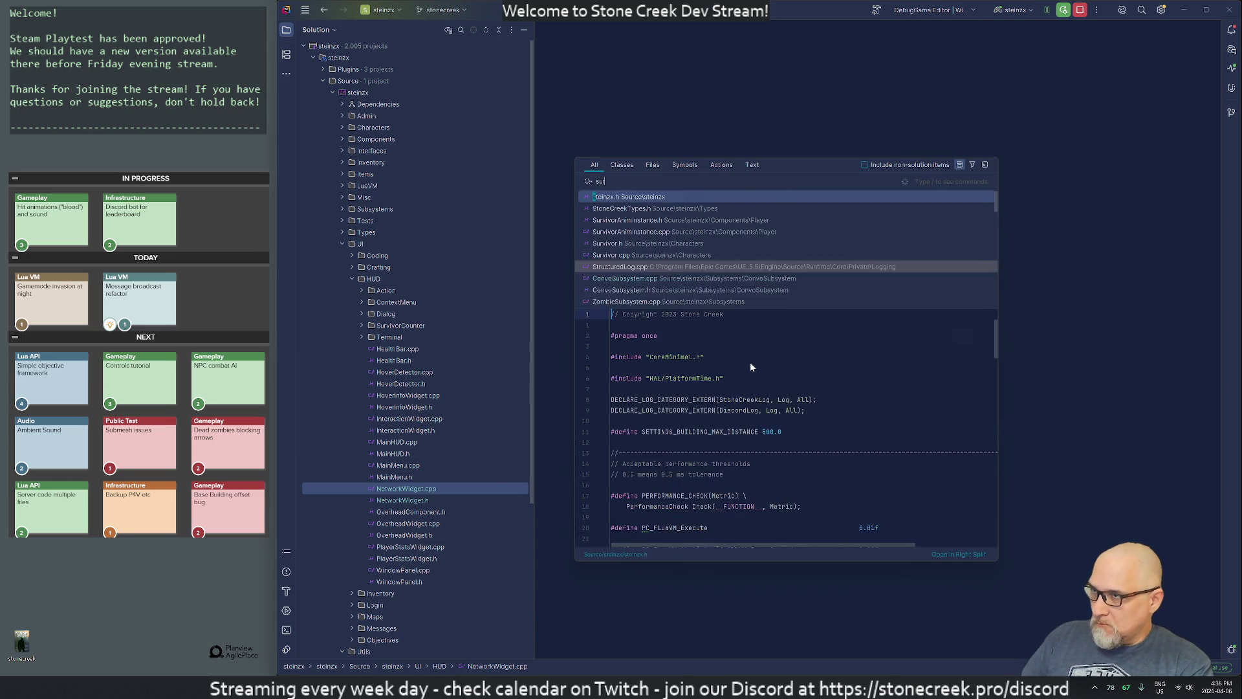
type("vvor.cpp")
key("Return")
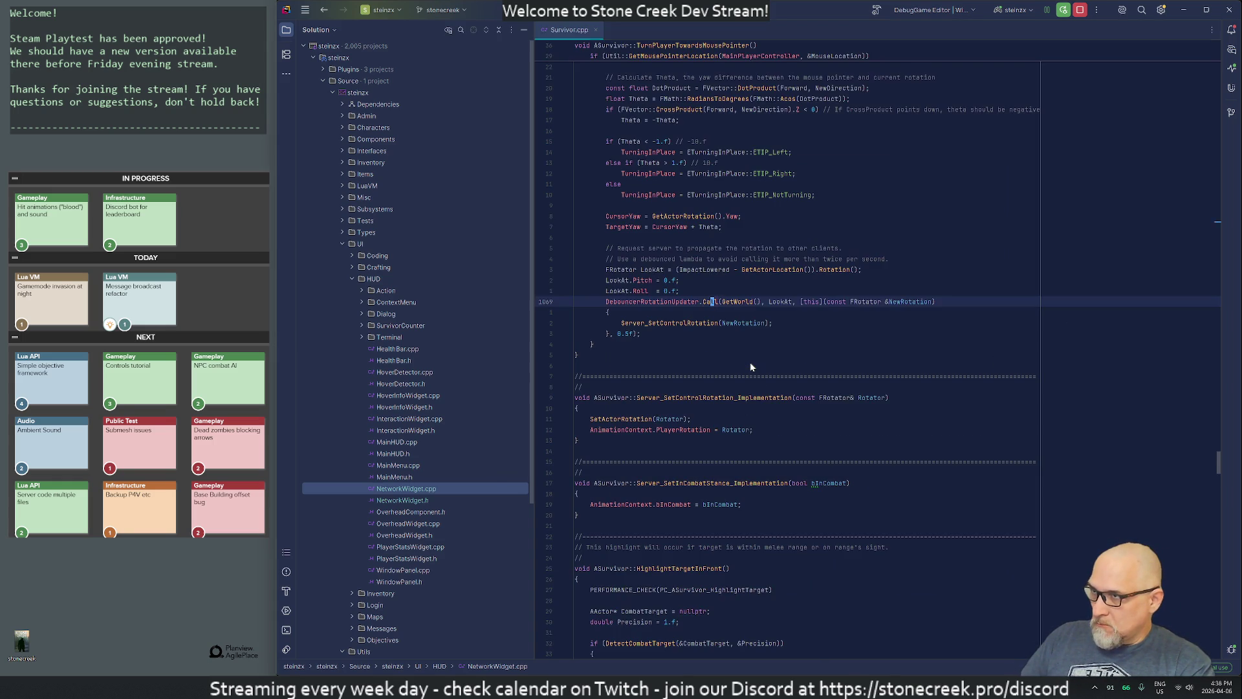
Step: Search Survivor.cpp for 'Player' and step through its matches
type("/audio")
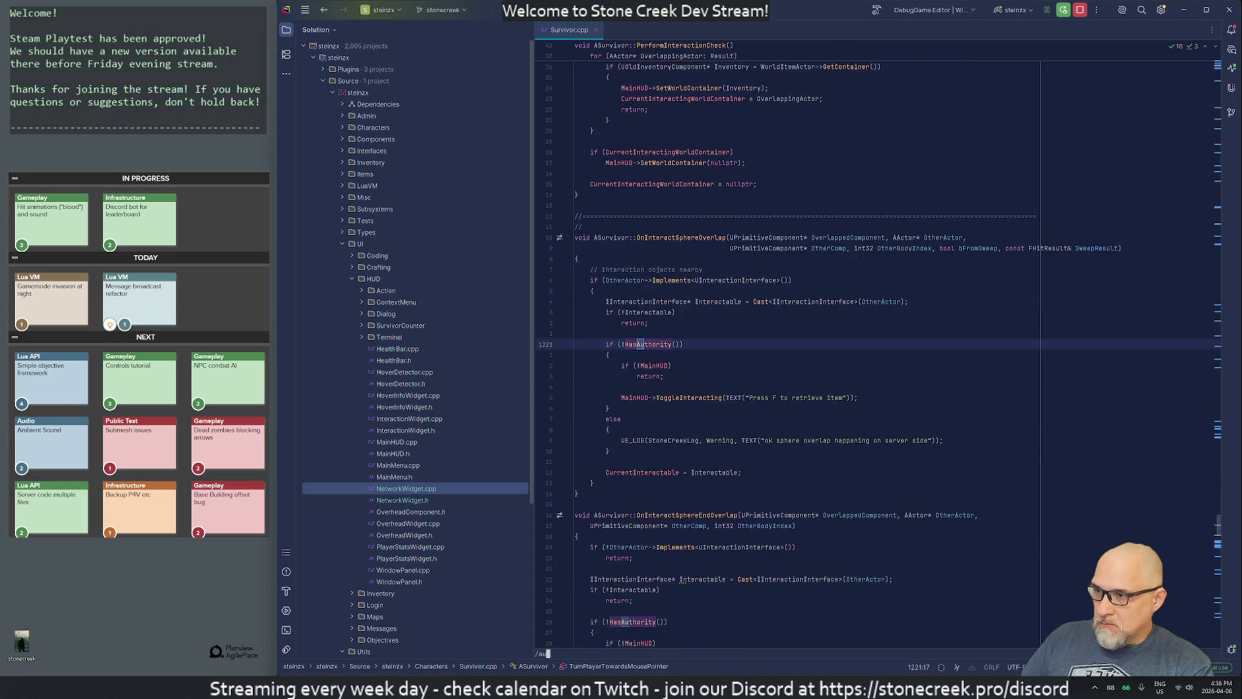
key("Escape")
type("/Player")
key("Return")
key("n")
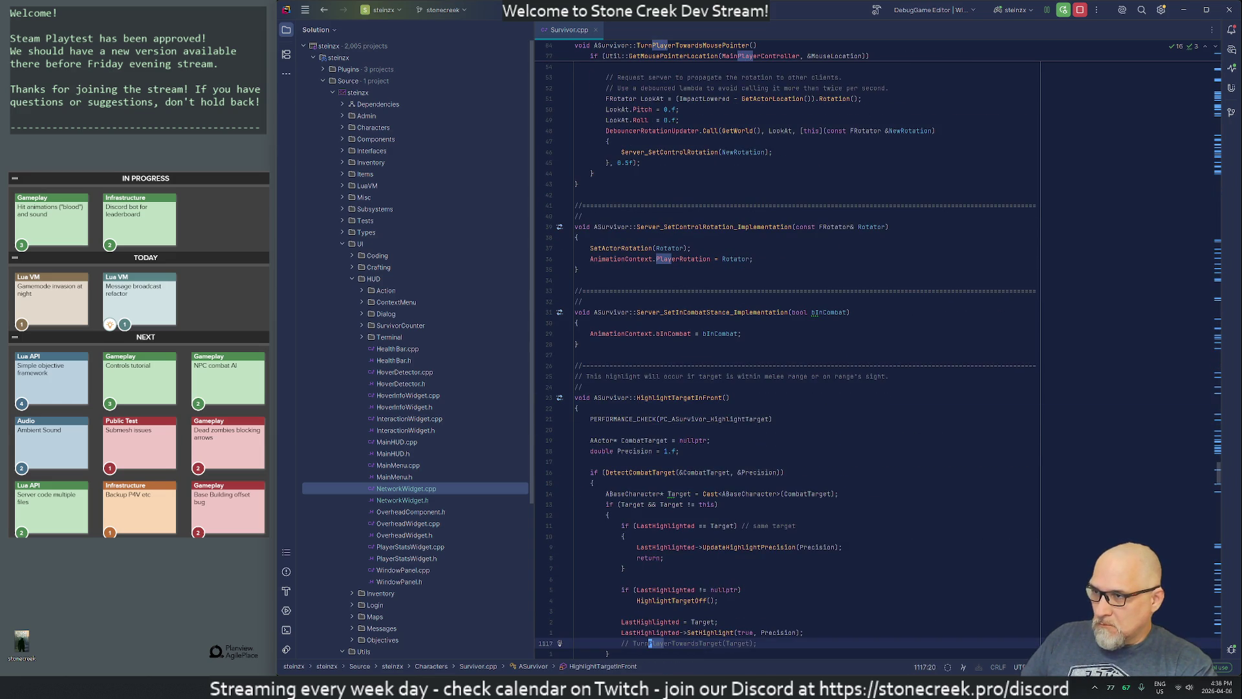
key("n")
key("n")
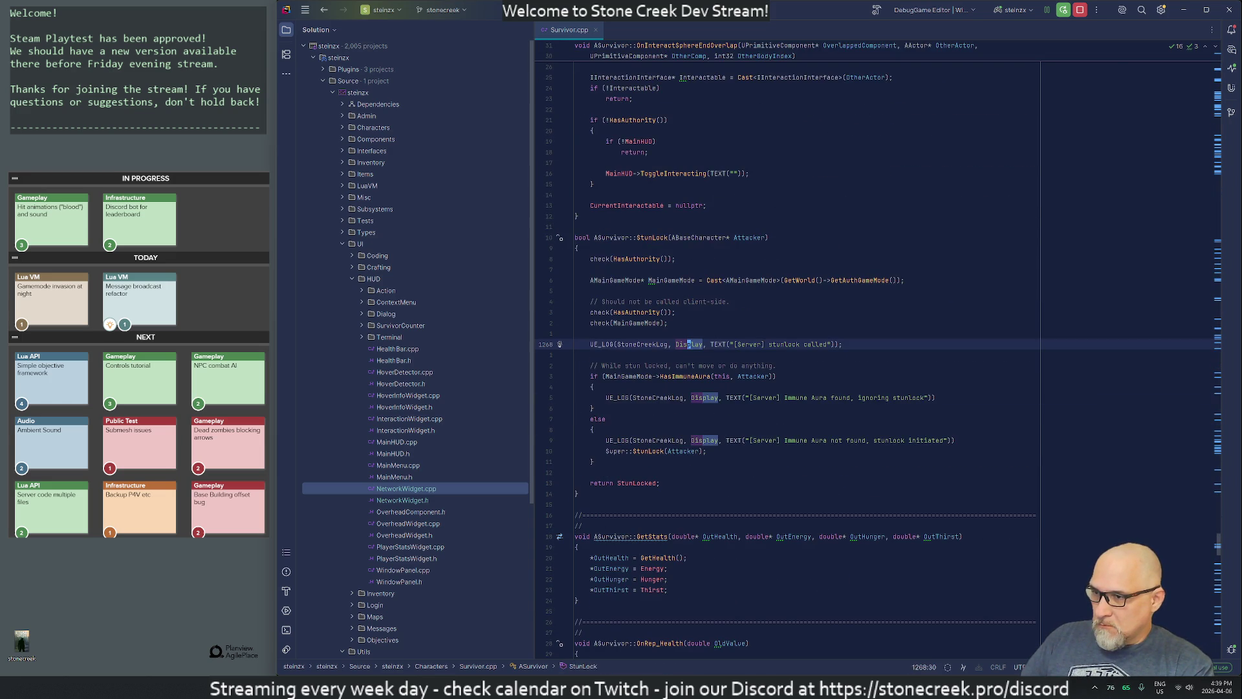
key("n")
key("n")
key("n")
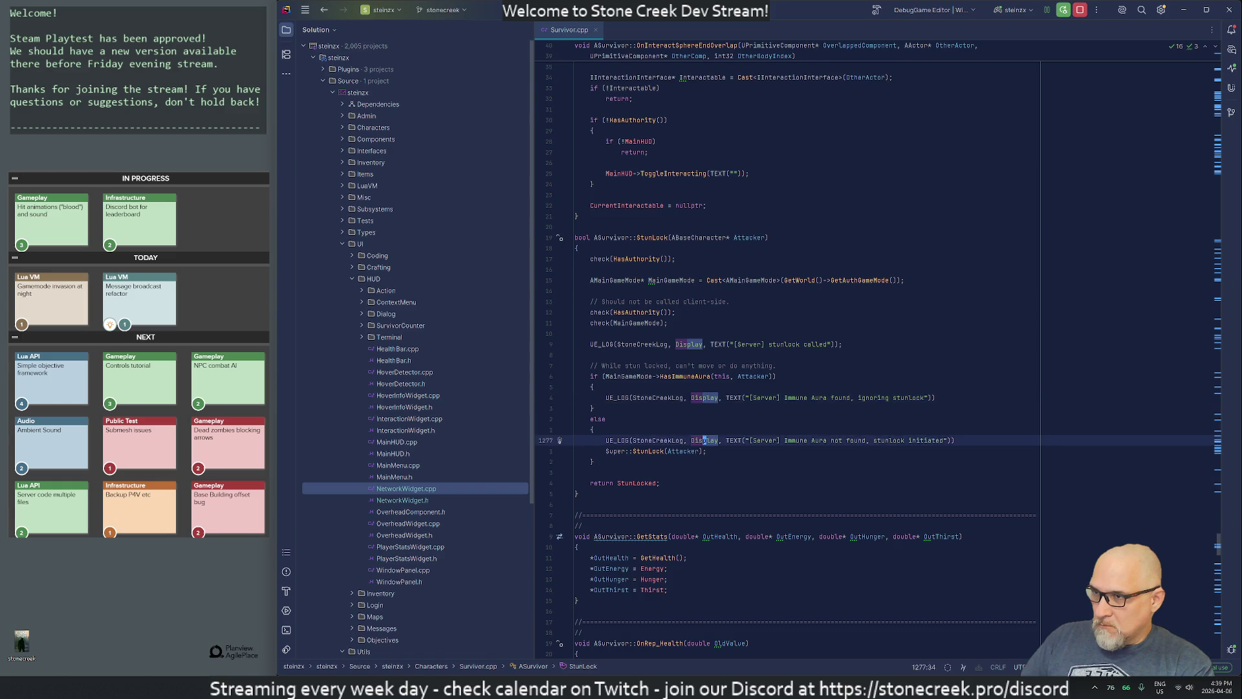
key("n")
key("n")
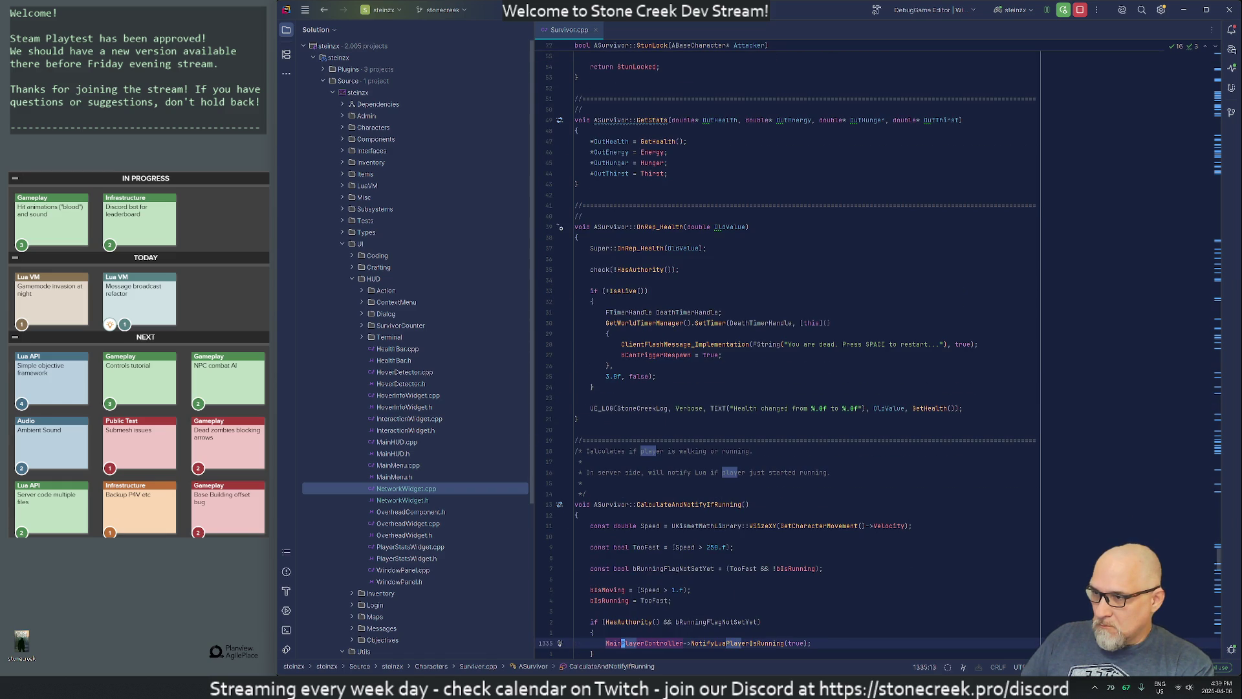
key("n")
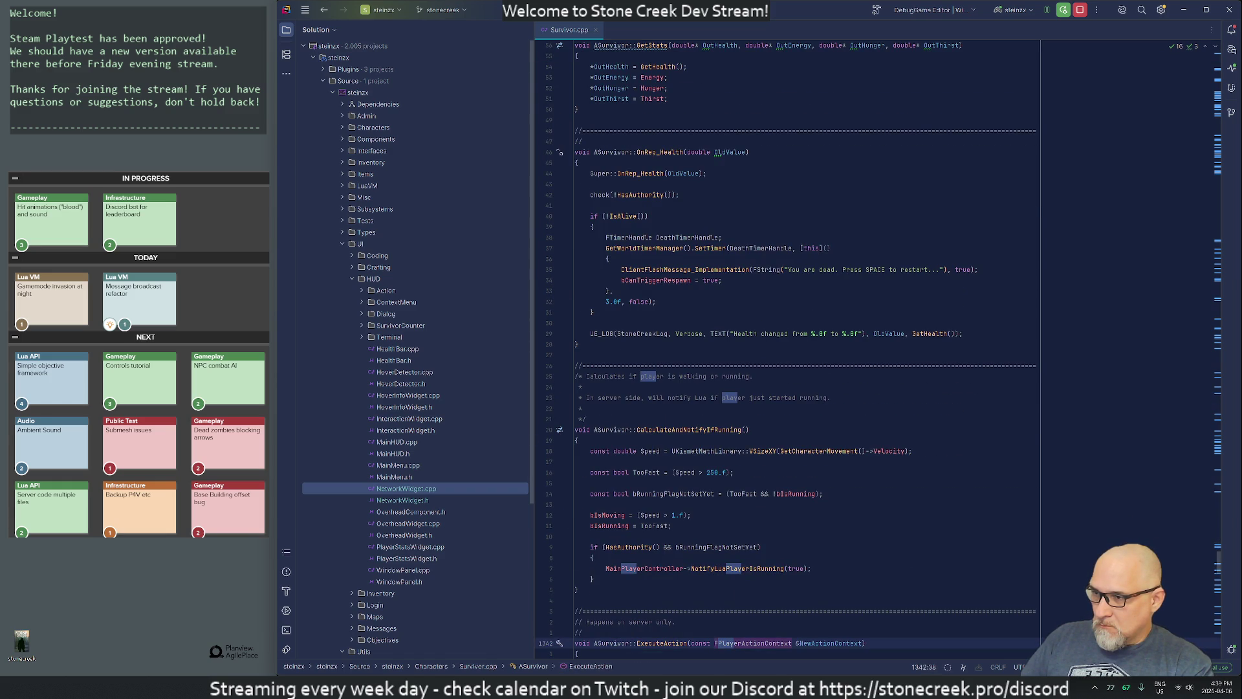
key("n")
key("n")
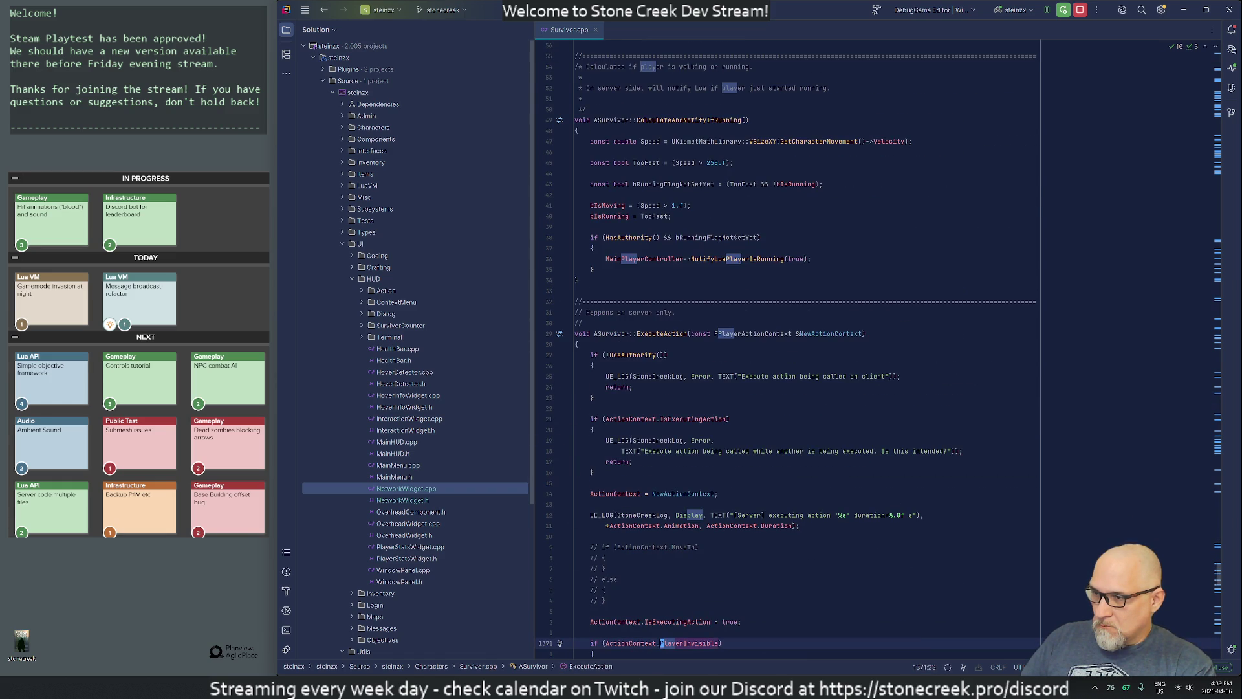
key("n")
key("n")
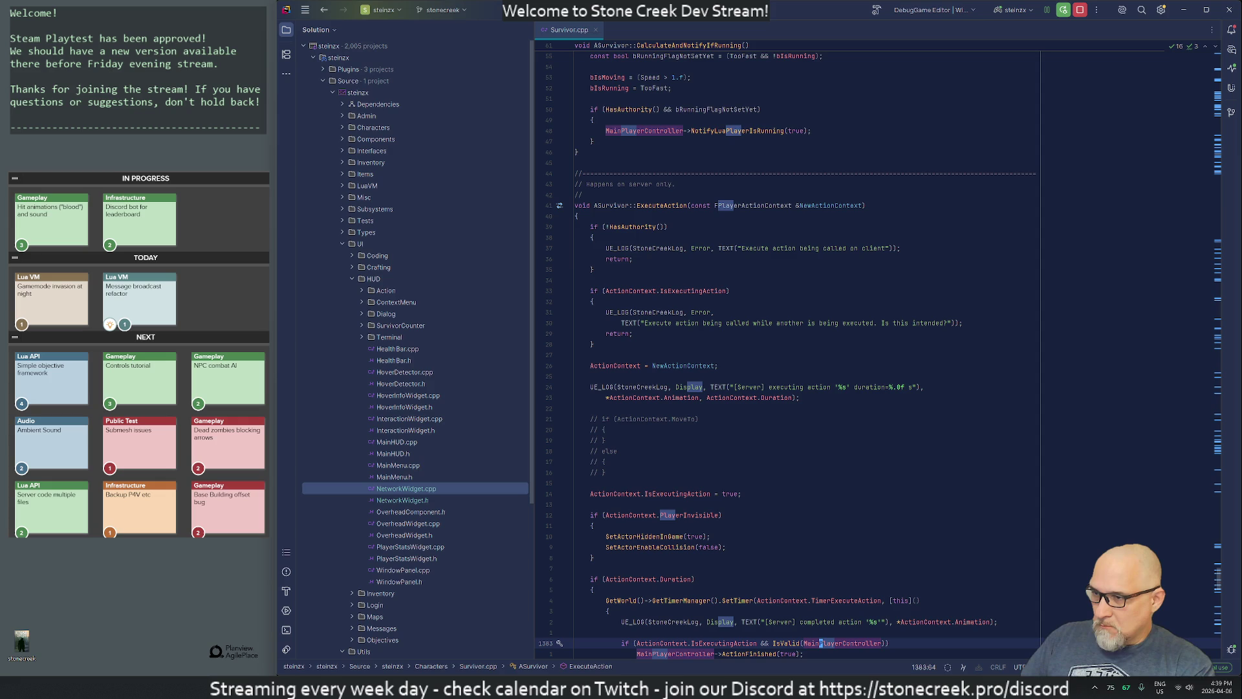
key("n")
key("n")
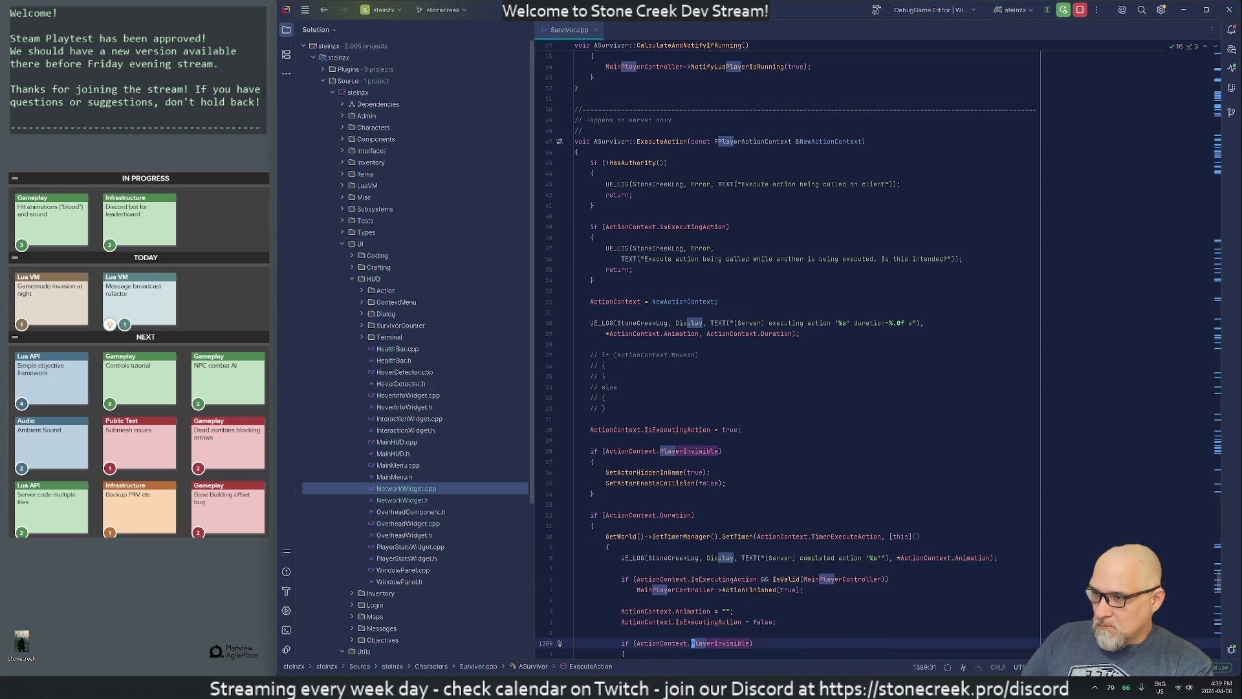
key("n")
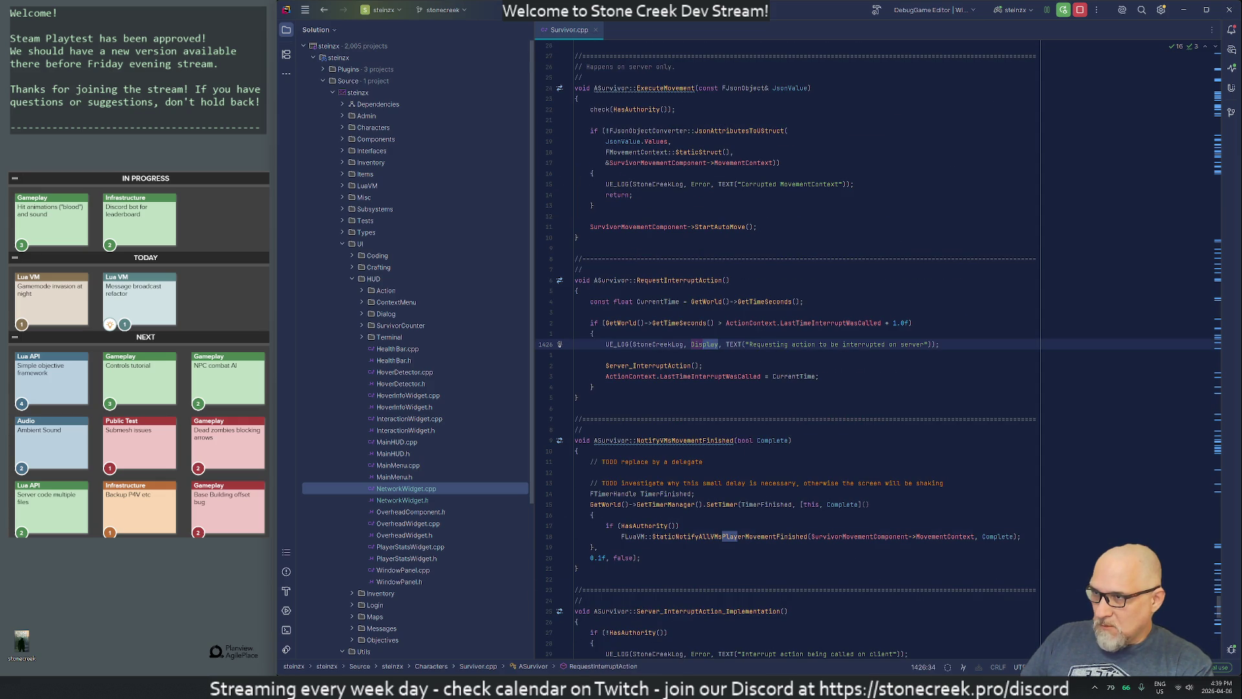
key("n")
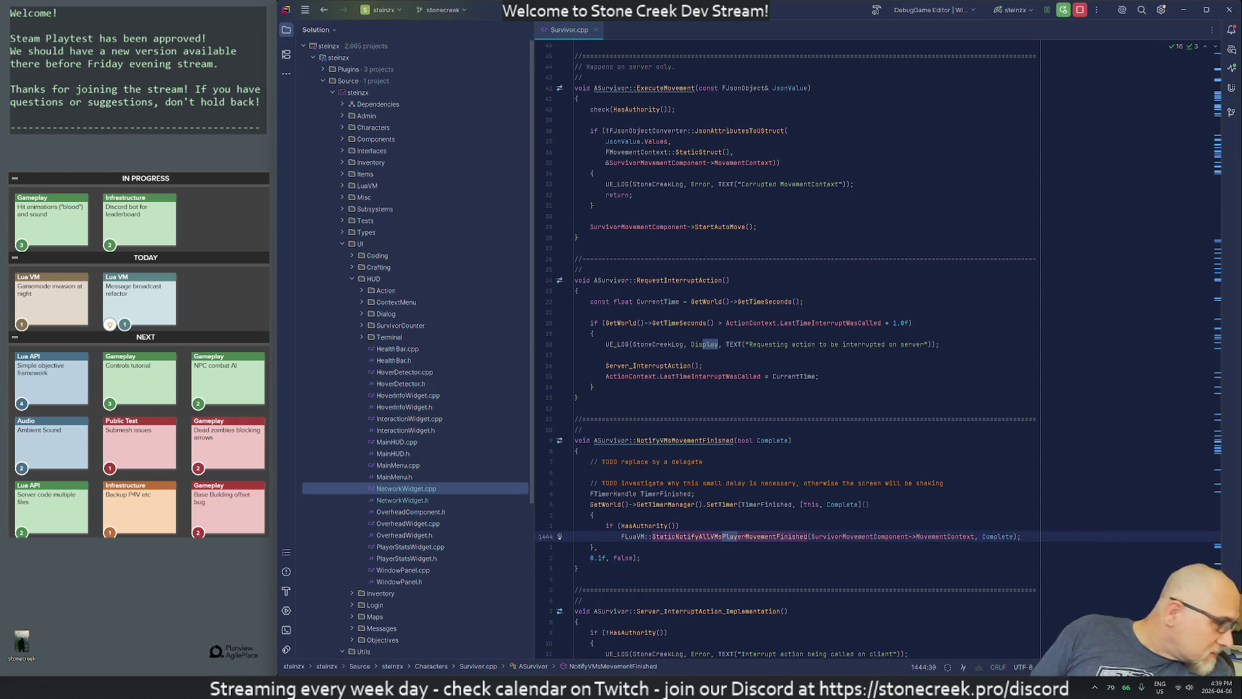
key("n")
key("n")
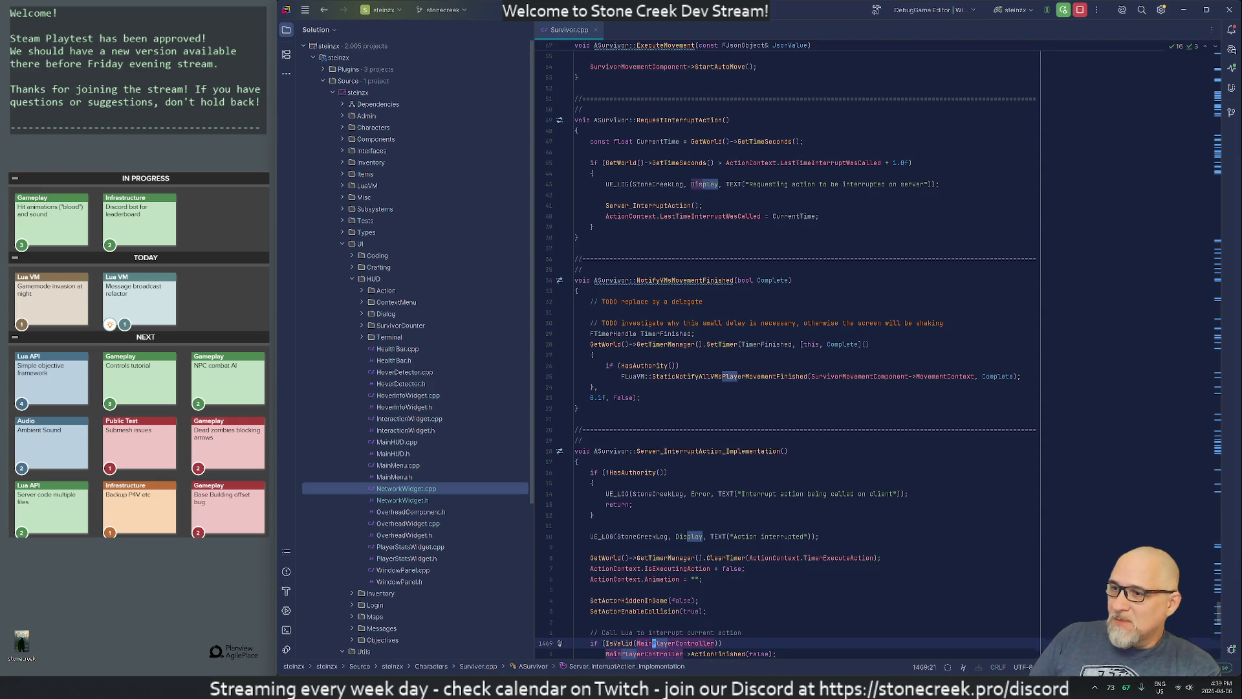
key("p")
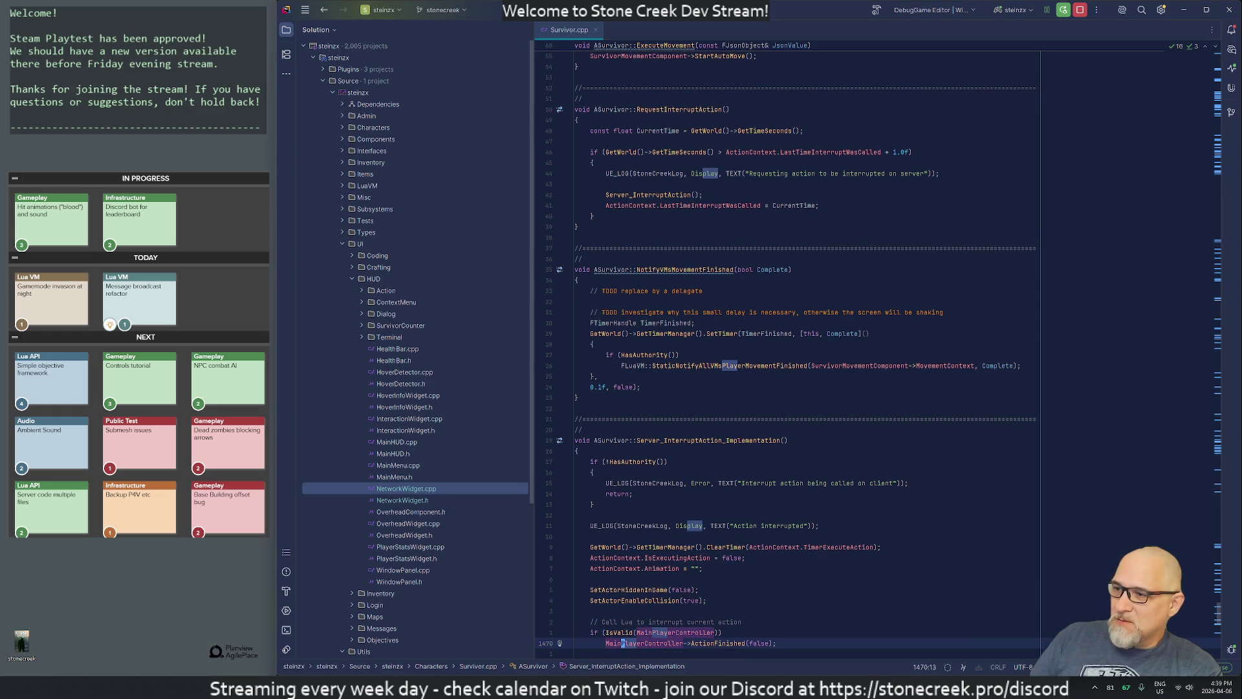
Step: Return to the top of Survivor.cpp and abandon the 'au' search
key("g")
key("g")
type("/au")
key("BackSpace")
key("BackSpace")
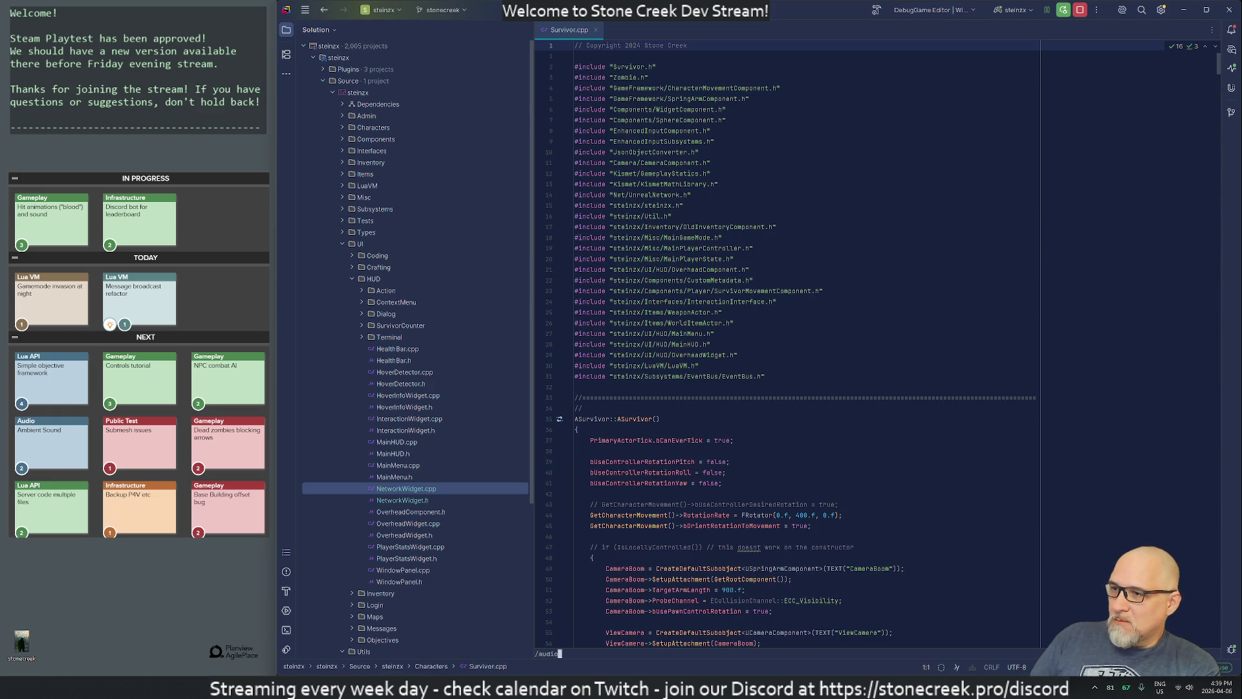
key("BackSpace")
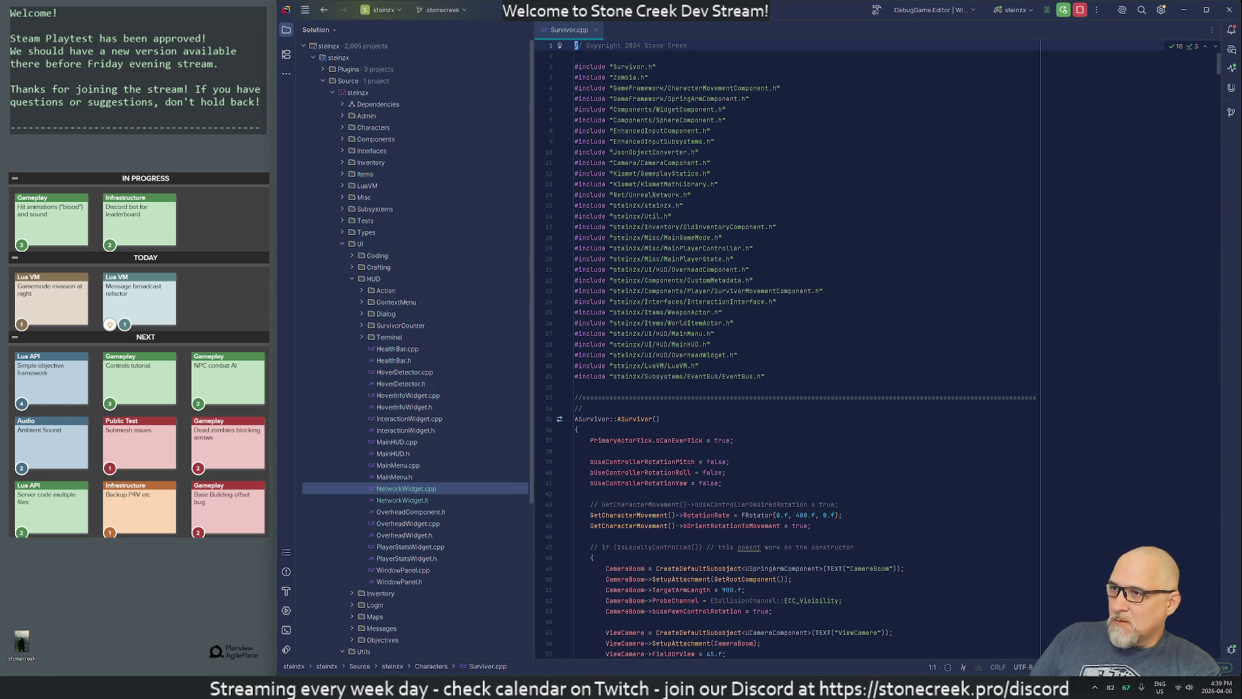
Step: Open the Survivor.h header, then open BaseCharacter.cpp by name
key("ctrl+alt+Home")
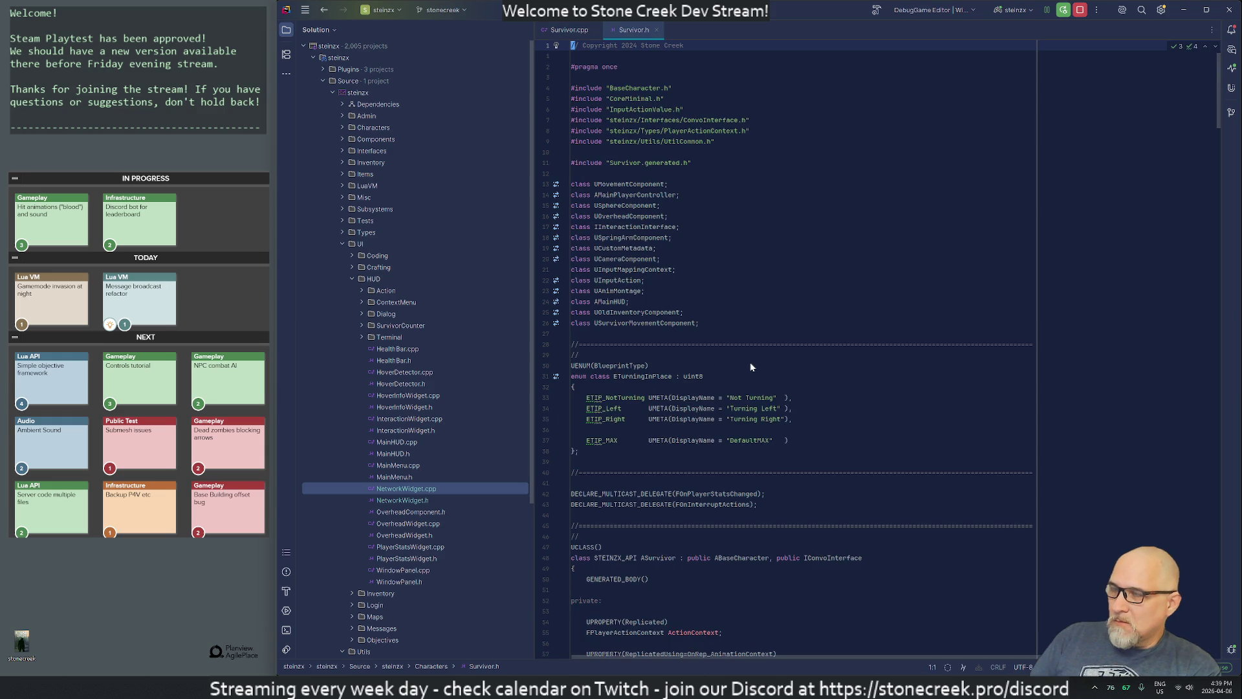
key("ctrl+t")
type("base")
key("Return")
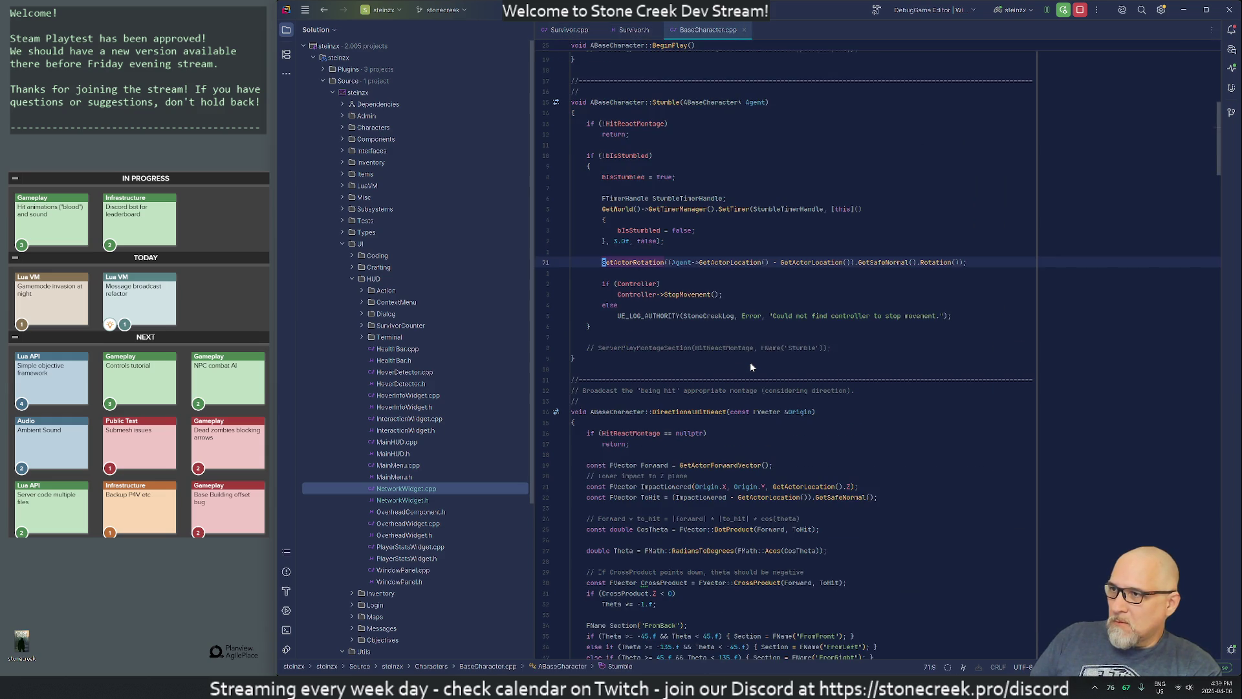
Step: Search BaseCharacter.cpp for 'play' to reach the PlaySoundAtLocation call in the hit-sound code
type("/play")
key("Return")
key("n")
key("n")
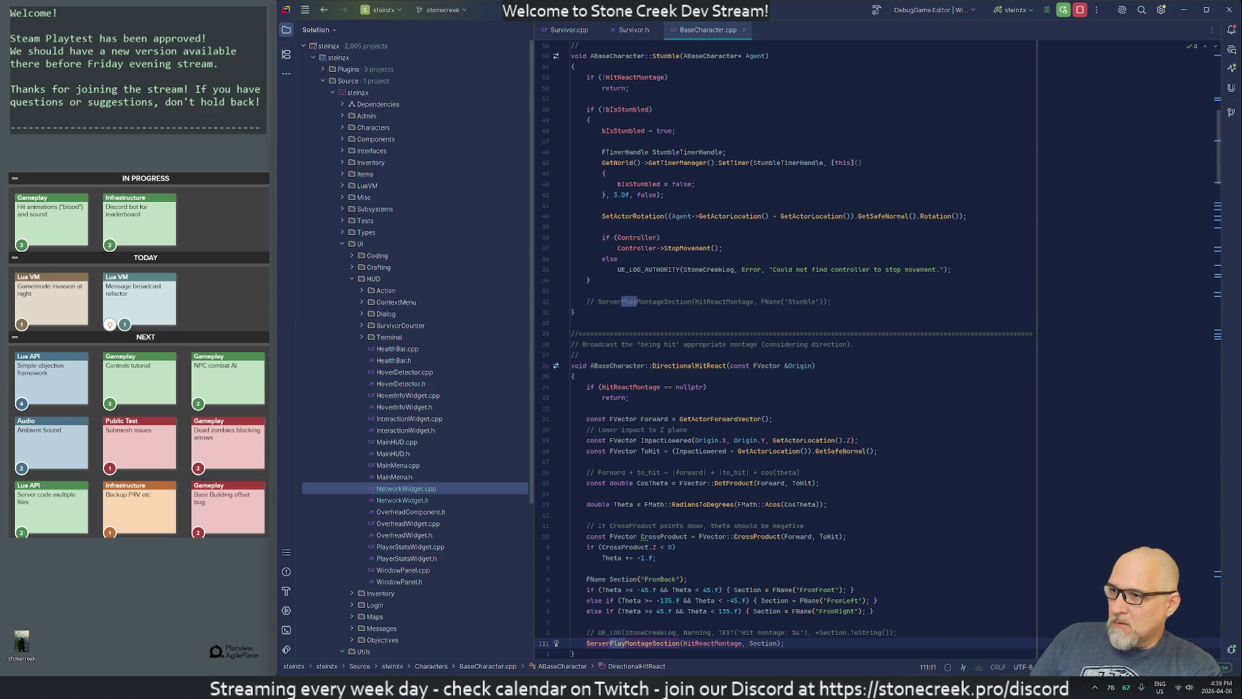
key("j")
key("j")
key("j")
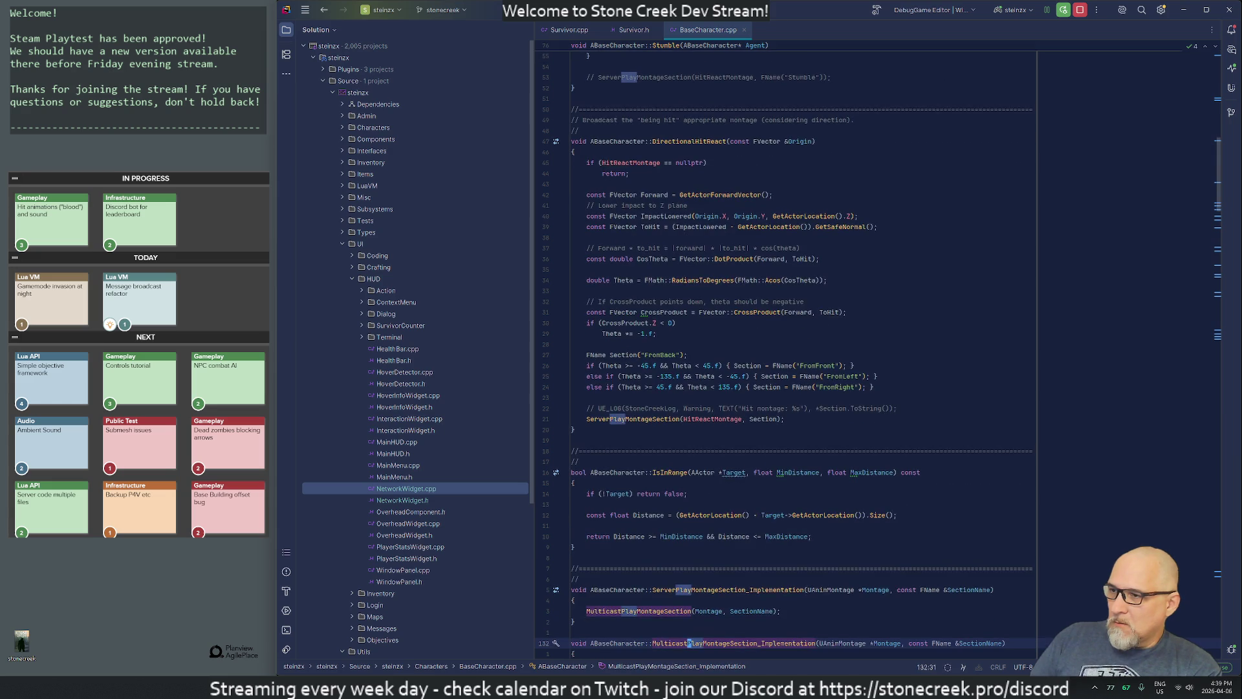
key("n")
key("n")
key("n")
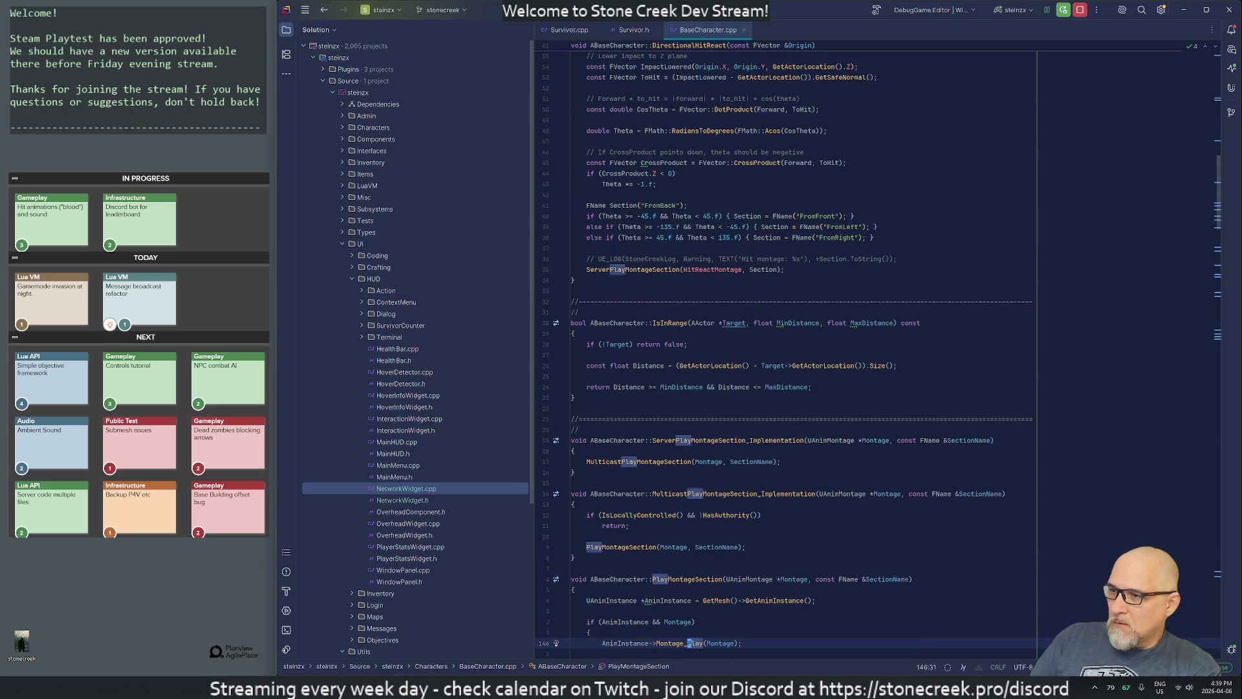
key("j")
key("j")
key("j")
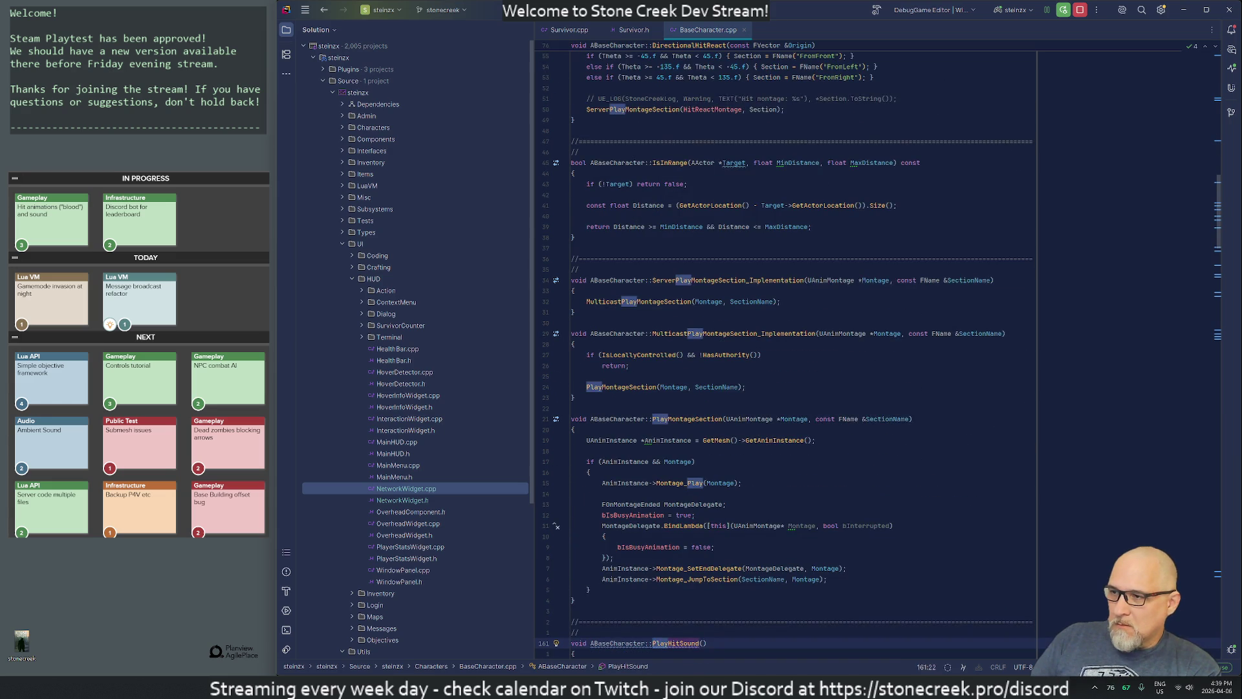
key("j")
key("j")
key("j")
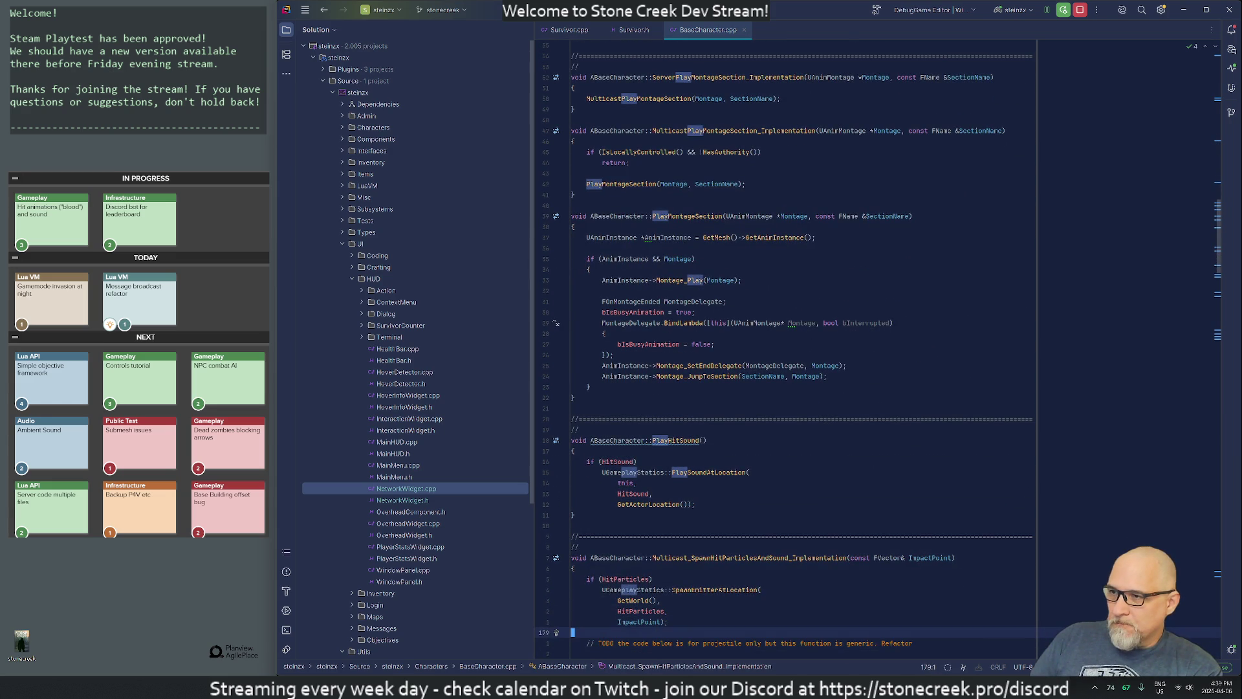
key("k")
key("k")
key("k")
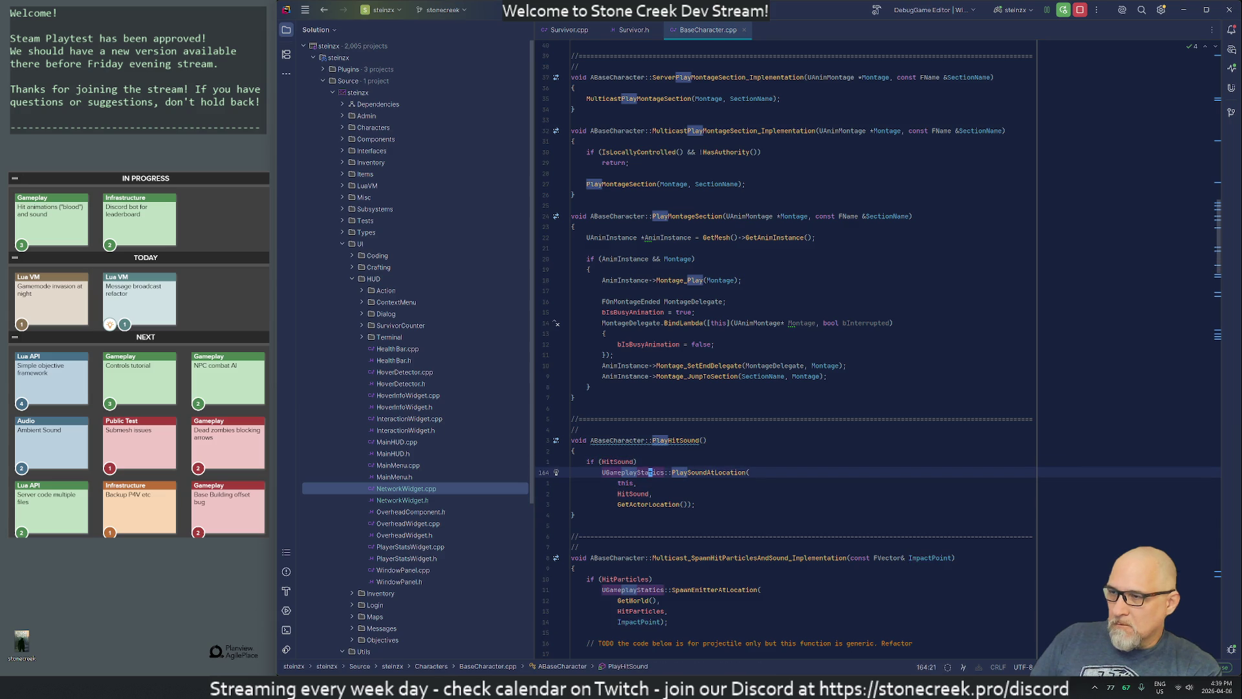
key("ctrl+shift+f")
Step: Find 'PlaySound' across the project (3 matches in BaseCharacter.cpp), launch Discord and bring up Steam
type("P")
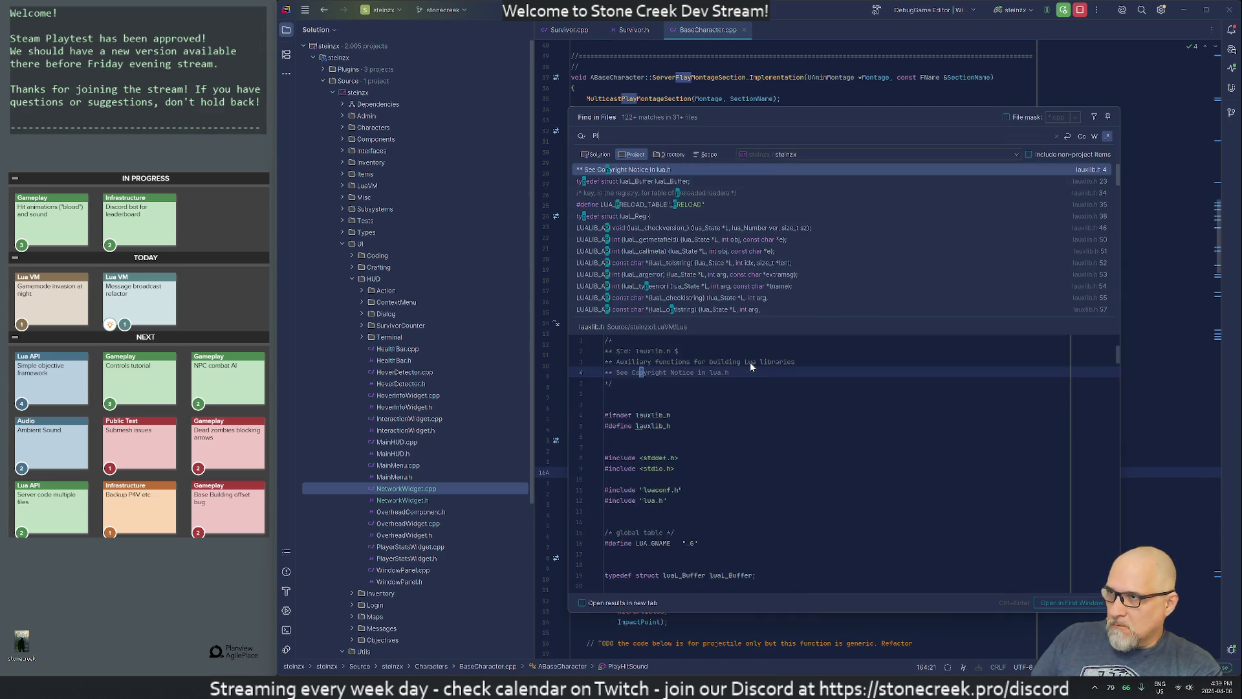
type("laySound")
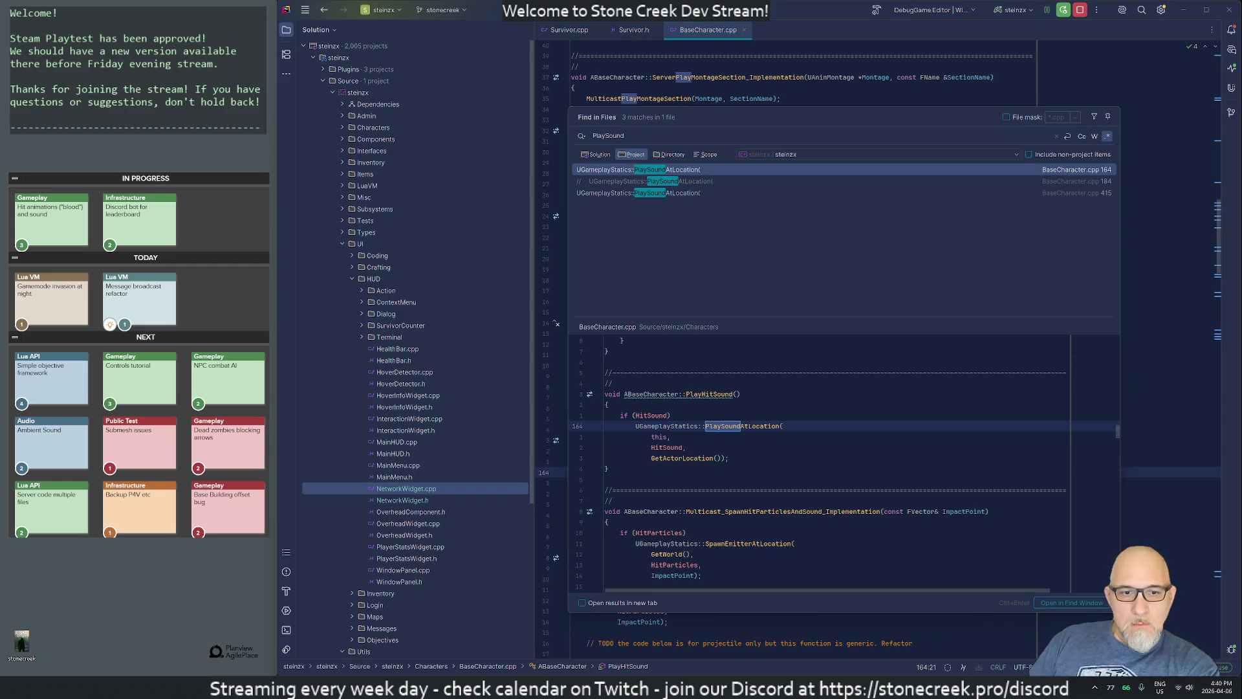
key("super")
type("discord")
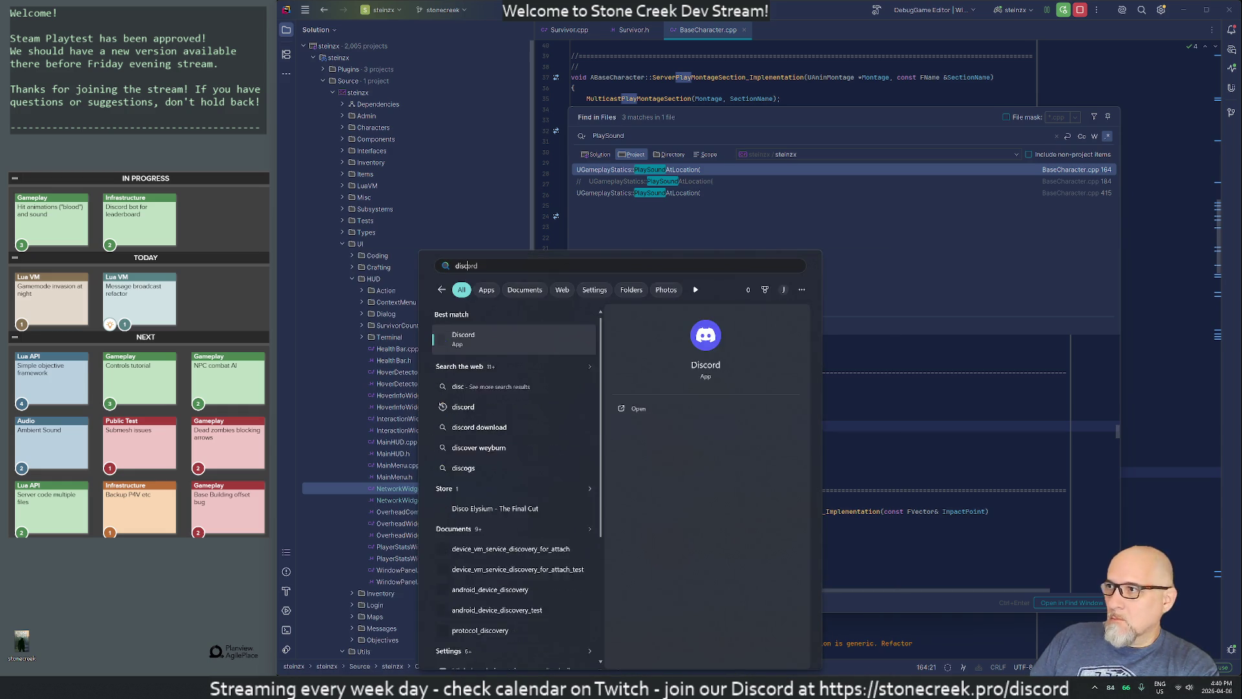
key("Return")
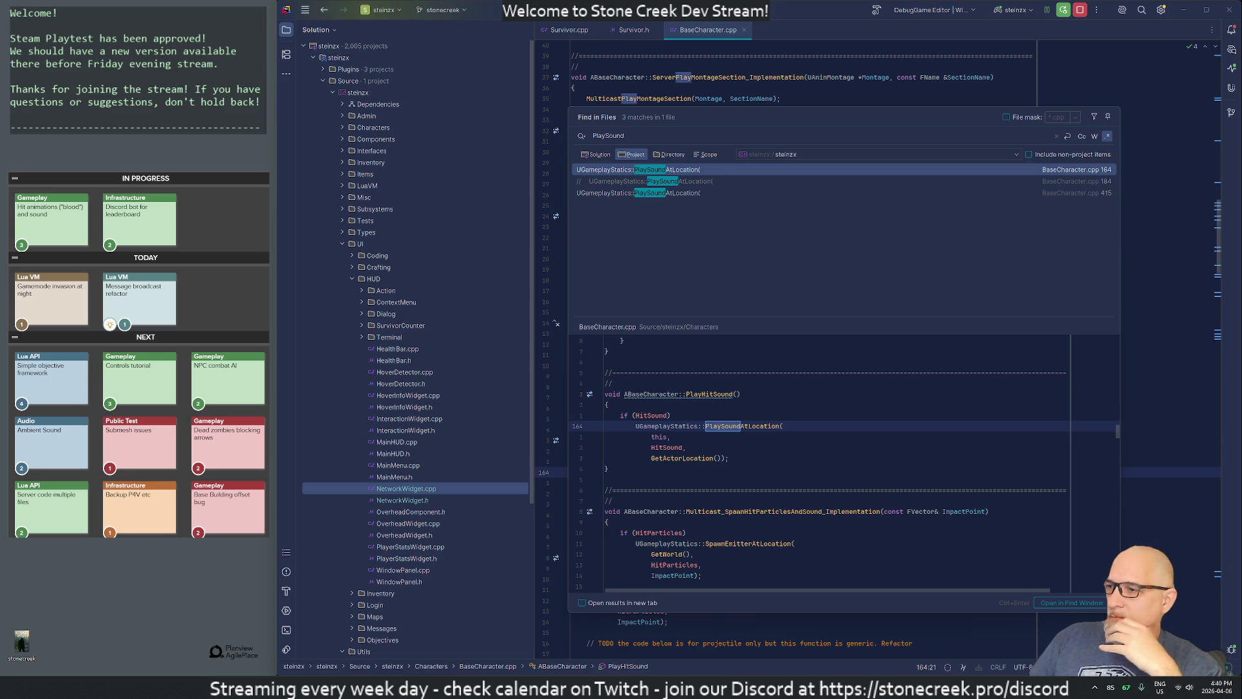
left_click(1096, 691)
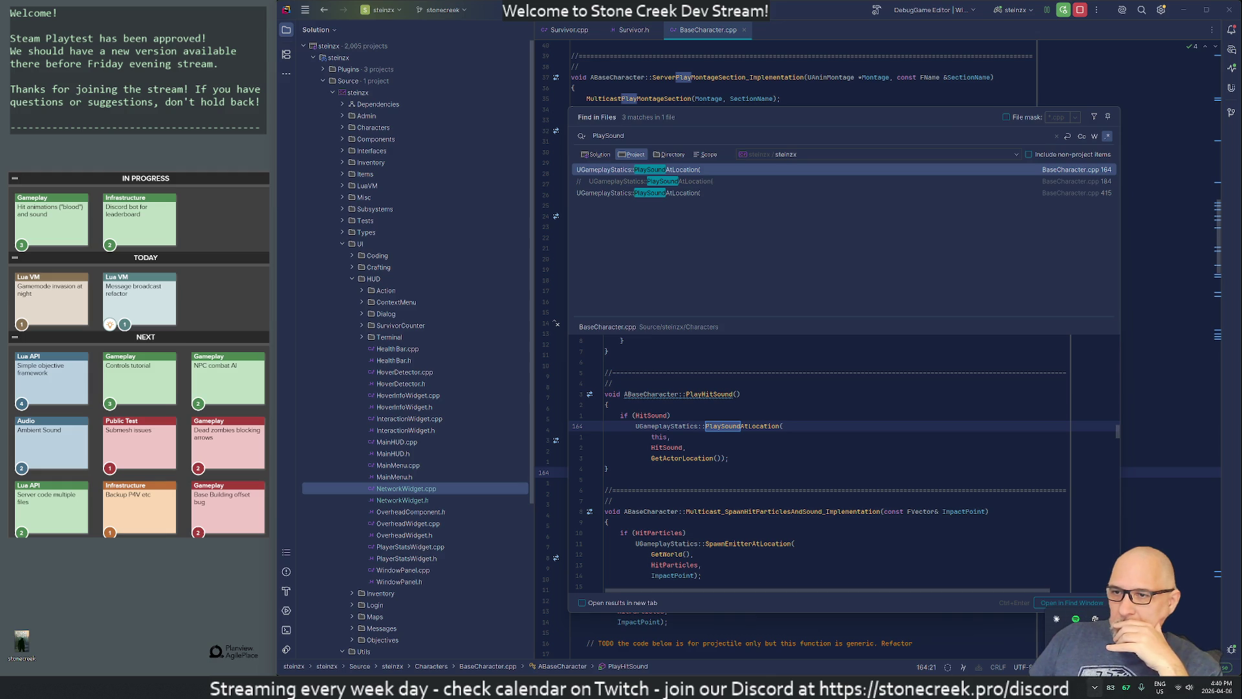
left_click(1095, 619)
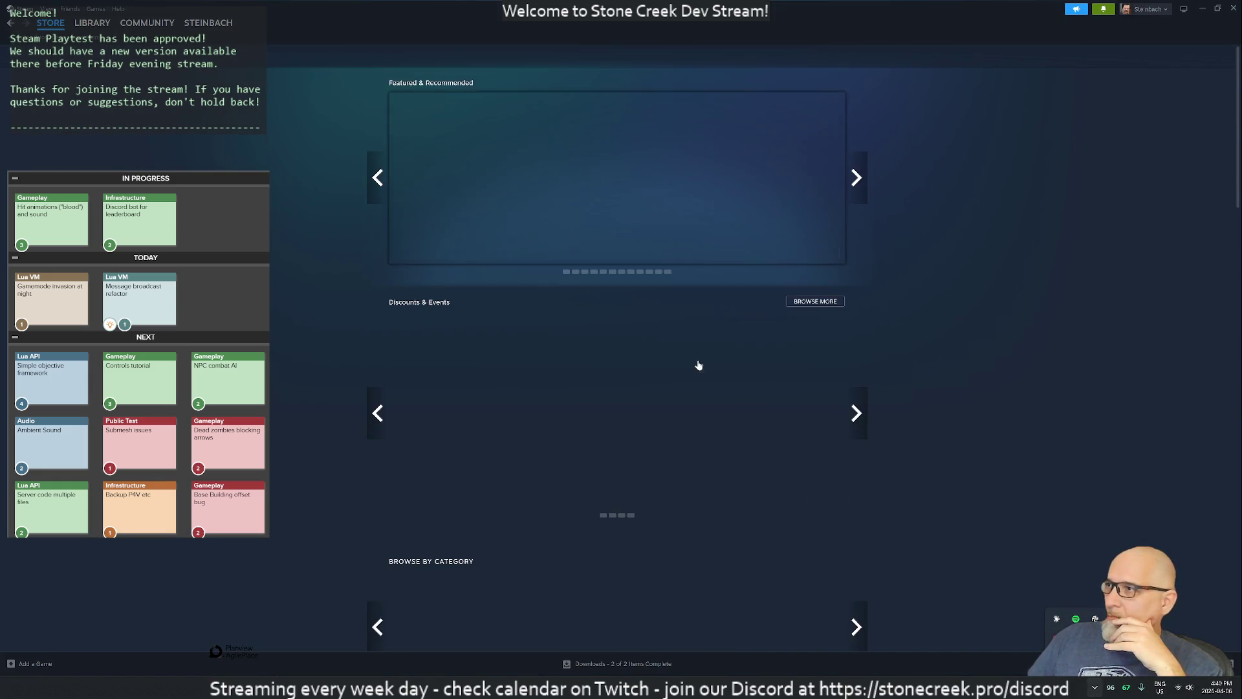
Step: Show the Steam library, shrink the window, narrow its sidebar and move it lower
left_click(82, 22)
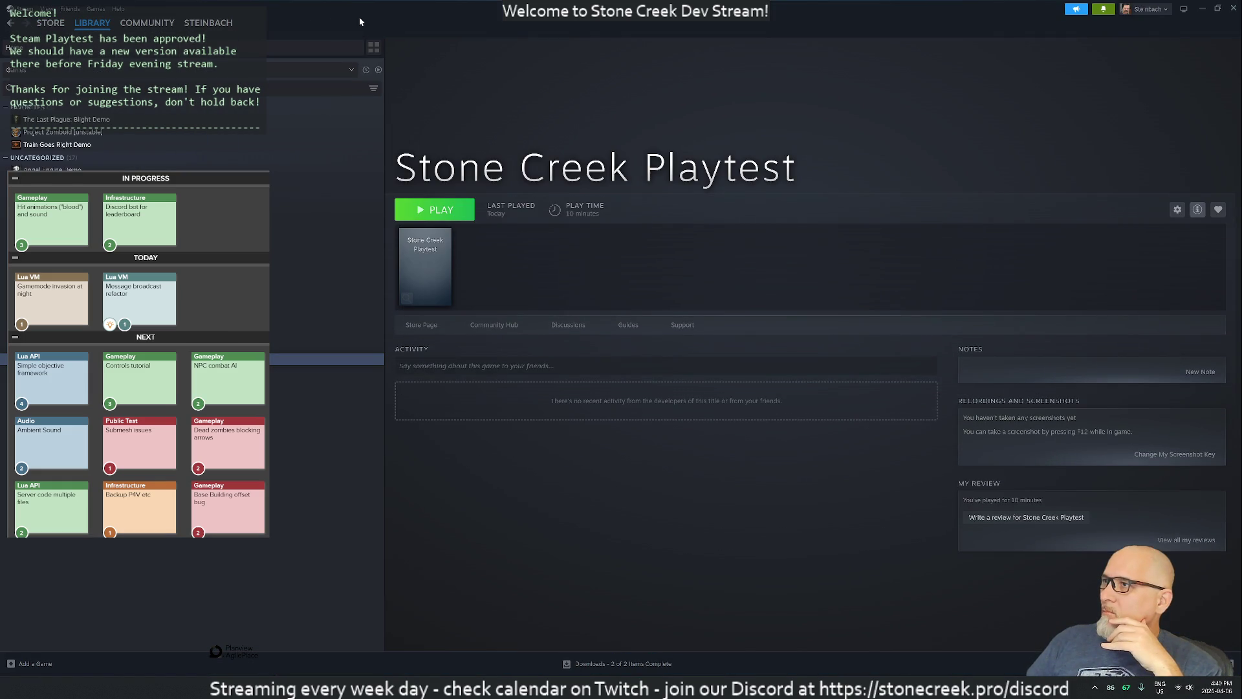
double_click(360, 17)
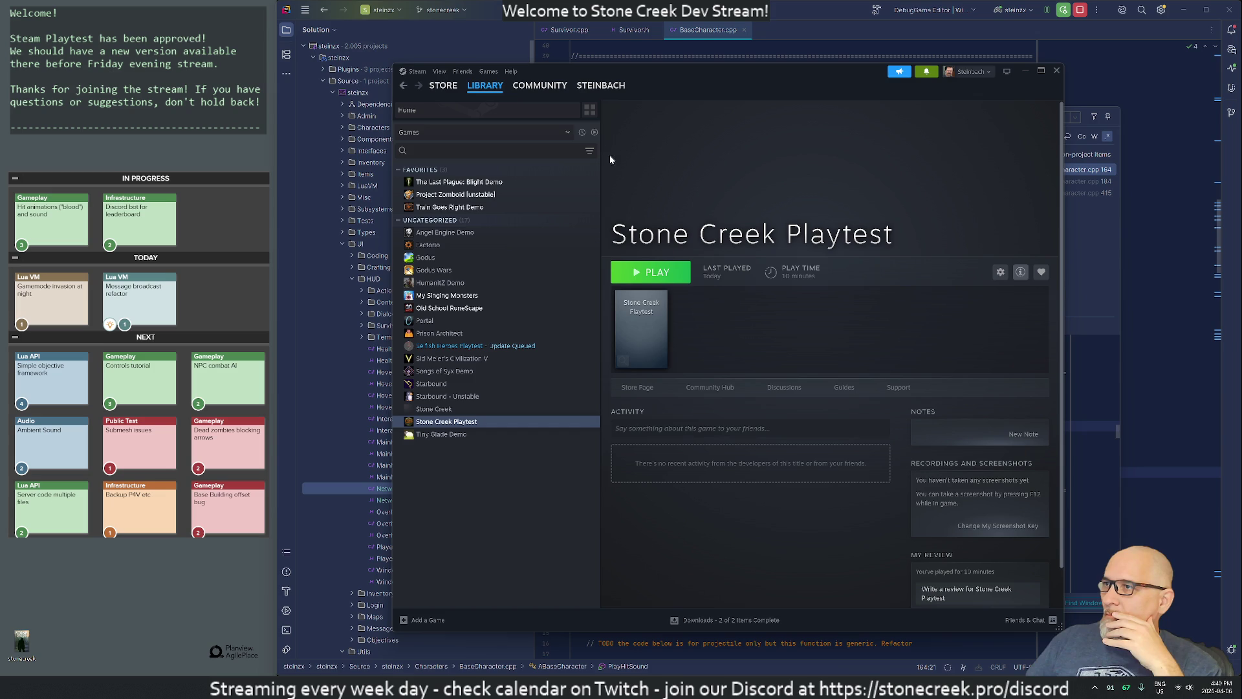
left_click_drag(600, 174, 463, 208)
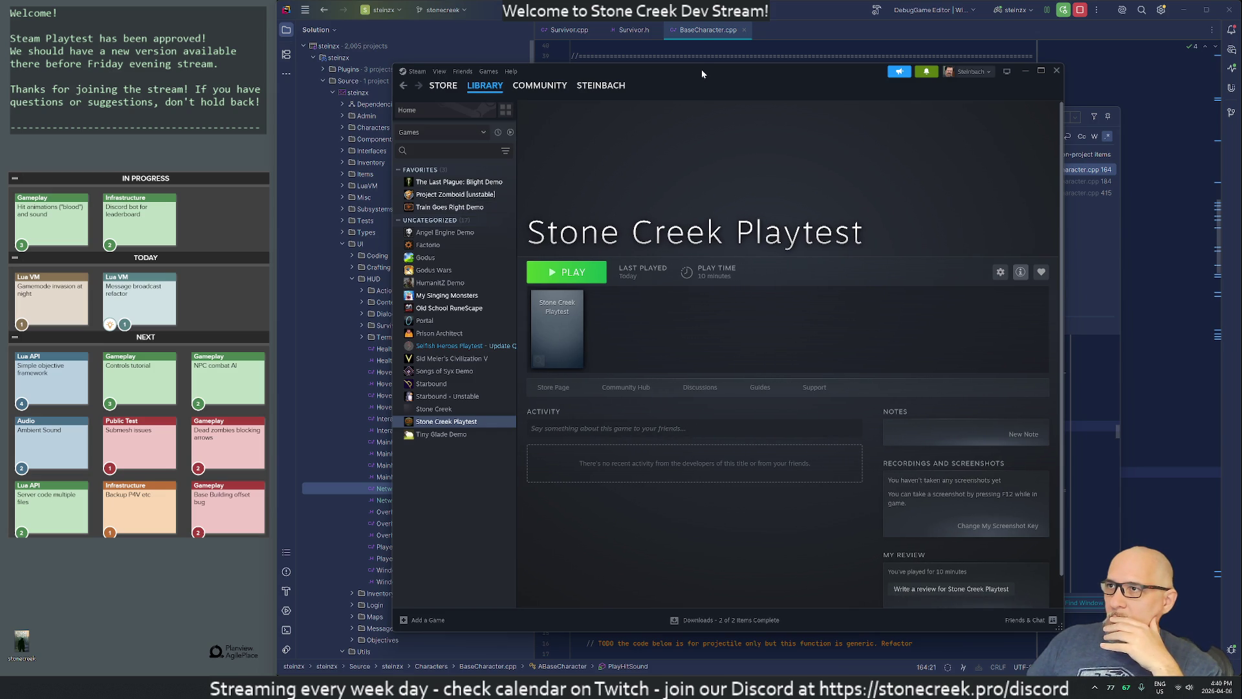
mouse_move(701, 69)
left_mouse_down()
mouse_move(710, 198)
mouse_move(717, 146)
mouse_move(802, 145)
mouse_move(810, 156)
left_mouse_up()
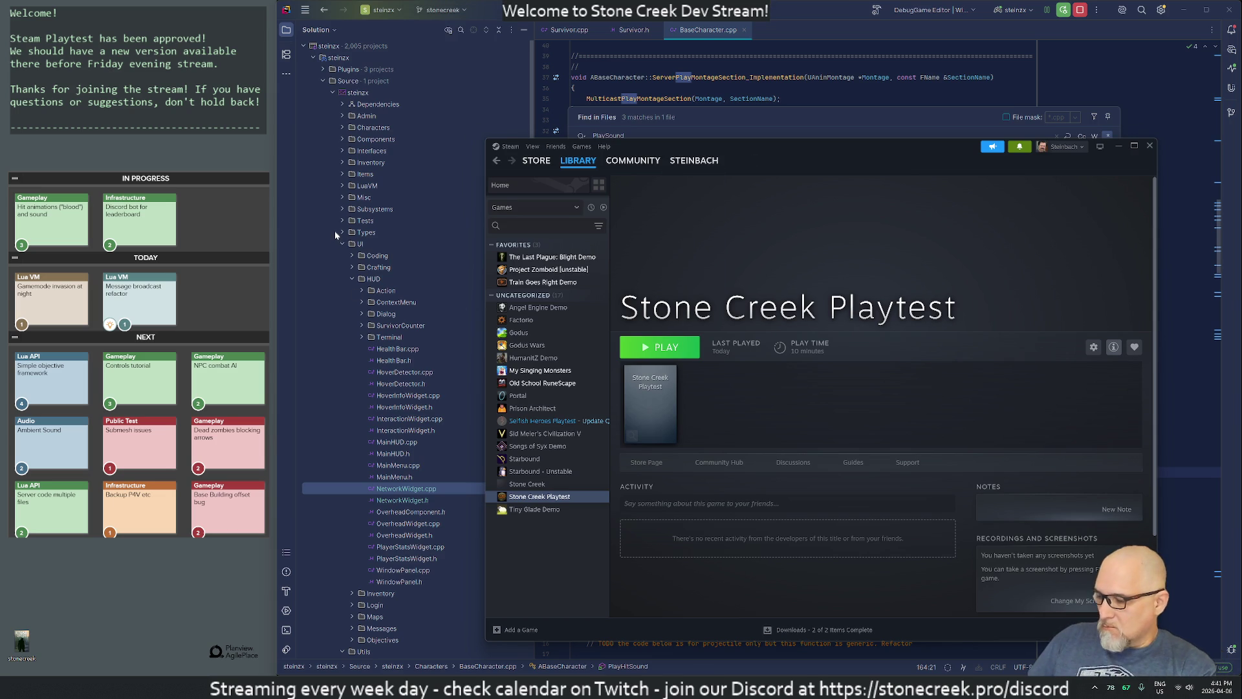
Step: Take a region screenshot of the Stone Creek Playtest page, then close Steam
key("super+shift+s")
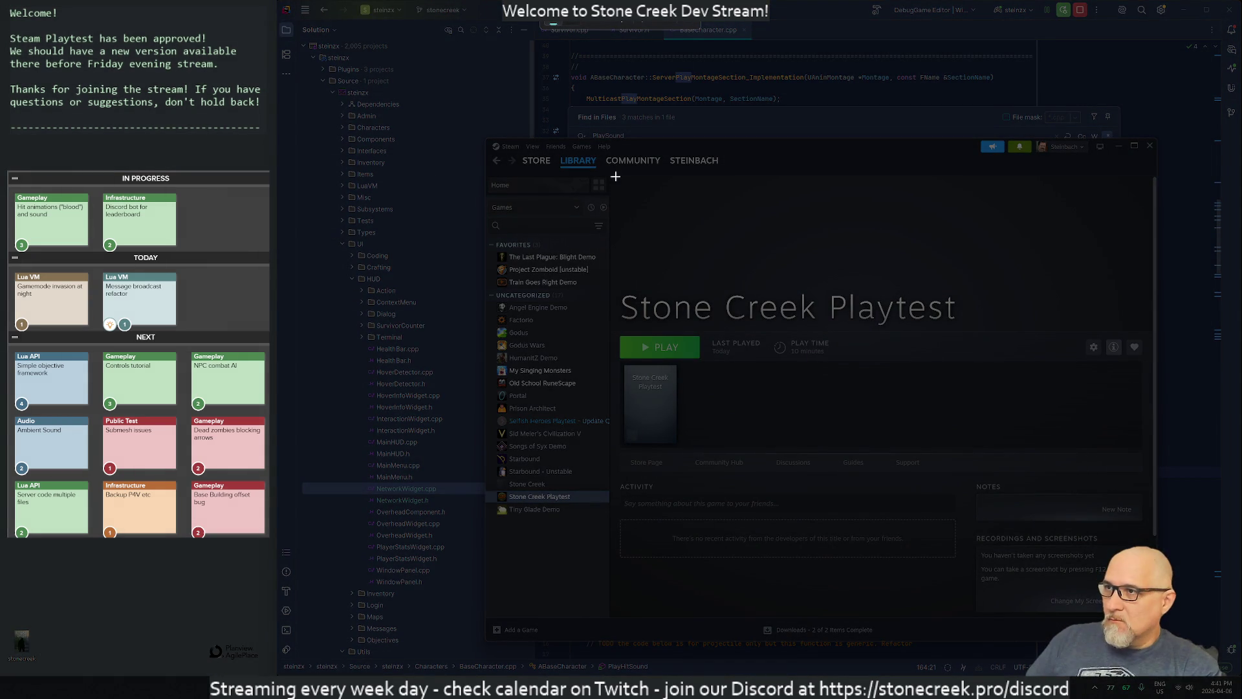
mouse_move(608, 147)
left_mouse_down()
mouse_move(1023, 560)
mouse_move(1153, 640)
left_mouse_up()
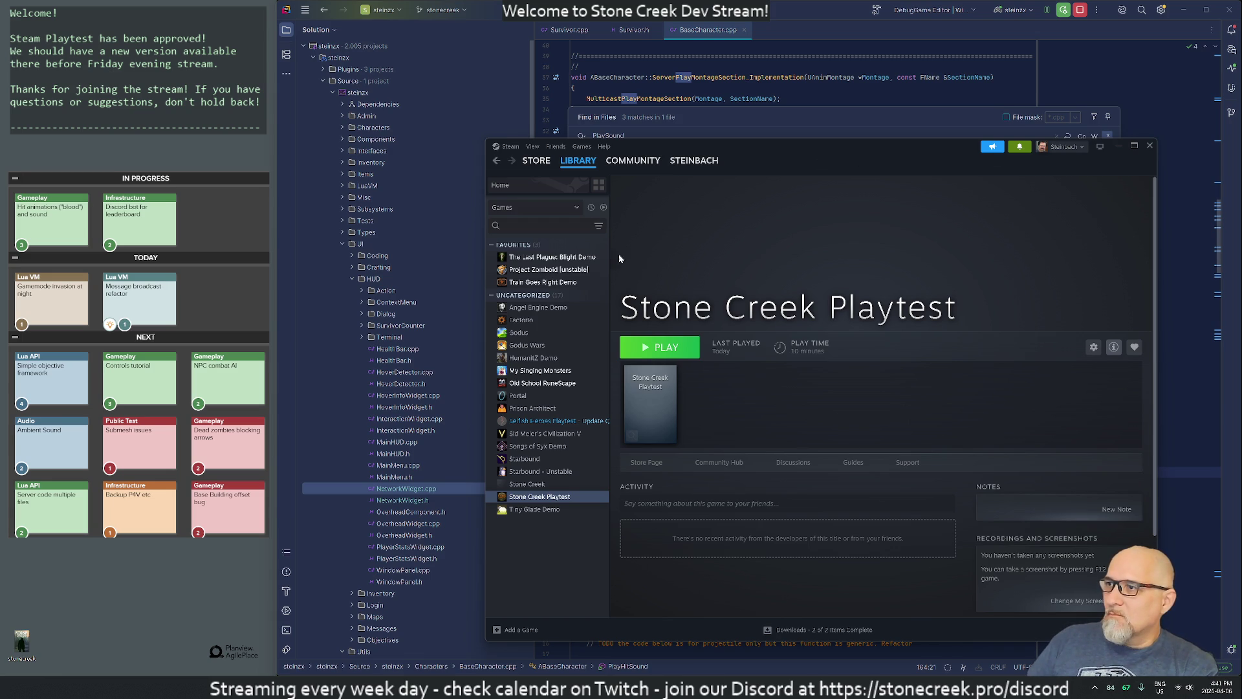
left_click(1150, 146)
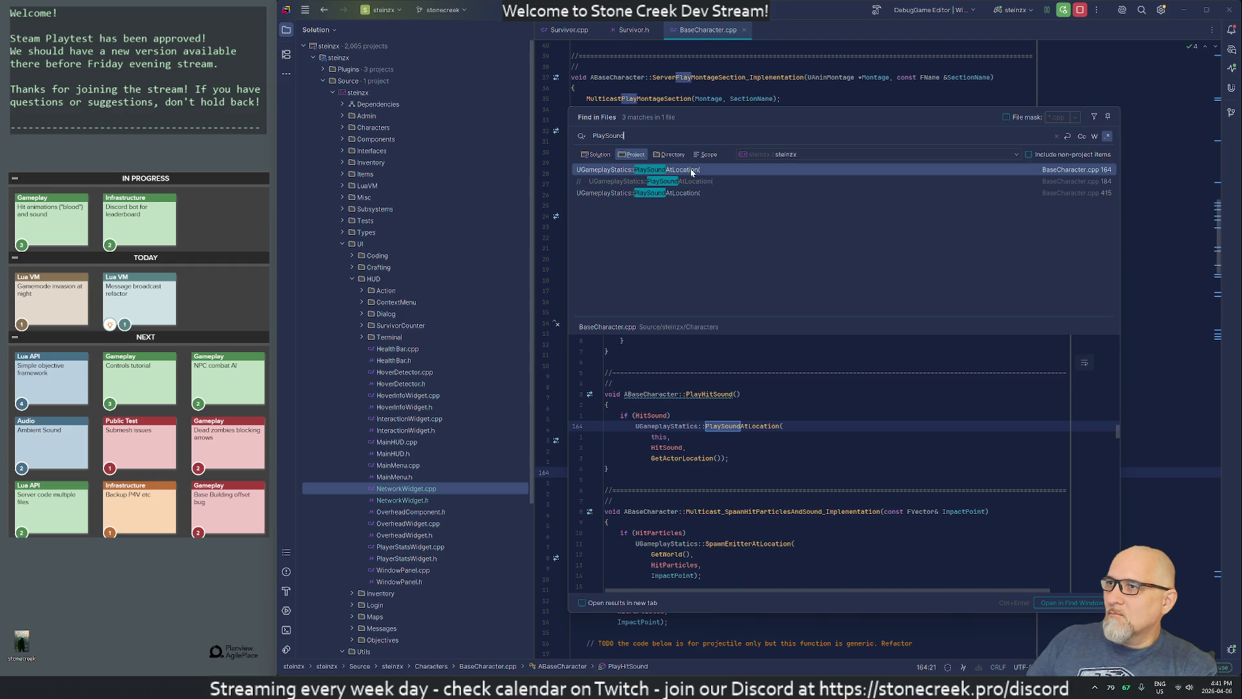
Step: Preview the line-415 PlaySound match, then show the BluePrints folder in Unreal's Content Browser
left_click(621, 193)
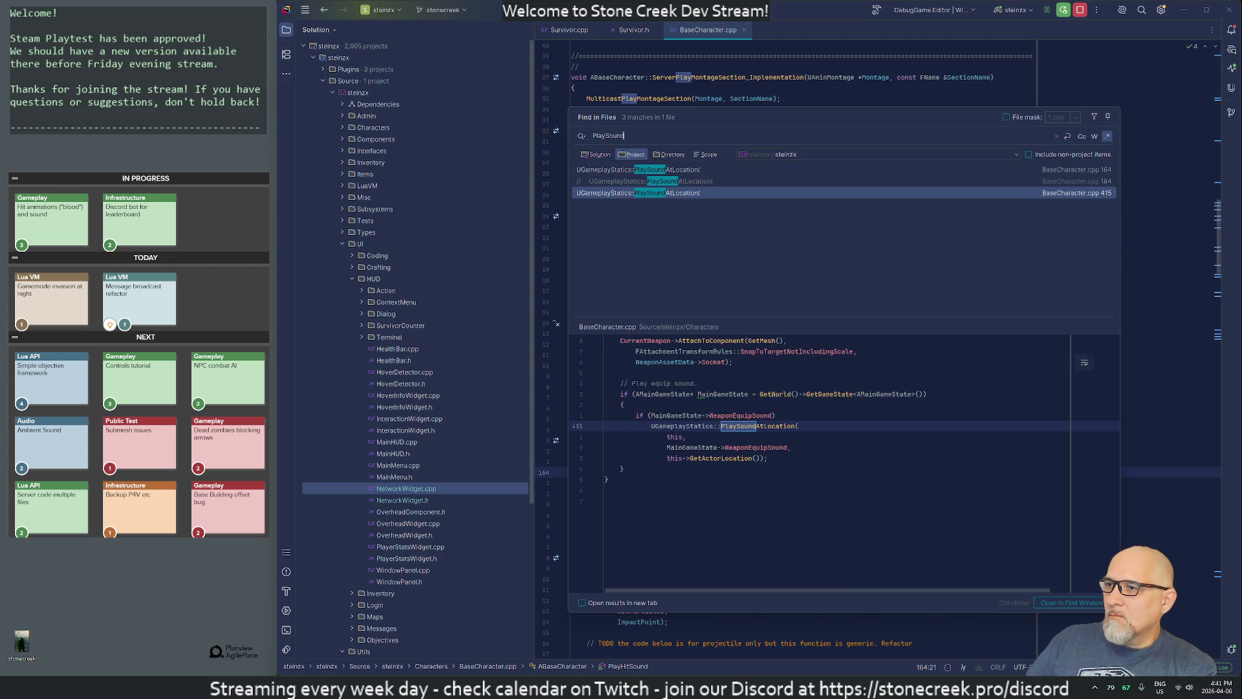
mouse_move(706, 687)
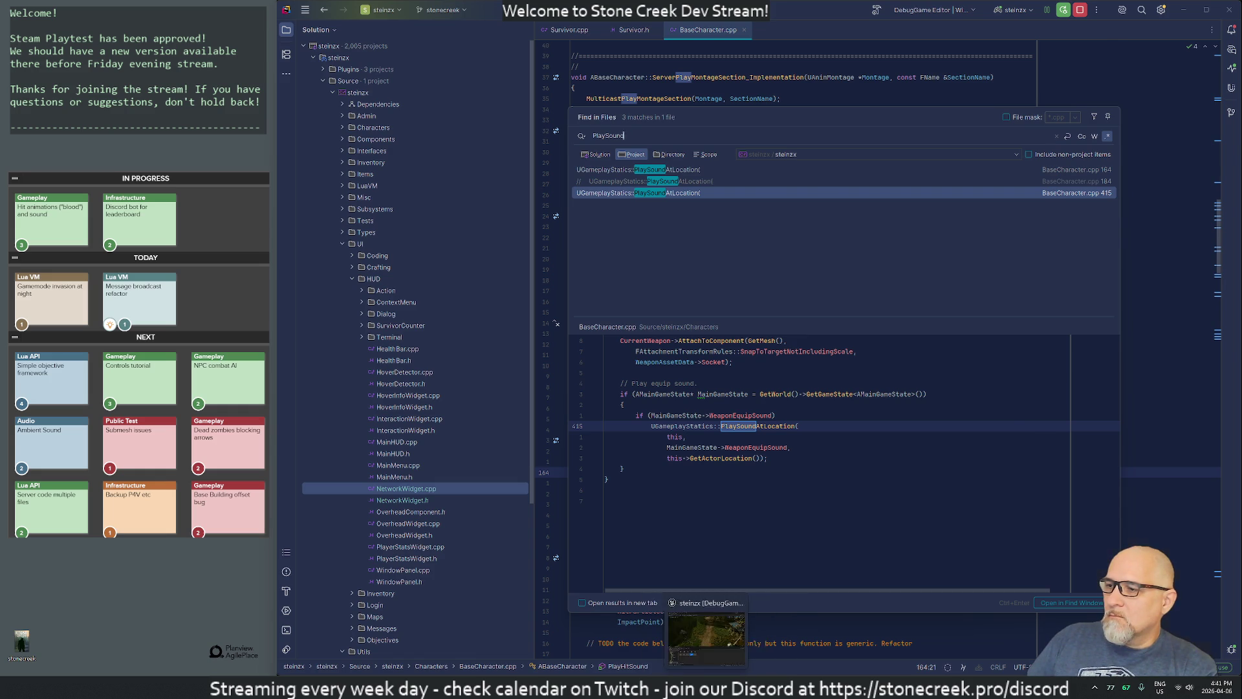
left_click(707, 638)
left_click(324, 523)
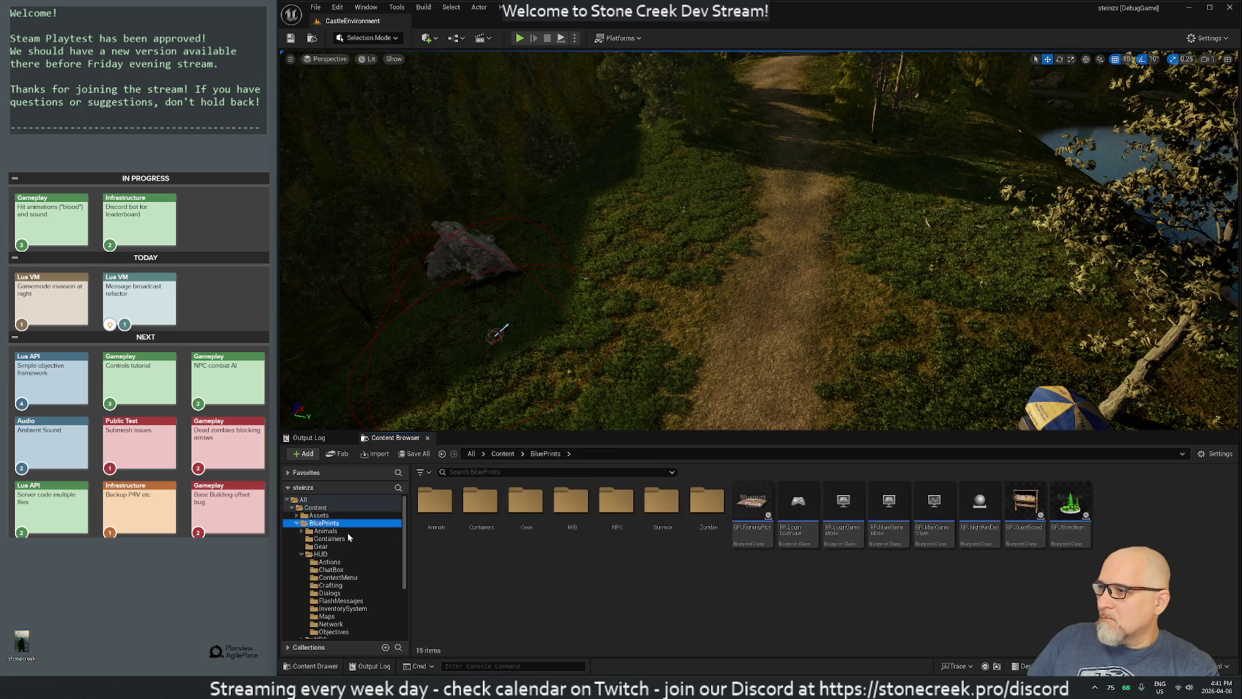
Step: Open BP_MainGameState's class defaults, move its window up-left and preview the 'equip' Weapon Equip Sound
mouse_move(935, 541)
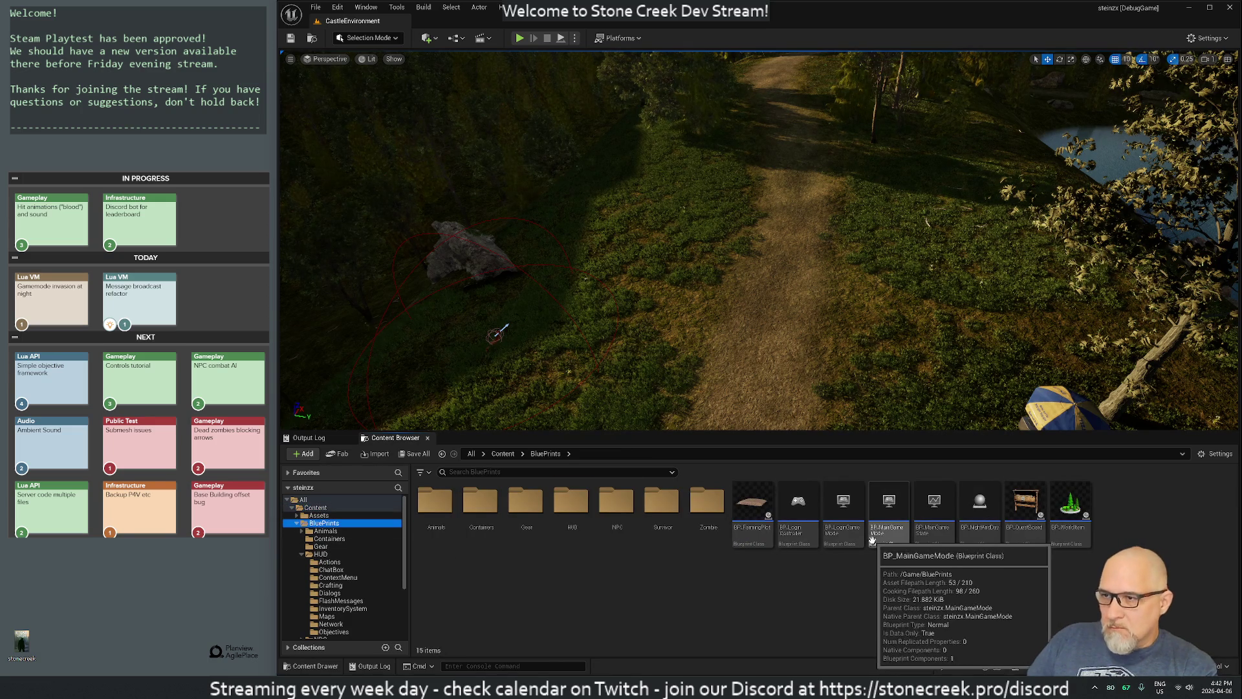
double_click(935, 541)
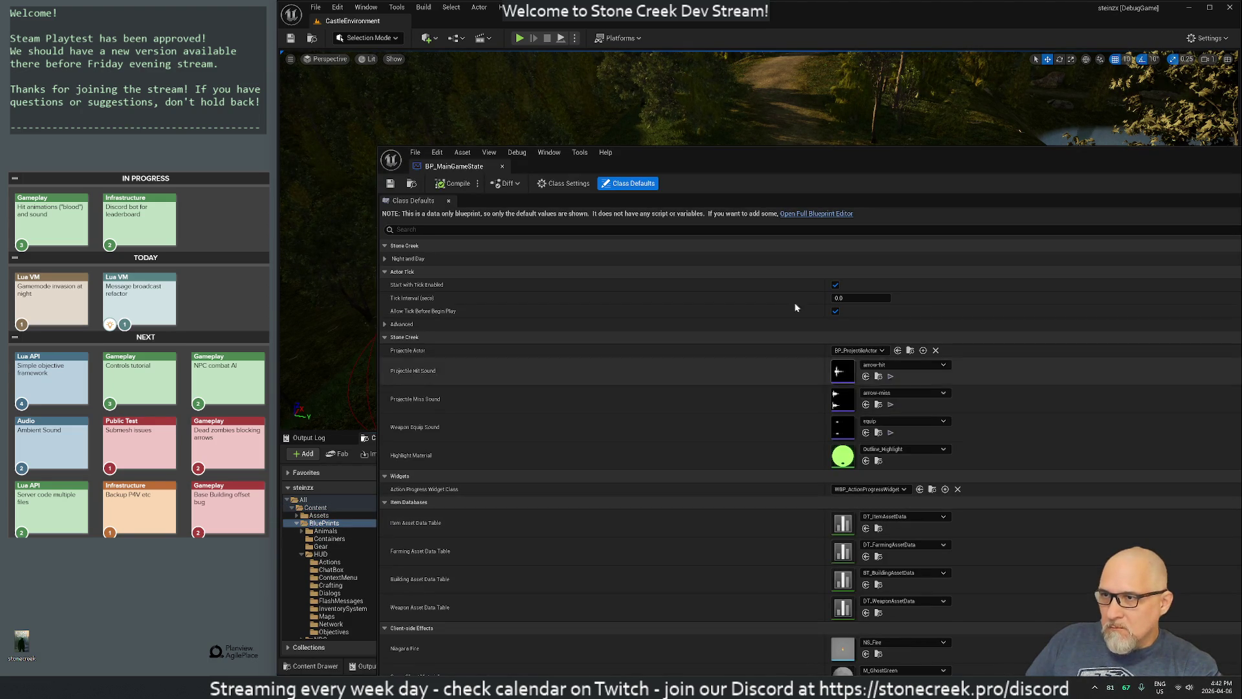
mouse_move(503, 155)
left_mouse_down()
mouse_move(423, 77)
mouse_move(414, 97)
mouse_move(352, 21)
left_mouse_up()
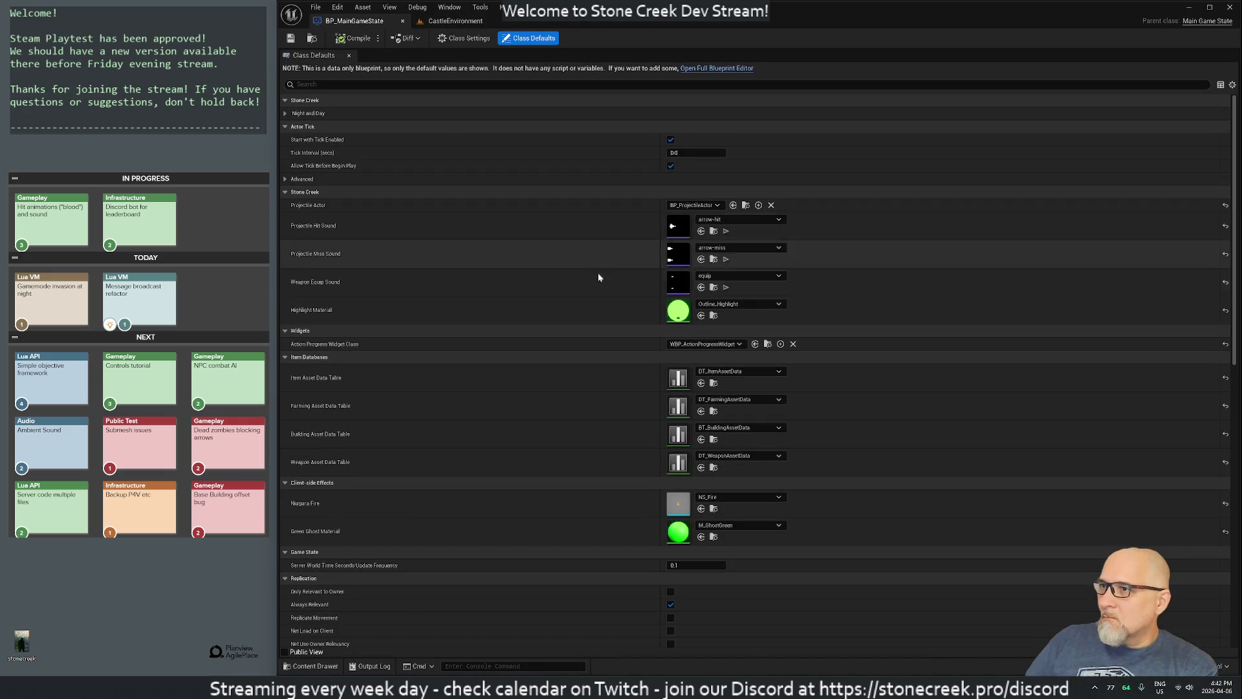
left_click(727, 290)
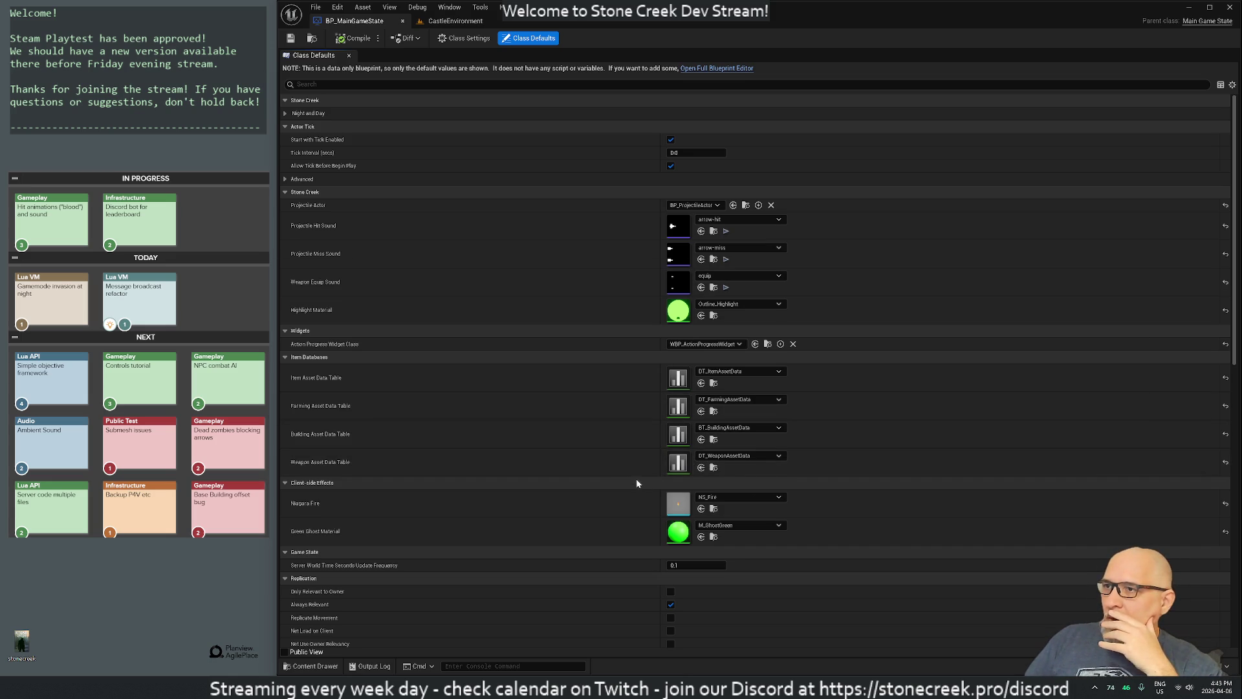
Step: Jump to the line-415 PlaySoundAtLocation call in EquipWeapon and set a breakpoint on line 412
mouse_move(706, 688)
left_click(706, 637)
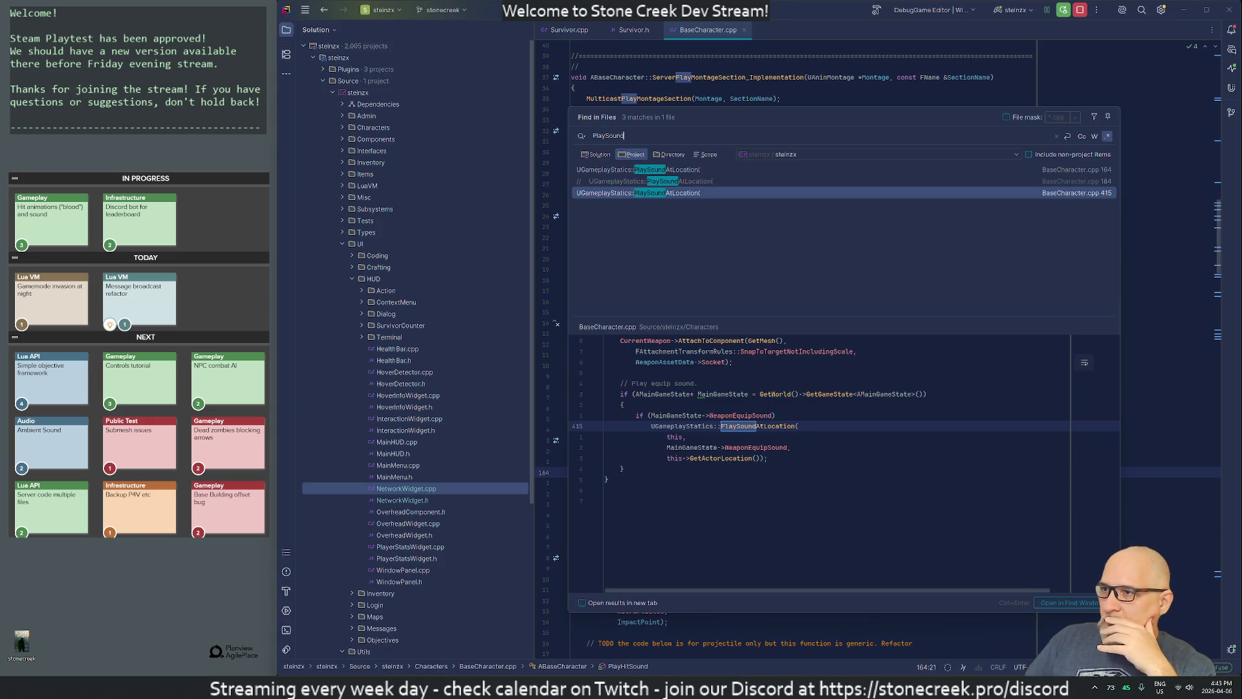
double_click(733, 192)
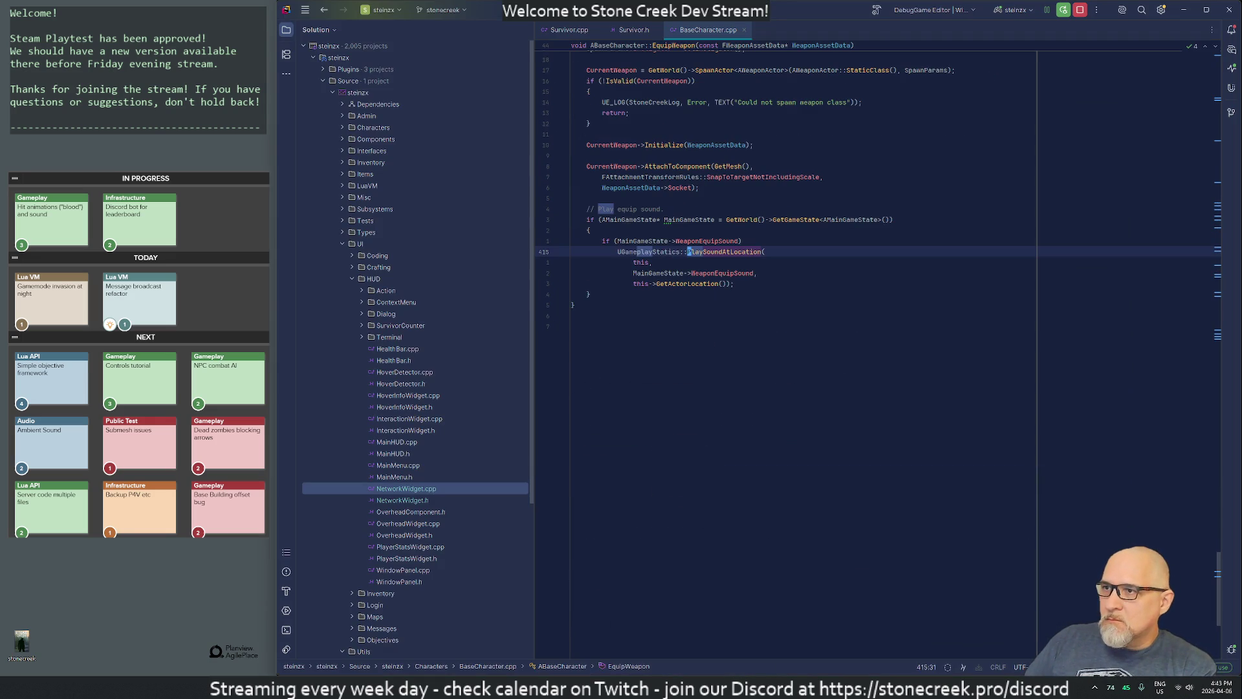
scroll(809, 356, "up", 8)
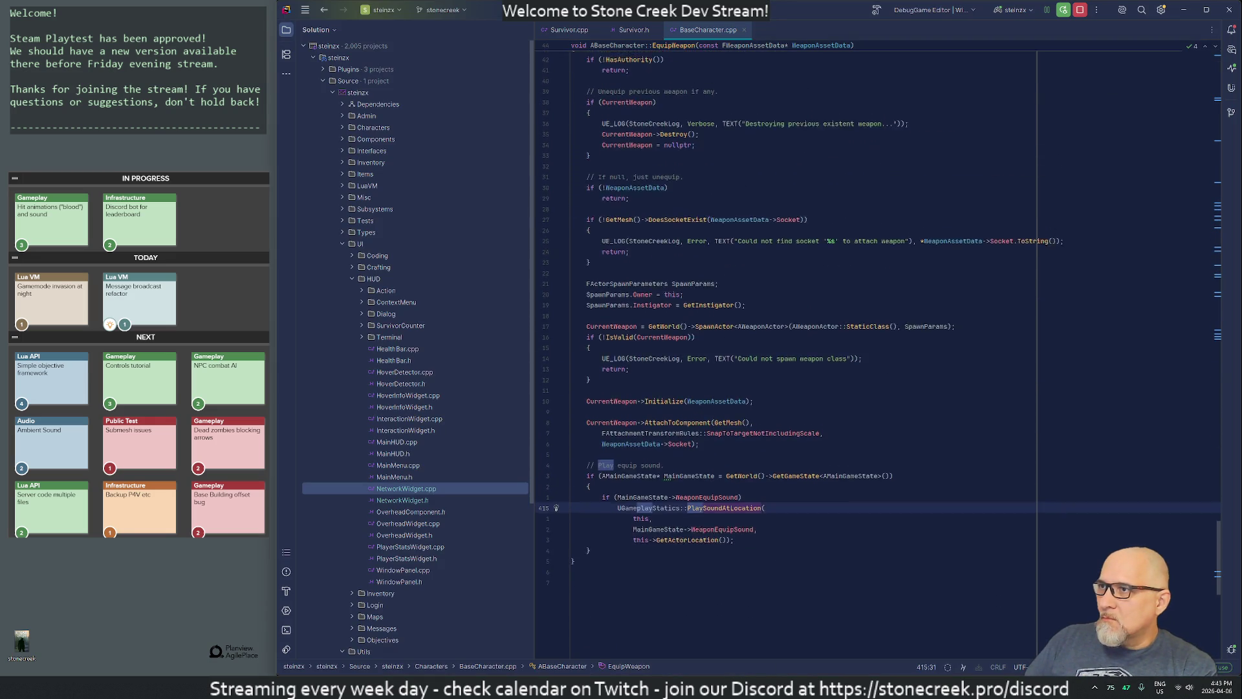
scroll(809, 355, "down", 4)
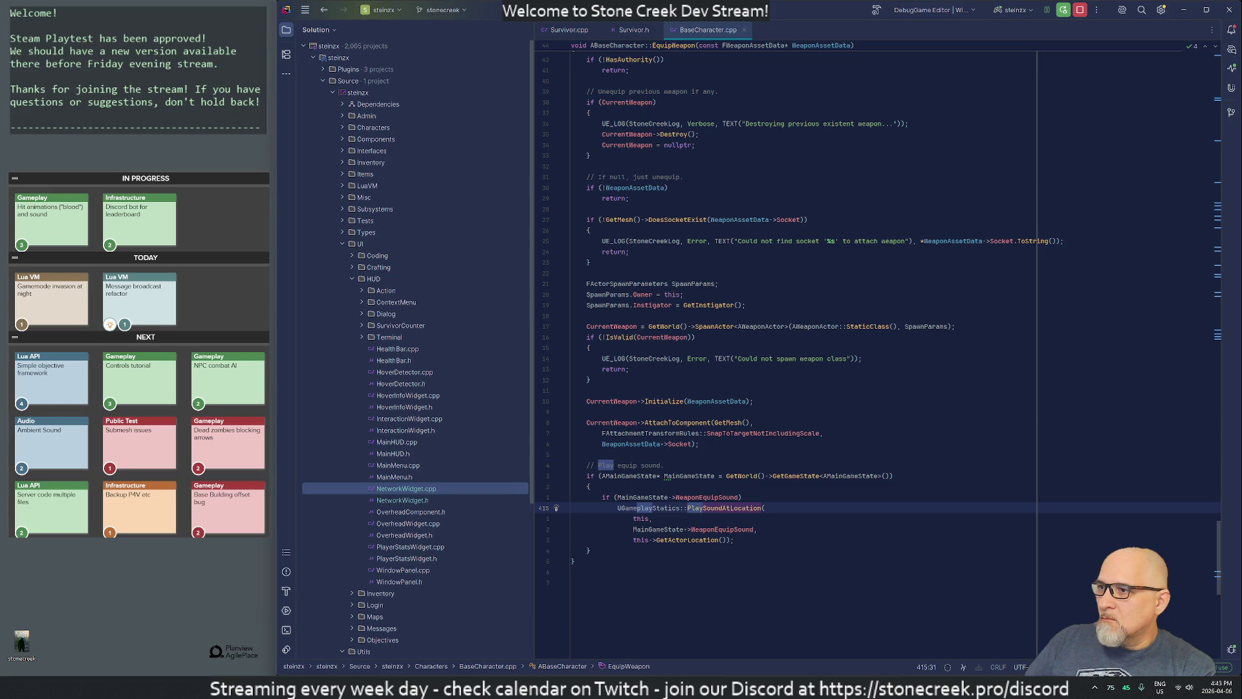
left_click(611, 401)
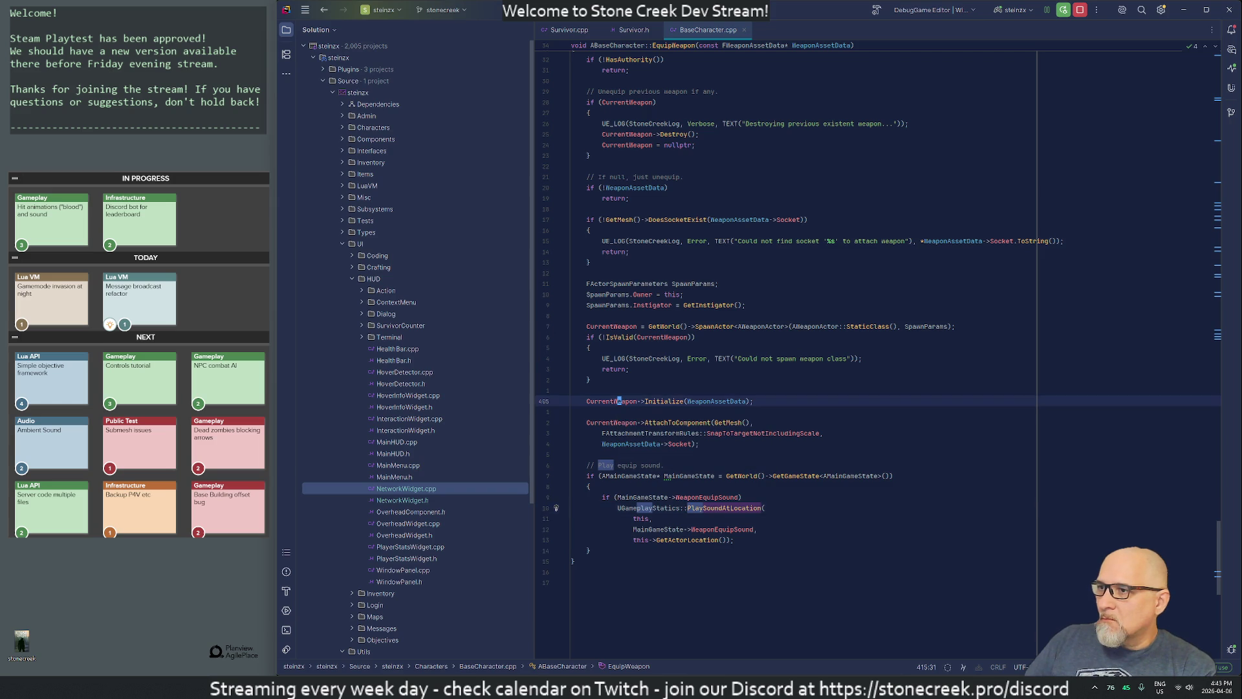
left_click(665, 475)
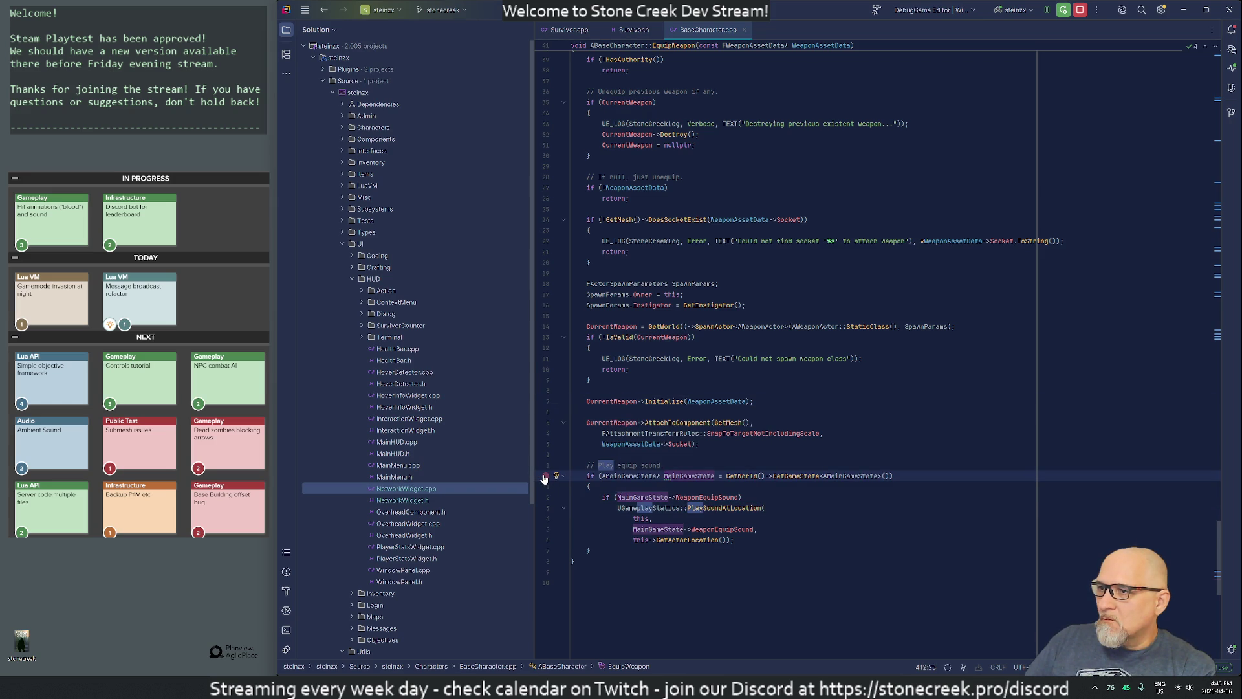
left_click(545, 476)
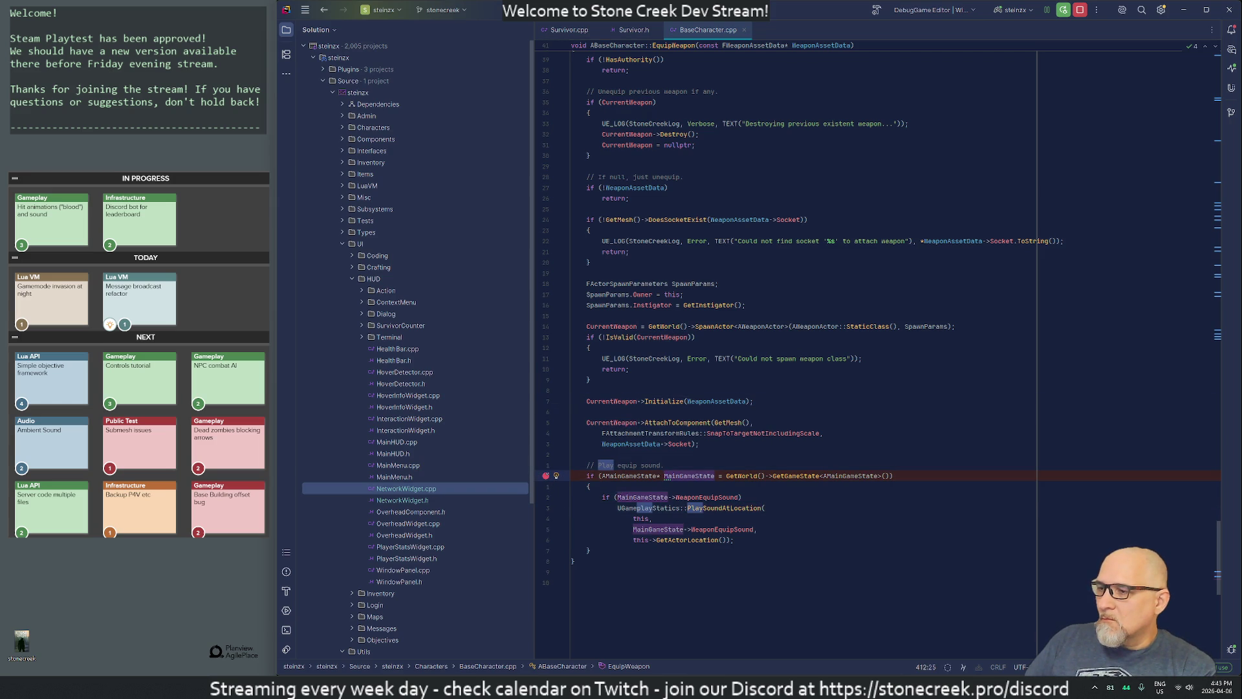
key("alt+Tab")
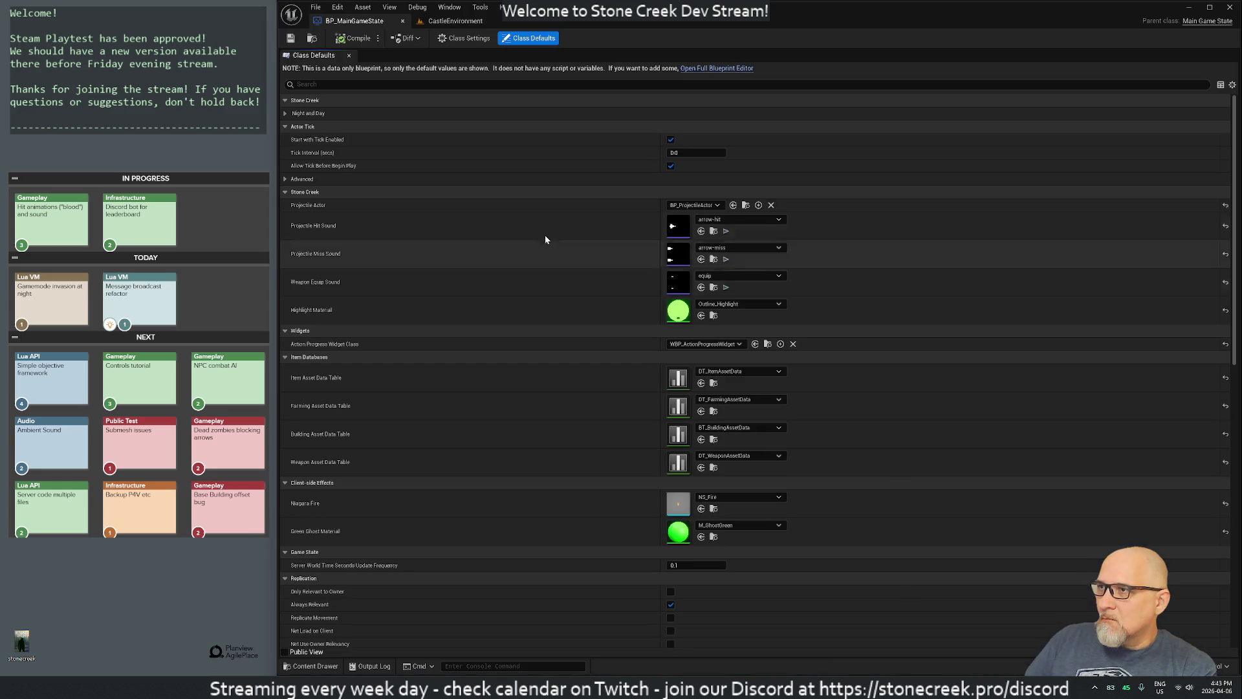
Step: Save BP_MainGameState, checking it out when prompted, and close its editor
left_click(453, 21)
left_click(356, 21)
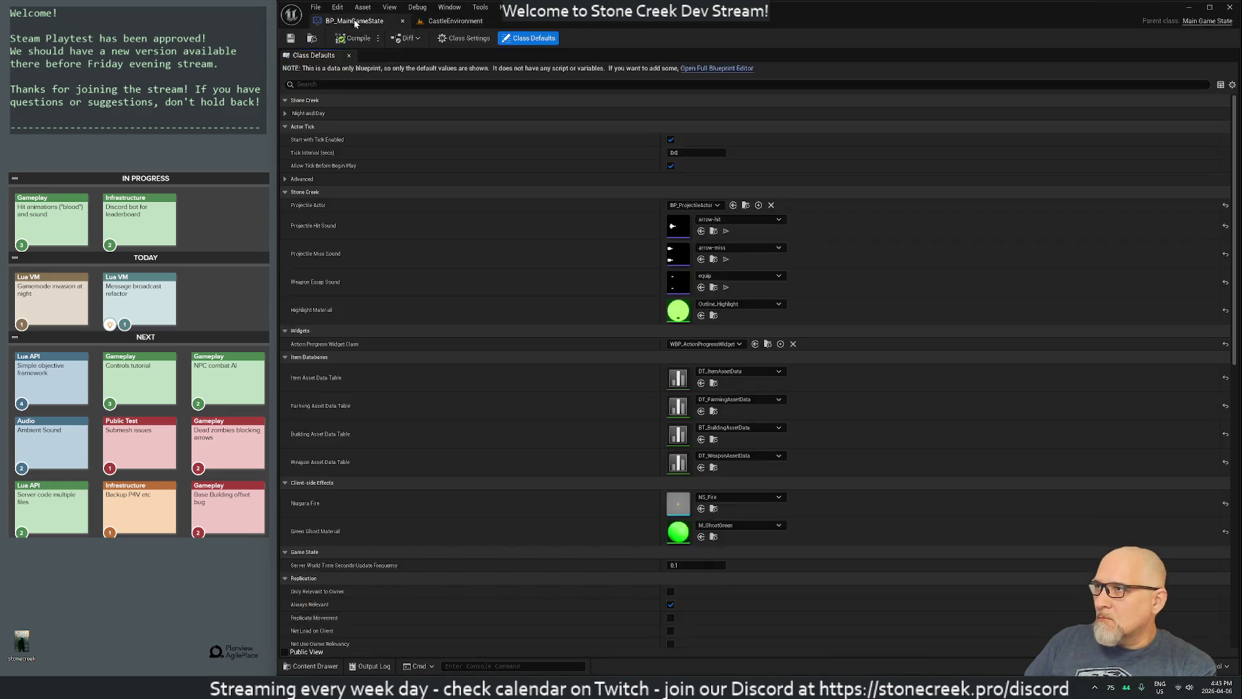
left_click(293, 39)
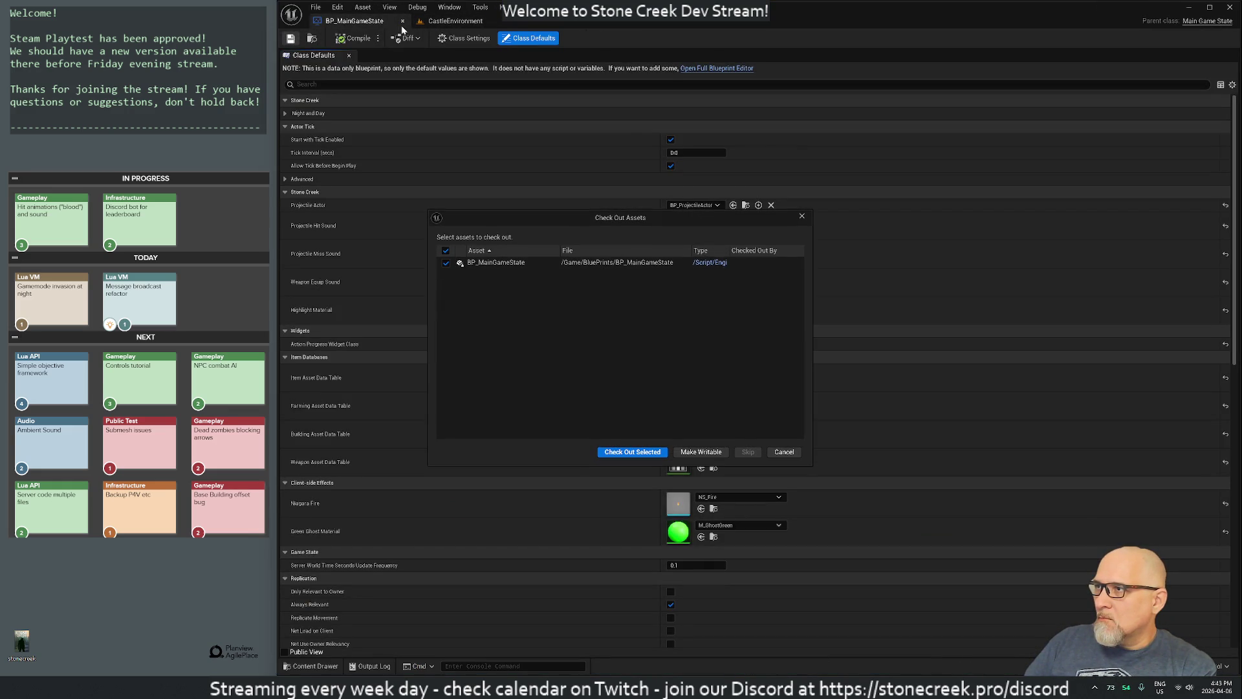
left_click(638, 452)
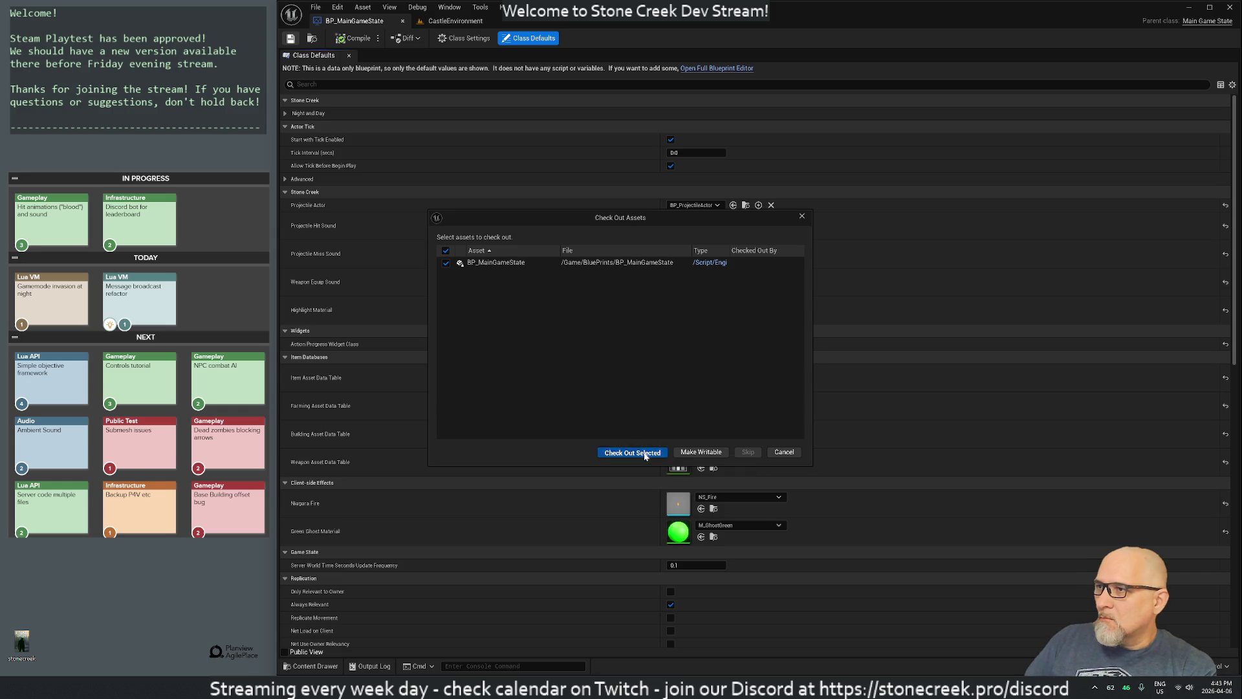
middle_click(377, 25)
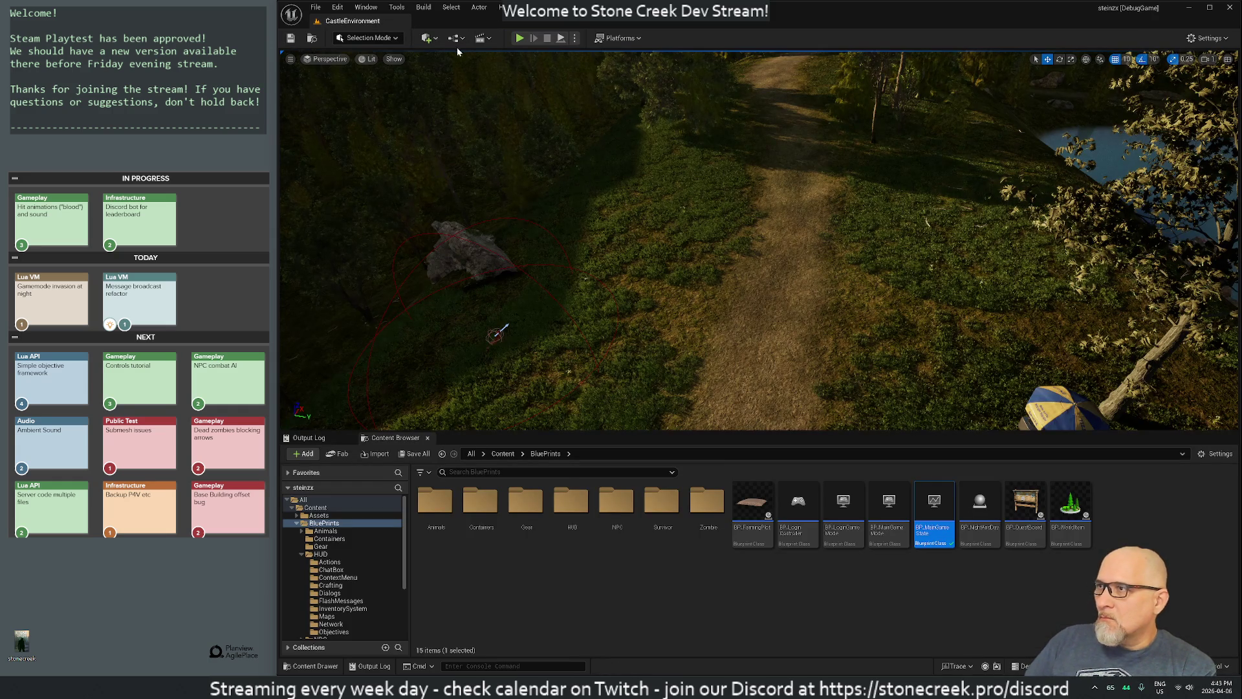
Step: Play in the editor and equip a weapon from the inventory to hit the EquipWeapon breakpoint
key("alt+p")
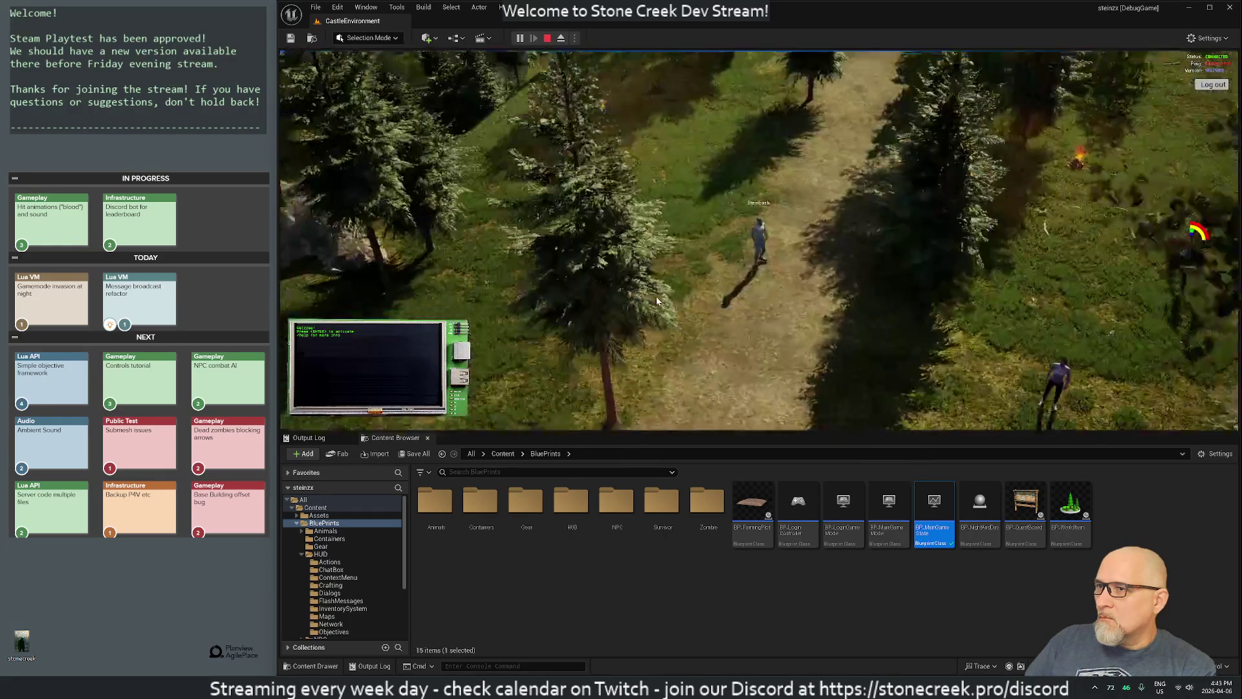
key("i")
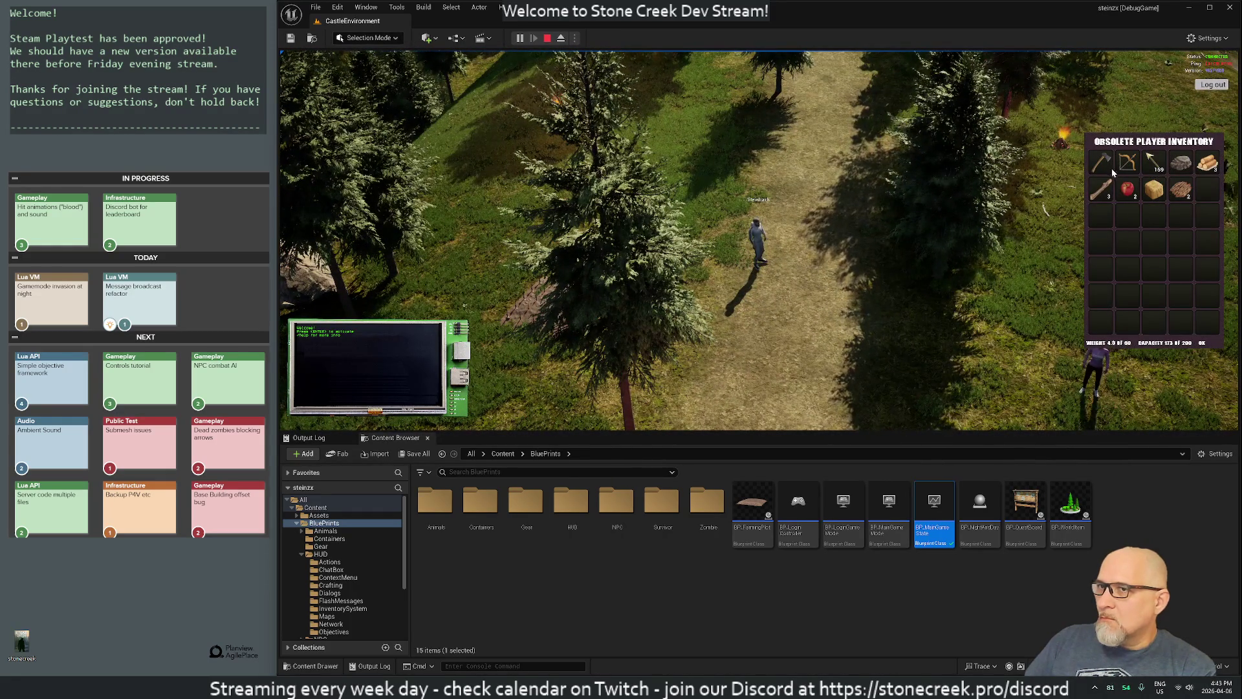
left_click(1103, 159)
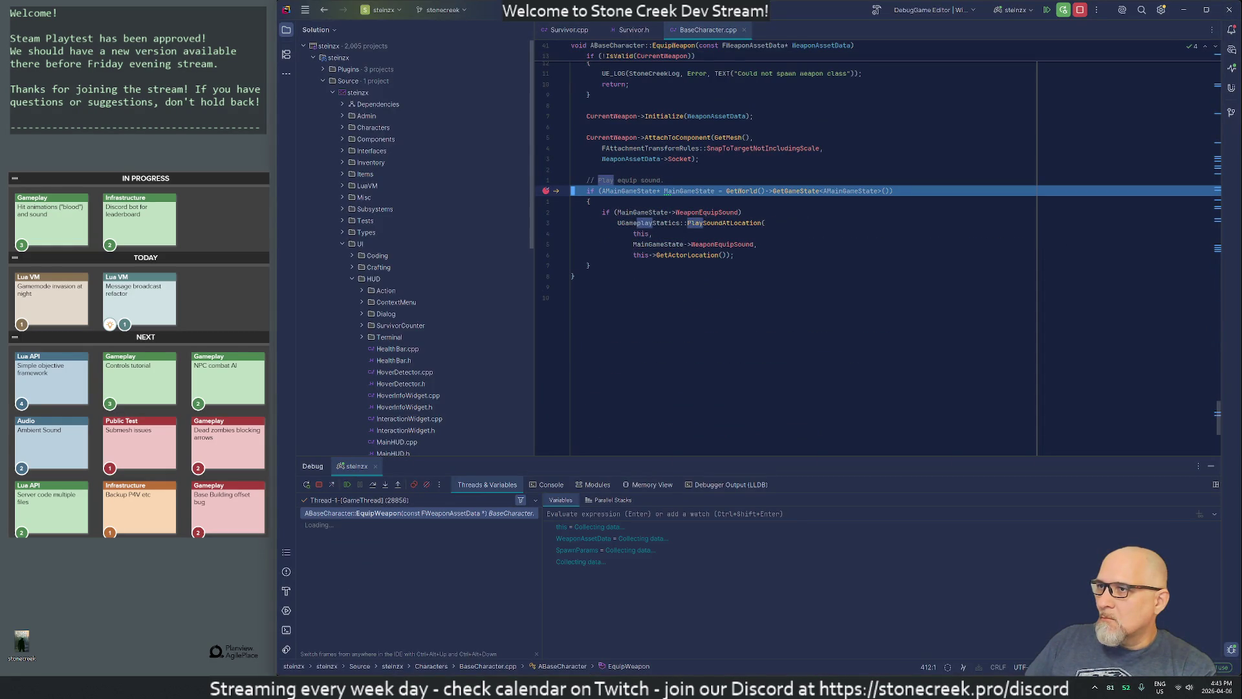
Step: Step over the MainGameState lookup and the PlaySoundAtLocation equip-sound call to line 420
left_click(371, 484)
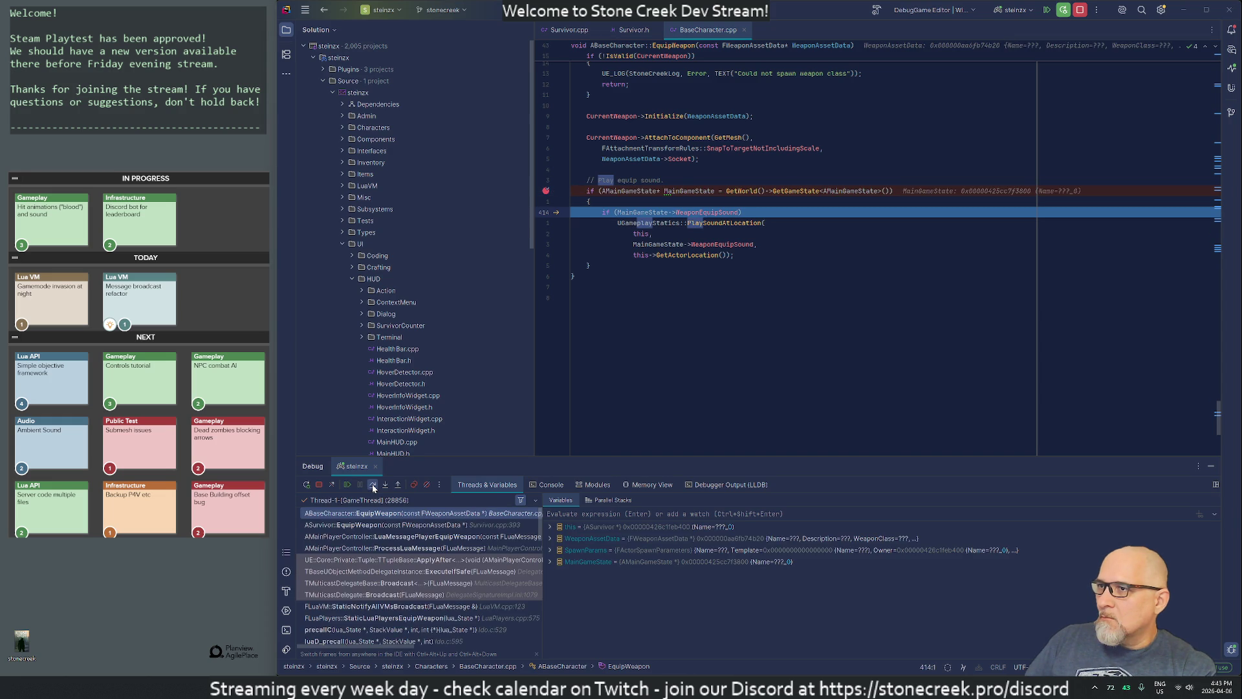
left_click(372, 484)
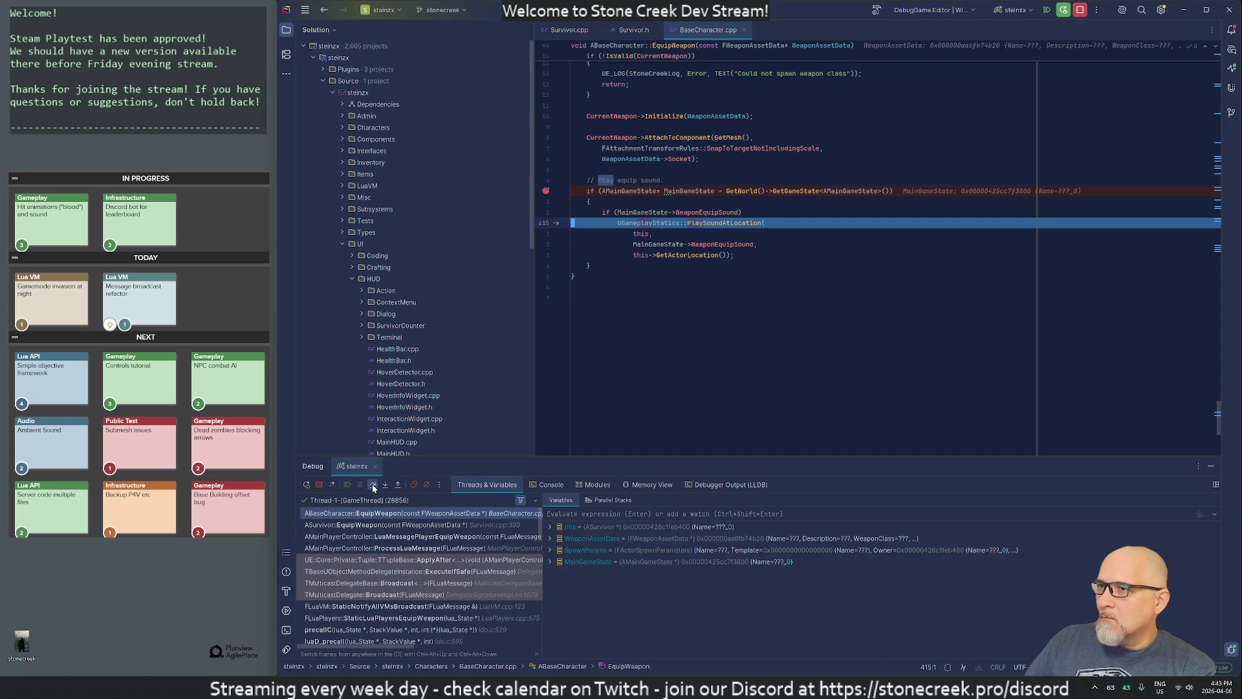
left_click(372, 486)
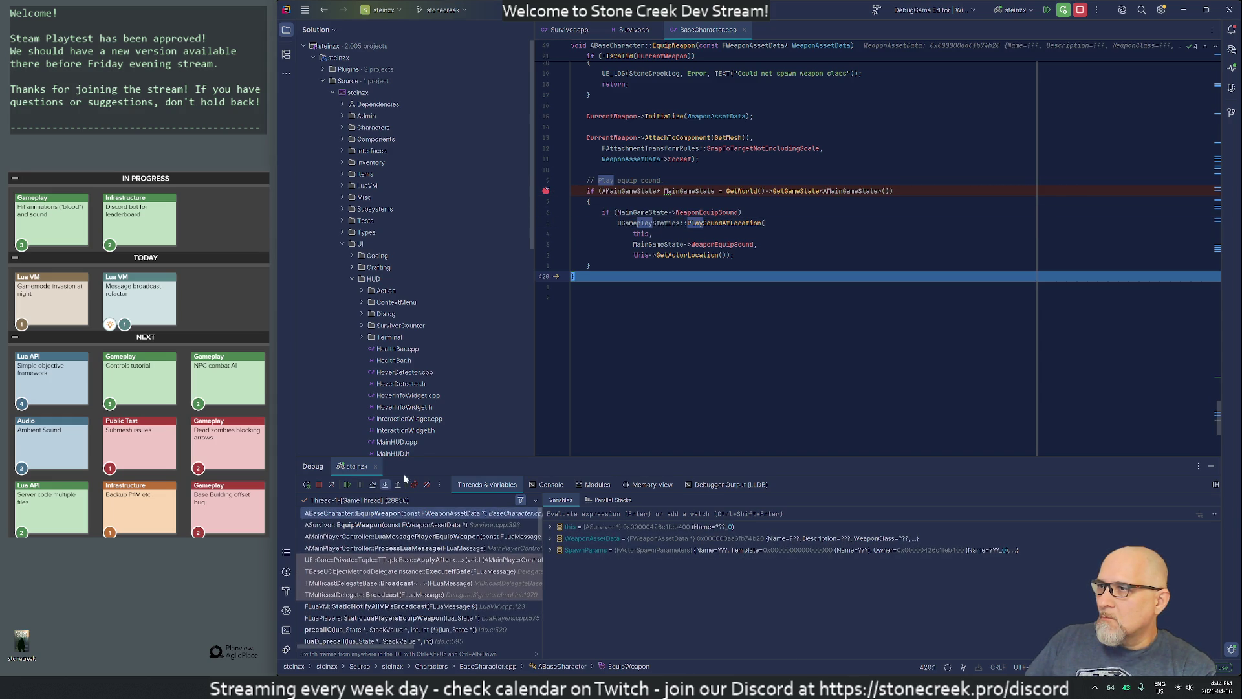
Step: Remove the line 412 breakpoint on the game-state check and resume the game
left_click(545, 191)
mouse_move(656, 214)
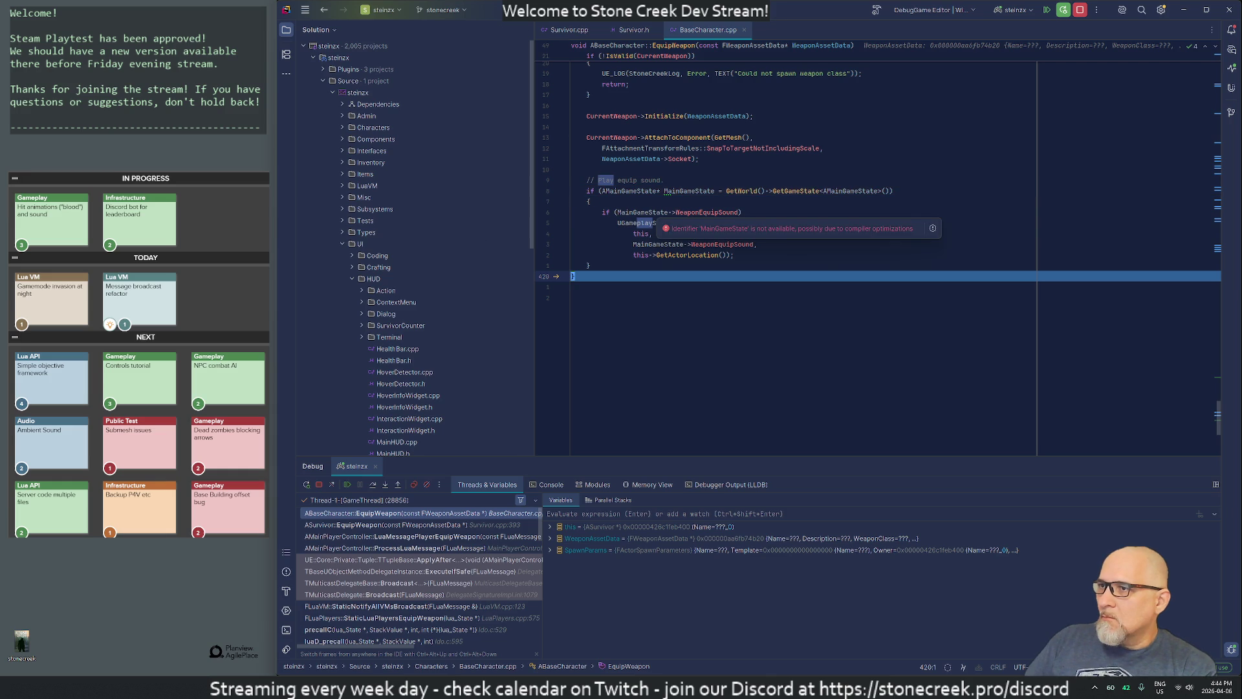
left_click(347, 484)
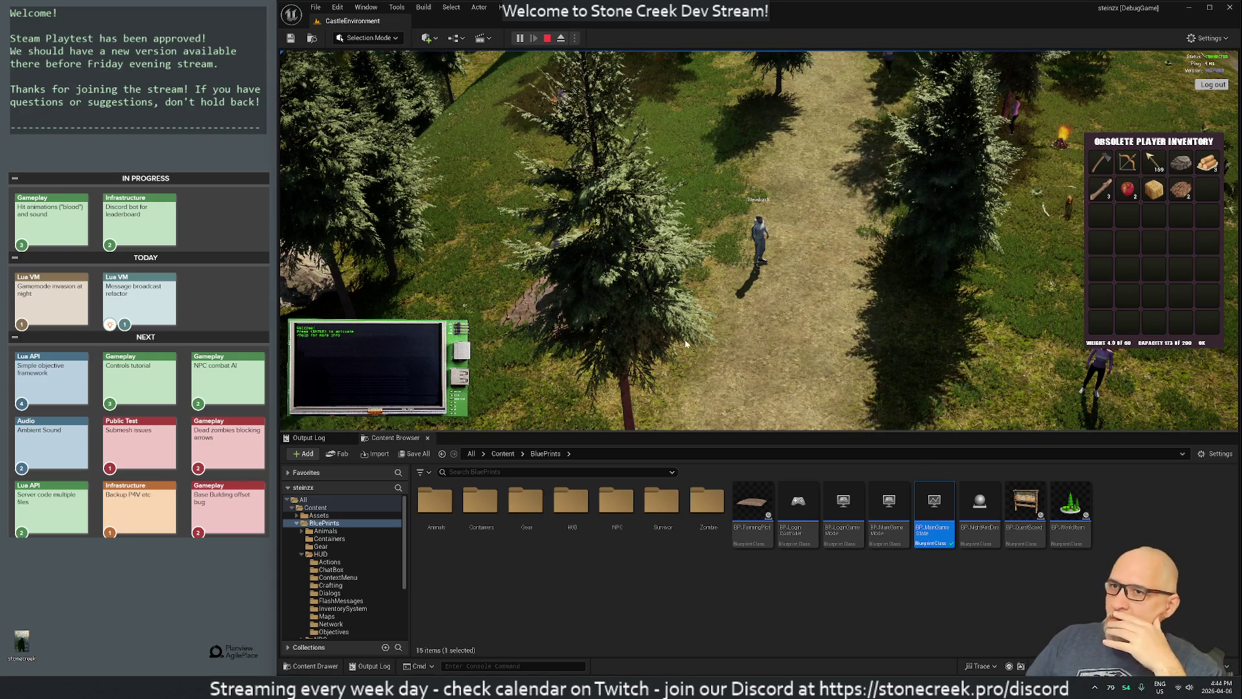
Step: Back in Rider, inspect the PlaySoundAtLocation call and MainGameState usages, then start a Find in Files search
key("alt+Tab")
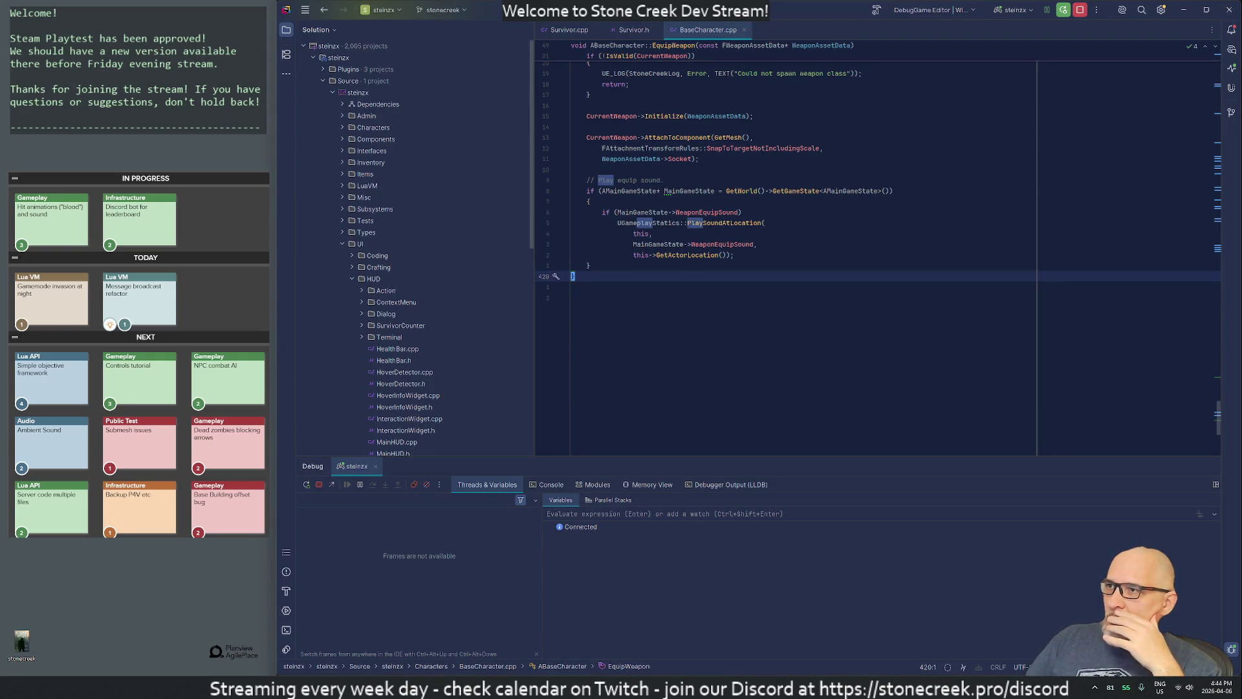
left_click(730, 255)
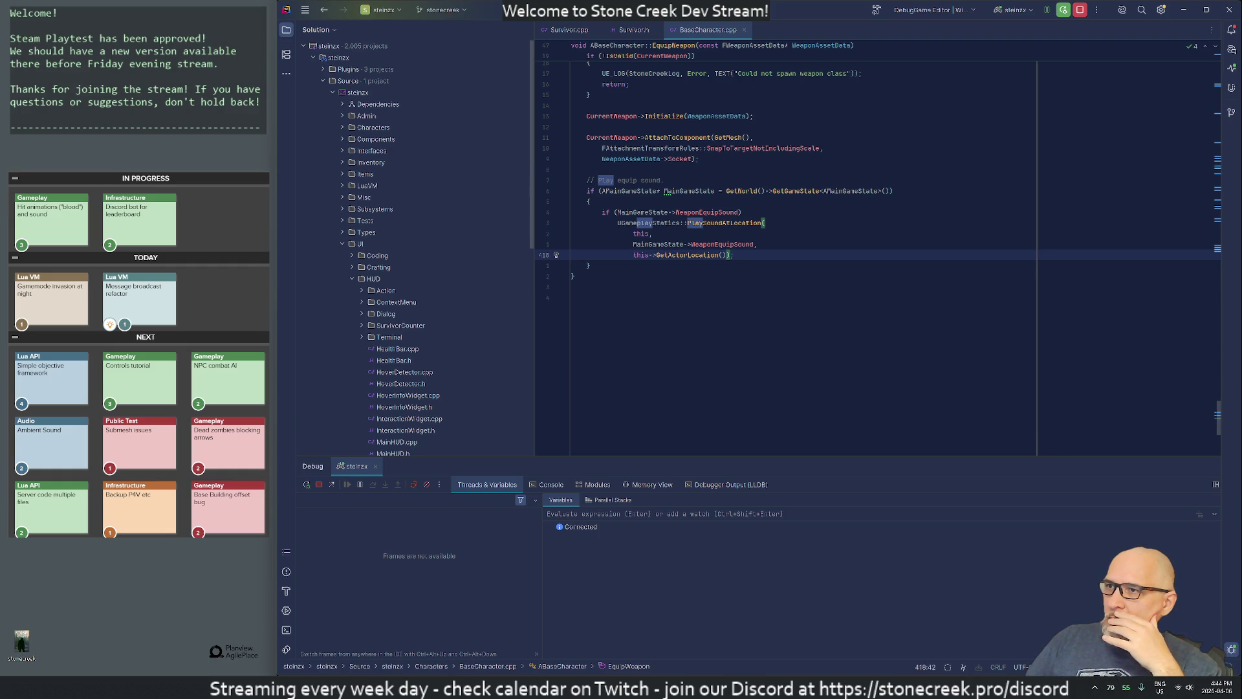
left_click(665, 244)
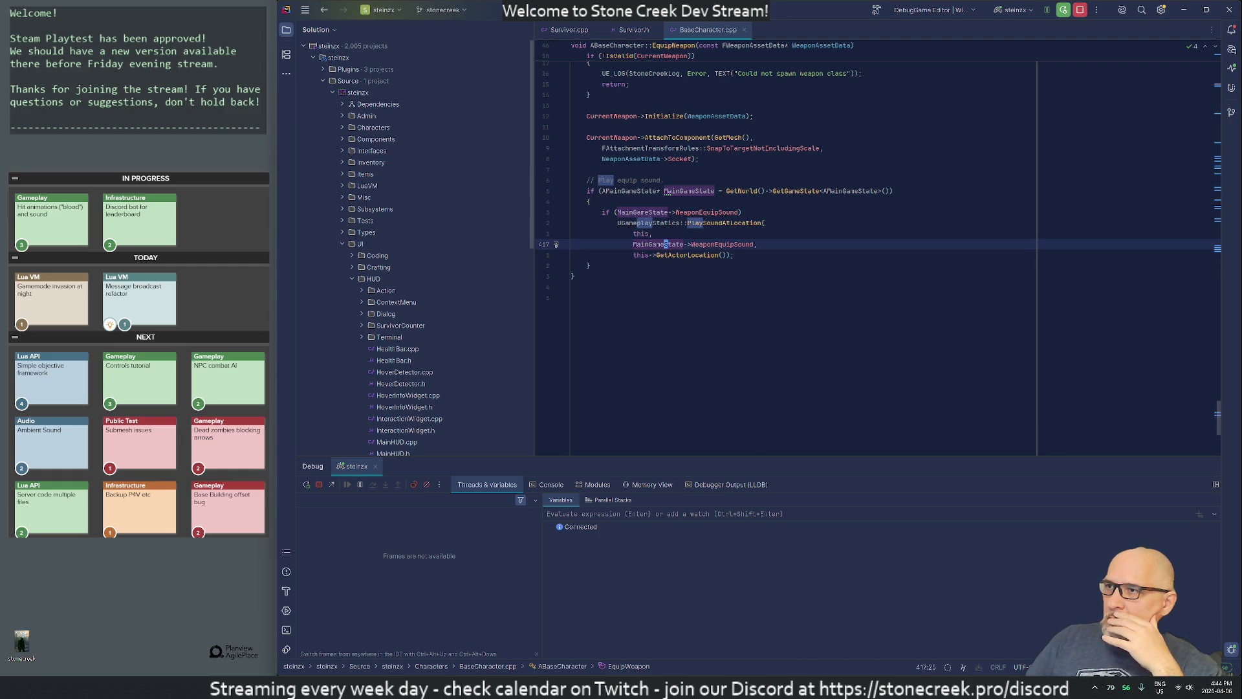
left_click(717, 223)
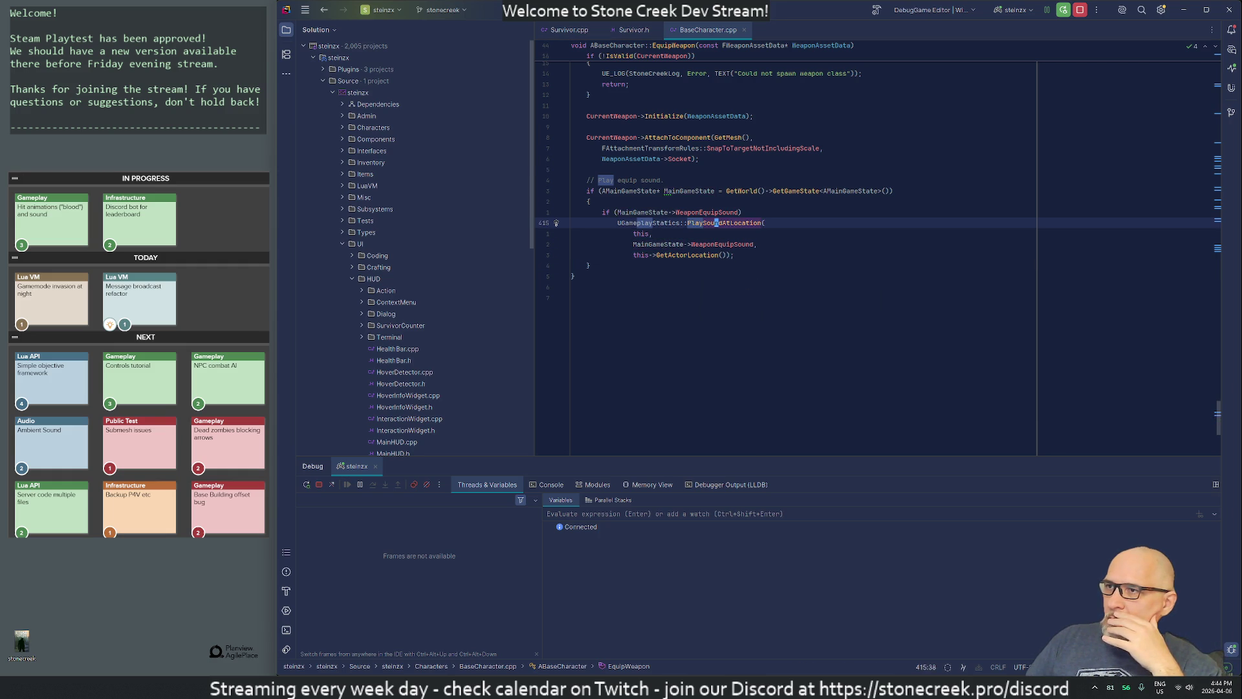
mouse_move(676, 255)
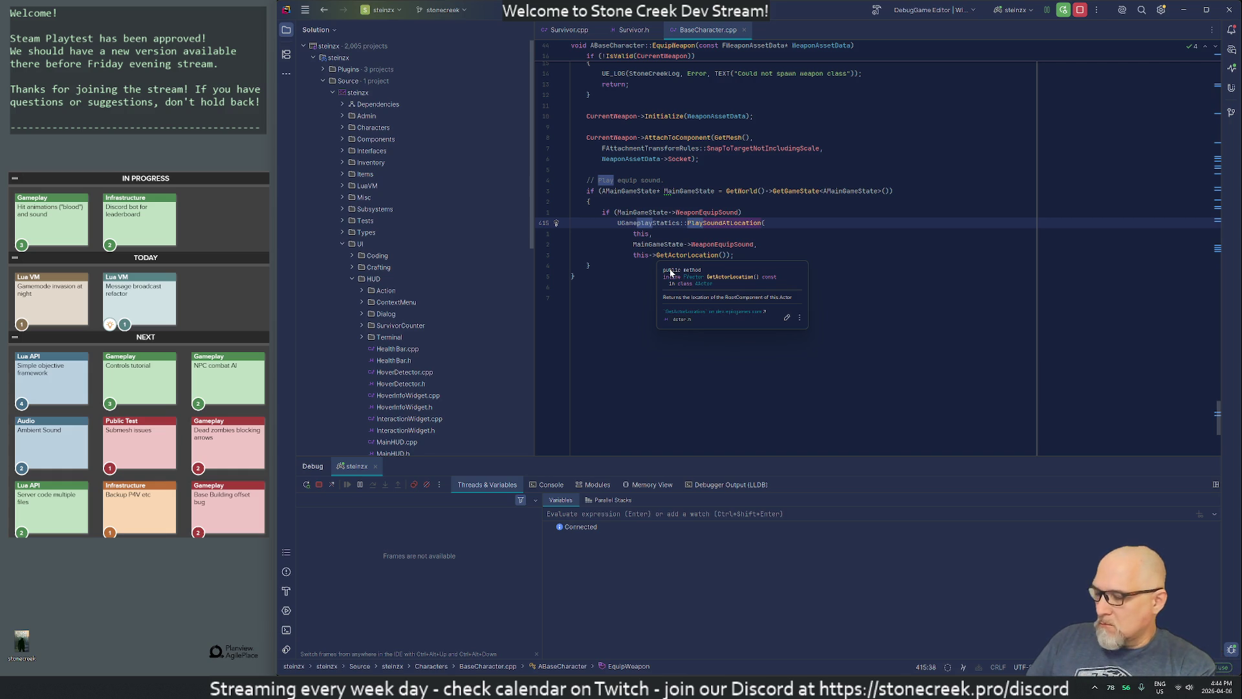
key("ctrl+shift+f")
Step: Search the project for 'Psoundat' and open the first PlaySoundAtLocation result
type("P")
type("soundat")
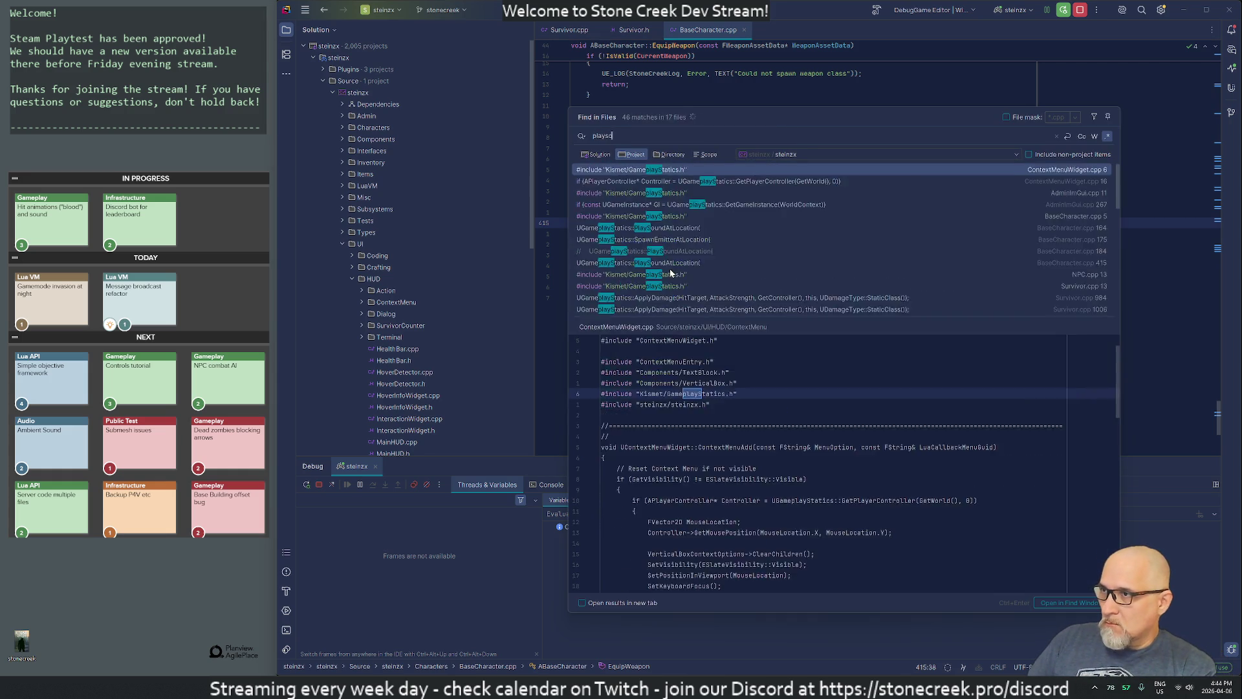
key("Return")
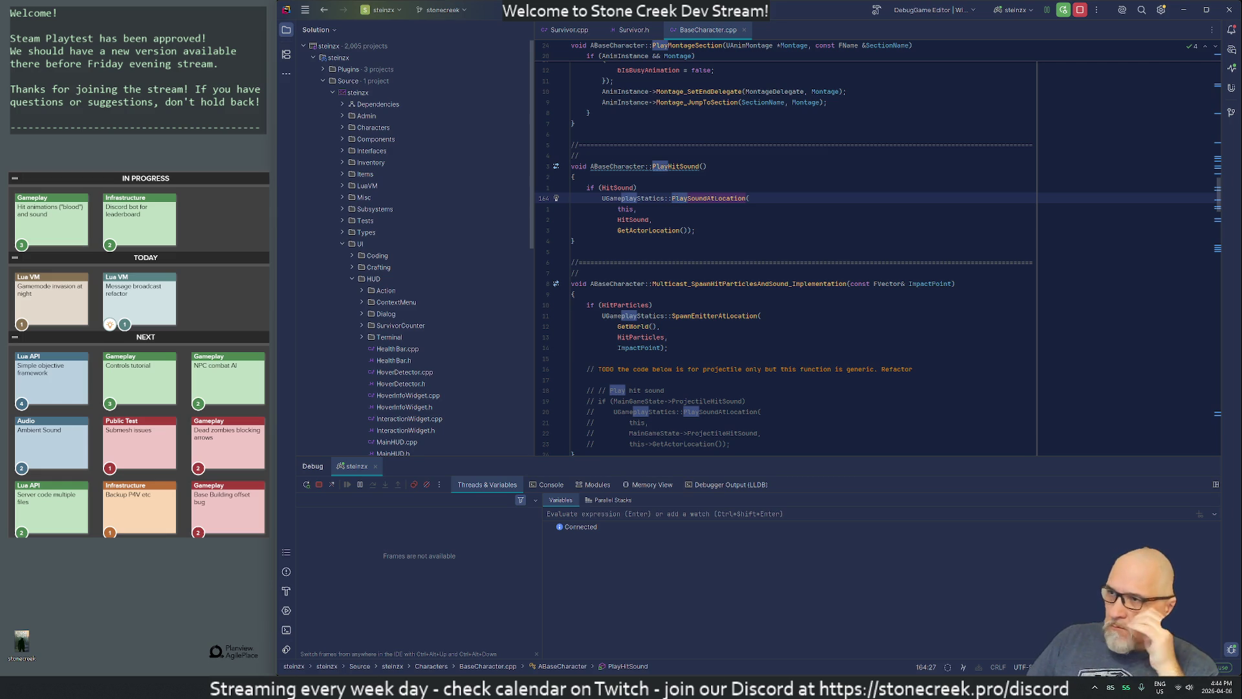
Step: Find all 'playhitsound' usages, preview the Zombie.cpp attack call, and return to BaseCharacter.cpp
key("ctrl+shift+f")
type("playhitsound")
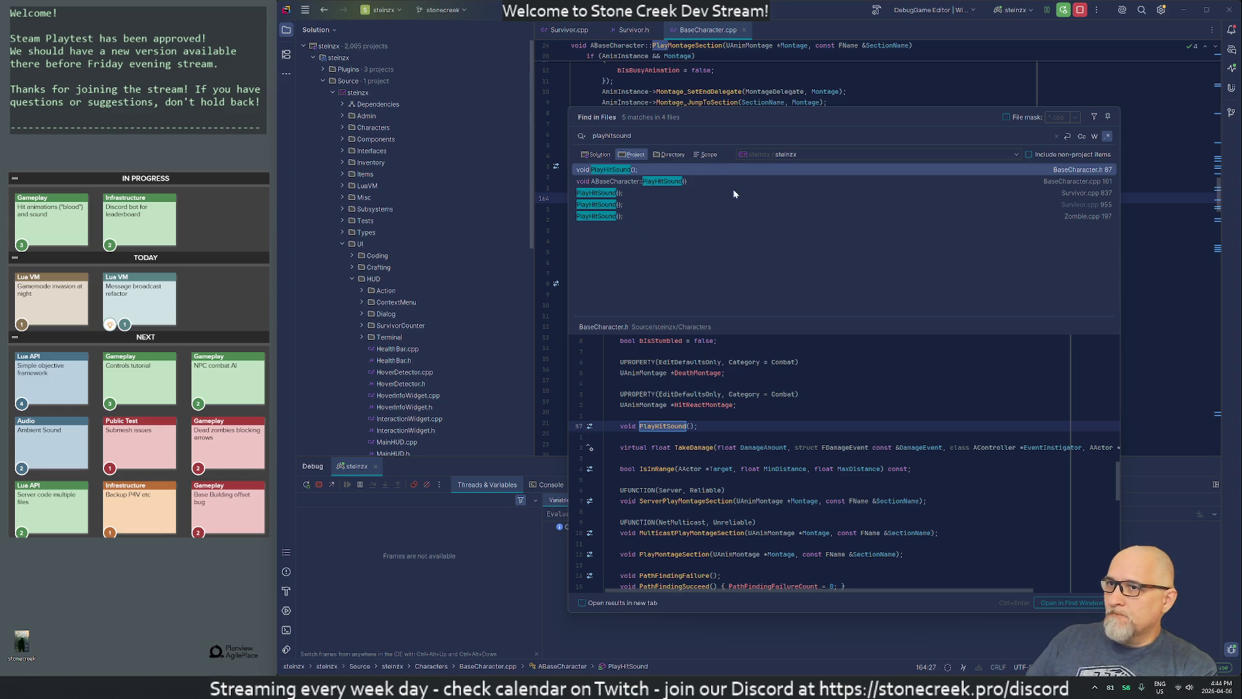
left_click(621, 215)
scroll(818, 463, "up", 3)
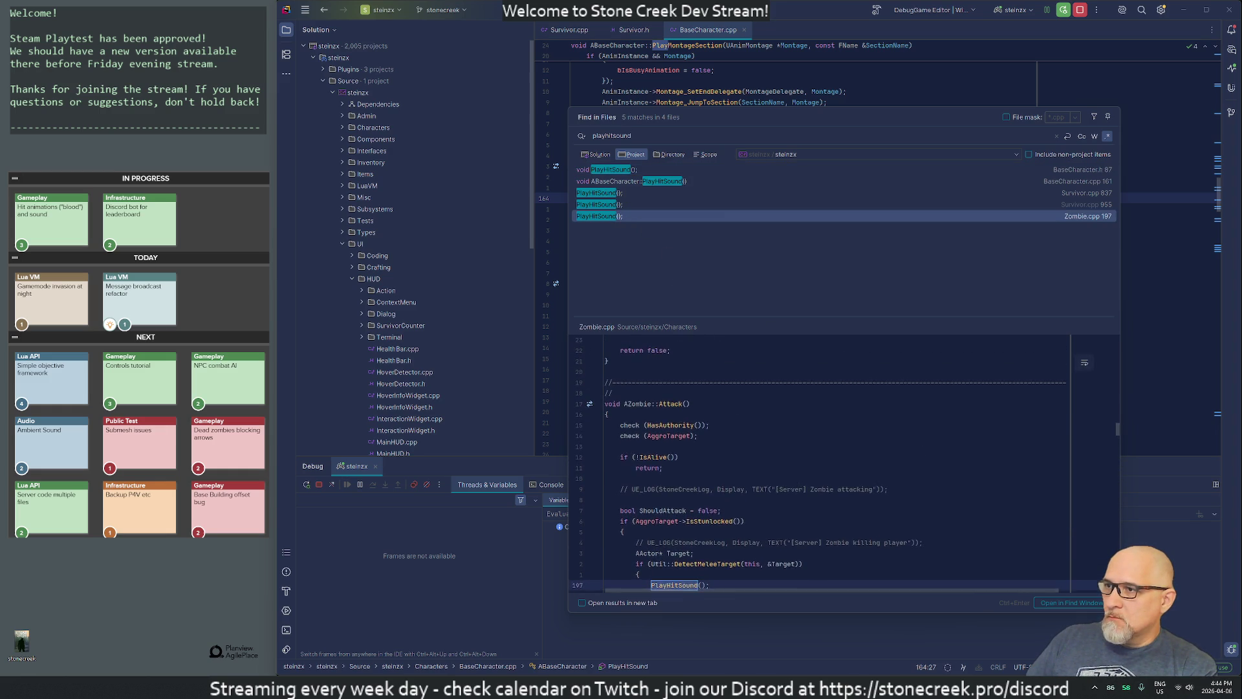
scroll(818, 463, "down", 1)
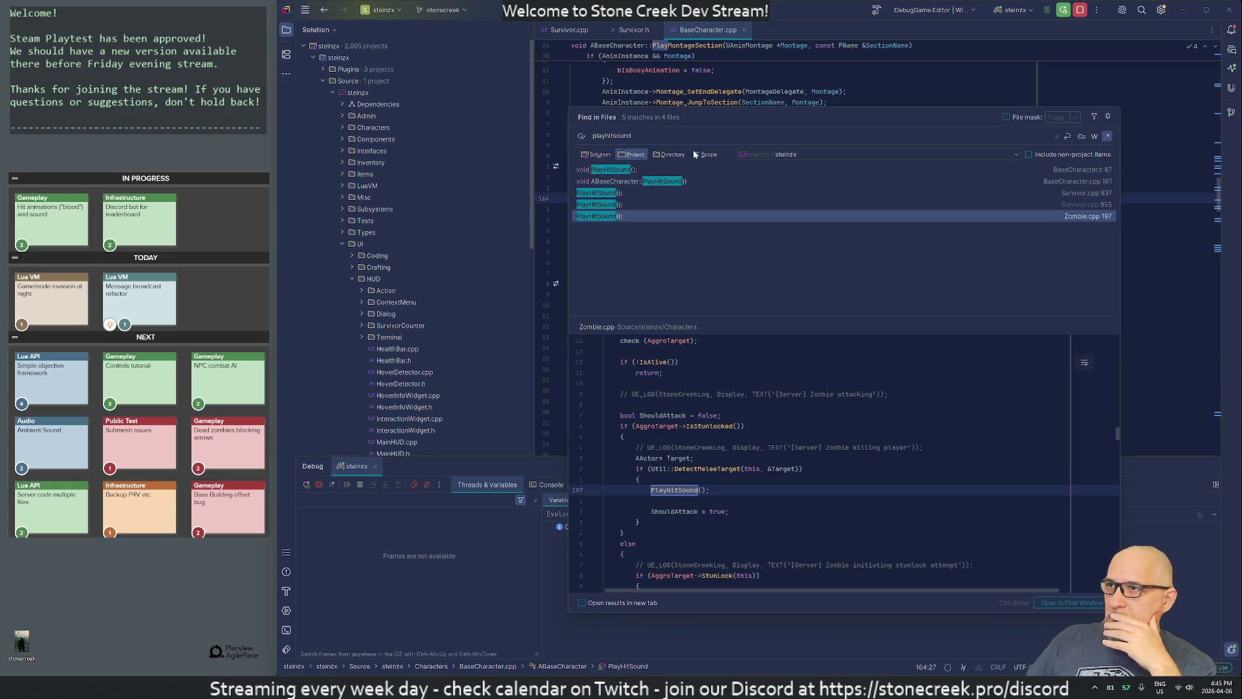
left_click(677, 91)
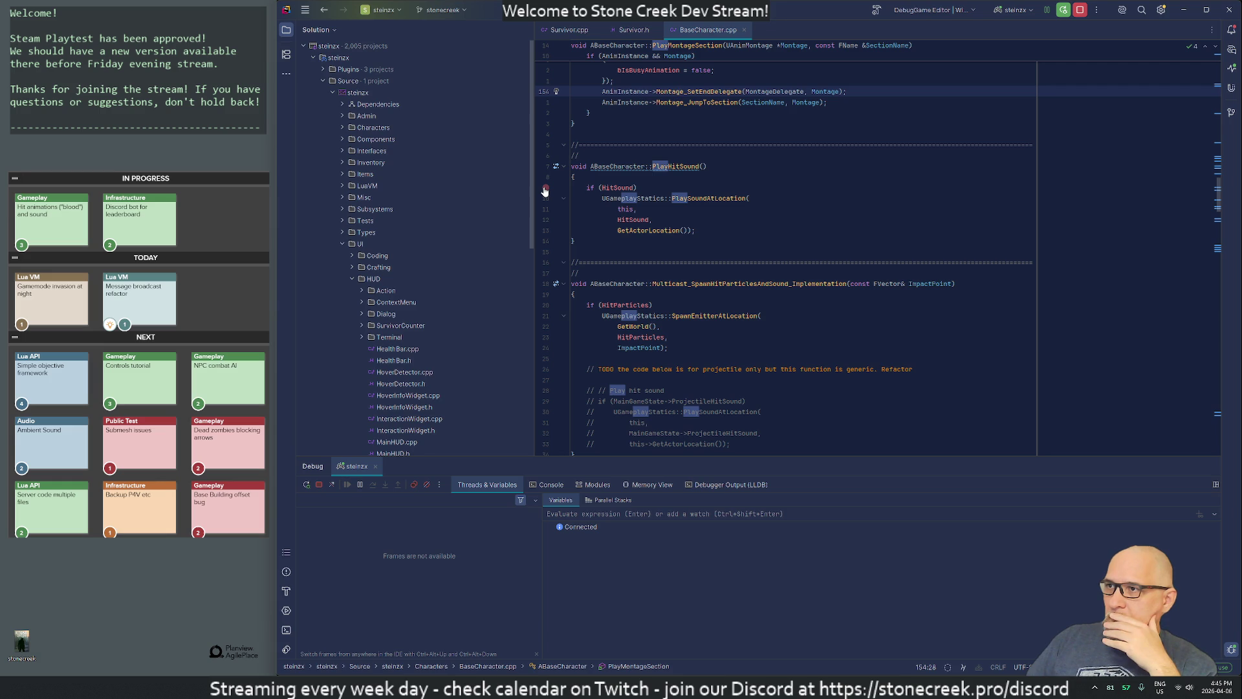
Step: Set a breakpoint on the if (HitSound) check and trigger it with a kick attack in the game
mouse_move(635, 220)
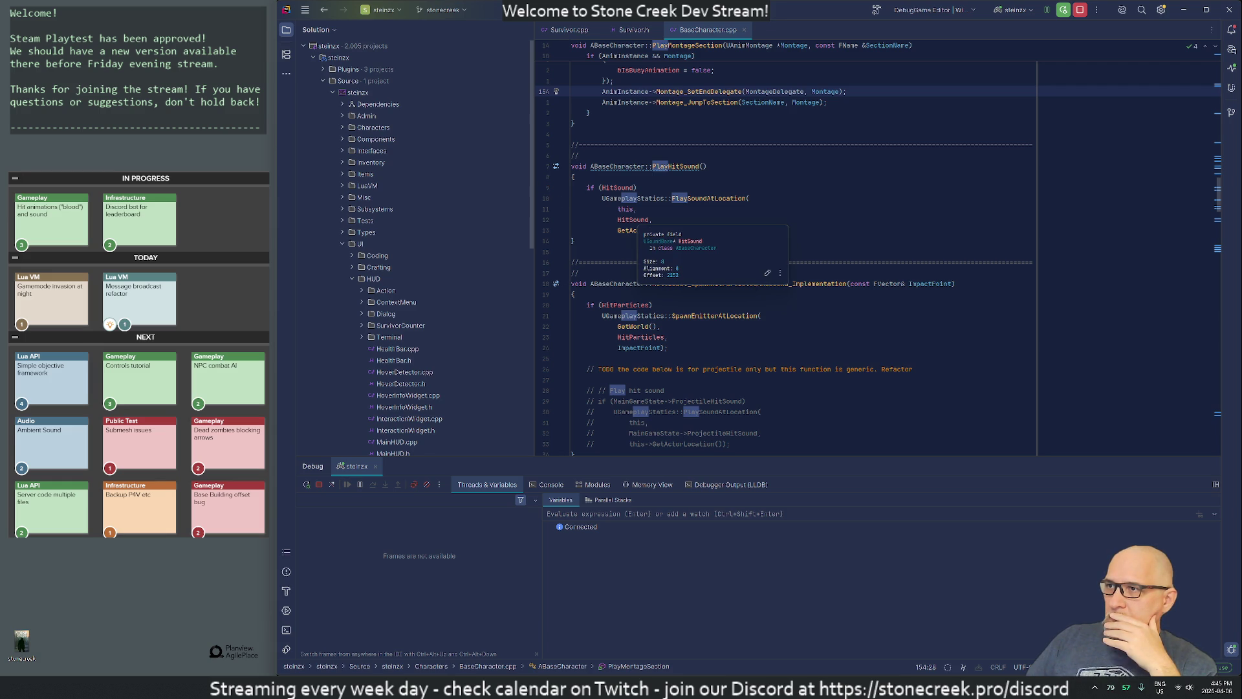
left_click(546, 188)
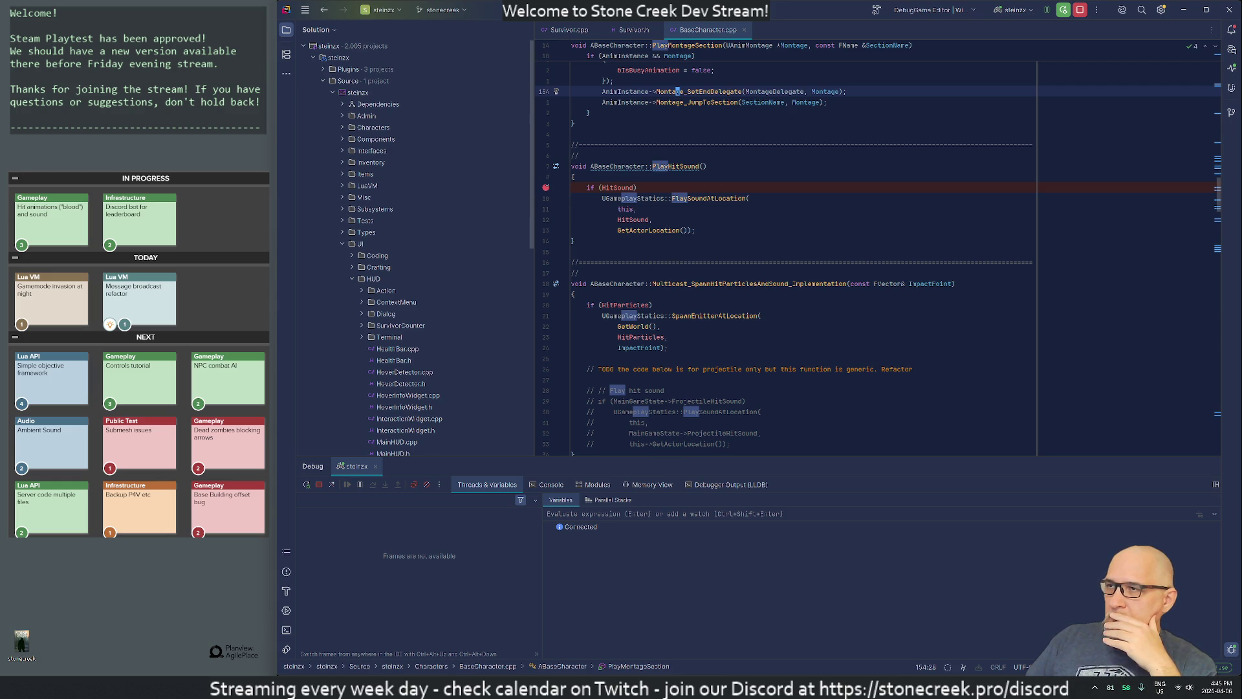
key("alt+Tab")
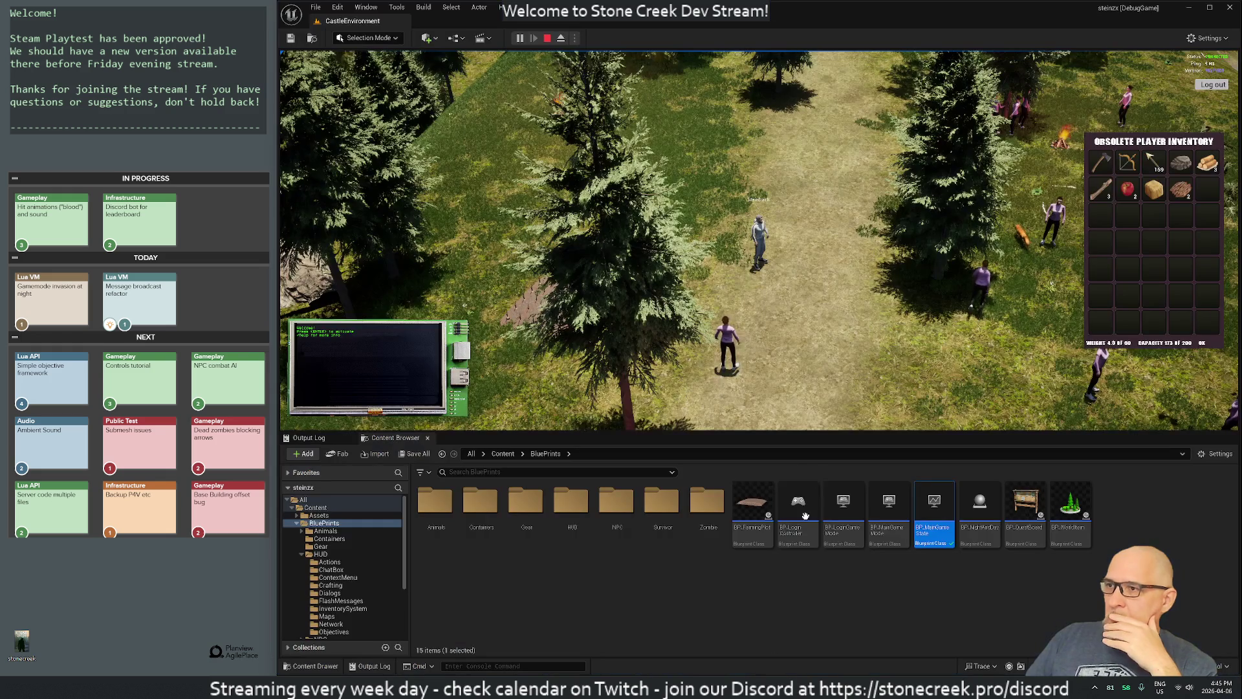
left_click(810, 250)
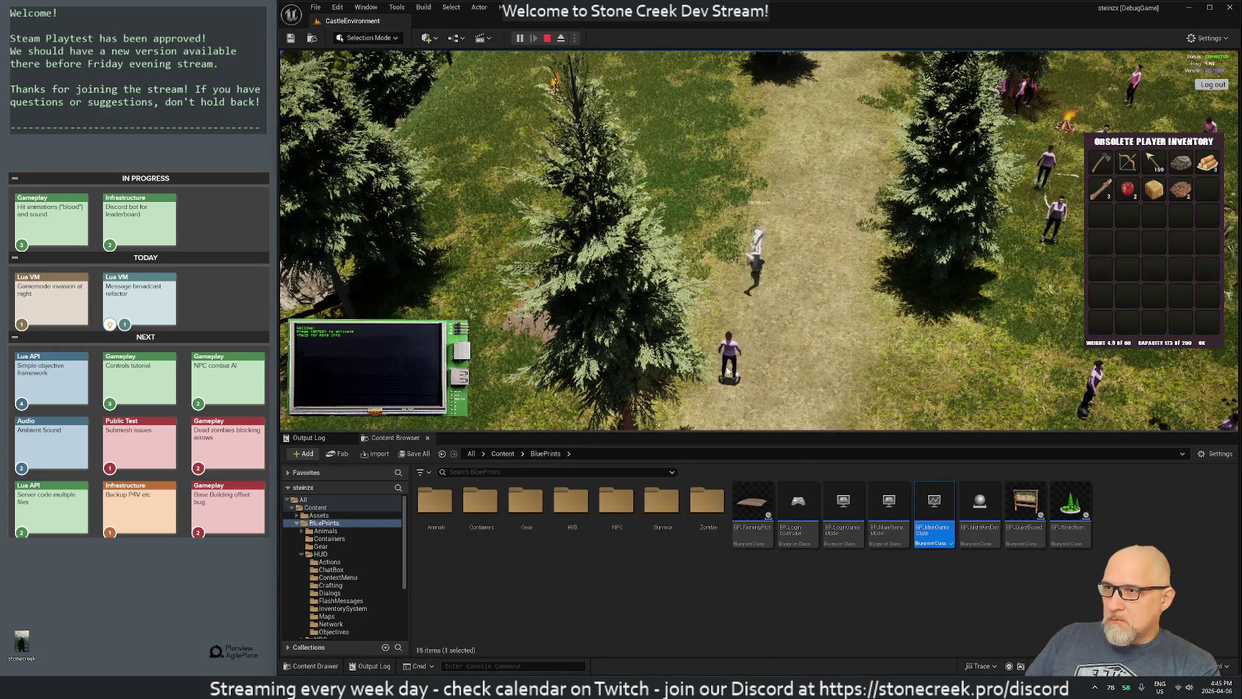
left_click(664, 258)
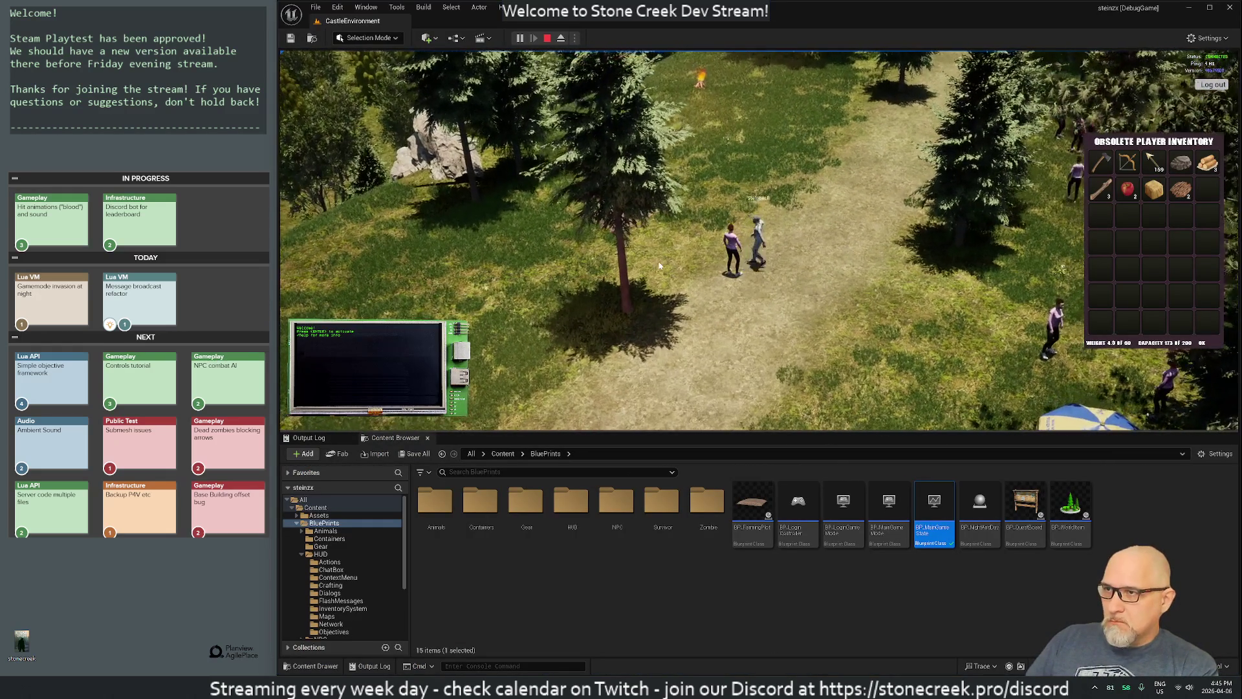
left_click(677, 261)
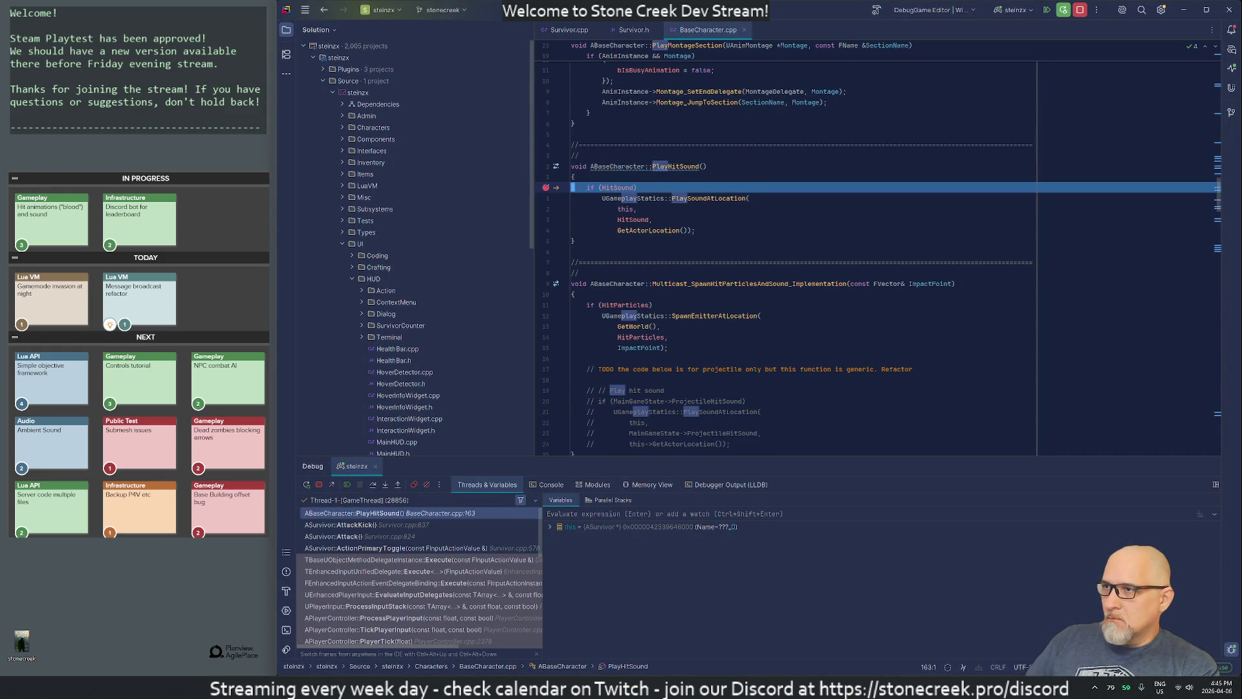
Step: Step through PlayHitSound past the PlaySoundAtLocation call, then resume the game
left_click(369, 482)
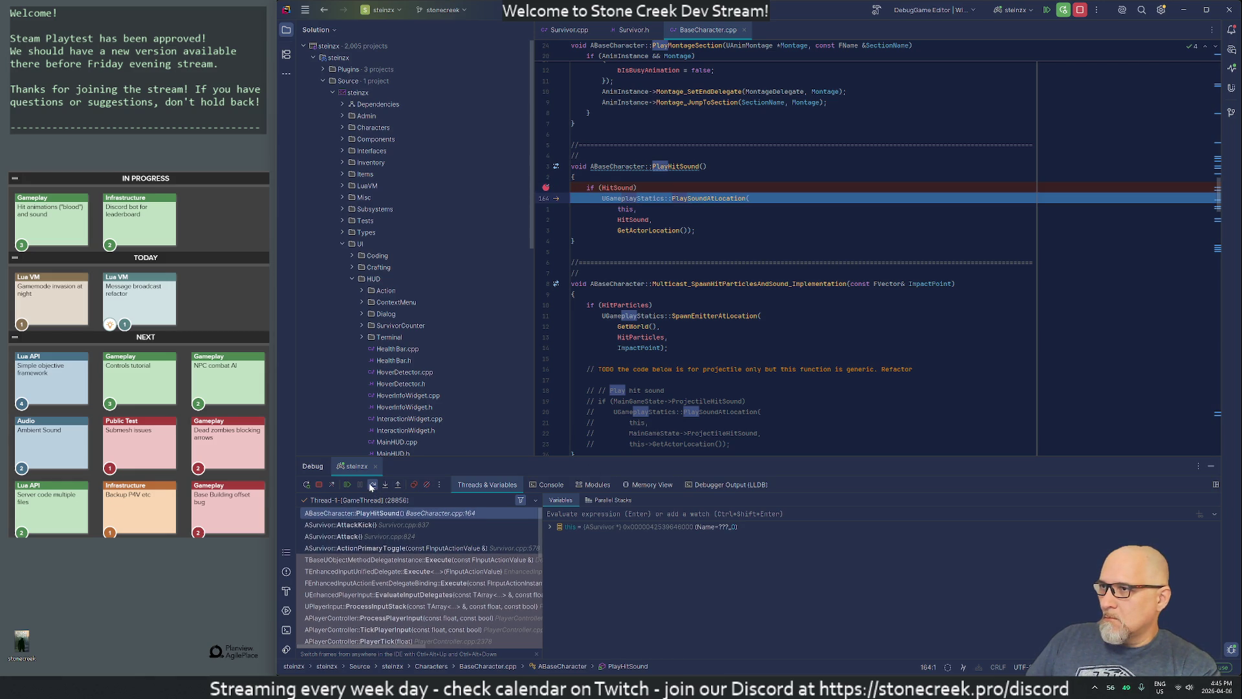
left_click(372, 484)
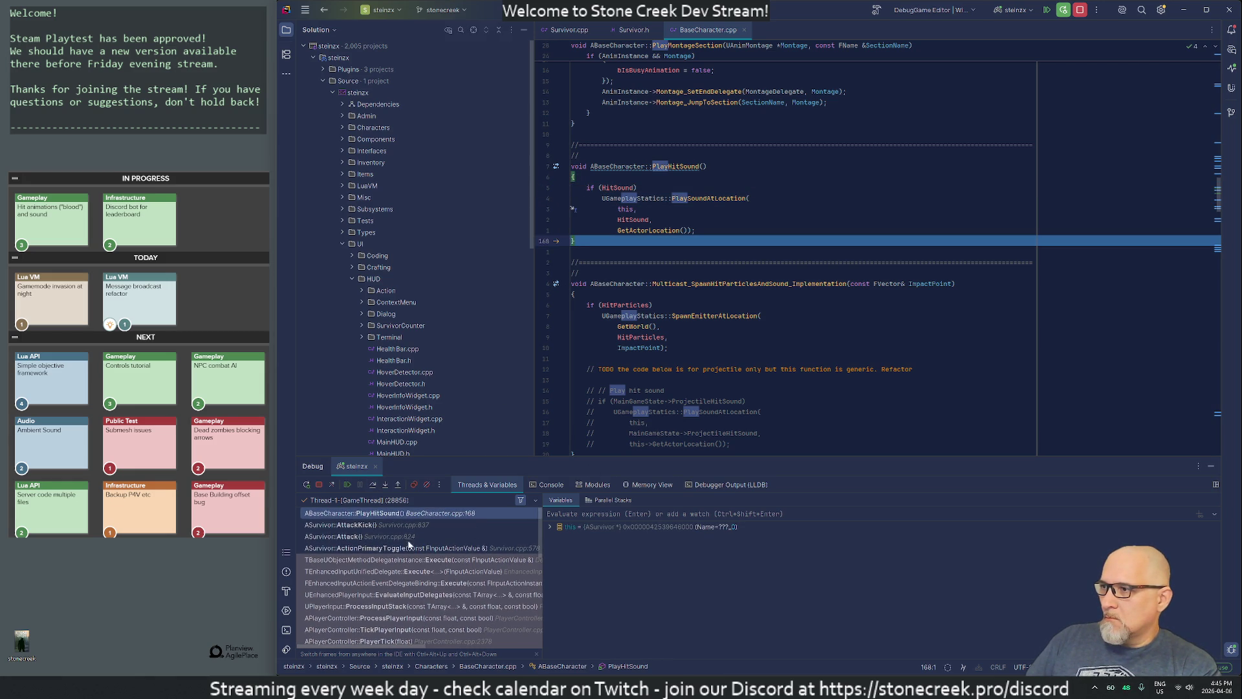
left_click(347, 485)
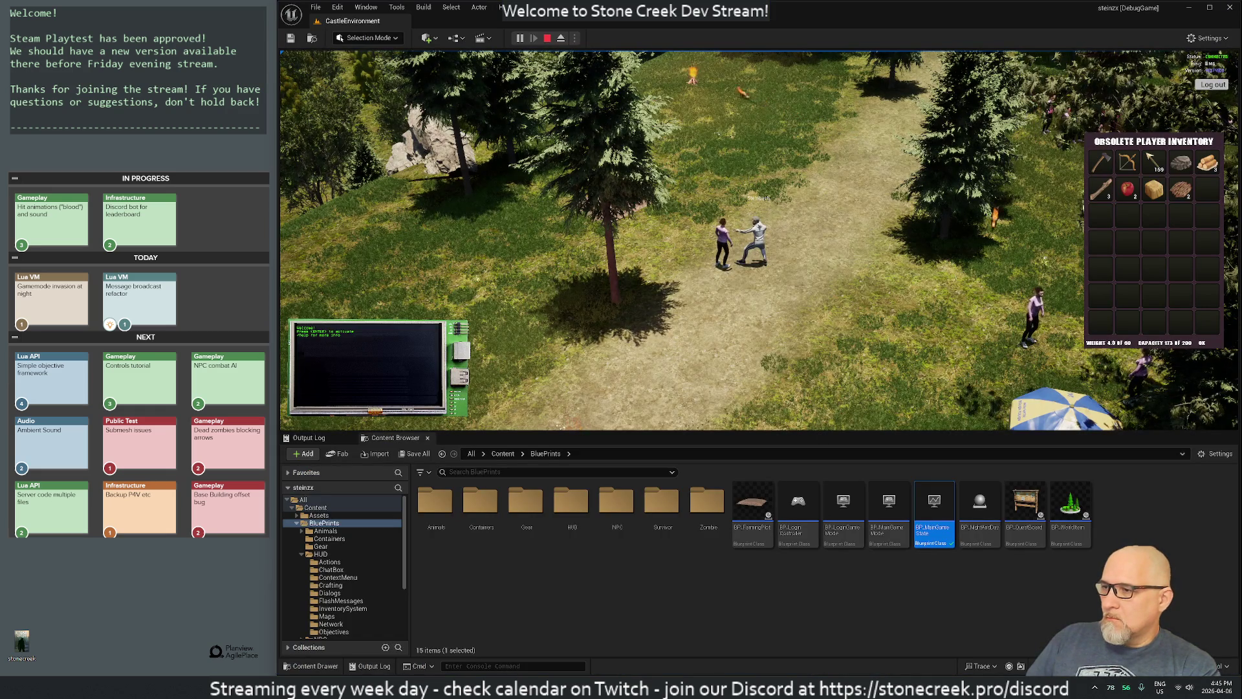
key("alt+Tab")
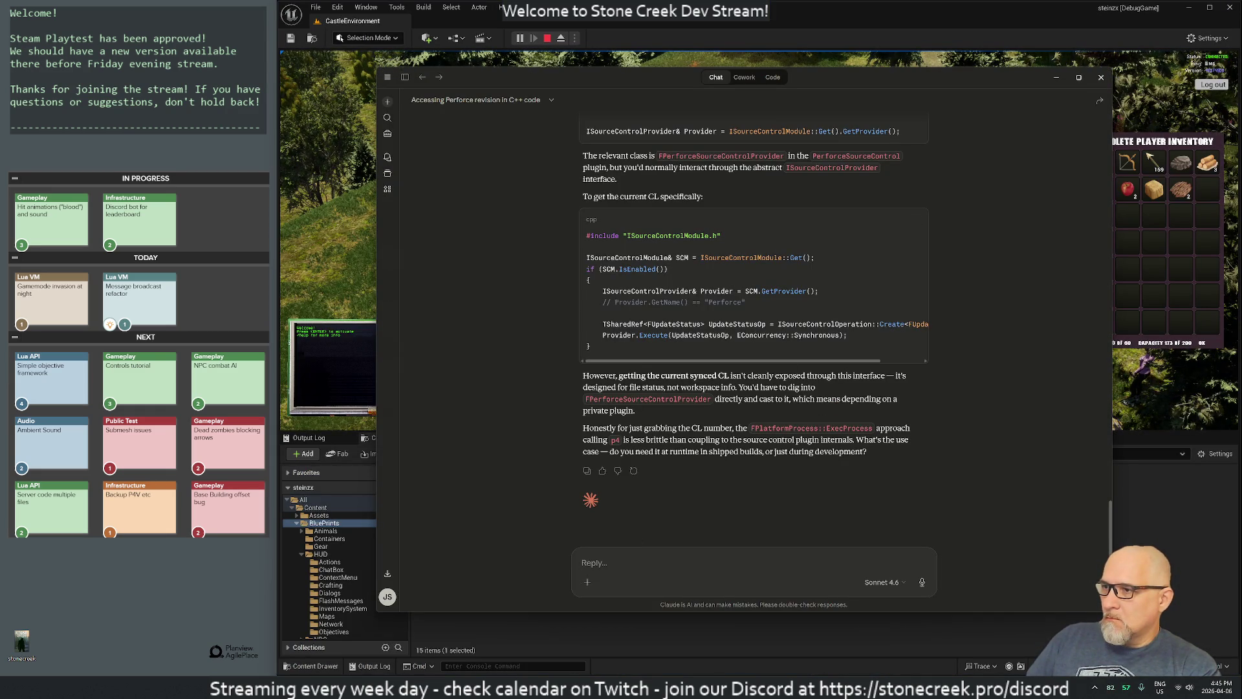
Step: Ask Claude 'my unreal engine game isn't playing sounds.' and review the output-log advice
type("my unr")
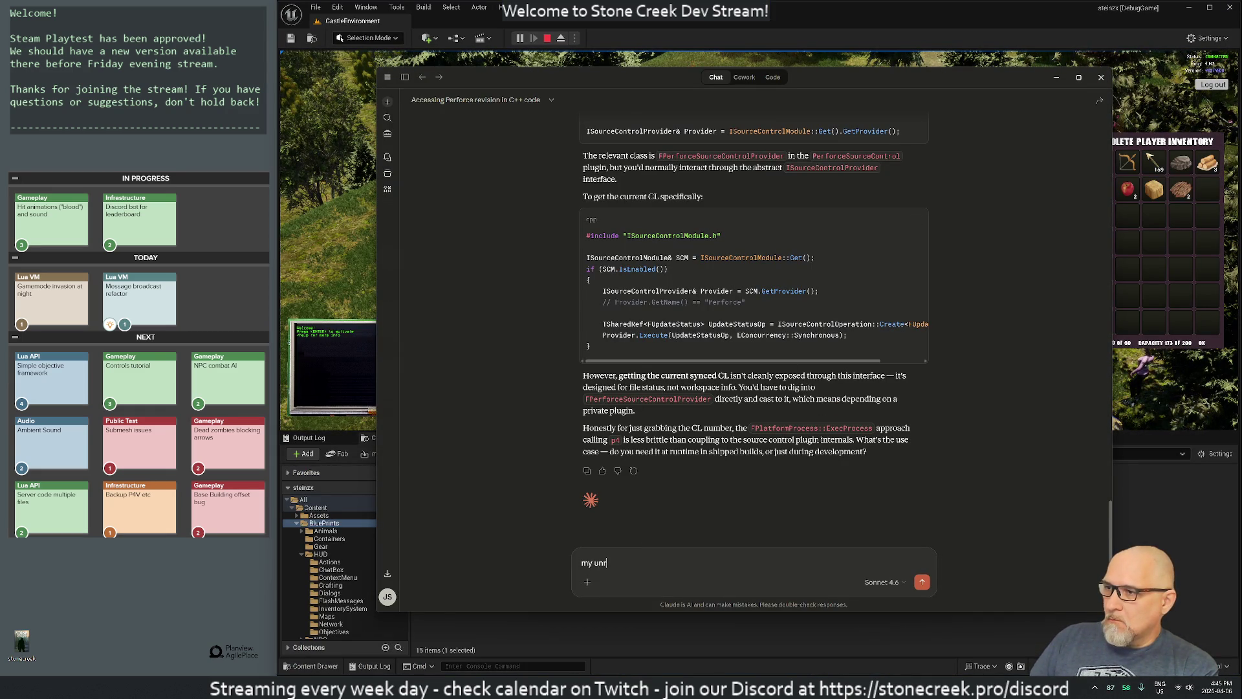
type("eal engine gam")
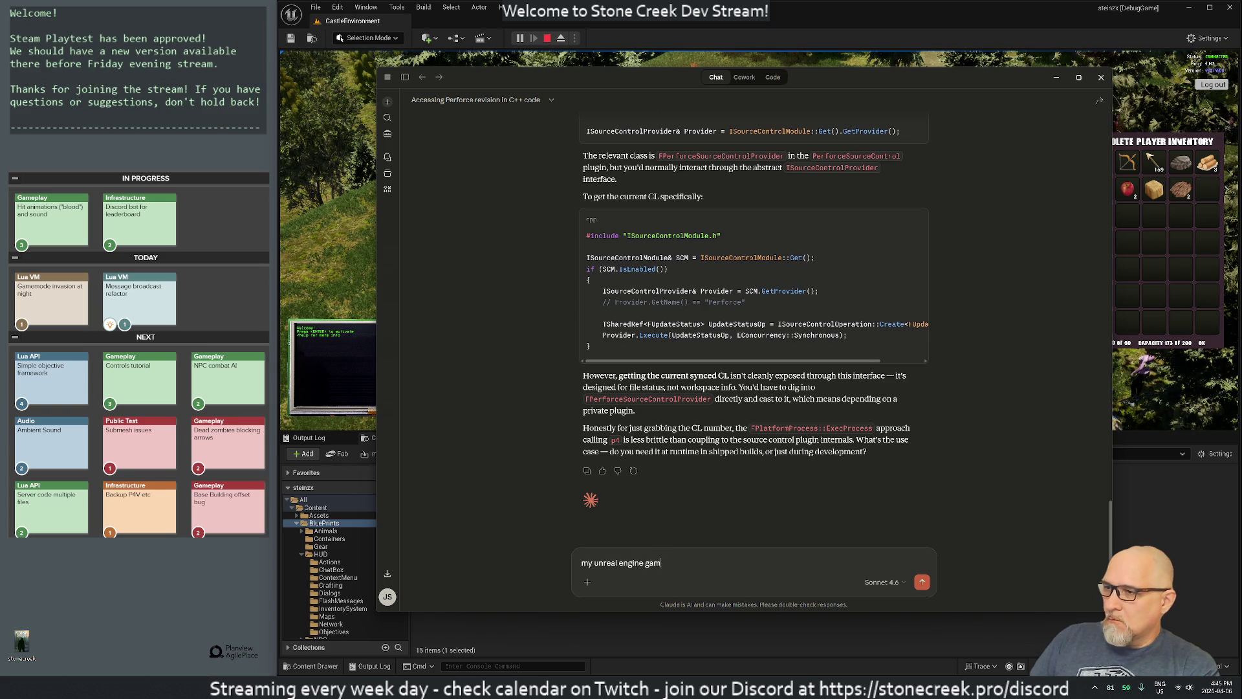
type("ihng ")
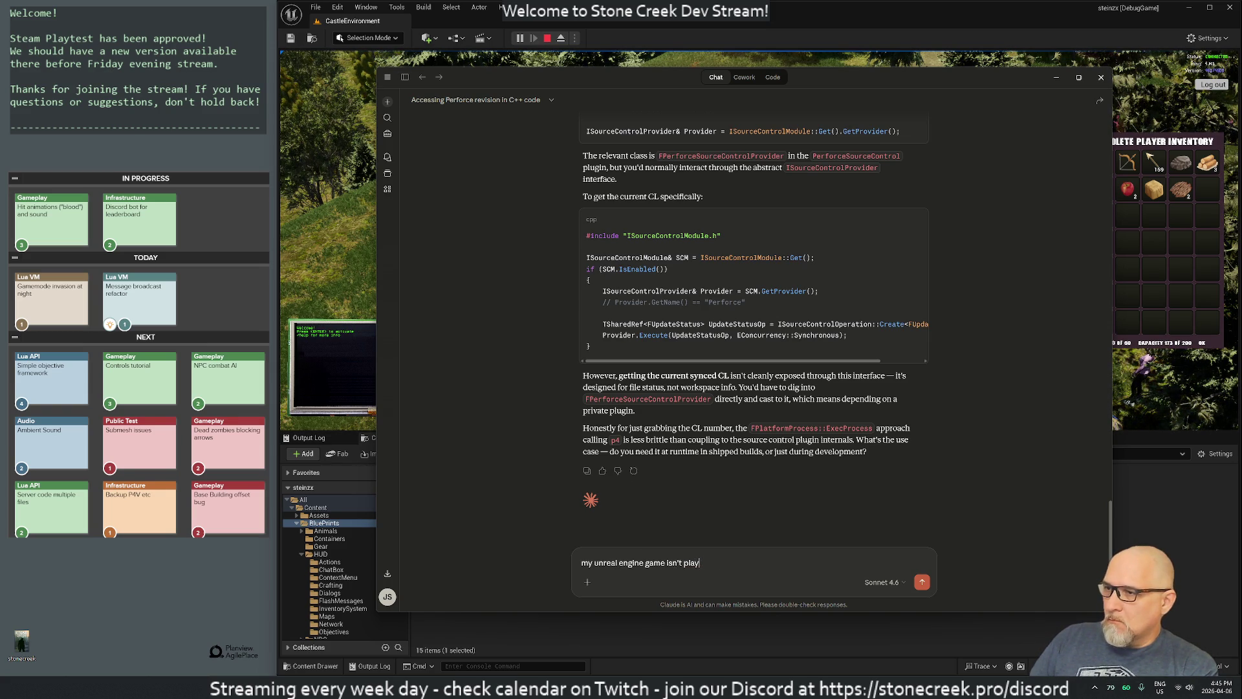
type(" sounds.")
key("Return")
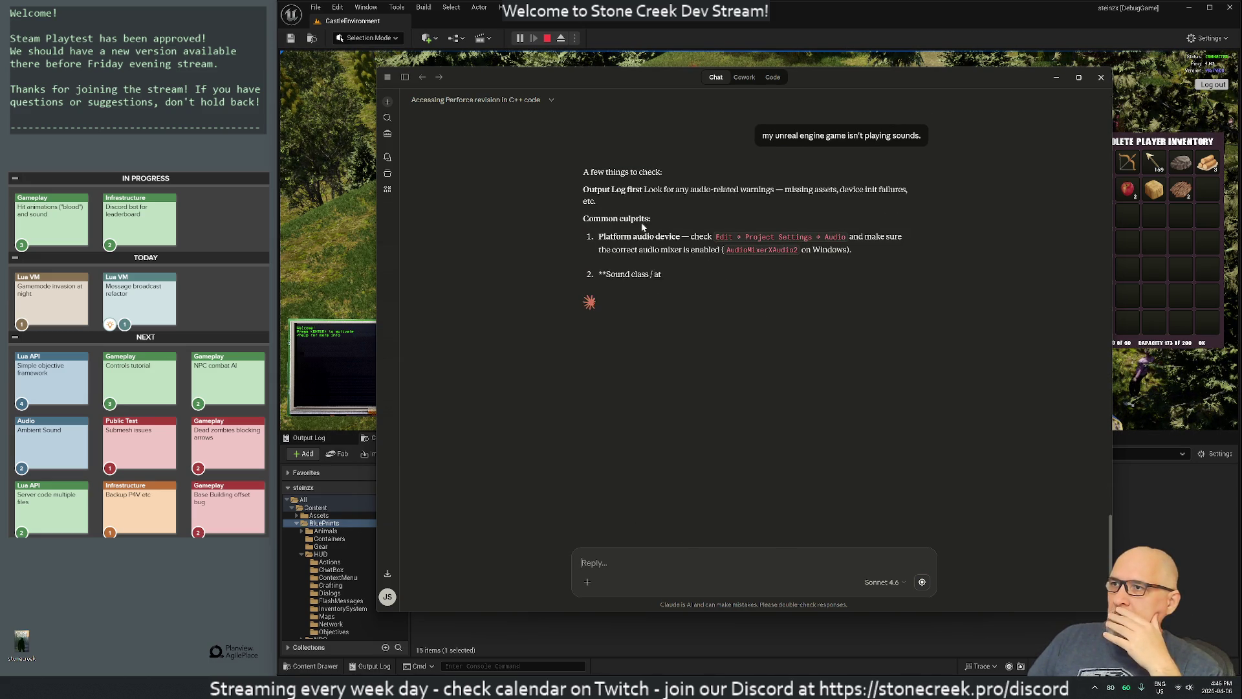
left_click_drag(665, 189, 866, 189)
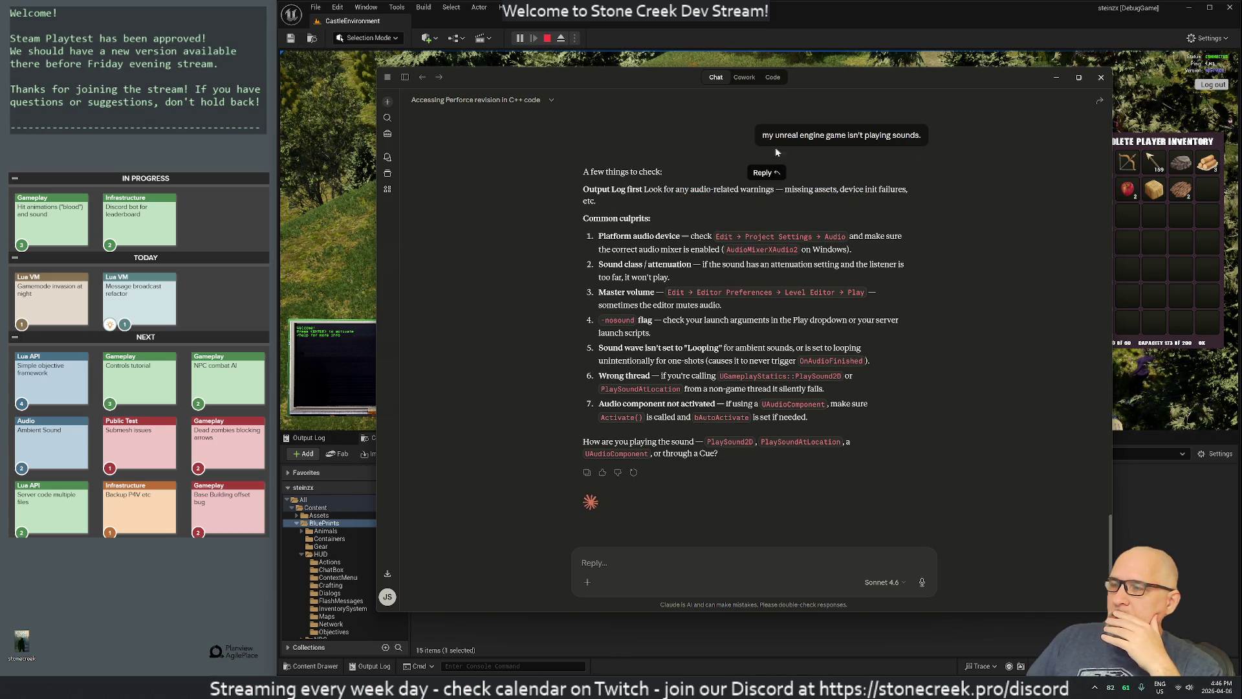
left_click(338, 7)
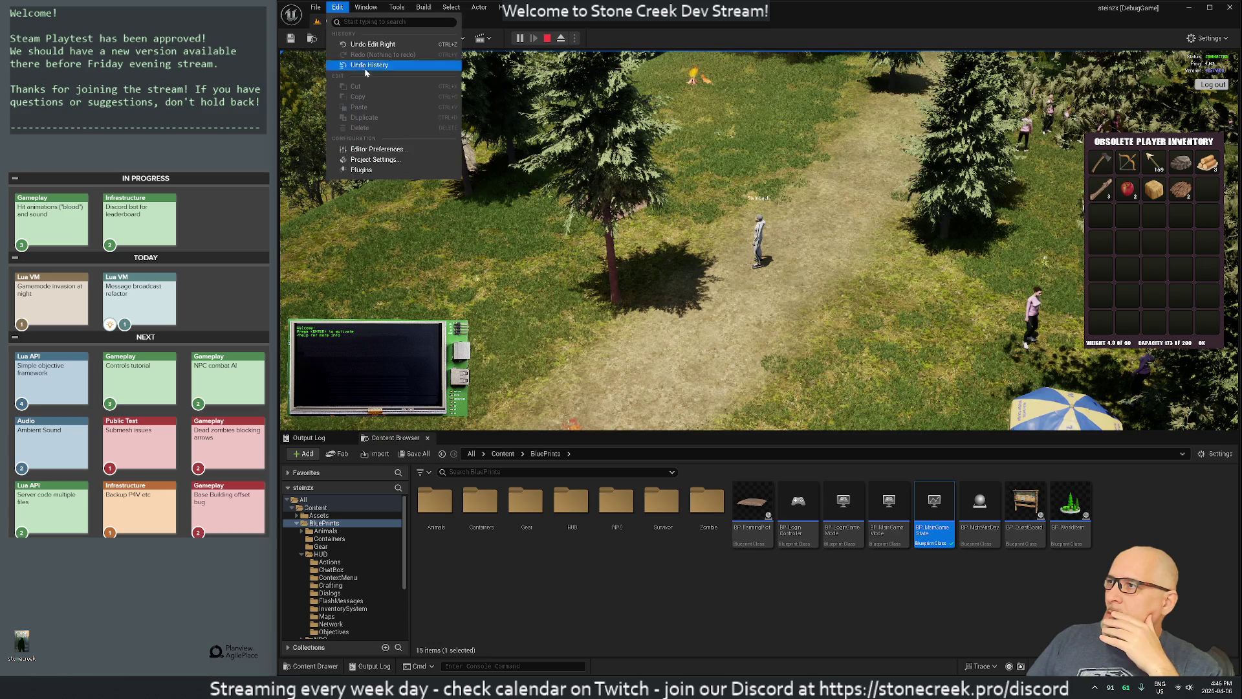
Step: Open Project Settings at Engine - Audio, recheck Claude's audio mixer tip, and check out DefaultEngine.ini
left_click(379, 160)
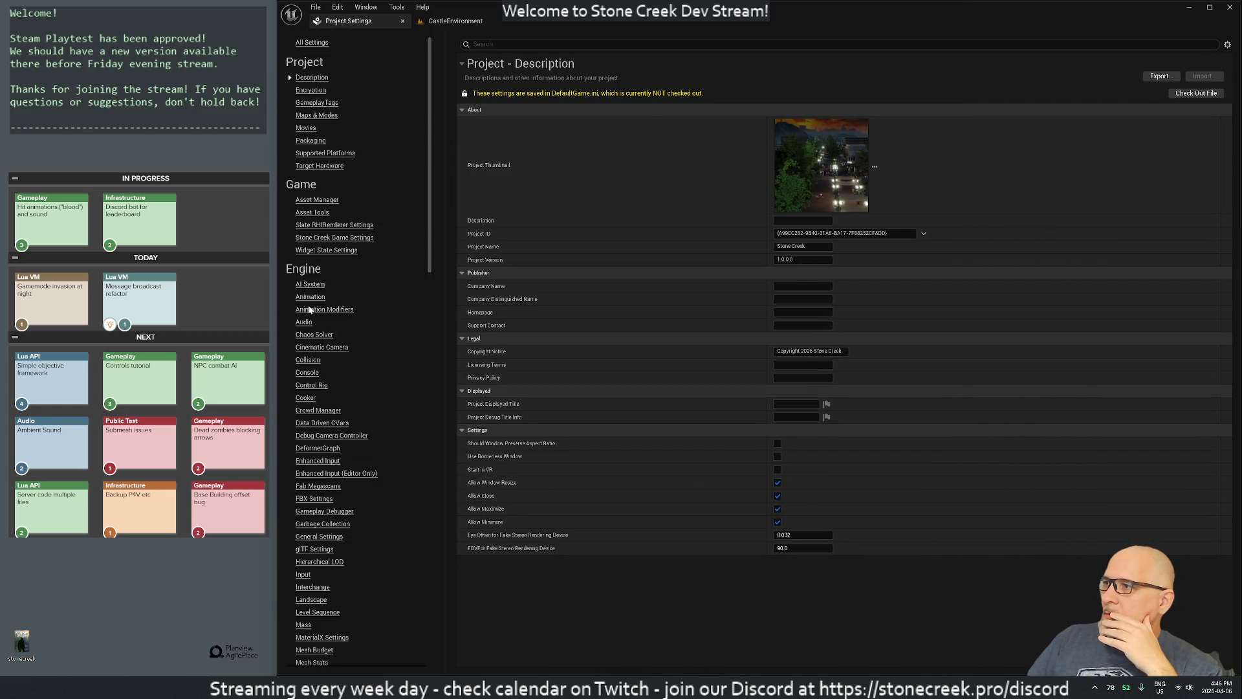
left_click(303, 323)
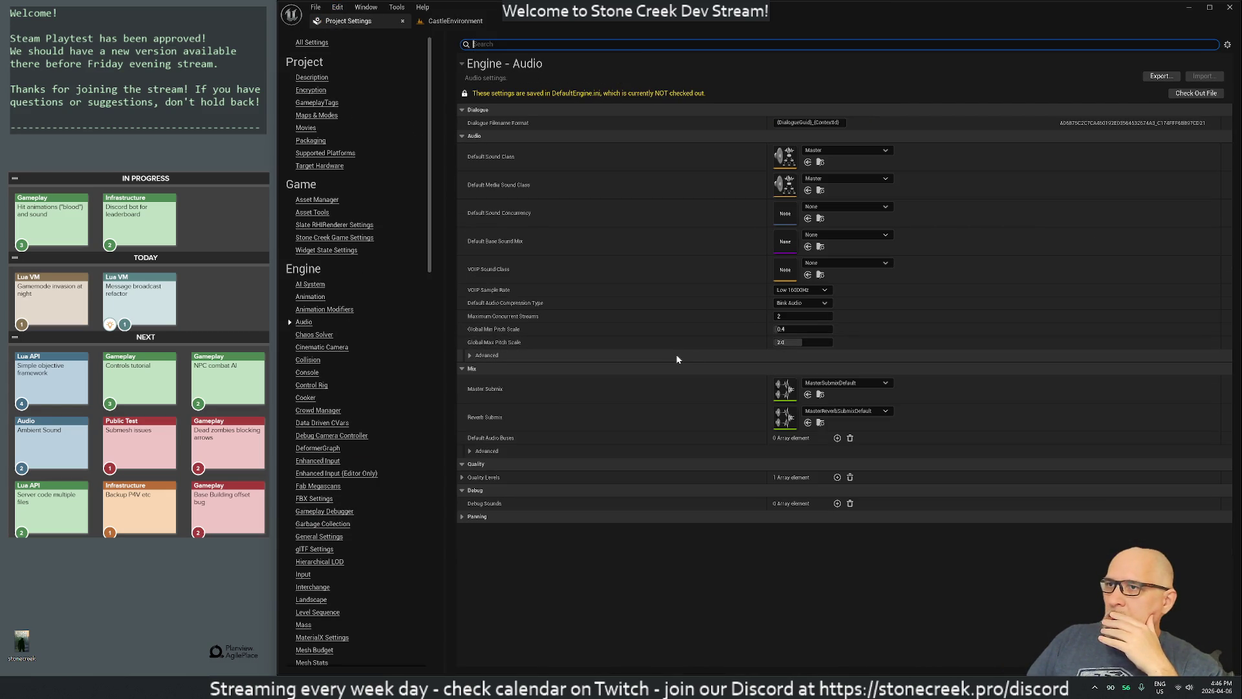
key("alt+Tab")
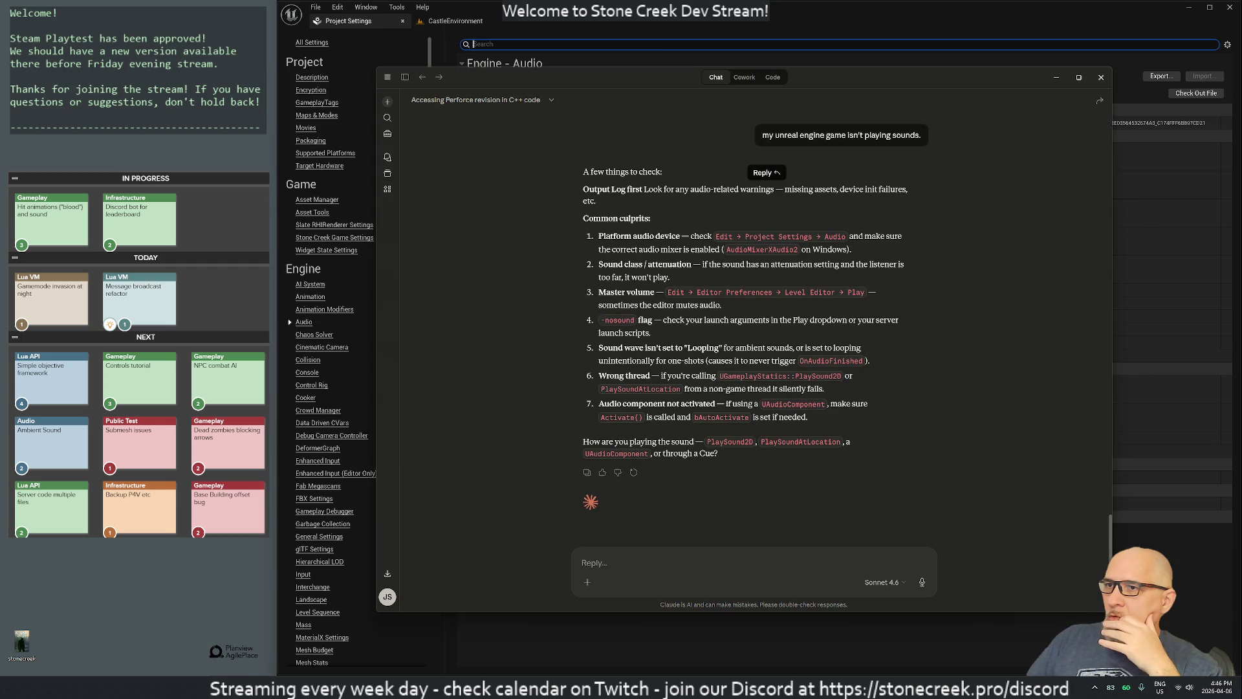
left_click_drag(649, 250, 813, 250)
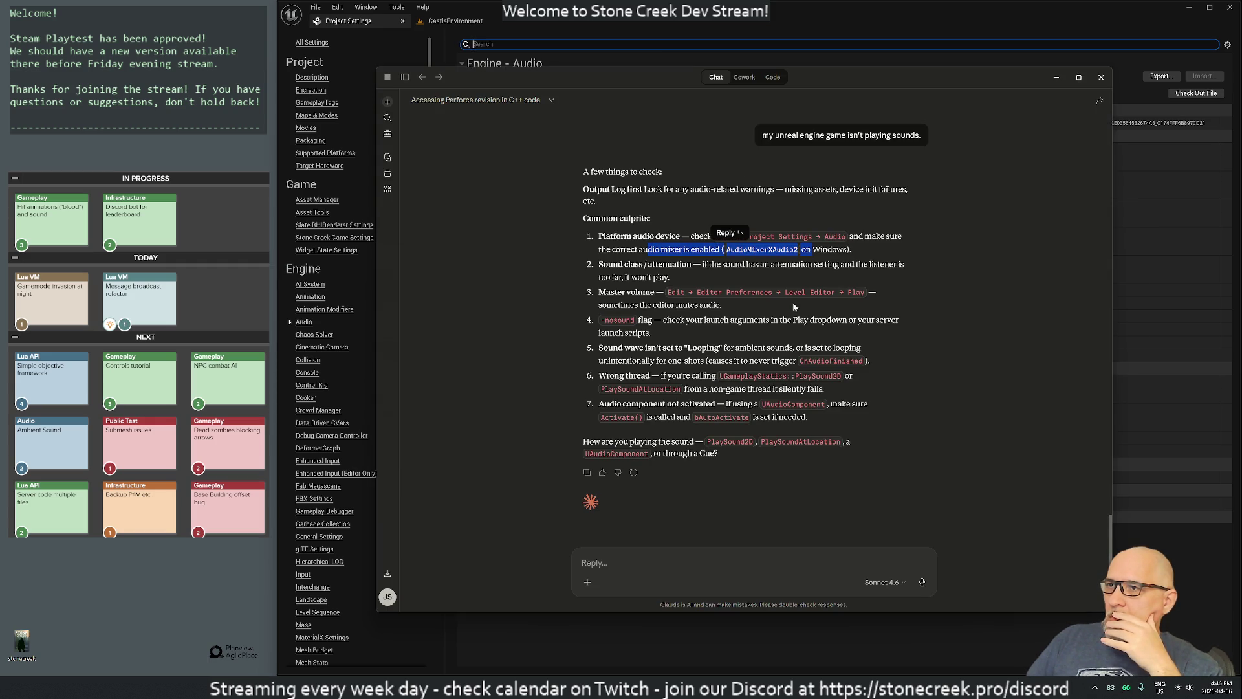
key("alt+Tab")
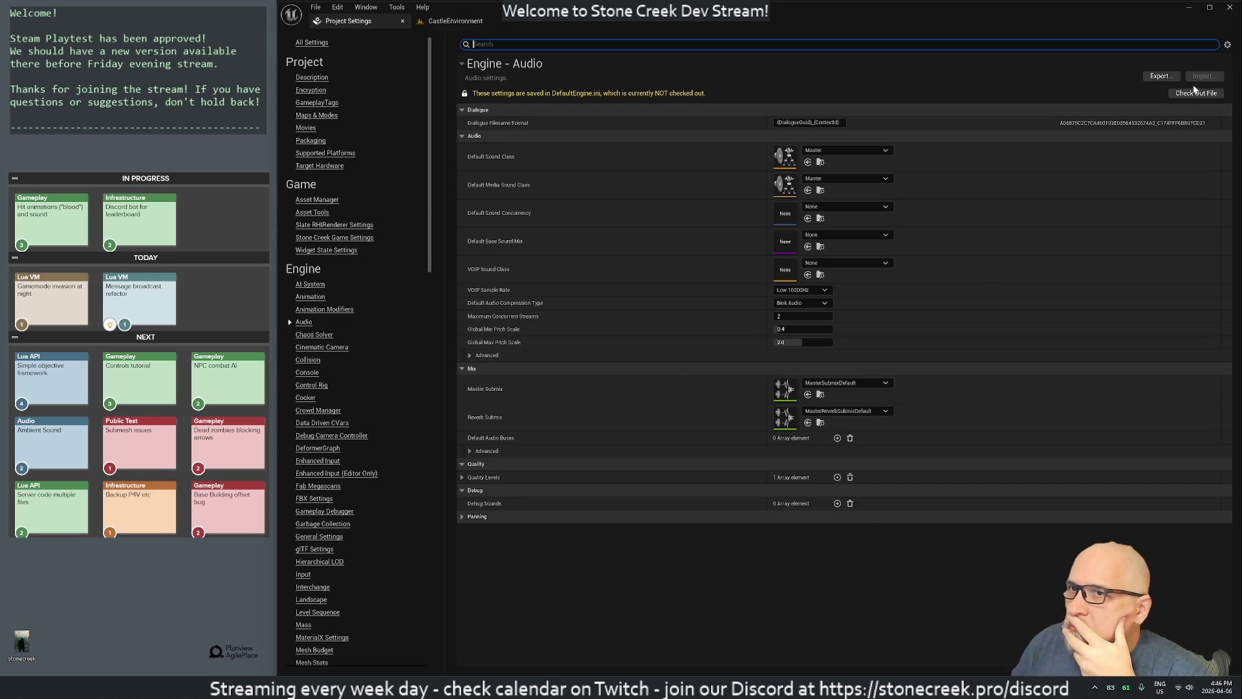
left_click(1041, 246)
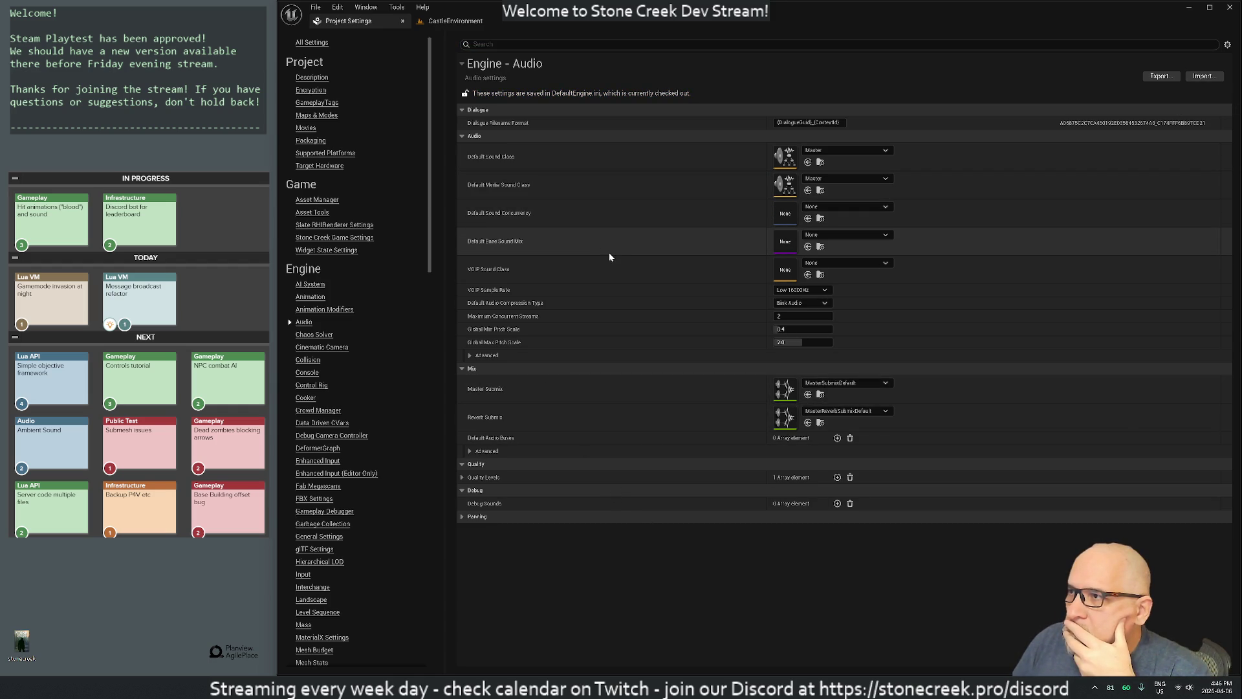
Step: Compare audio settings against Claude's mixer tip, then browse the Default Sound Class to Master in EngineSounds
key("alt+Tab")
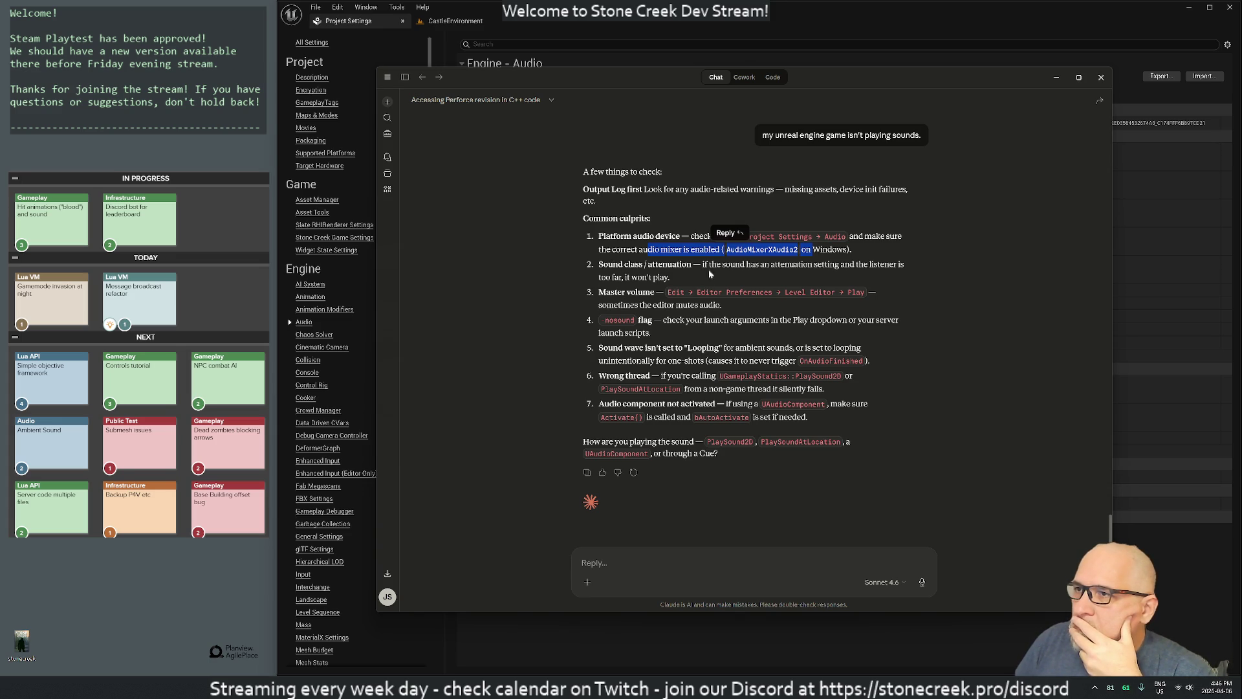
left_click(682, 244)
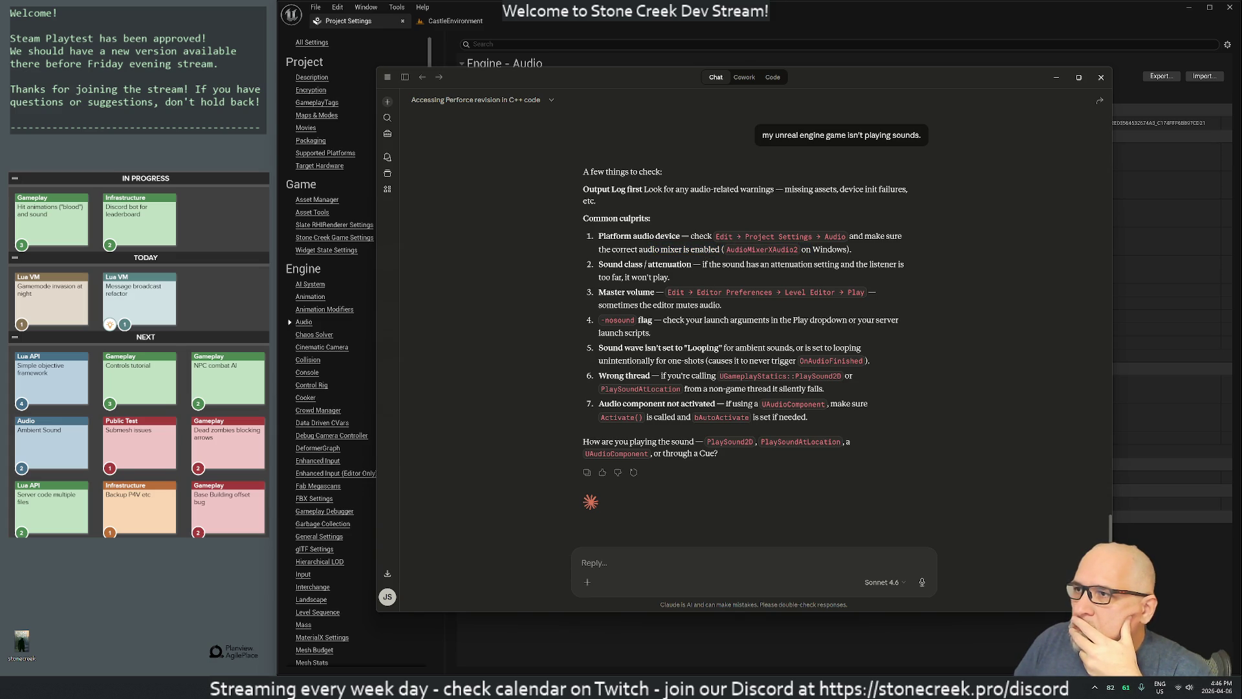
left_click_drag(639, 249, 828, 250)
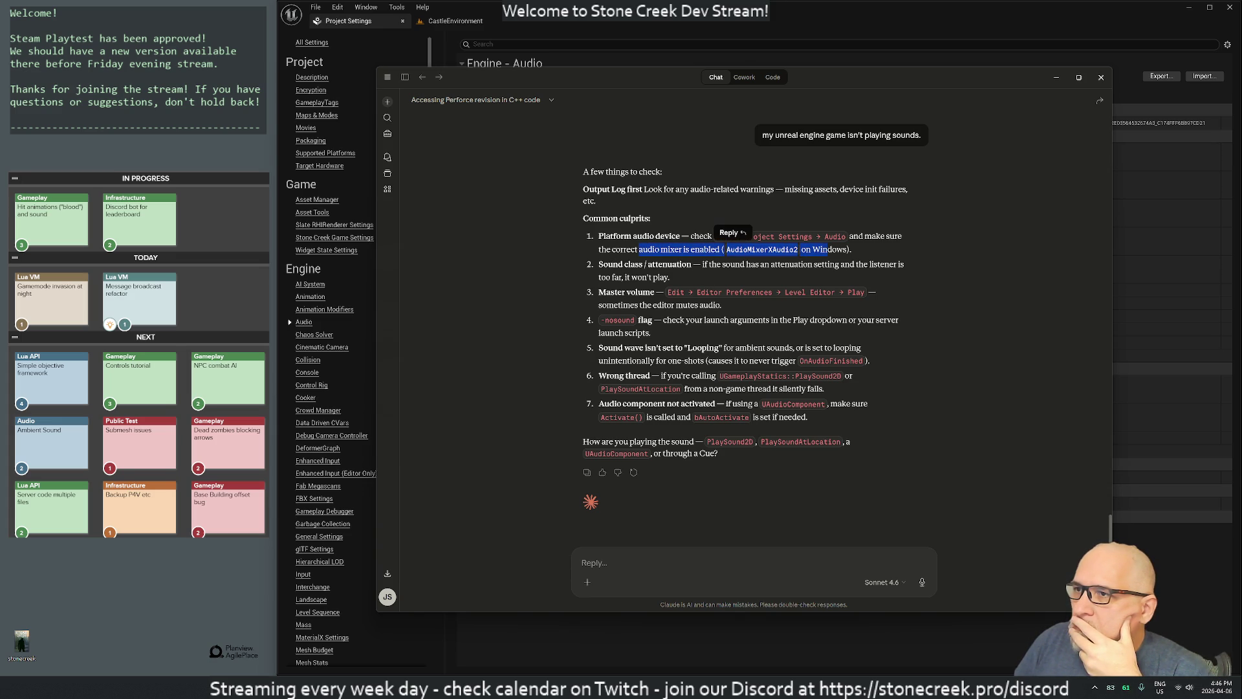
key("alt+Tab")
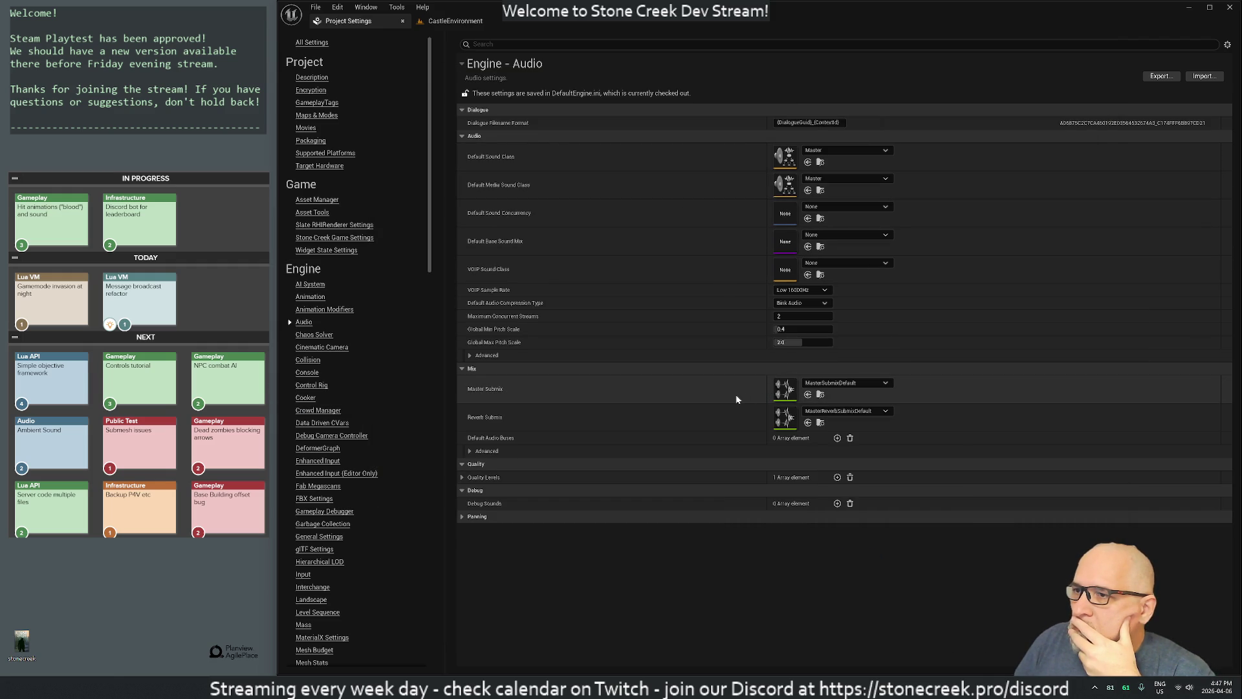
key("alt+Tab")
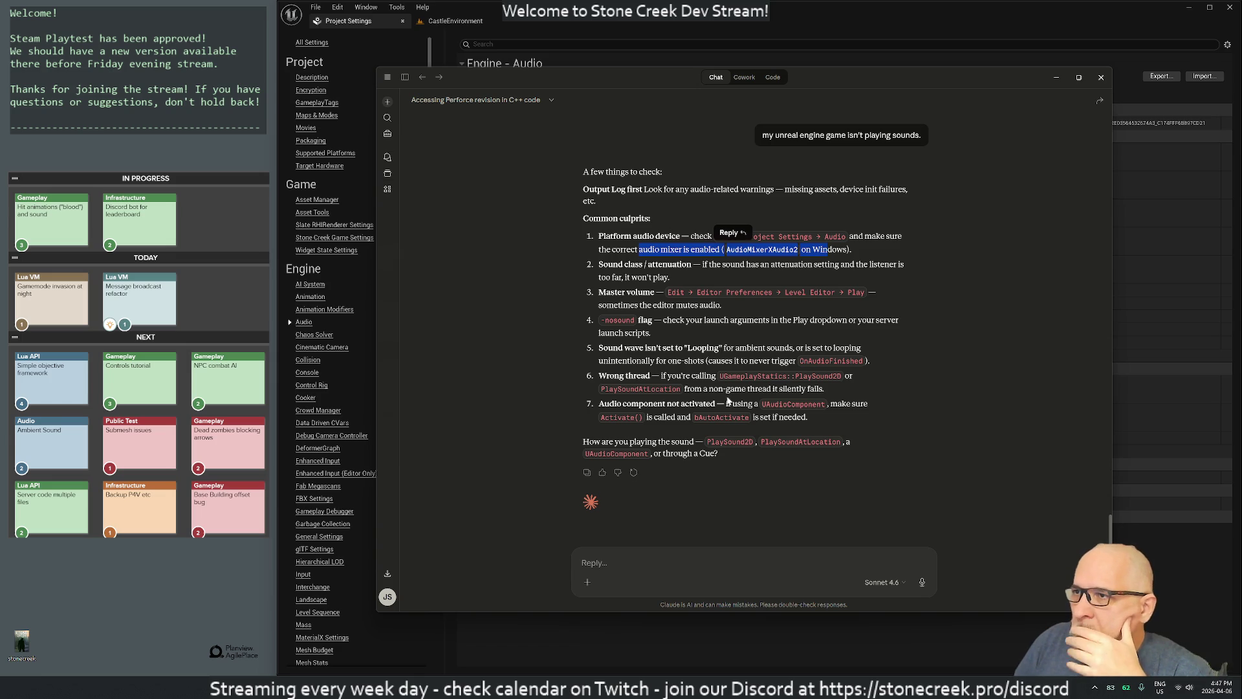
key("alt+Tab")
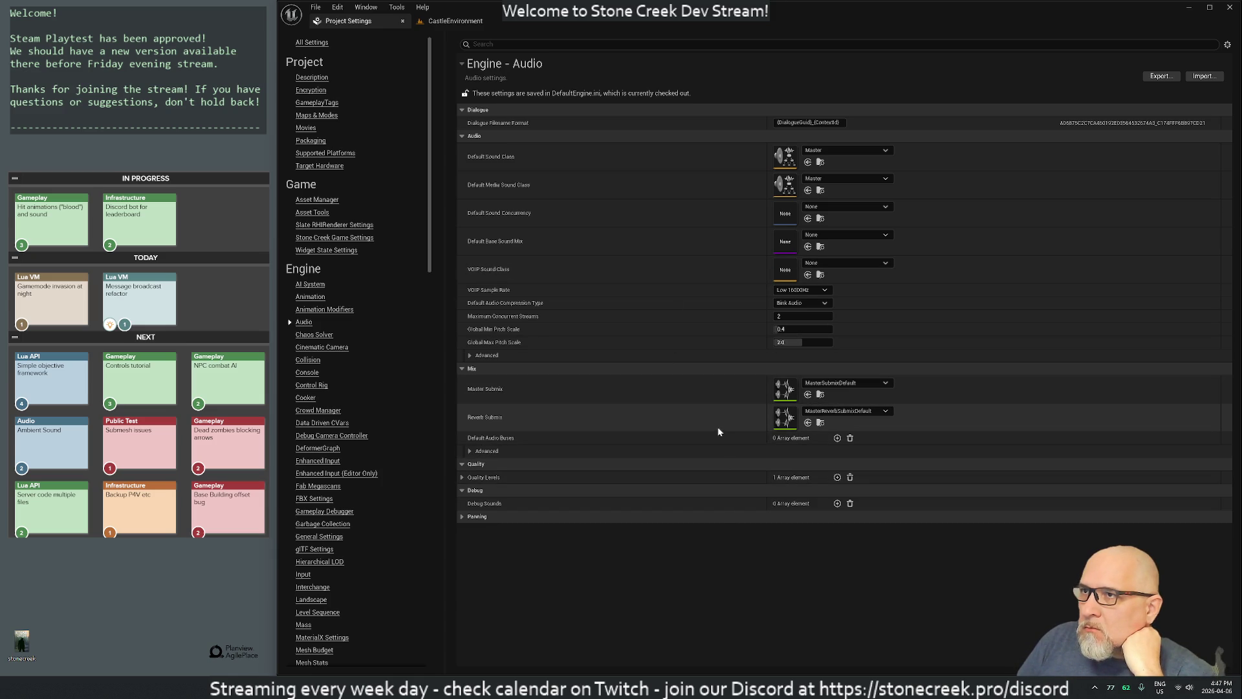
left_click(821, 163)
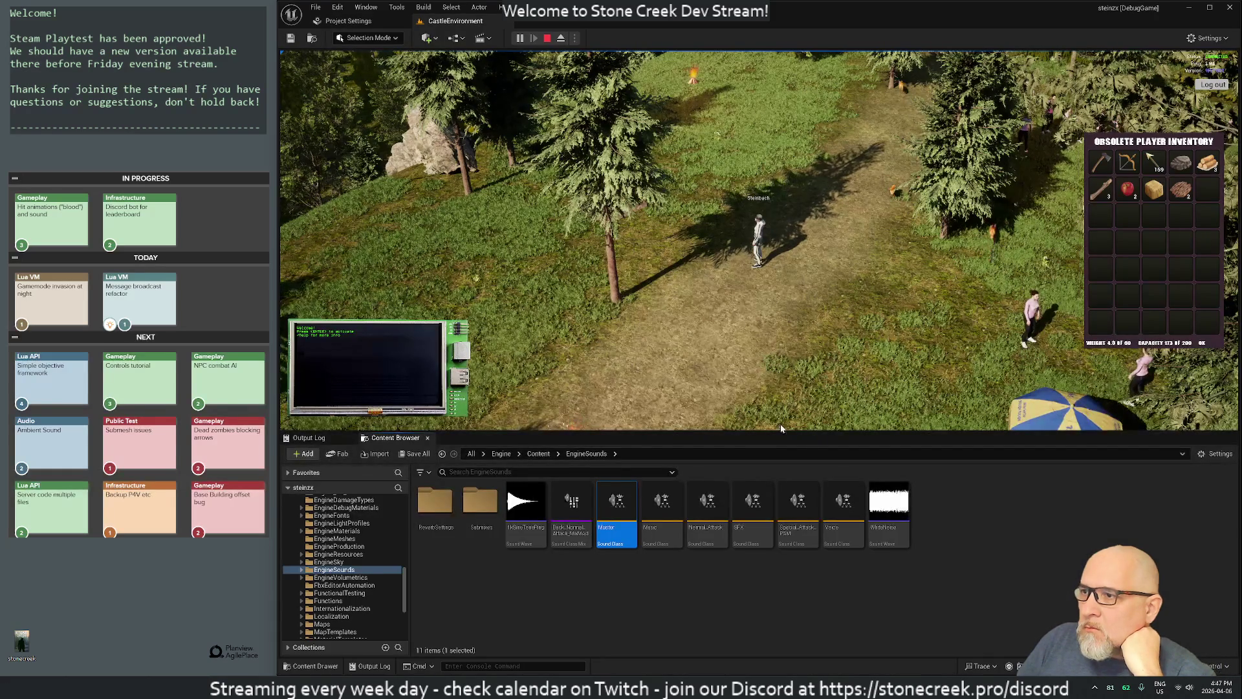
double_click(610, 501)
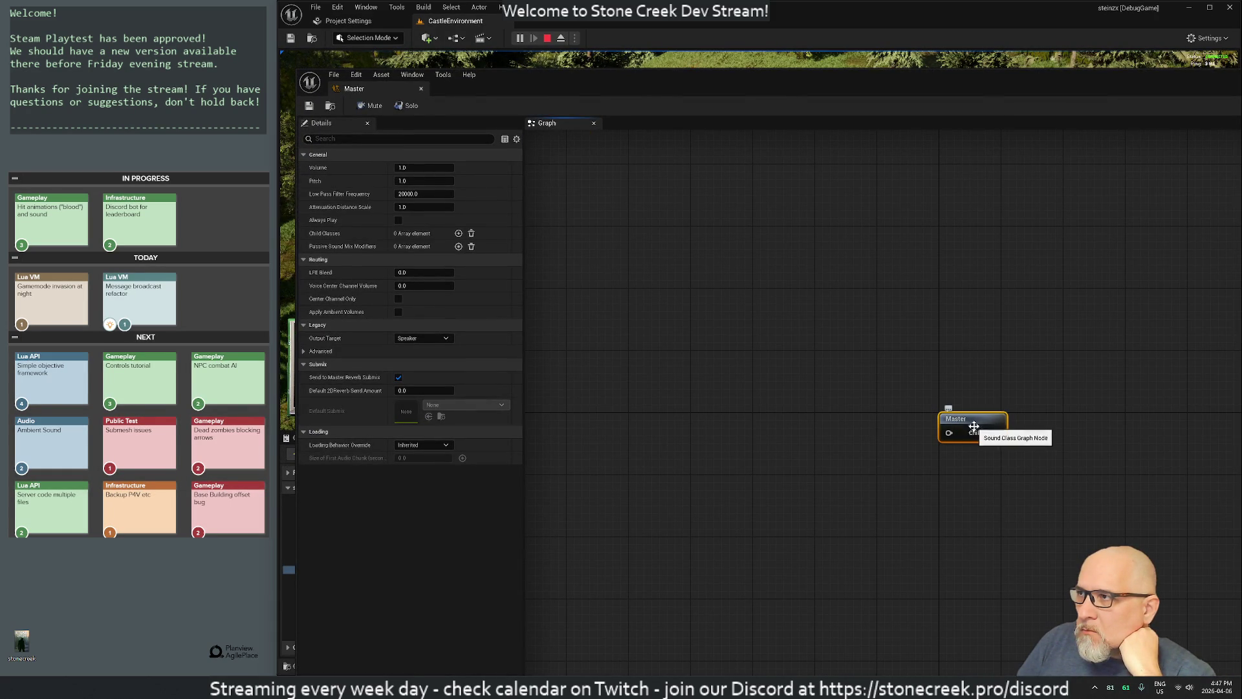
left_click(421, 89)
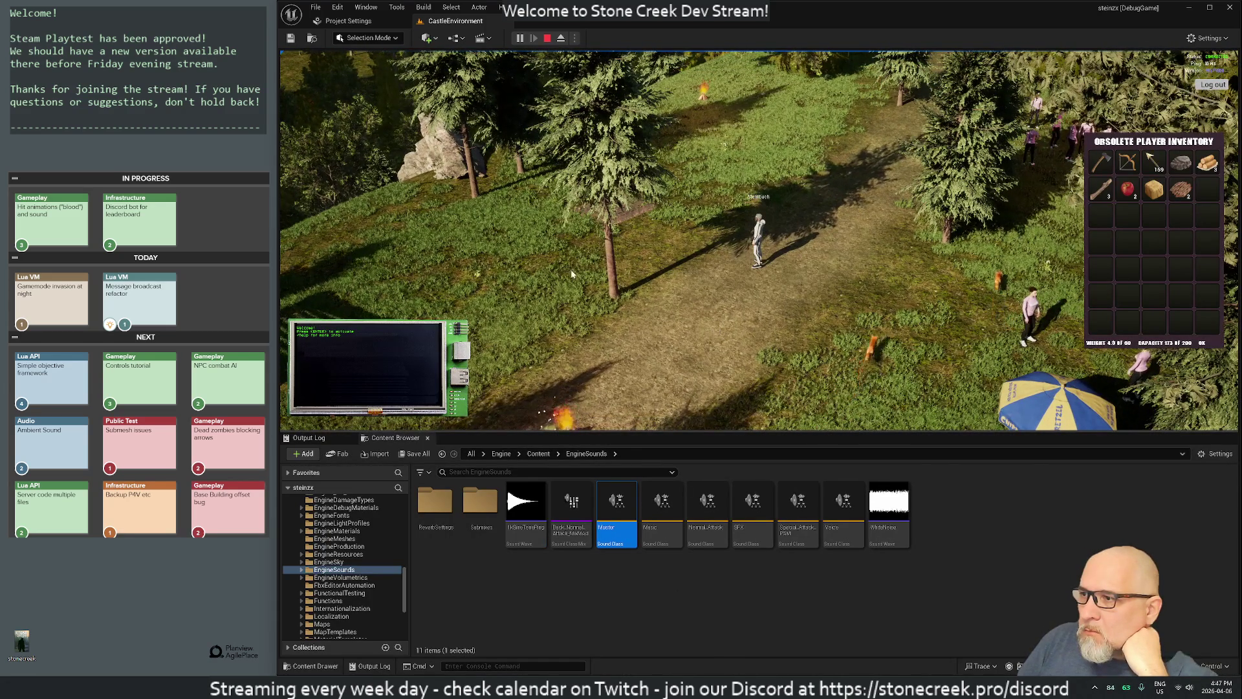
mouse_move(524, 508)
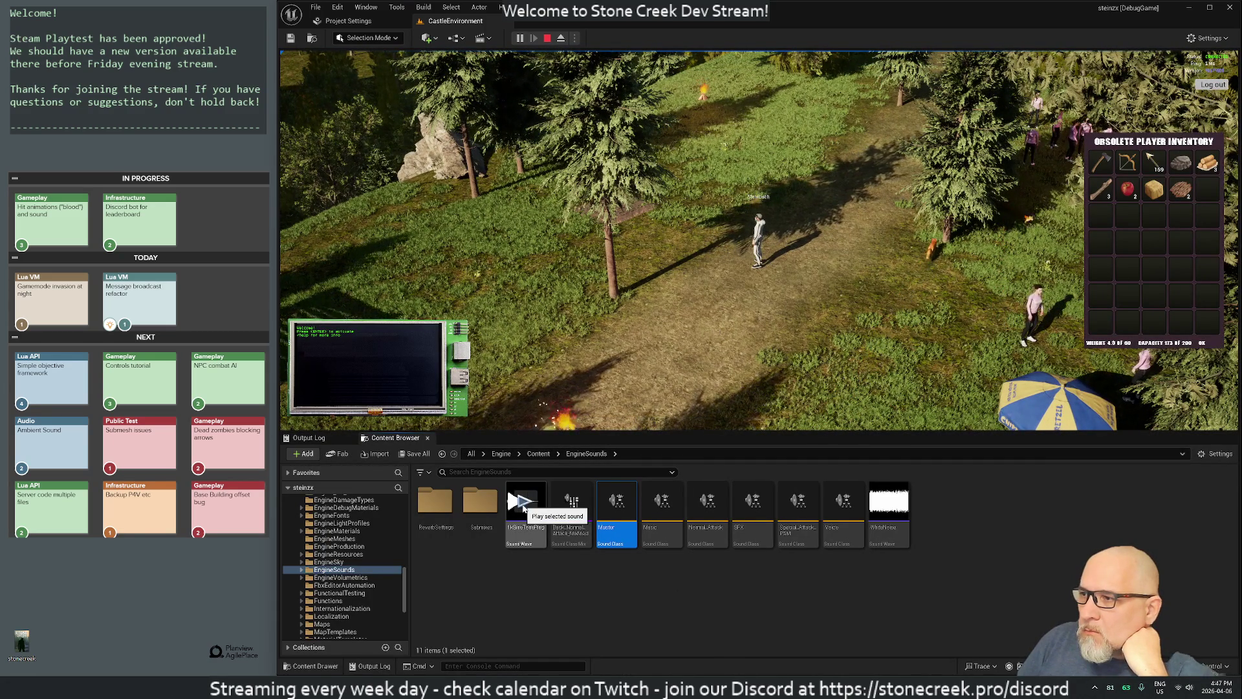
mouse_move(887, 503)
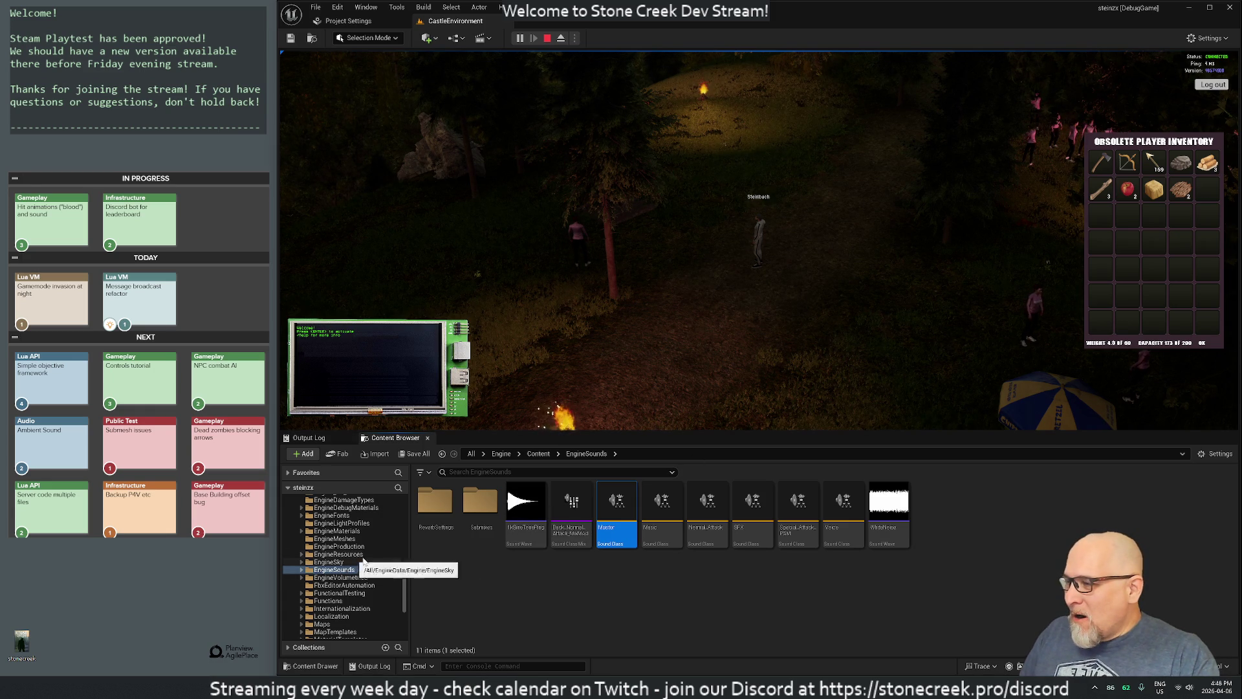
Step: Walk past the campfire and retrieve the branch, bringing the inventory count to 4
key("s")
key("a")
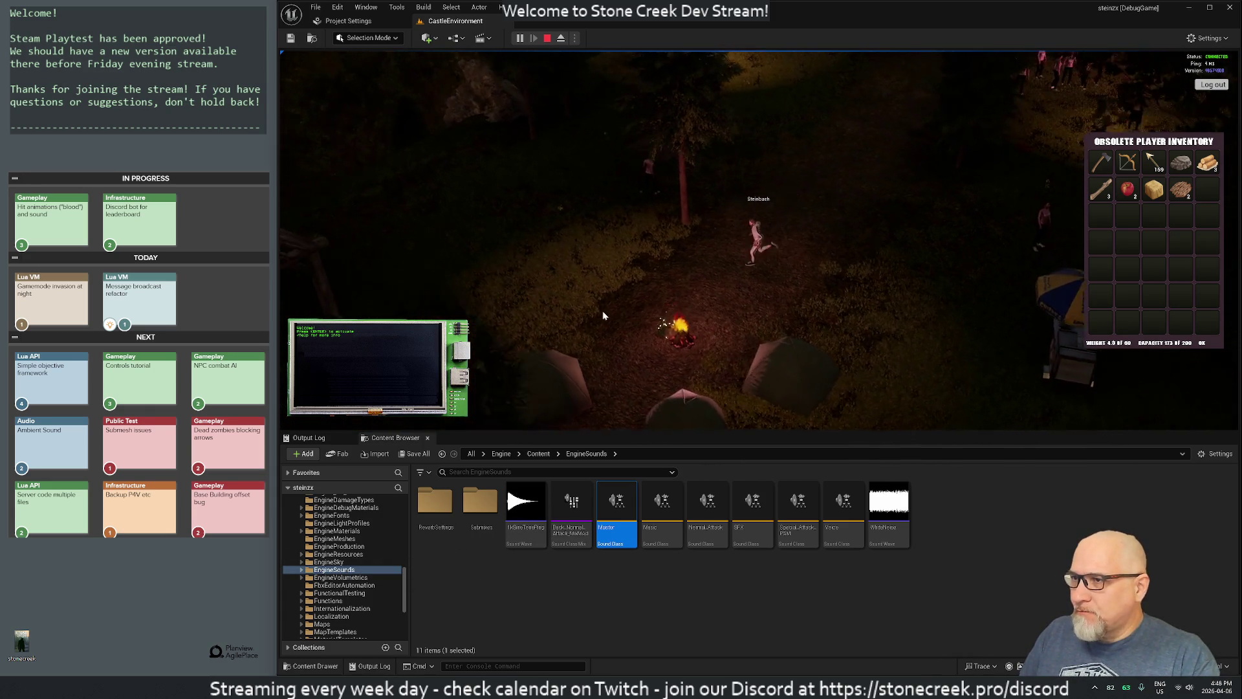
key("f")
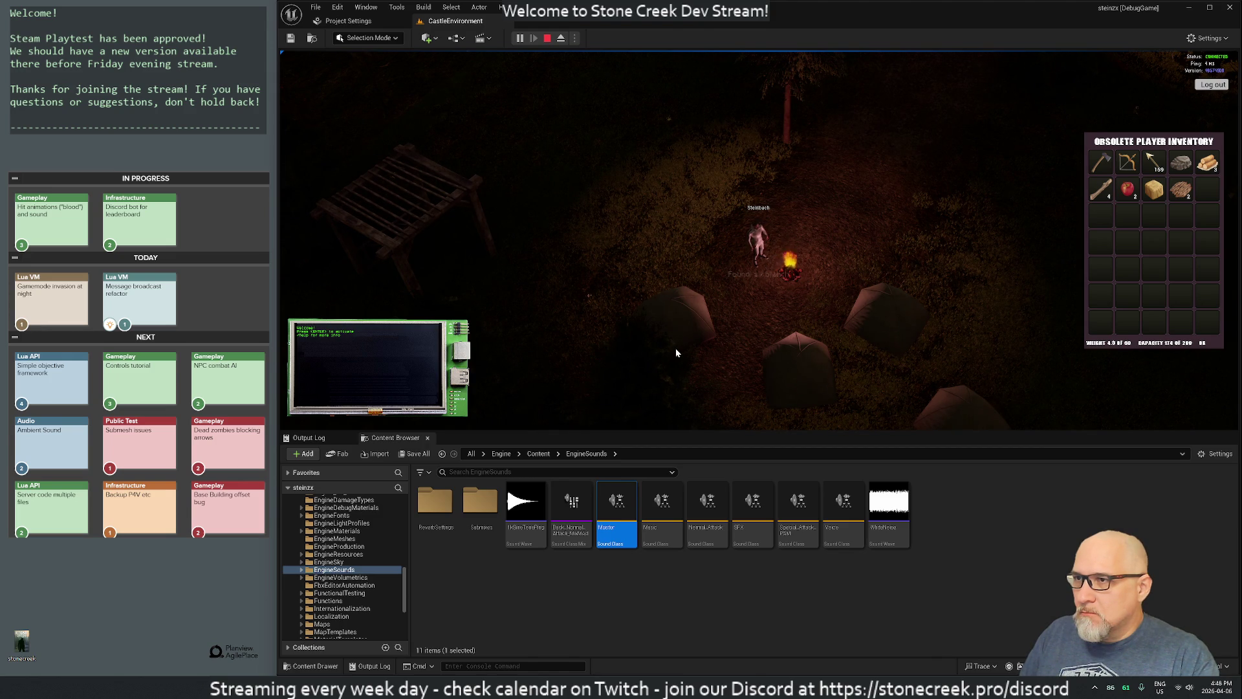
key("a")
Step: Walk the character toward the lake and toggle the world map with M
key("w")
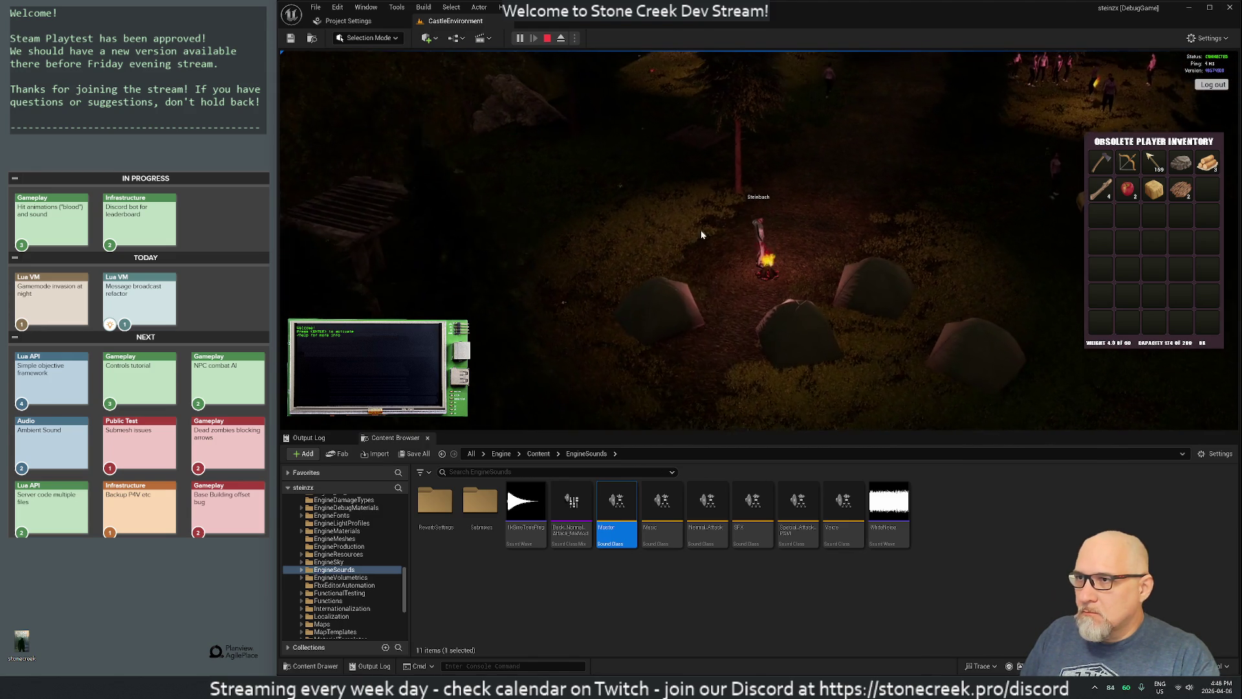
key("d")
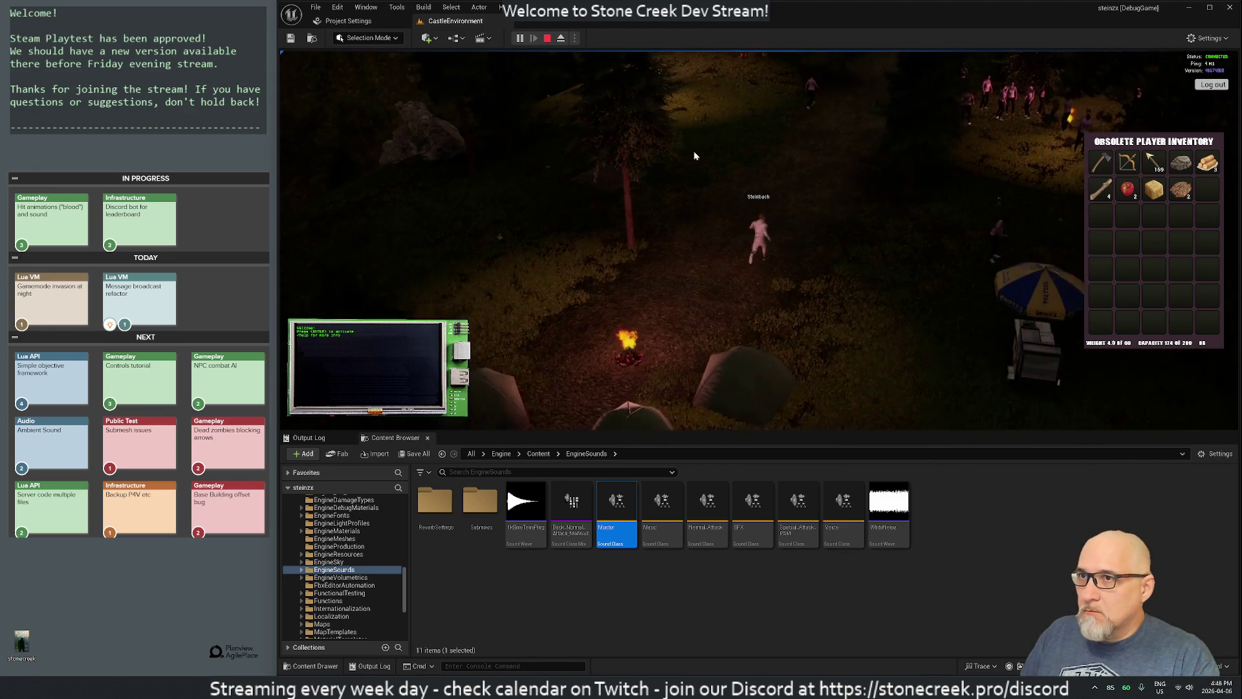
key("d")
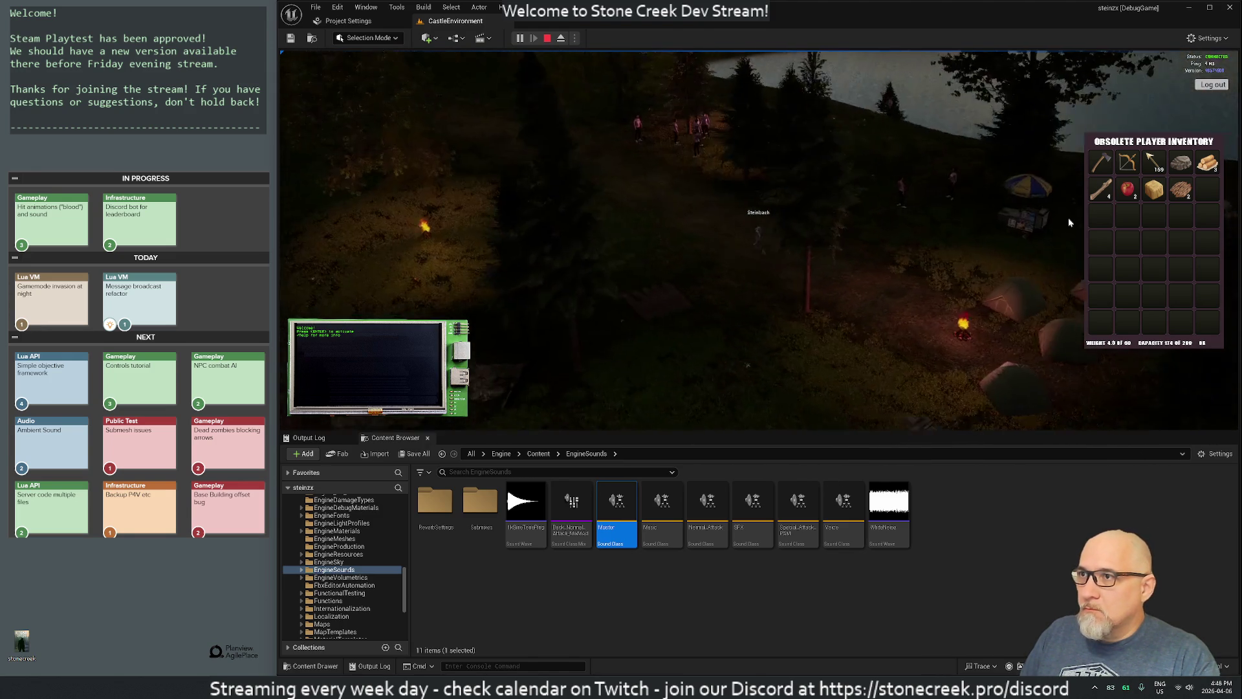
key("a")
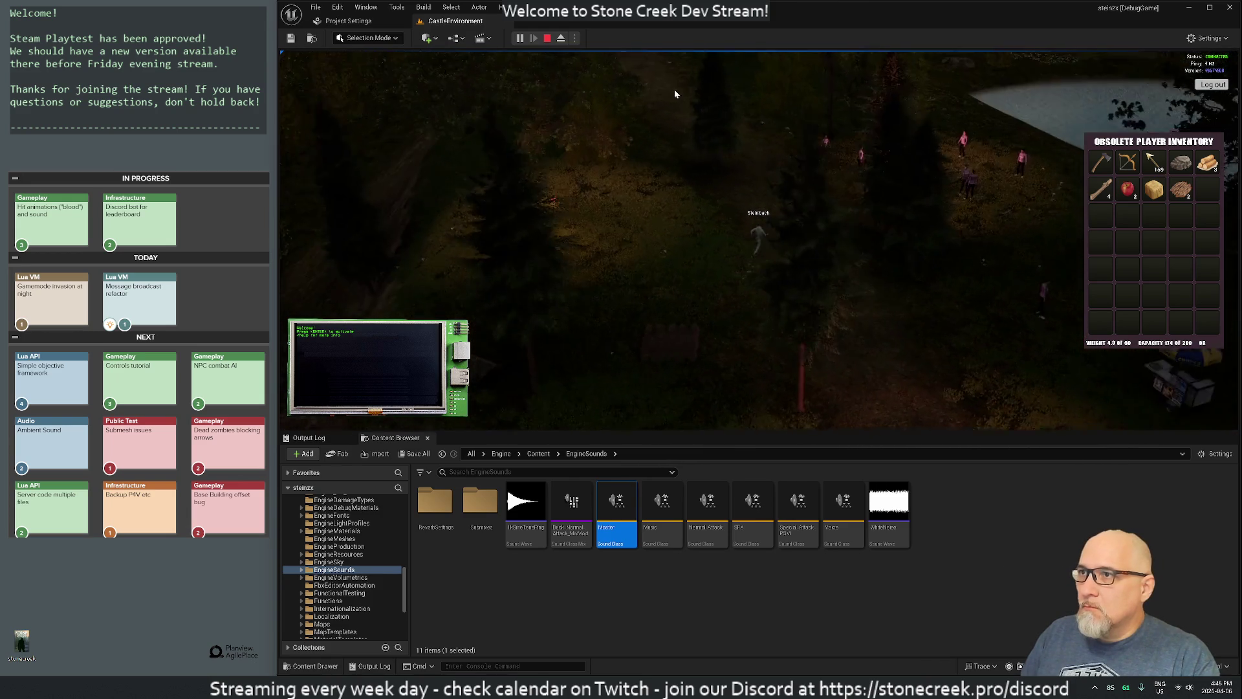
key("m")
key("m")
key("m")
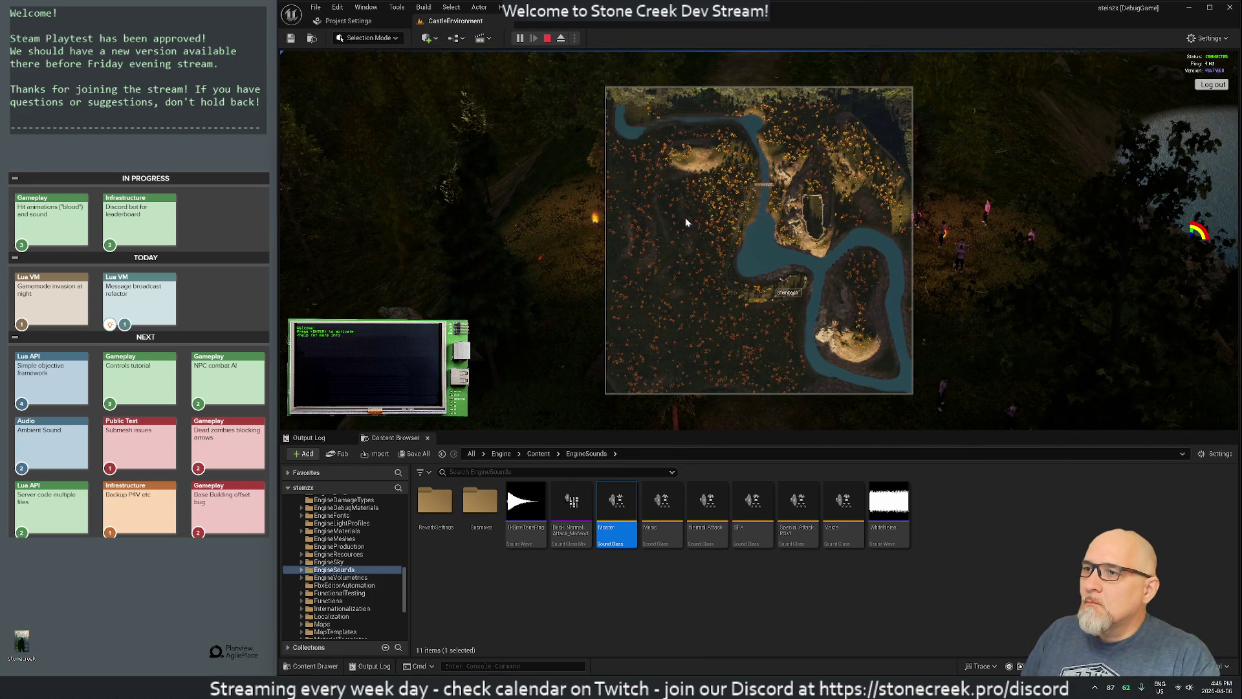
key("m")
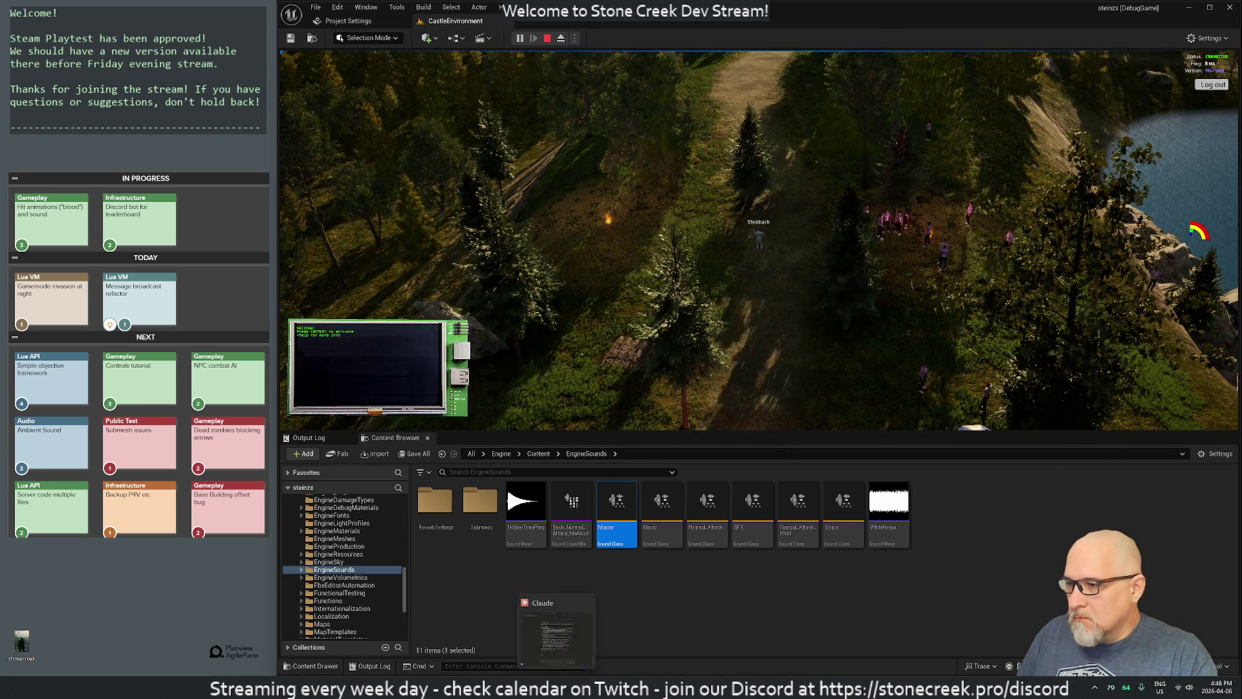
Step: Review Claude's tips on looping sound waves and the wrong thread, then return to BaseCharacter.cpp
left_click(589, 627)
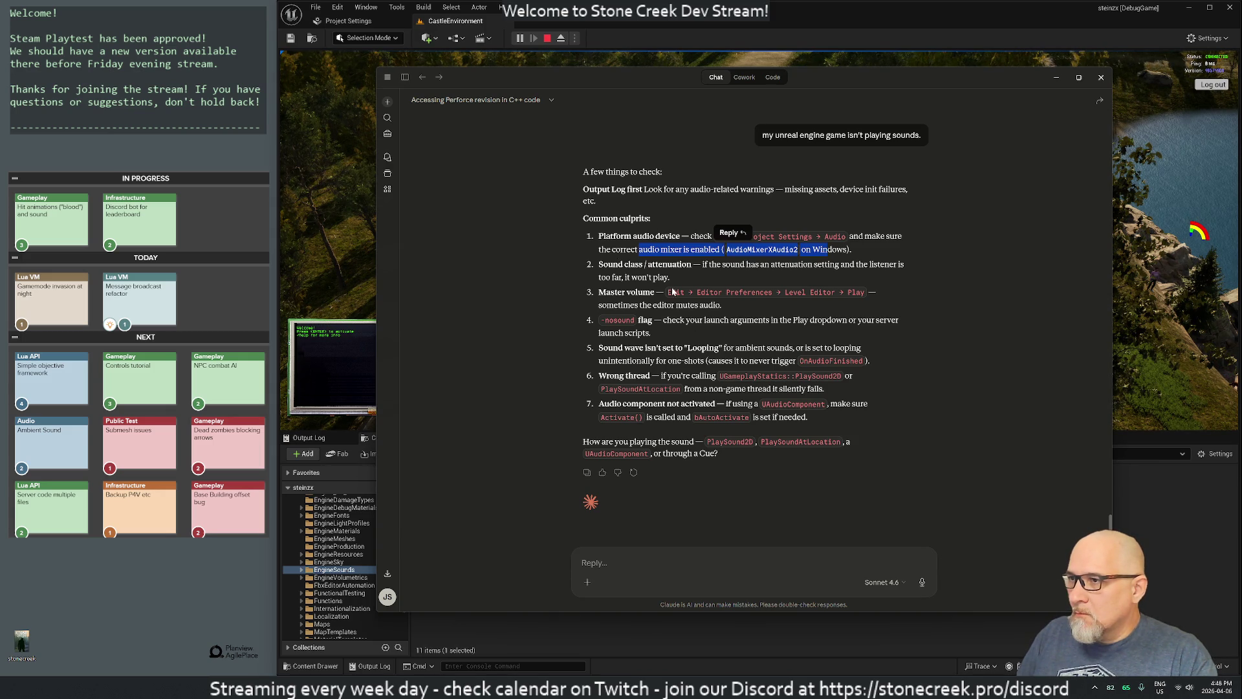
mouse_move(612, 348)
left_mouse_down()
mouse_move(767, 349)
mouse_move(758, 361)
left_mouse_up()
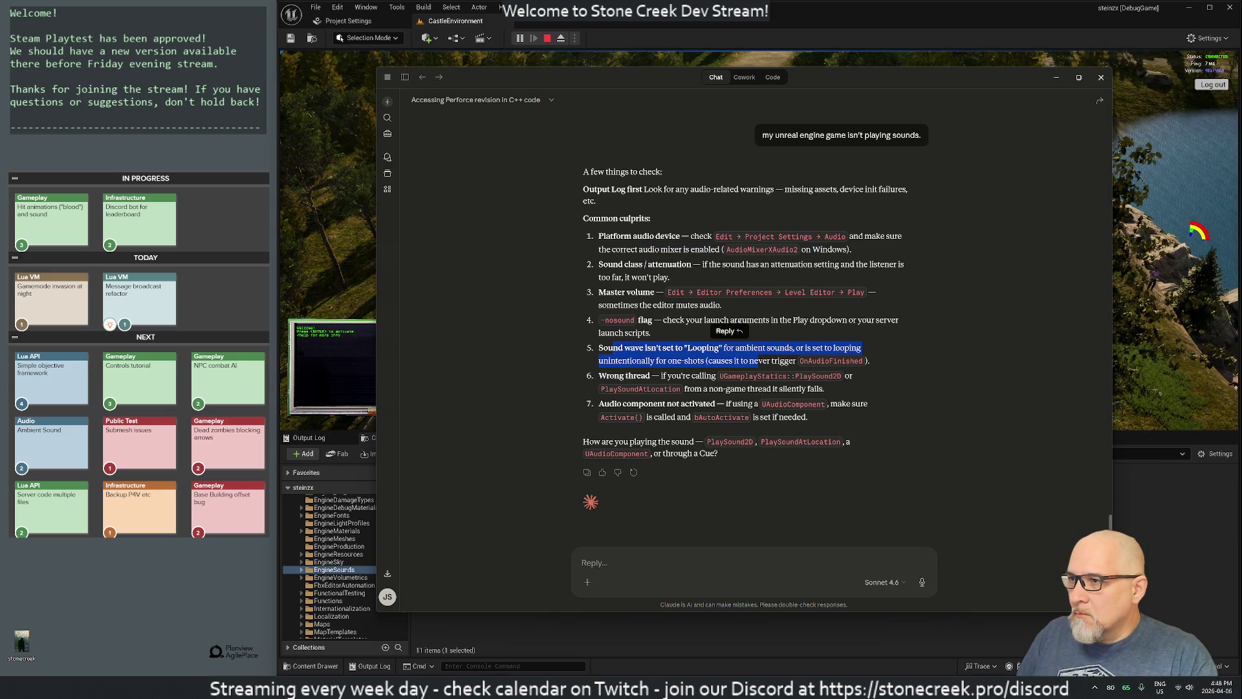
left_click_drag(623, 375, 667, 376)
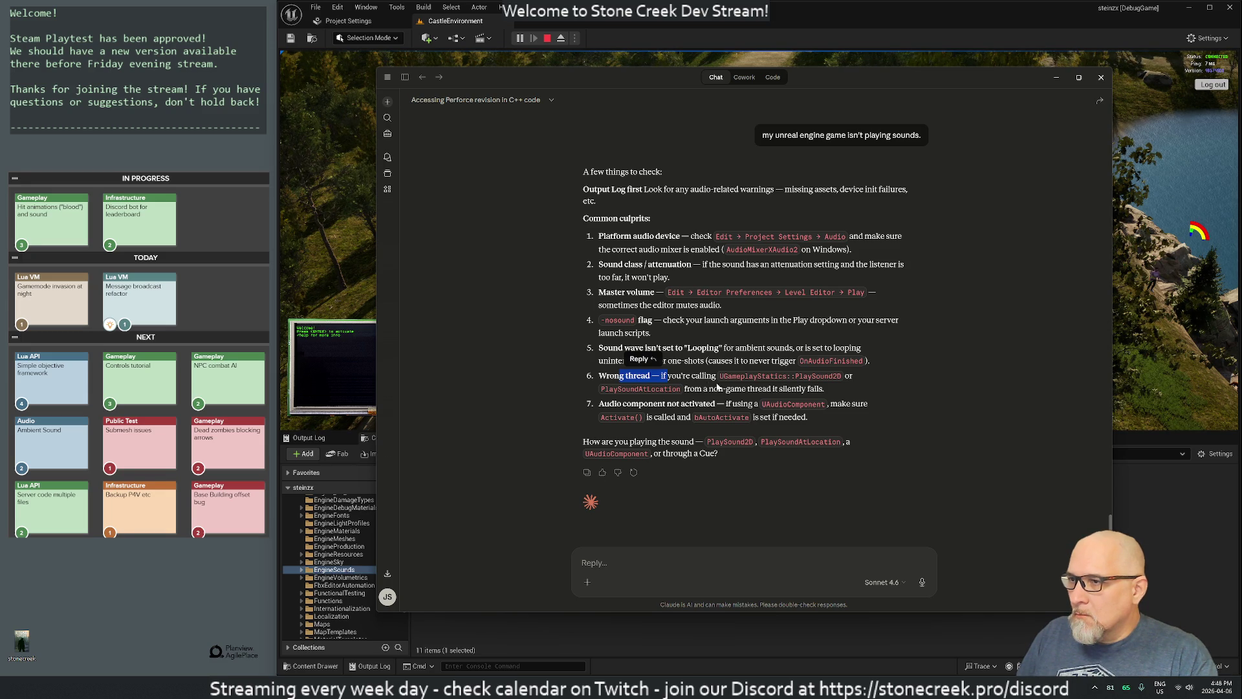
left_click(666, 376)
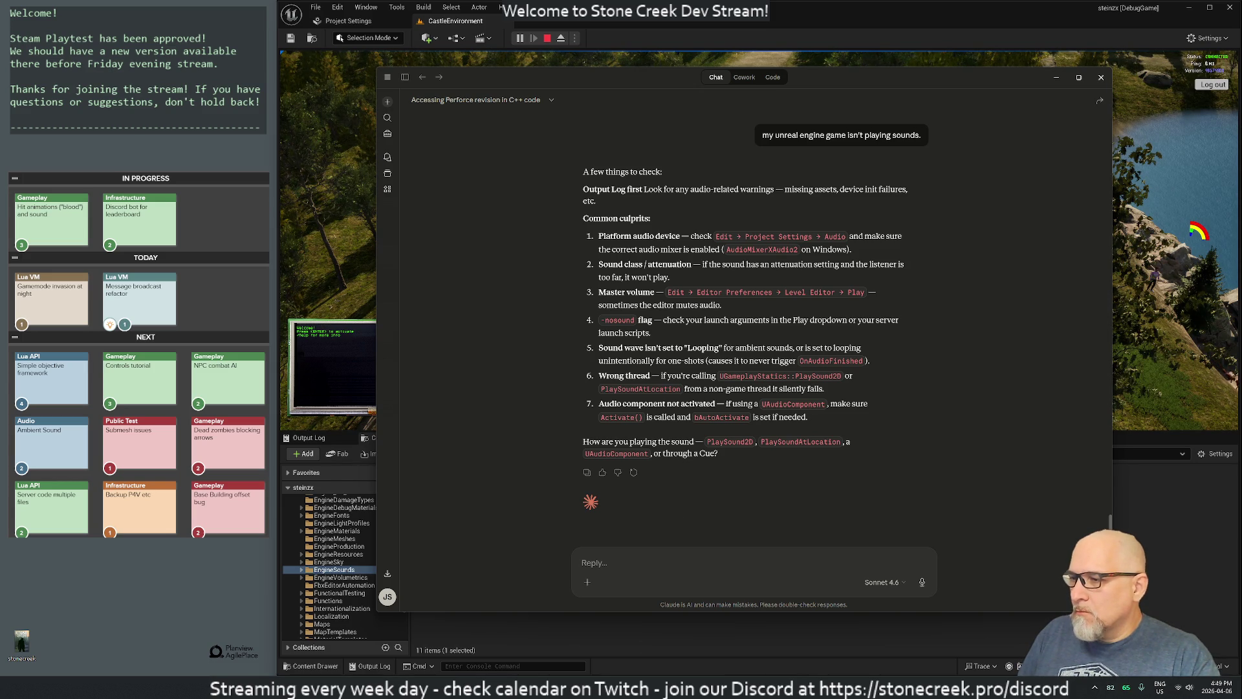
key("alt+Tab")
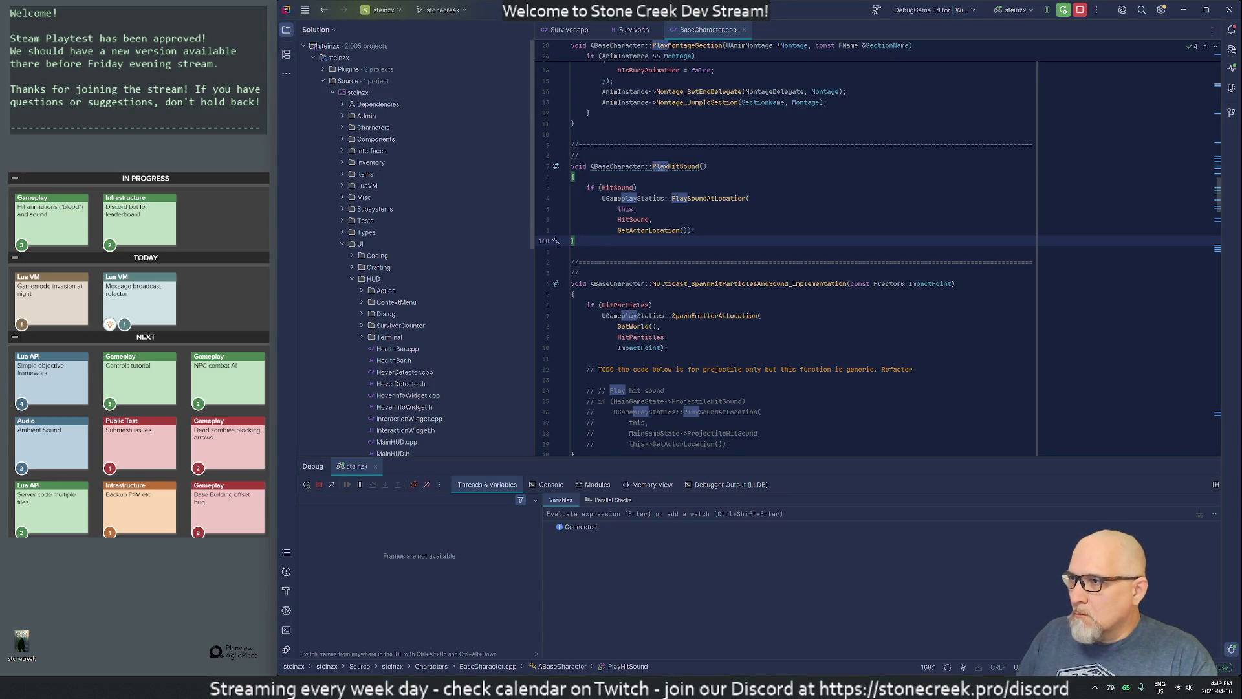
Step: Copy PlayHitSound's PlaySoundAtLocation block and send it to Claude as a new message
left_click_drag(696, 231, 500, 197)
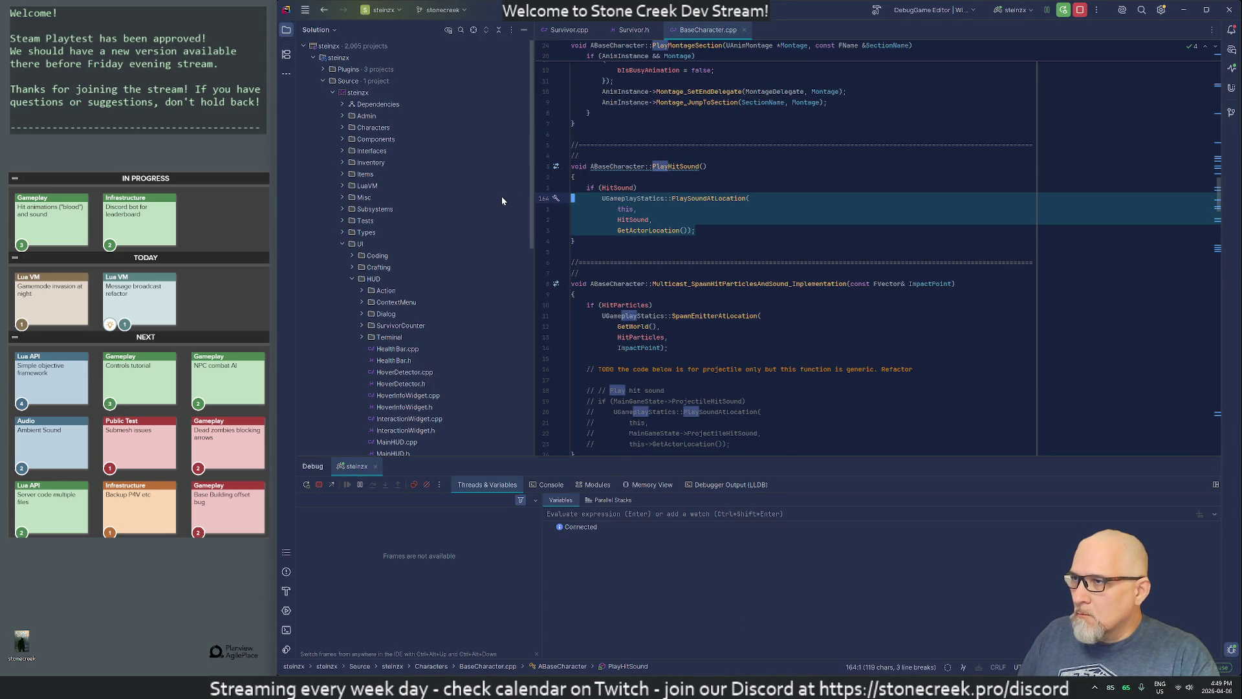
right_click(622, 208)
left_click(655, 242)
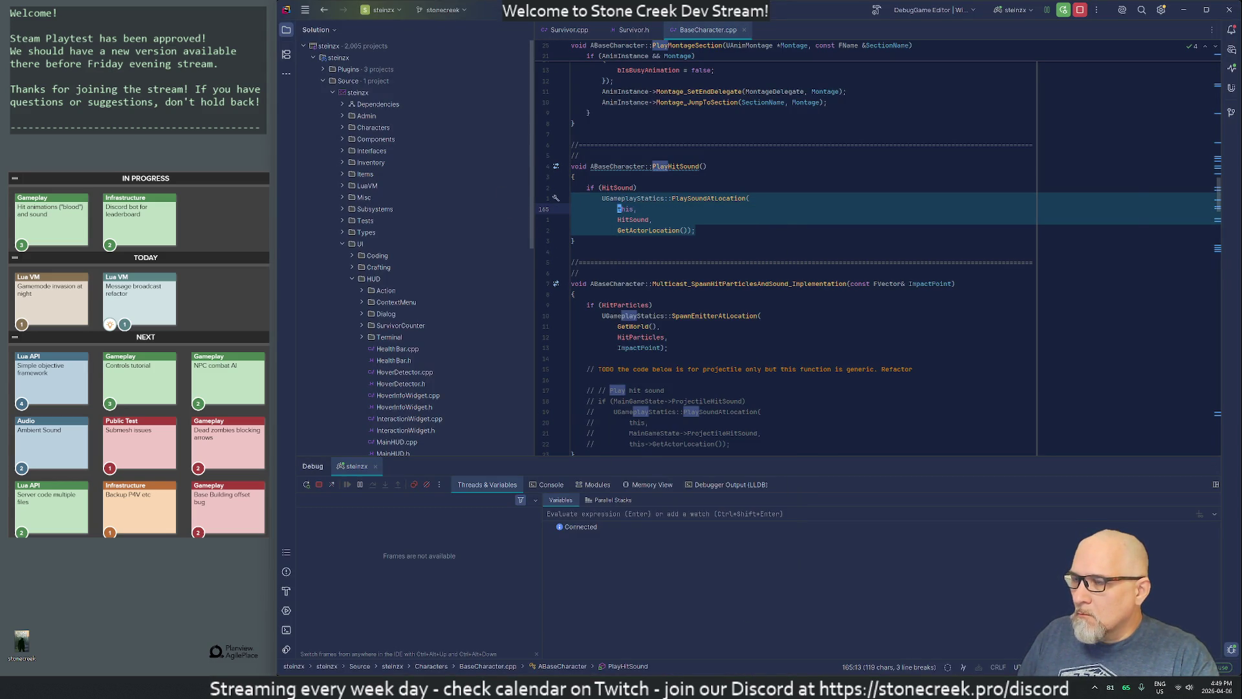
key("alt+Tab")
key("ctrl+v")
key("Return")
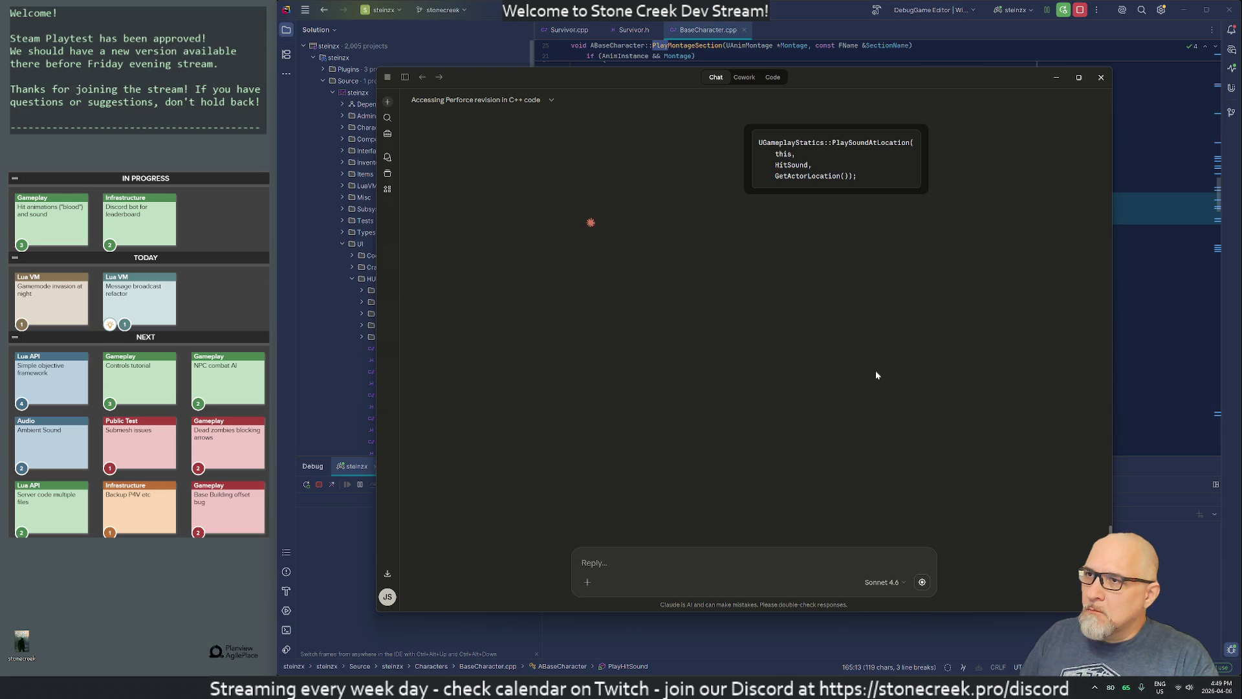
Step: Check the SpawnEmitterAtLocation code against Claude's checklist, marking the 'Not assigned' and 'Called on the server' tips
key("alt+Tab")
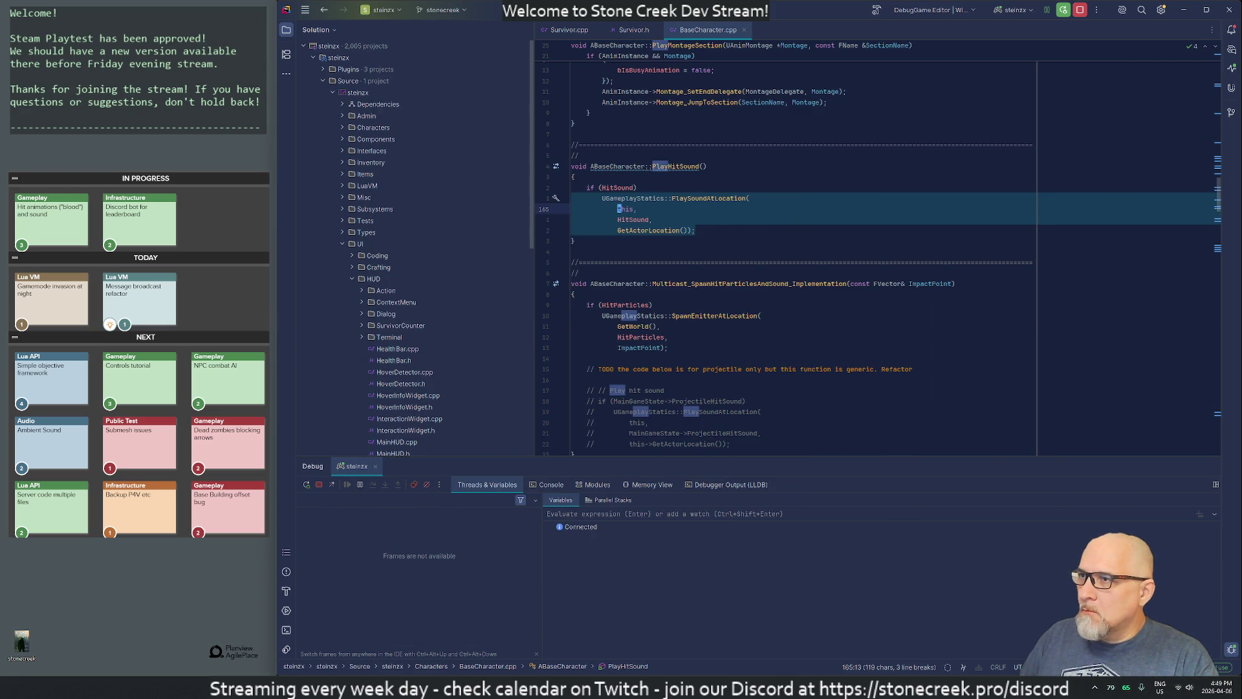
left_click(697, 316)
scroll(697, 316, "down", 4)
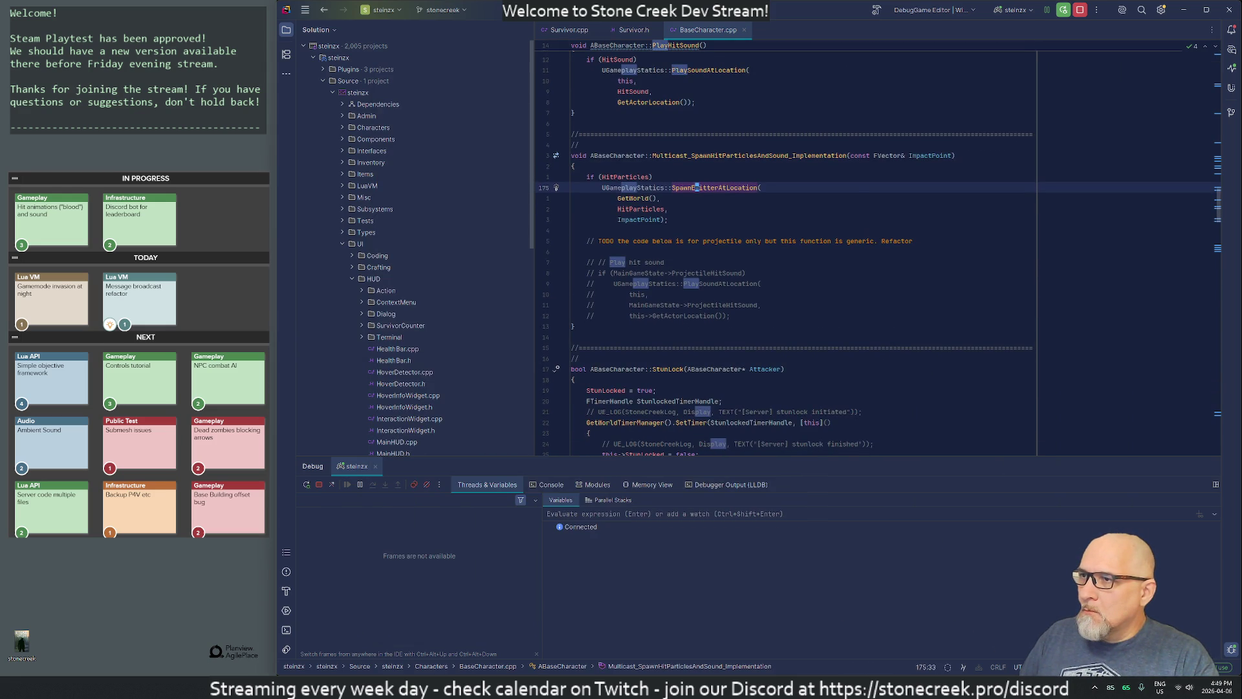
key("alt+Tab")
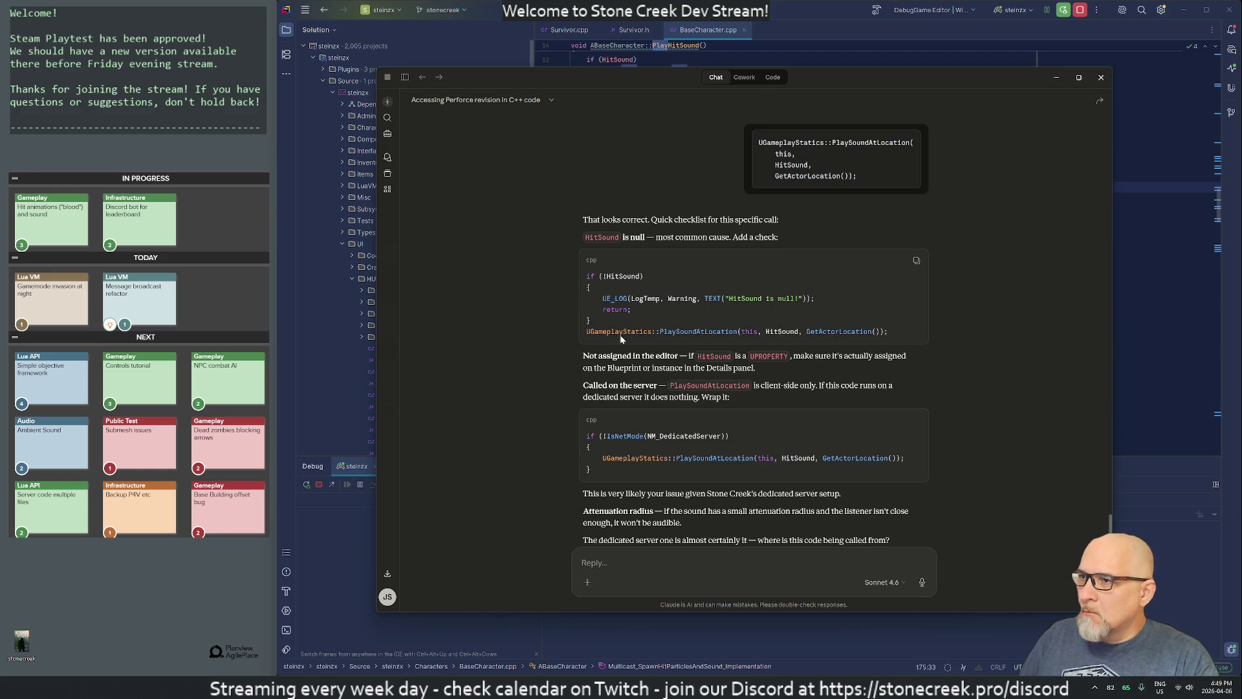
left_click_drag(624, 355, 852, 355)
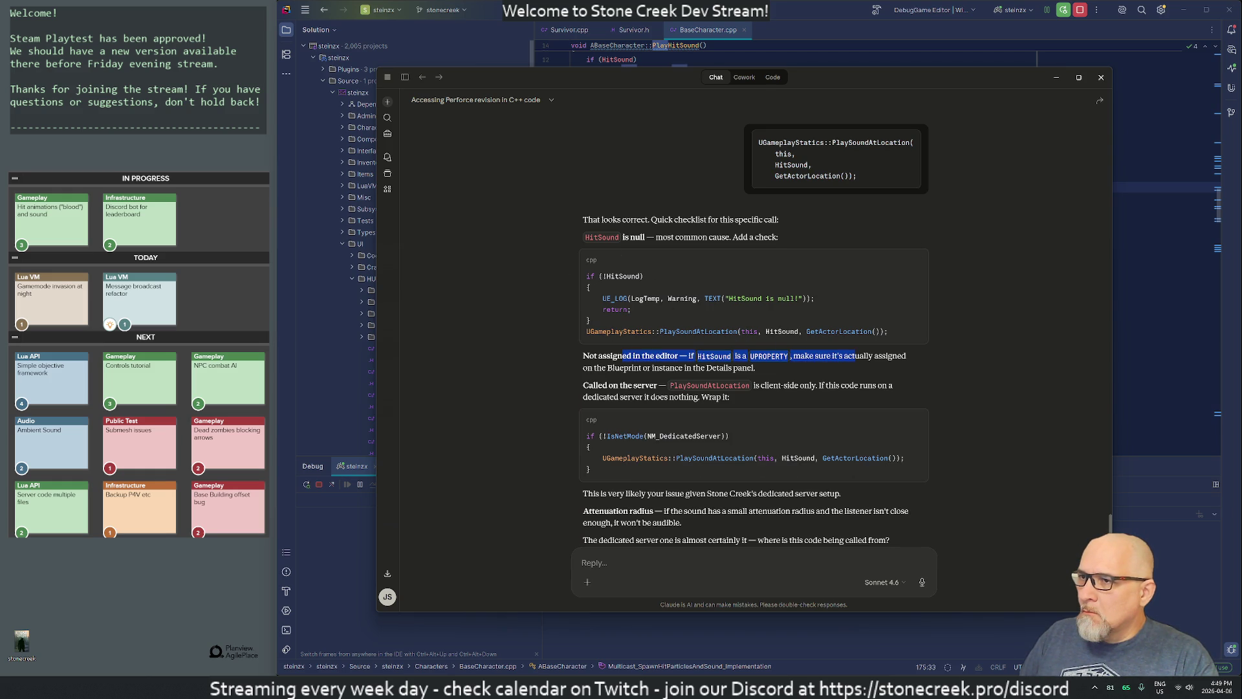
left_click(737, 338)
left_click_drag(585, 385, 837, 385)
left_click(722, 368)
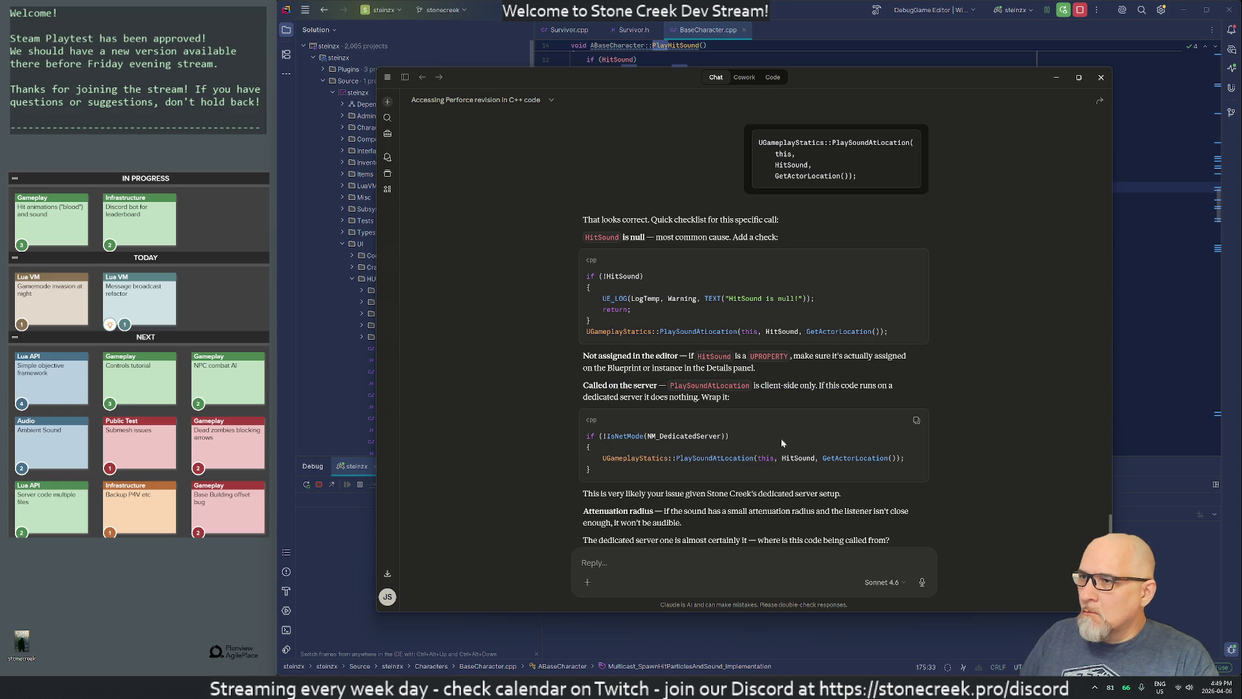
key("alt+Tab")
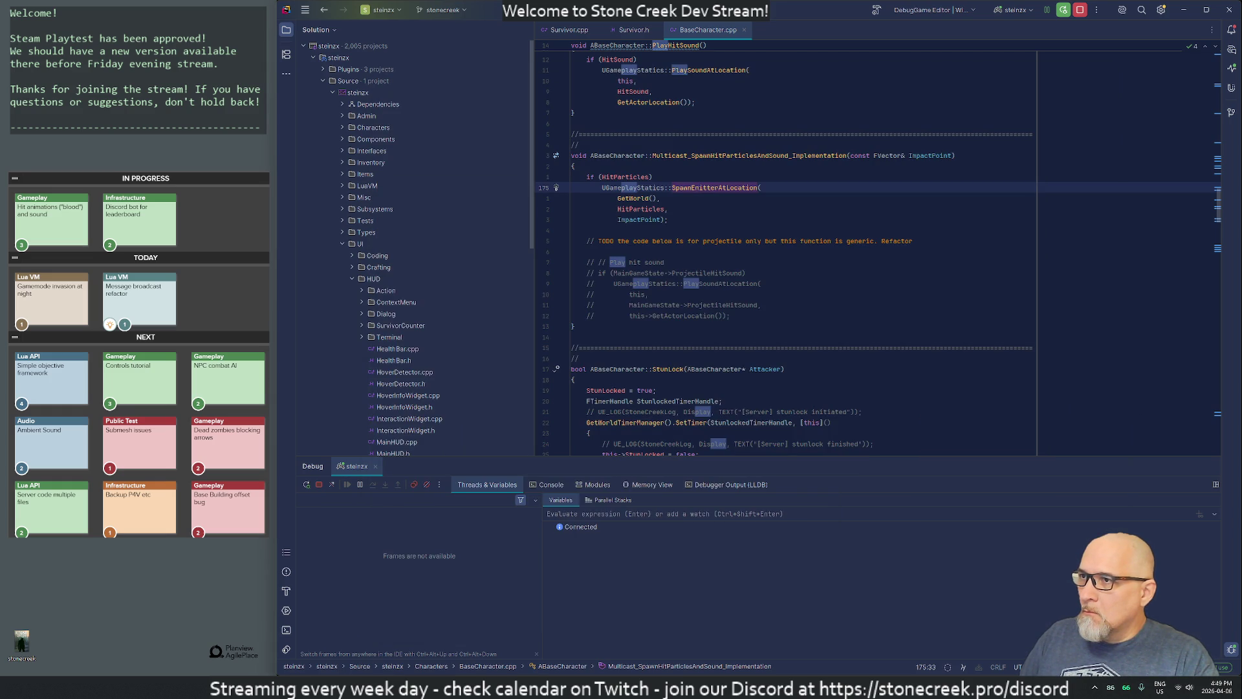
Step: Select the PlayHitSound function name in BaseCharacter.cpp
scroll(697, 188, "up", 1)
scroll(697, 188, "down", 1)
left_click(716, 156)
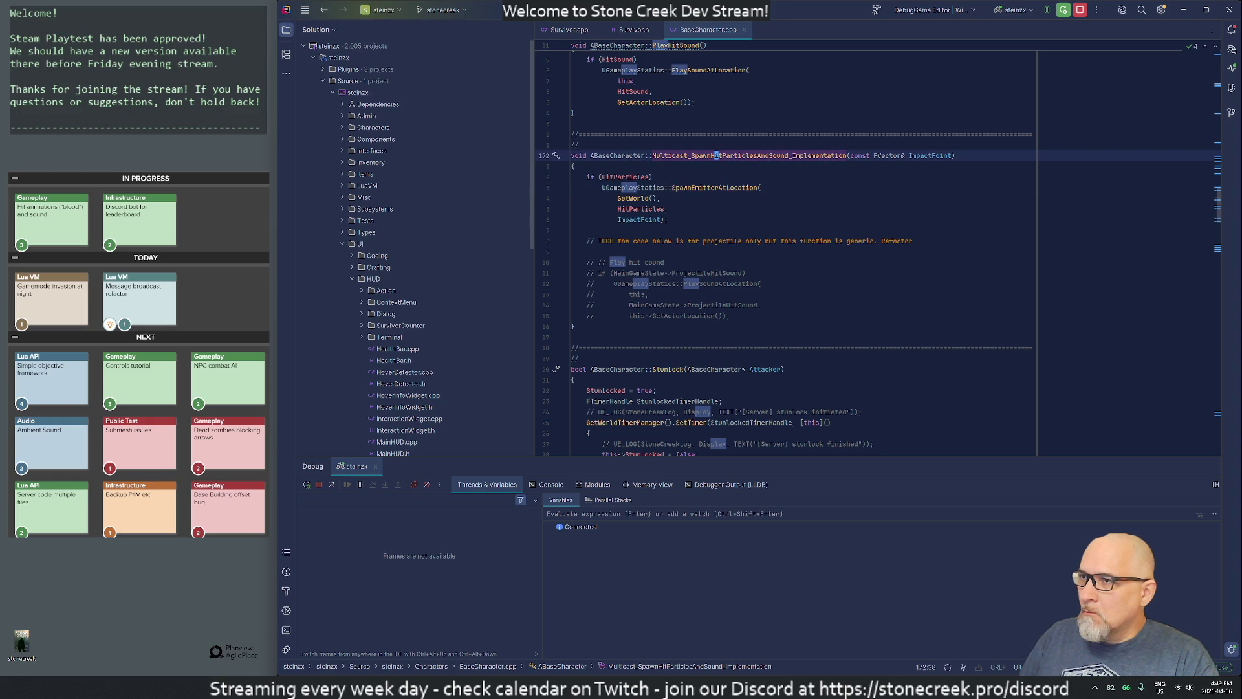
scroll(717, 156, "up", 6)
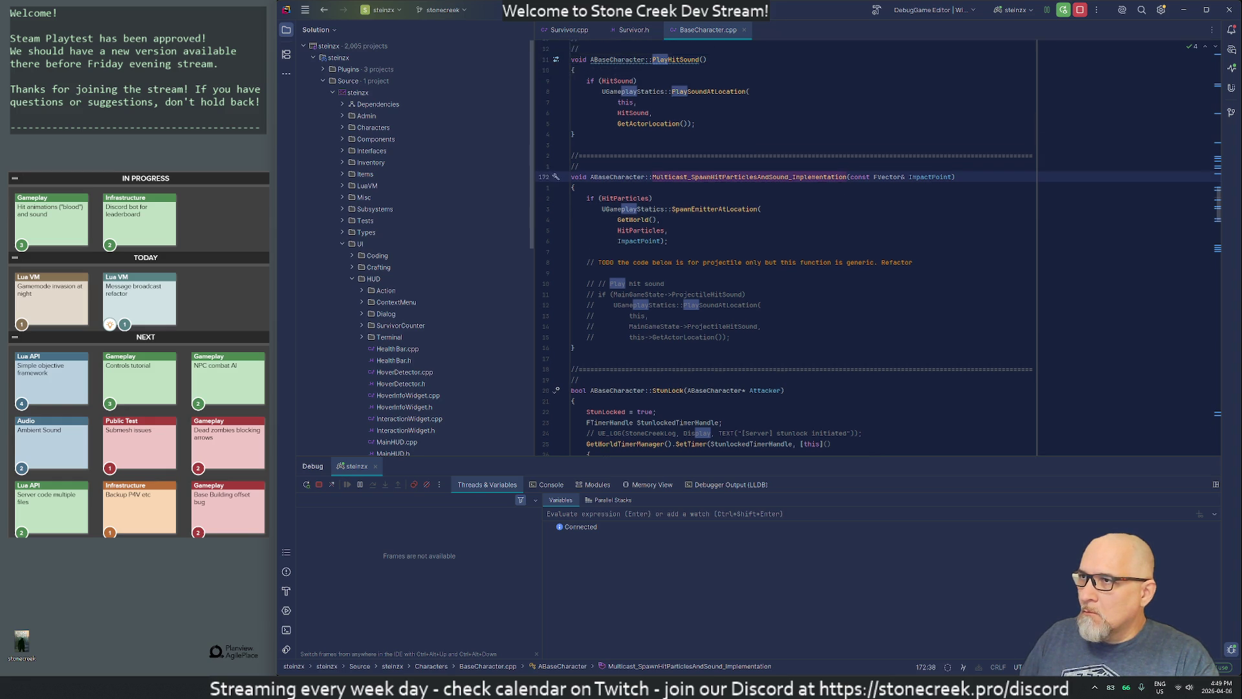
left_click(661, 231)
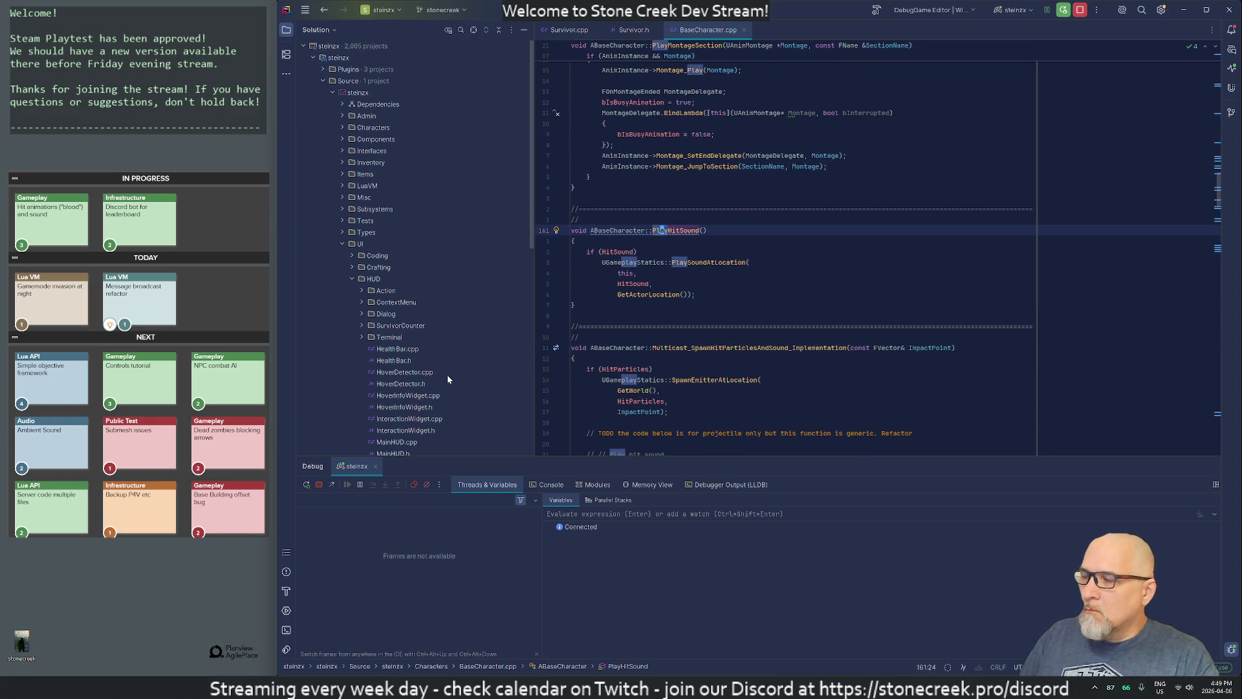
key("ctrl+w")
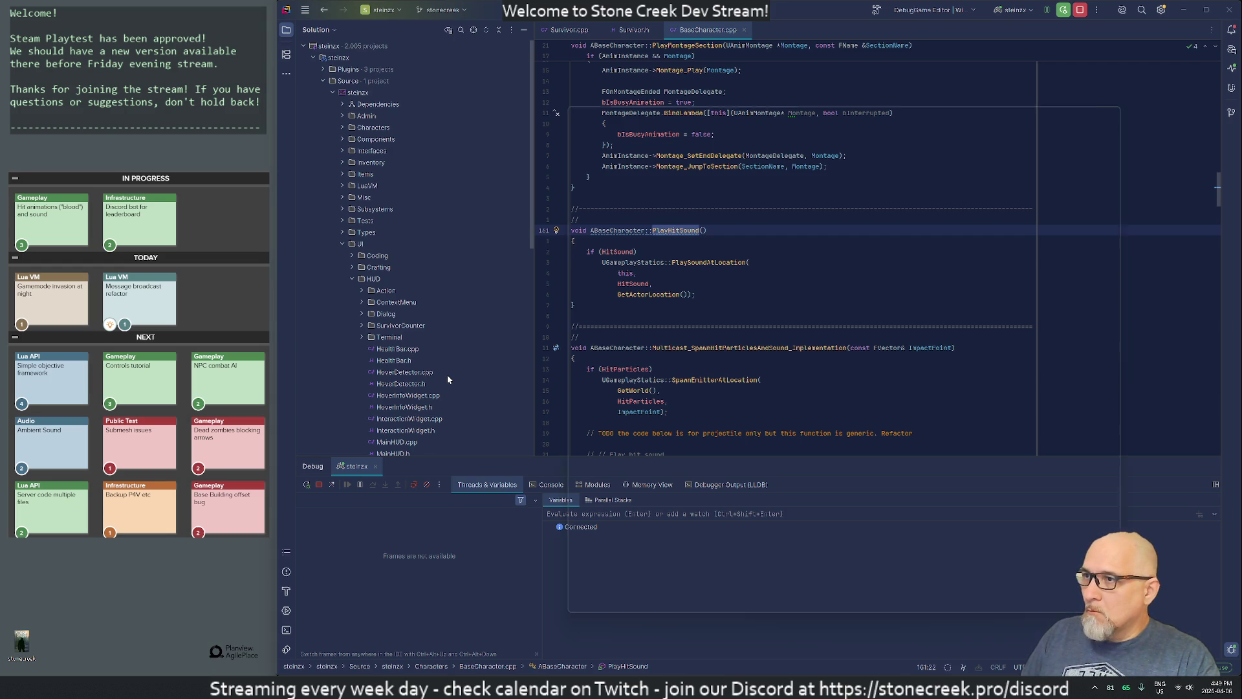
Step: Run a project-wide Find in Files search for 'playsound'
key("ctrl+shift+f")
key("Escape")
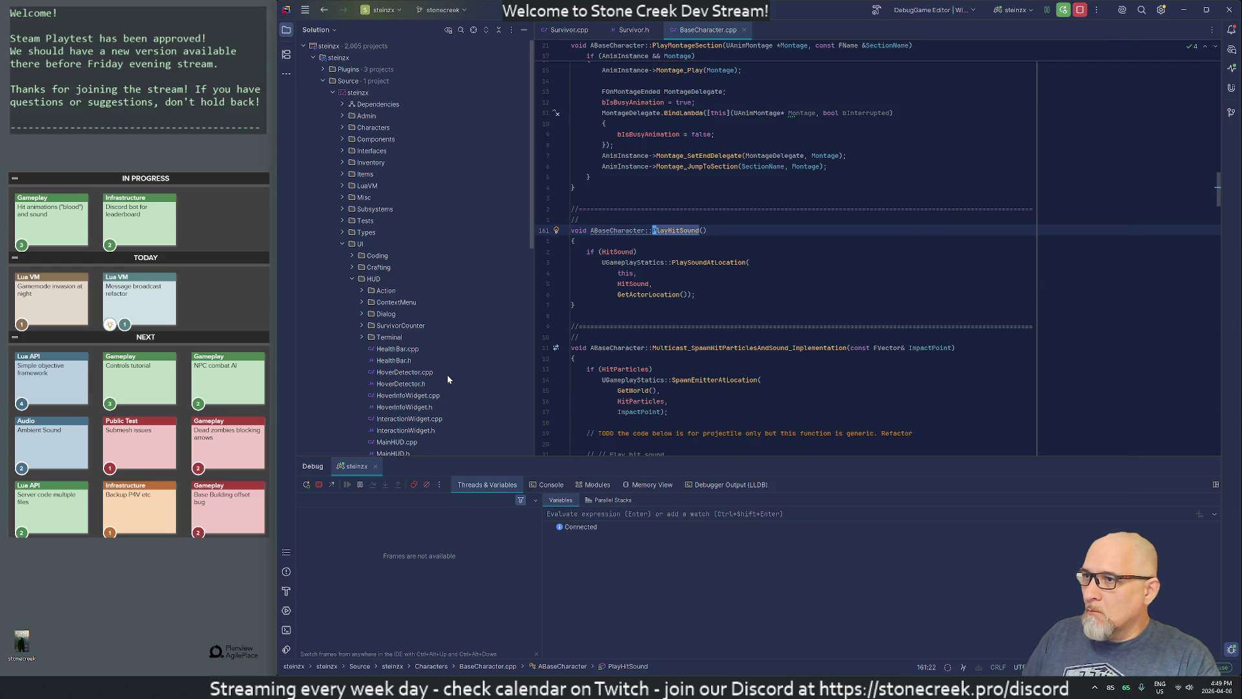
key("ctrl+shift+f")
type("playsound")
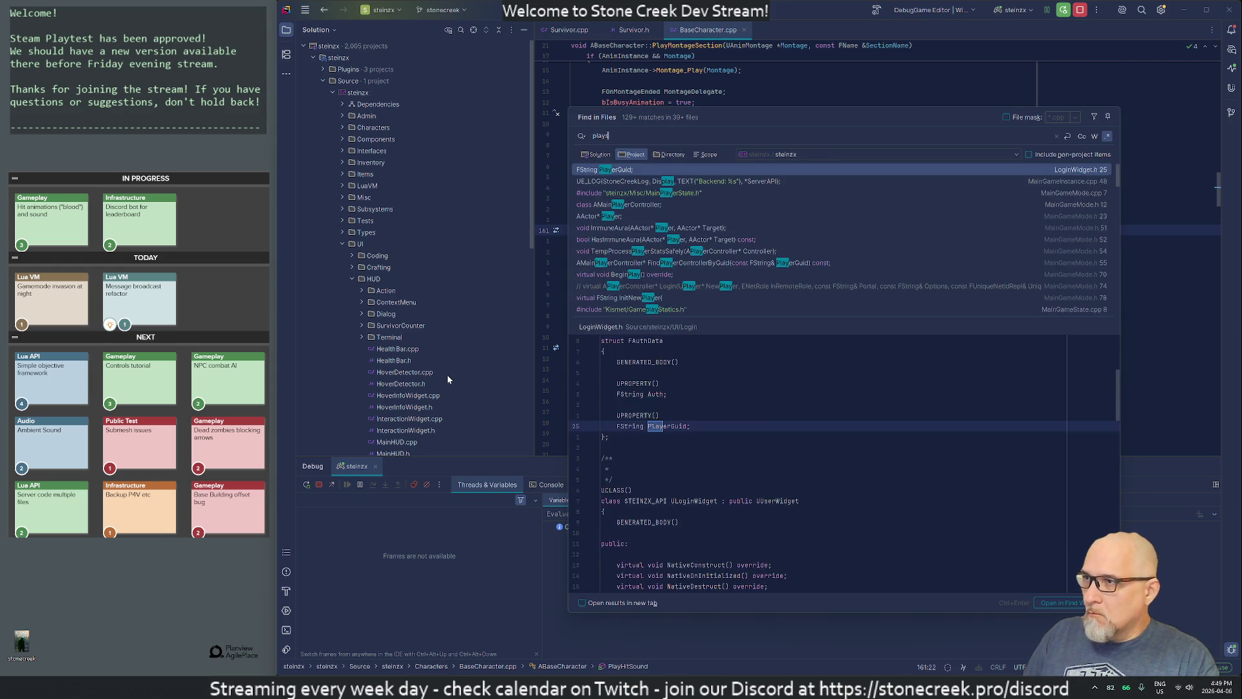
Step: Open the line 415 playsound match inside EquipWeapon
left_click(610, 195)
key("Return")
scroll(878, 246, "up", 15)
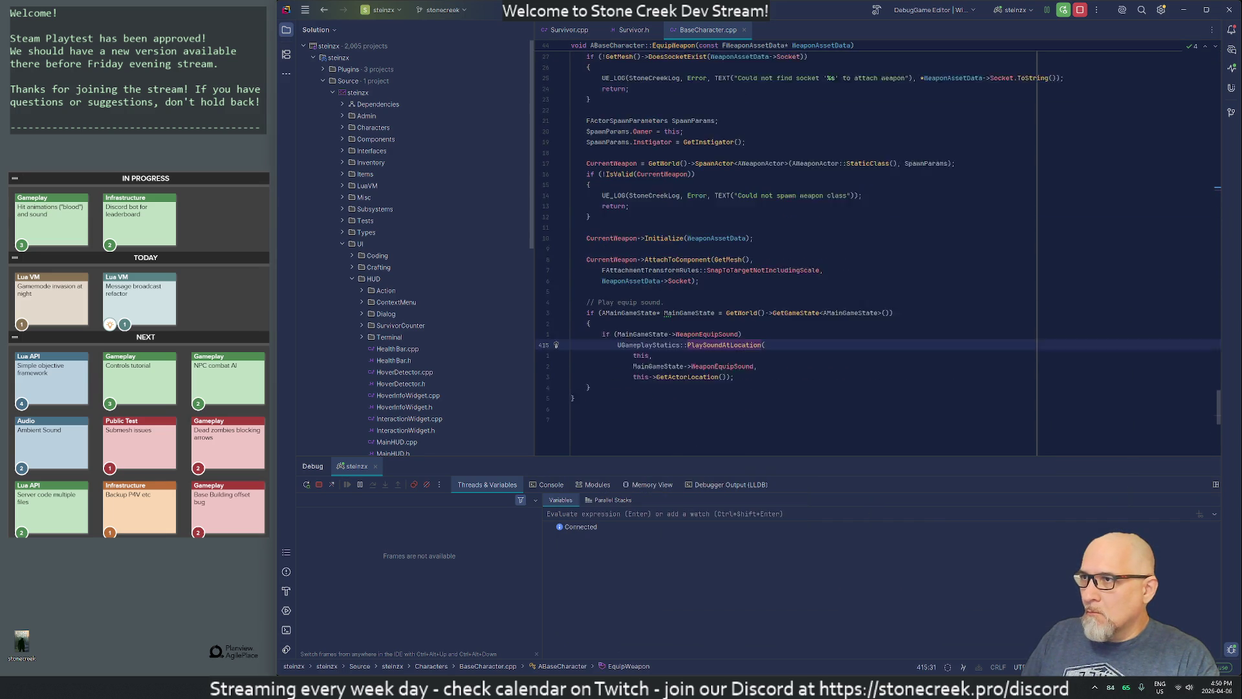
scroll(878, 246, "down", 5)
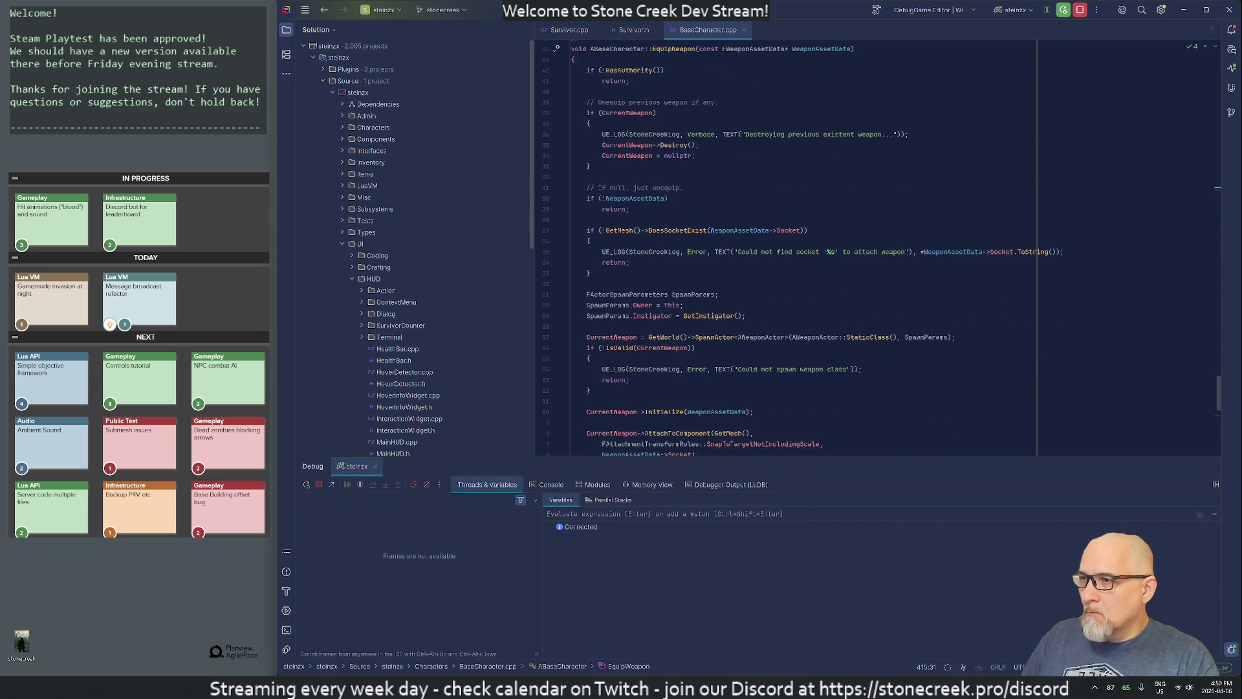
scroll(878, 246, "up", 3)
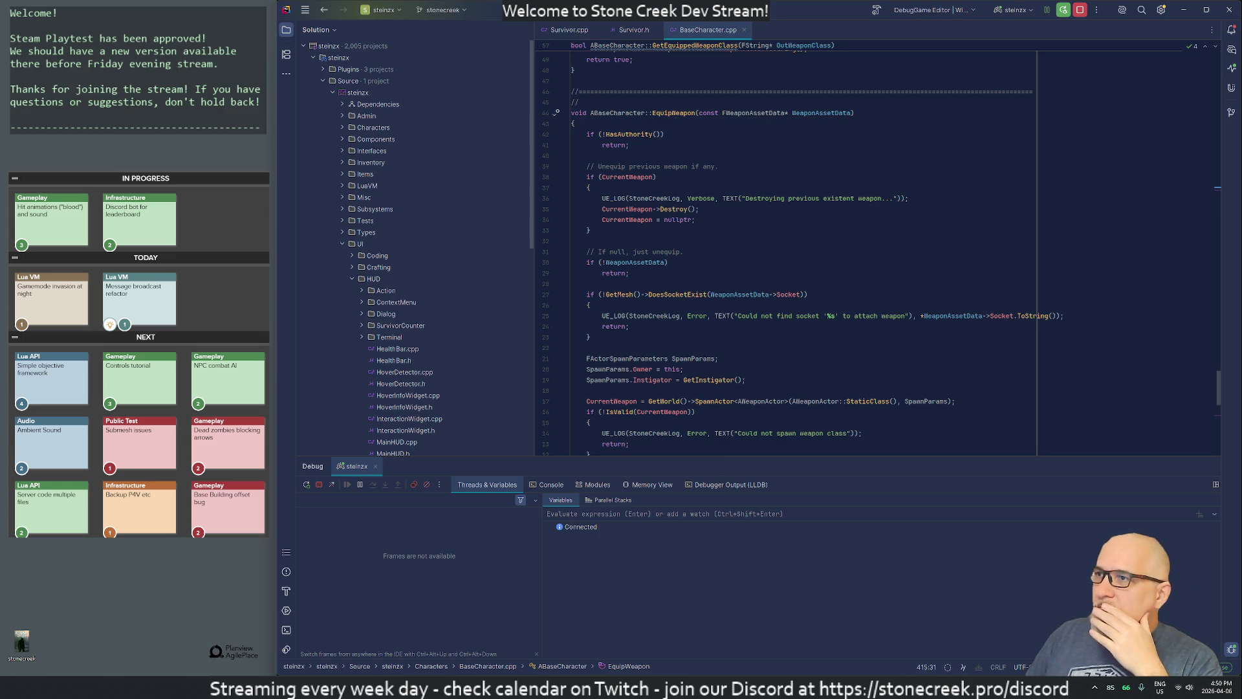
scroll(874, 246, "down", 9)
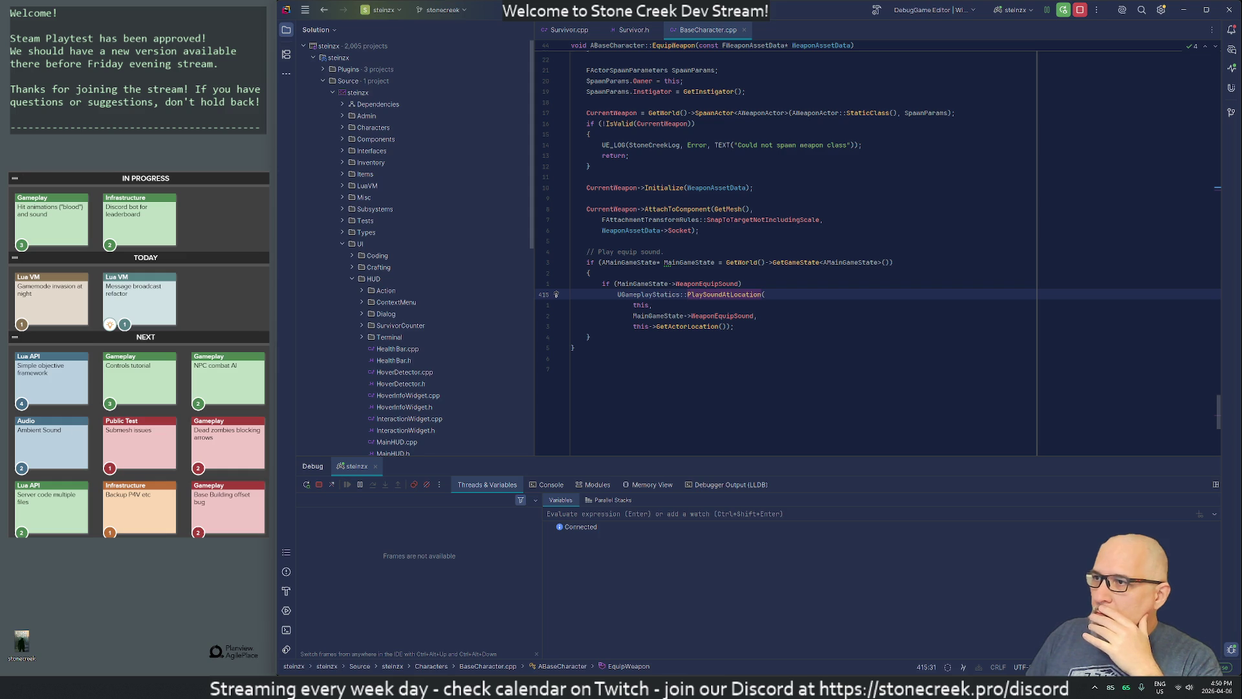
Step: Cut the '// Play equip sound' comment and its if block out of EquipWeapon
left_click(623, 252)
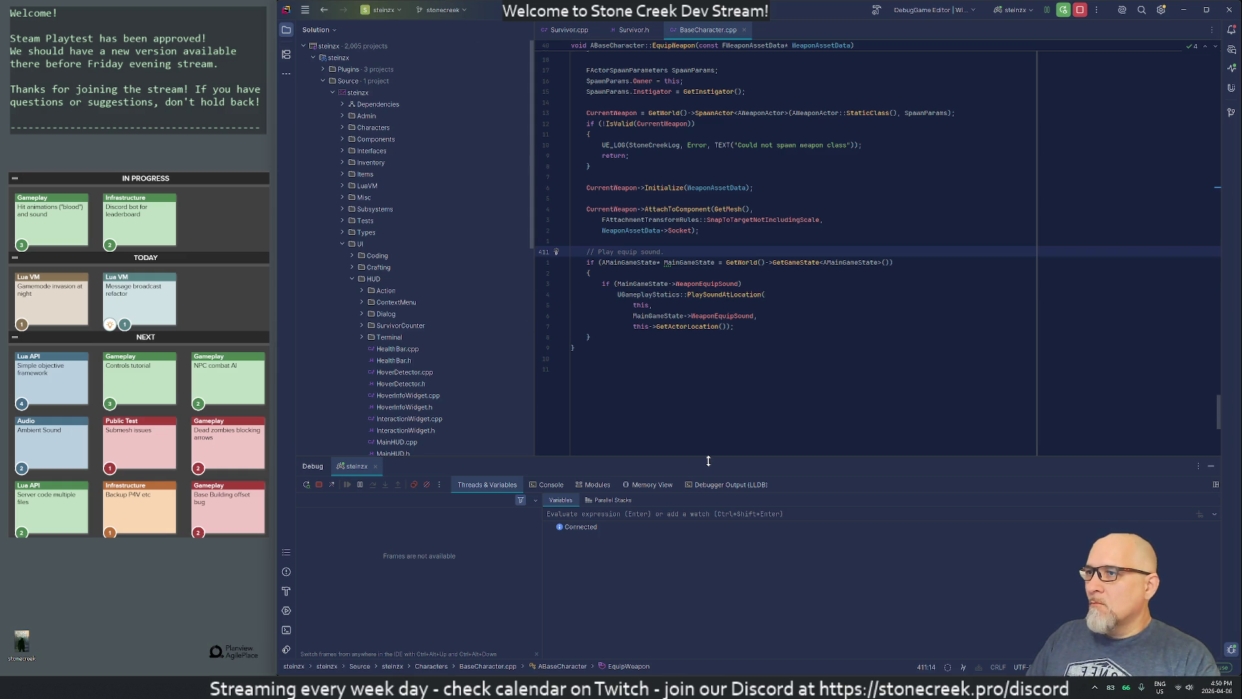
key("shift+Down")
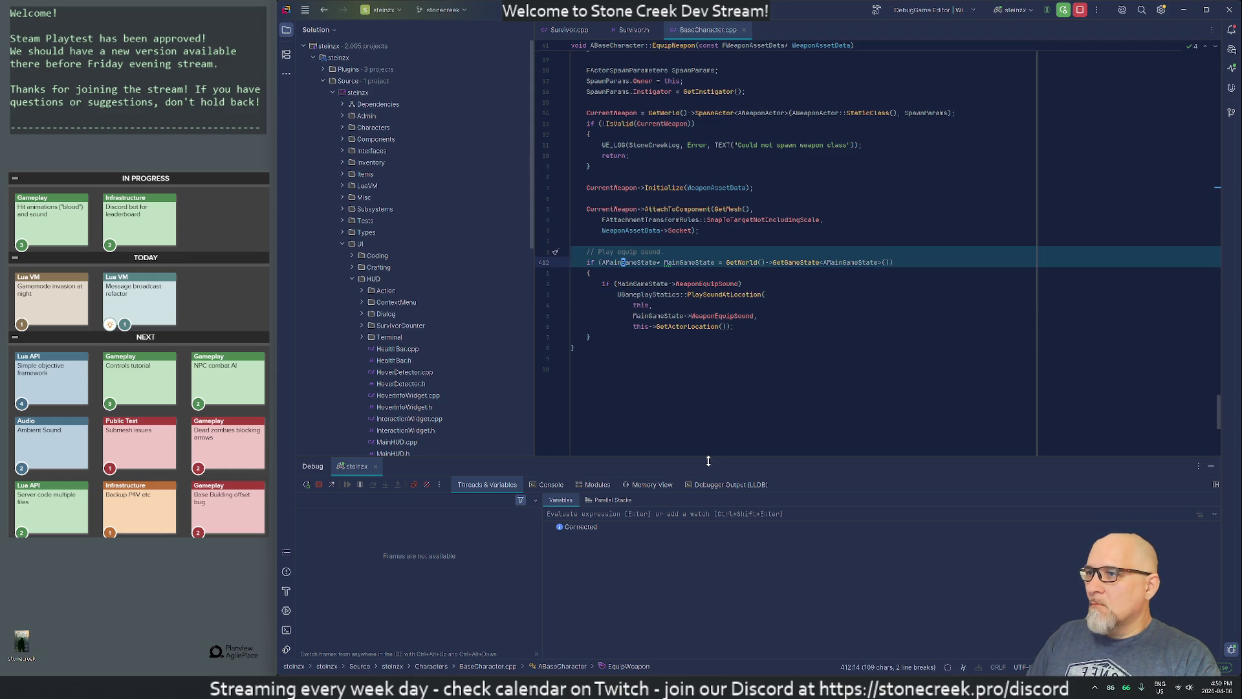
key("shift+Down")
key("shift+Down")
key("shift+Down")
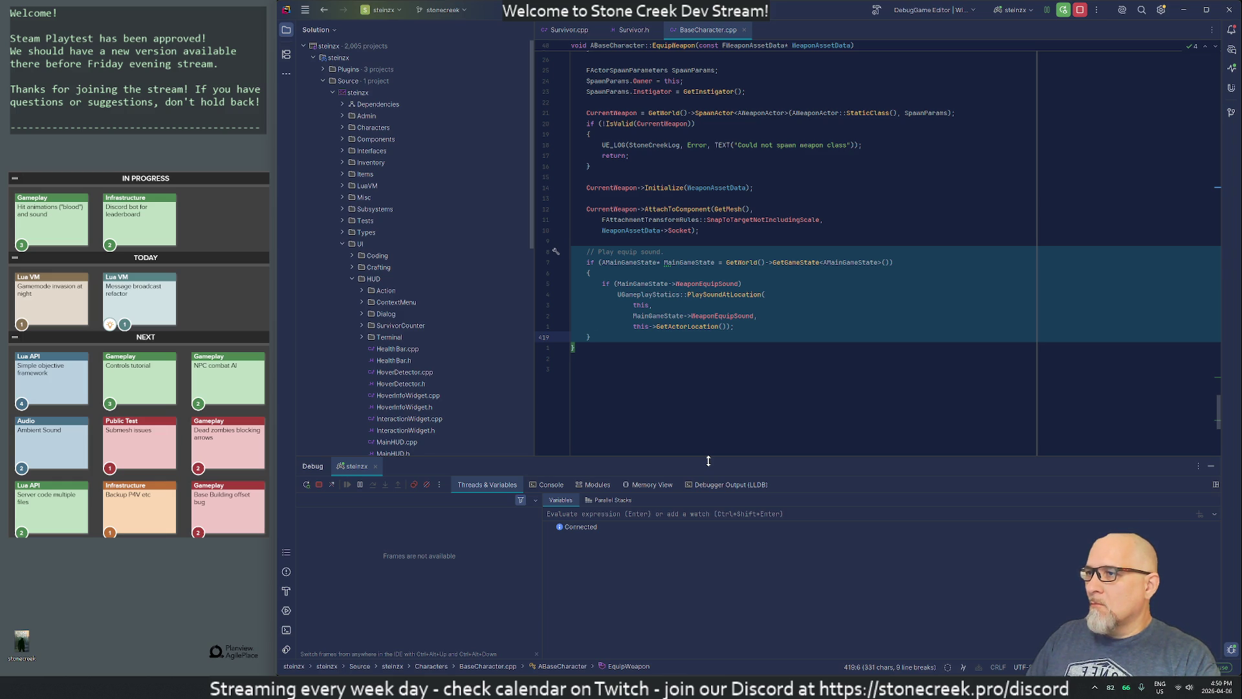
key("Left")
key("Up")
key("Up")
key("Up")
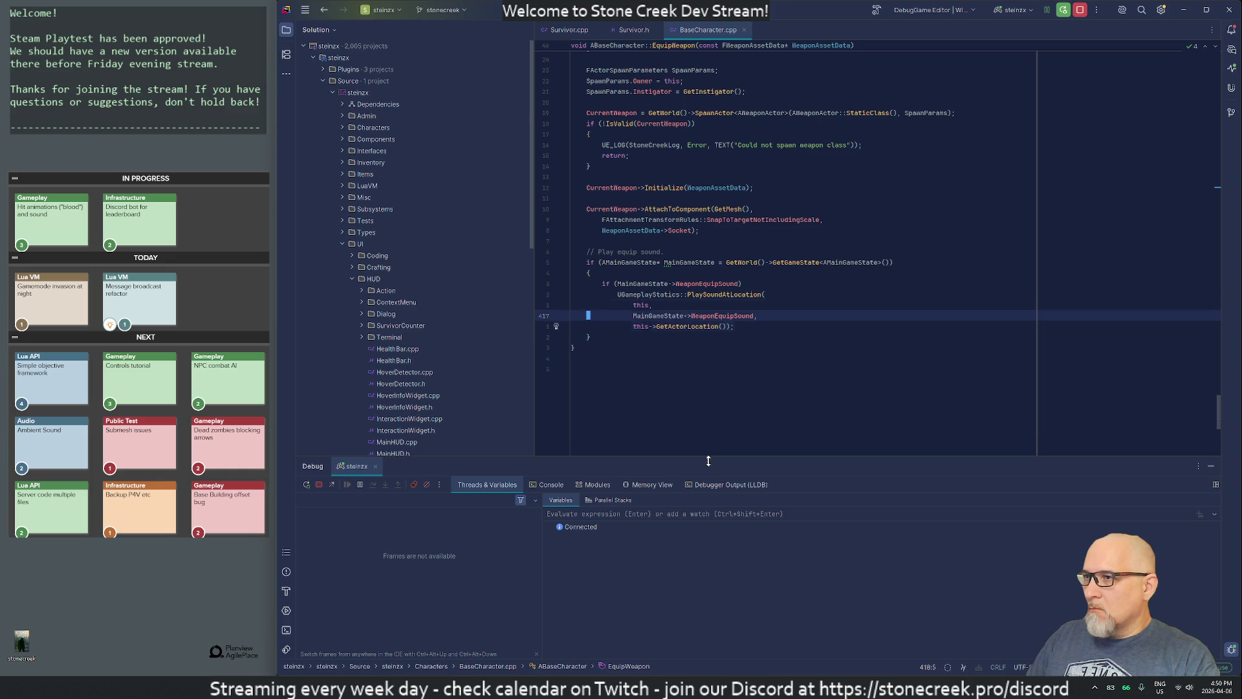
key("shift+Down")
key("shift+Down")
key("shift+Down")
key("shift+Down")
key("shift+Down")
key("ctrl+c")
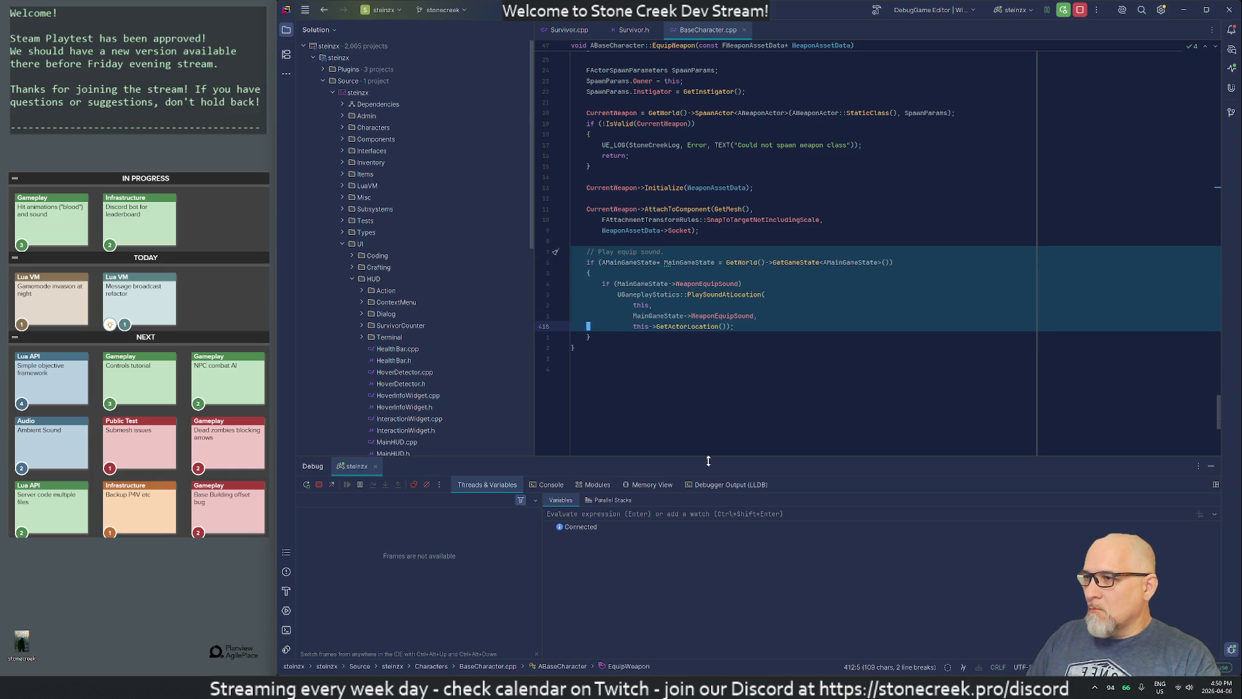
key("Delete")
key("Return")
Step: Paste the equip-sound block below EquipWeapon's closing brace
key("BackSpace")
key("End")
key("Return")
key("Return")
key("ctrl+v")
key("Escape")
type("/multicas")
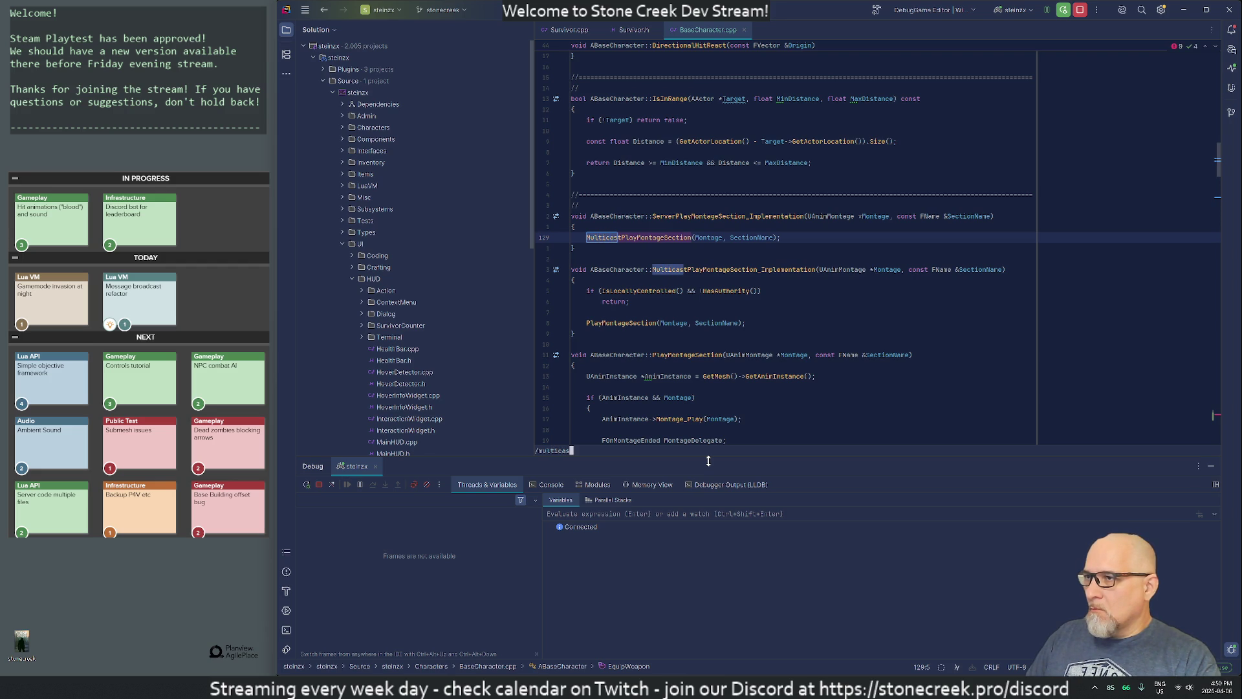
Step: Paste a copy of the NetMulticast MulticastPlayMontageSection declaration below PlayMontageSection in BaseCharacter.h
key("Return")
key("ctrl+b")
key("k")
key("0")
key("j")
key("j")
key("j")
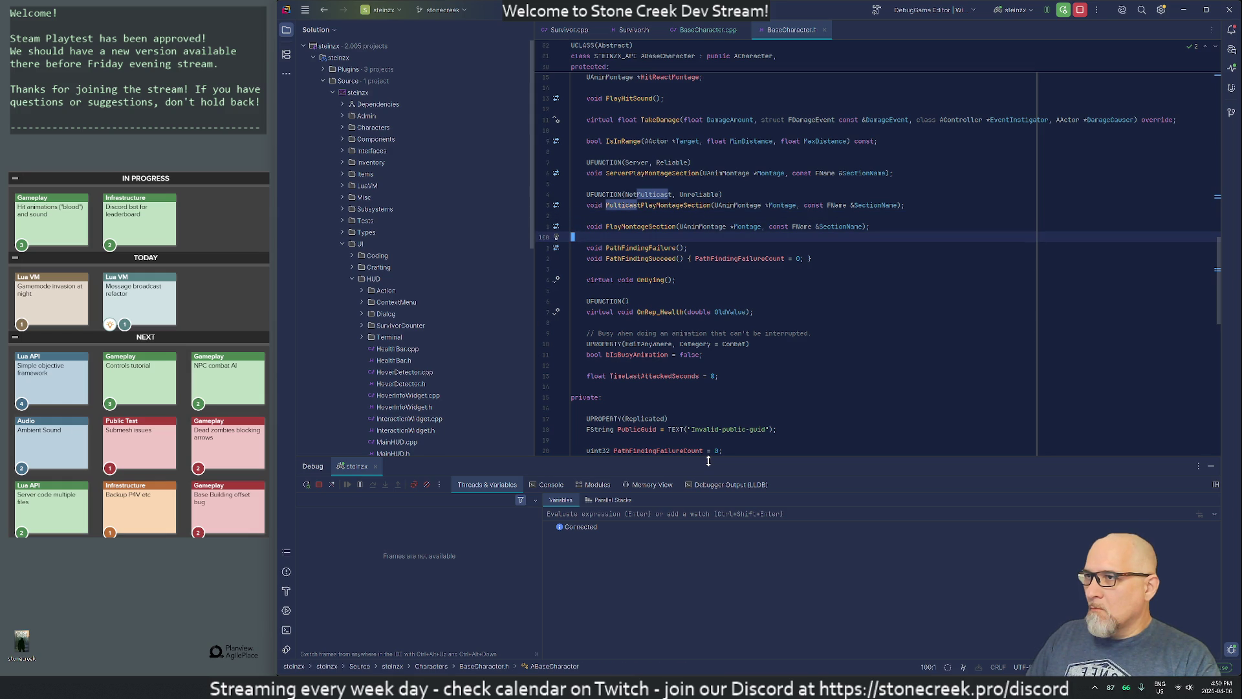
key("ctrl+shift+v")
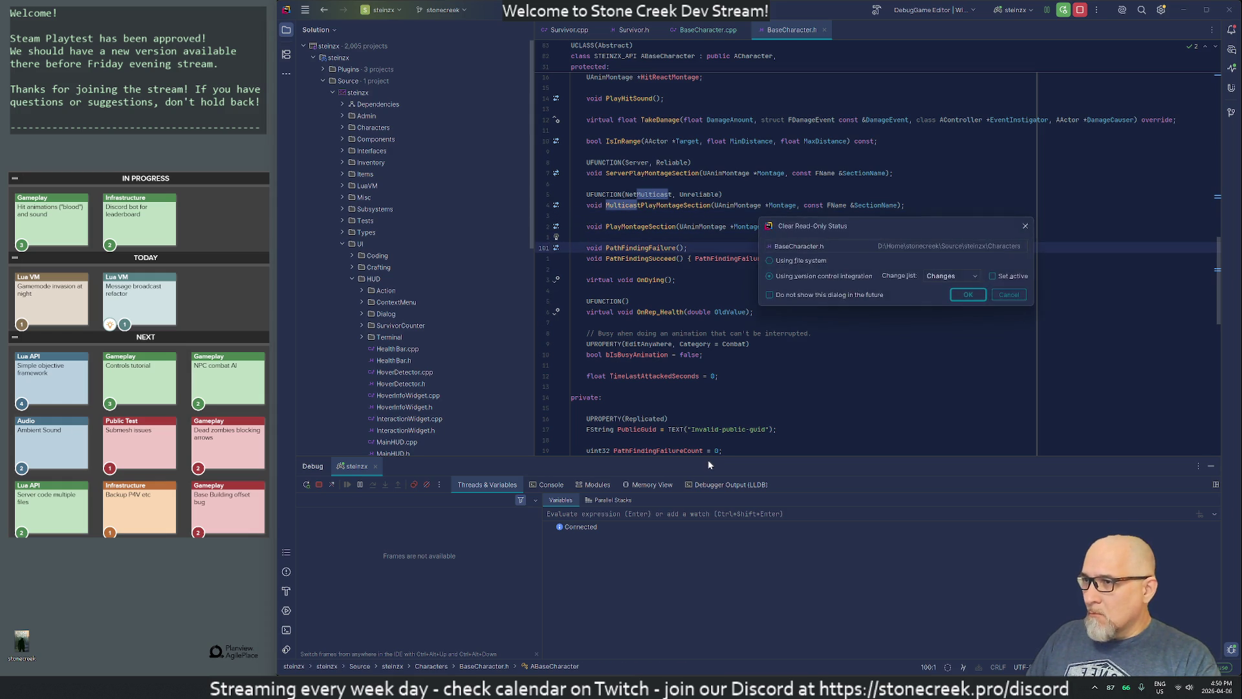
Step: Rename the pasted declaration to MulticastPlayAudioAtLocation
key("Return")
key("Return")
key("Escape")
key("k")
key("w")
key("l")
key("l")
key("l")
type("dw")
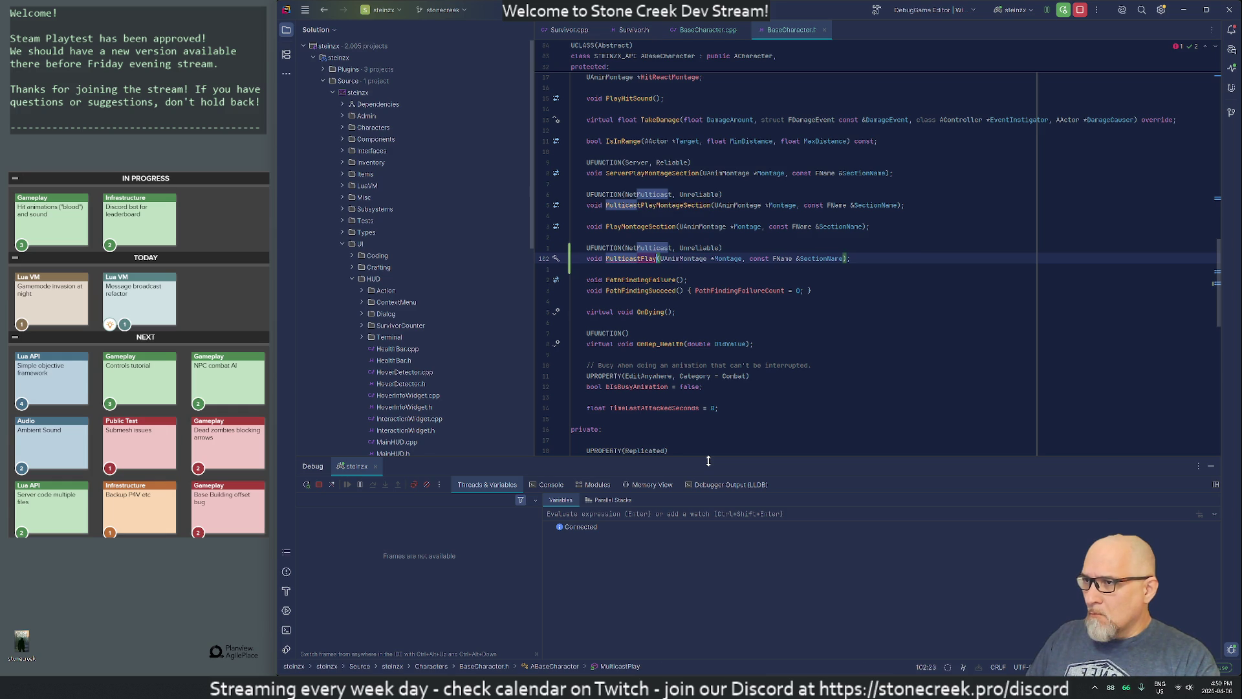
type("AudioAtLoc")
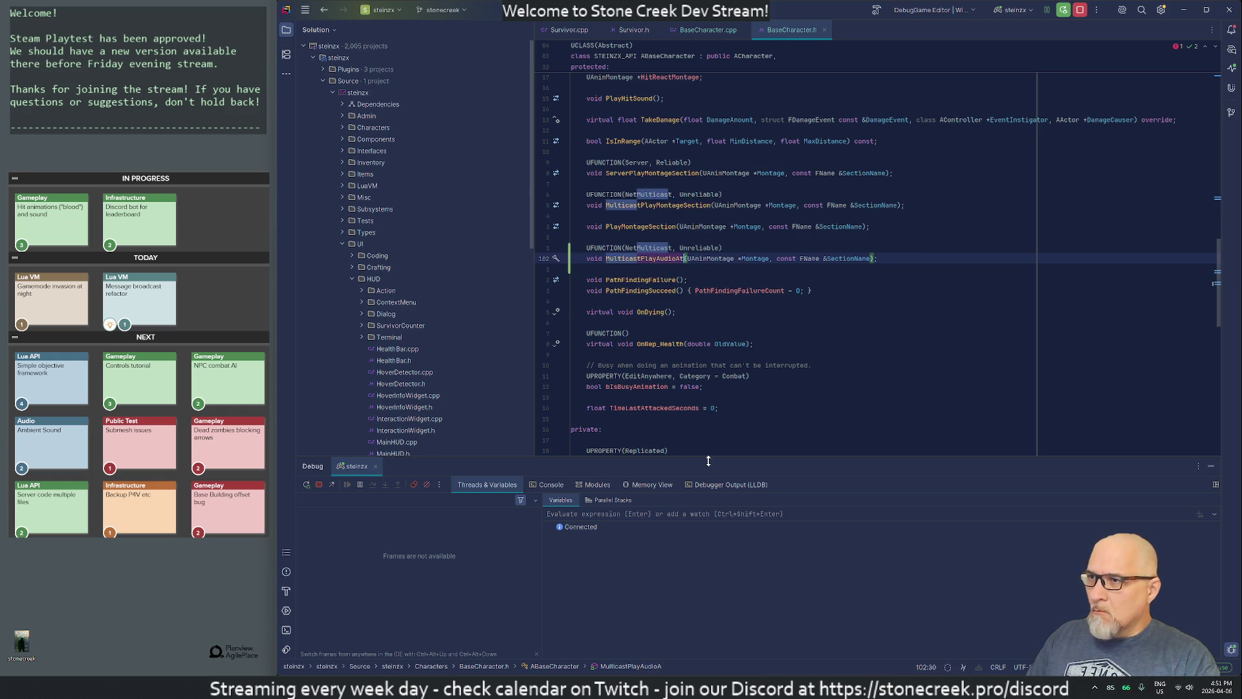
type("ation")
key("Escape")
Step: Delete the UAnimMontage parameters, then search for the other Multicast declarations
key("l")
key("l")
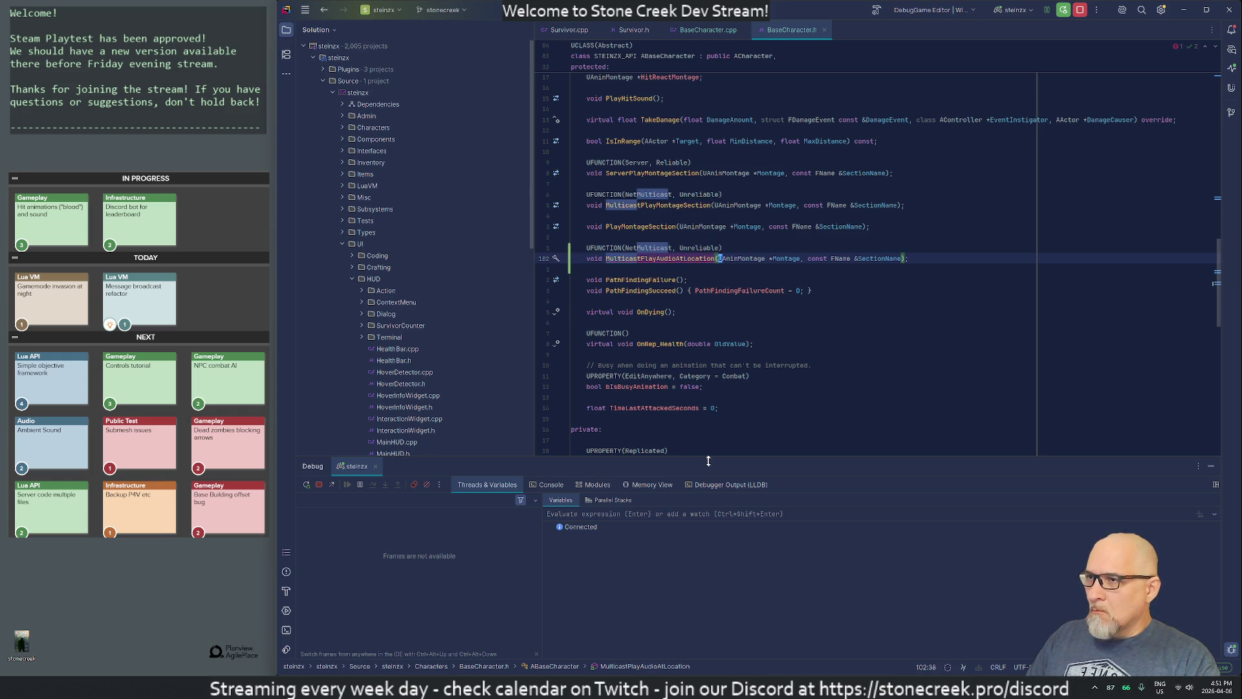
key("d")
key("parenright")
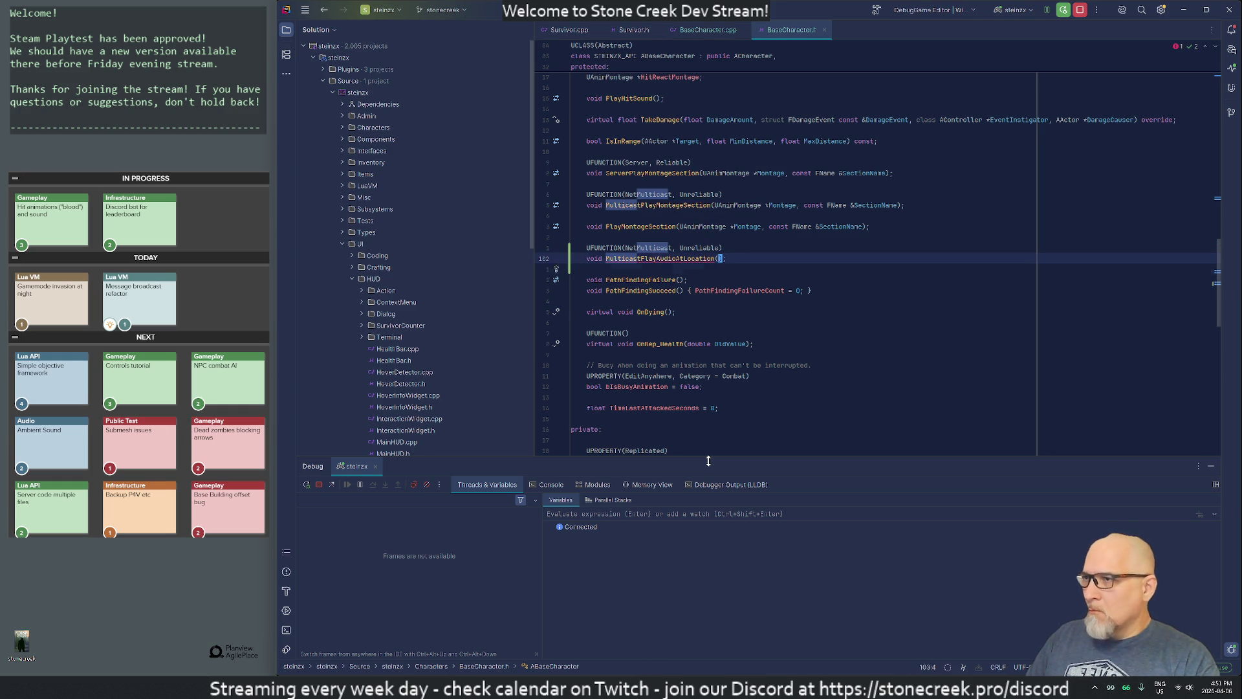
key("asciicircum")
key("w")
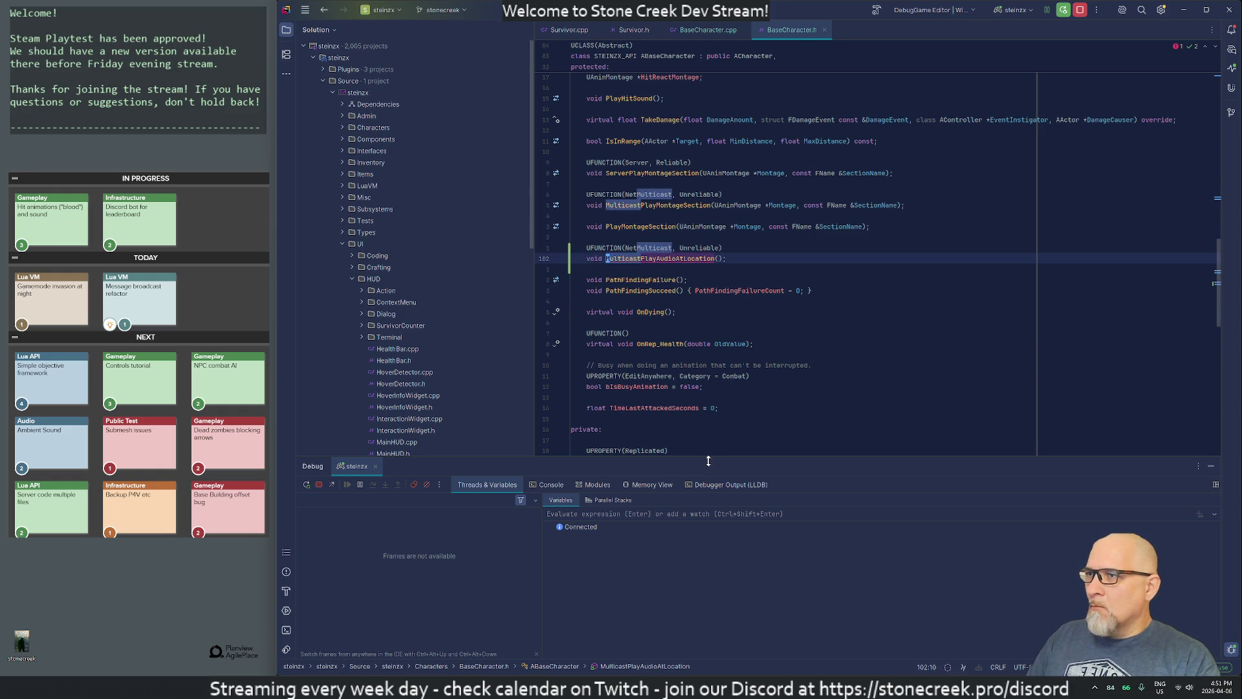
key("N")
key("N")
key("N")
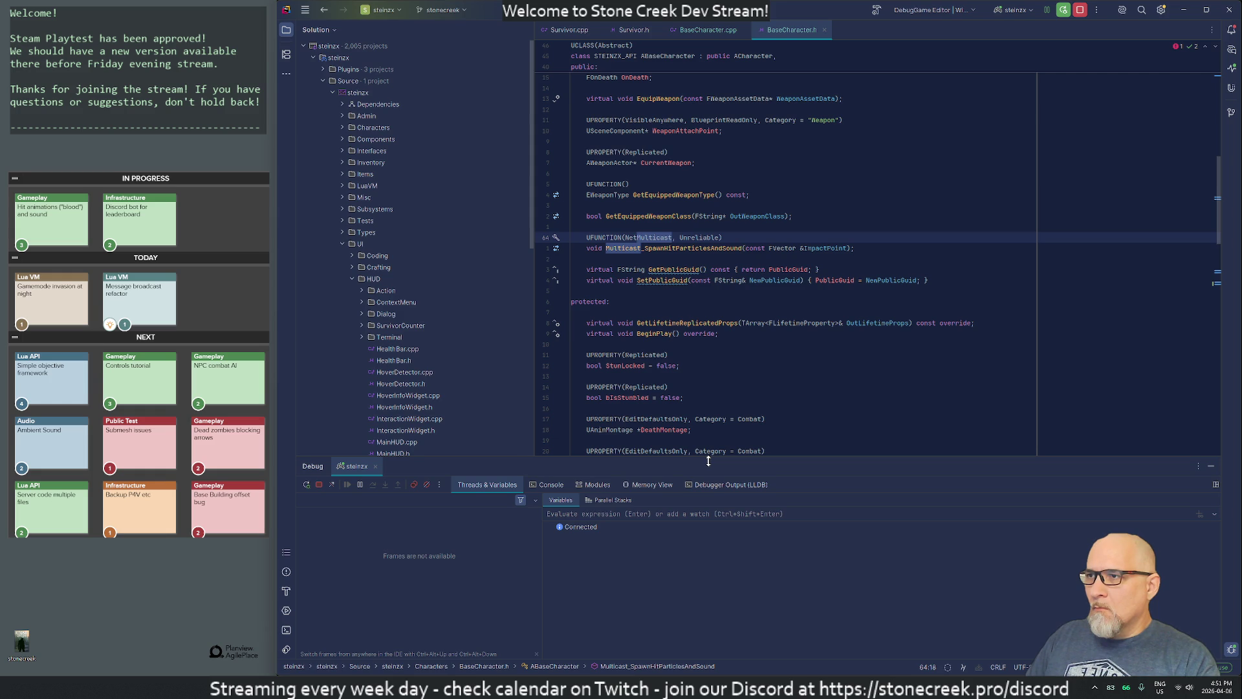
key("n")
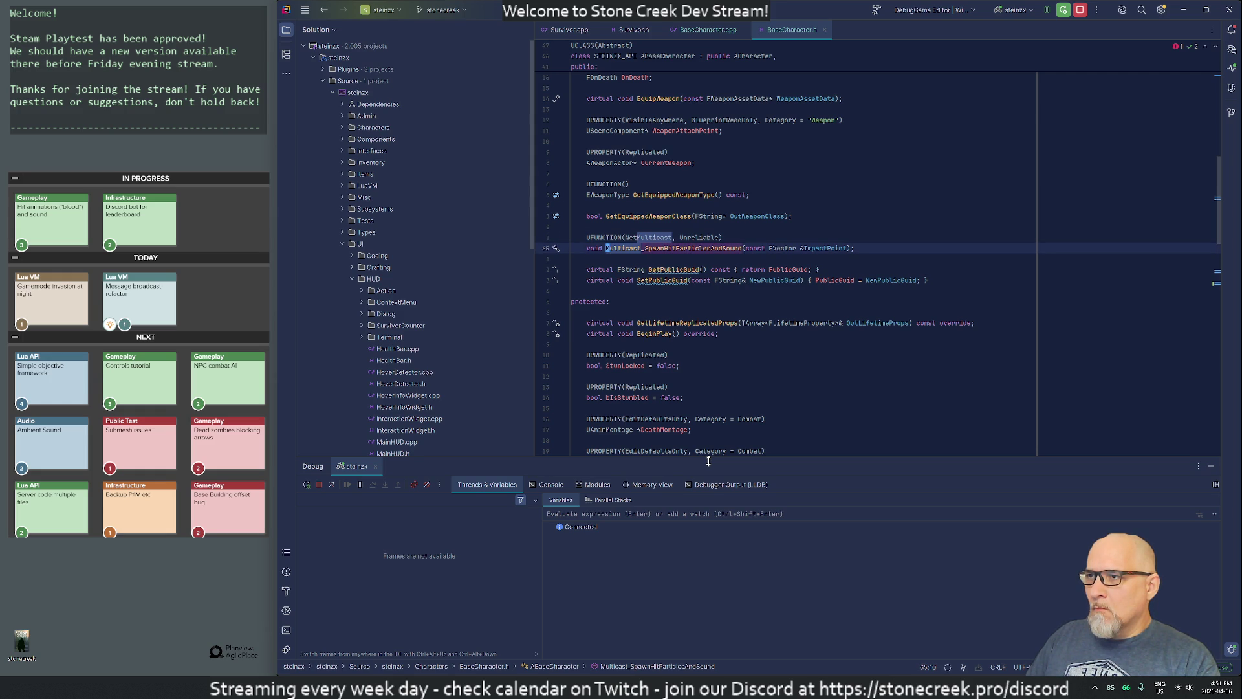
key("n")
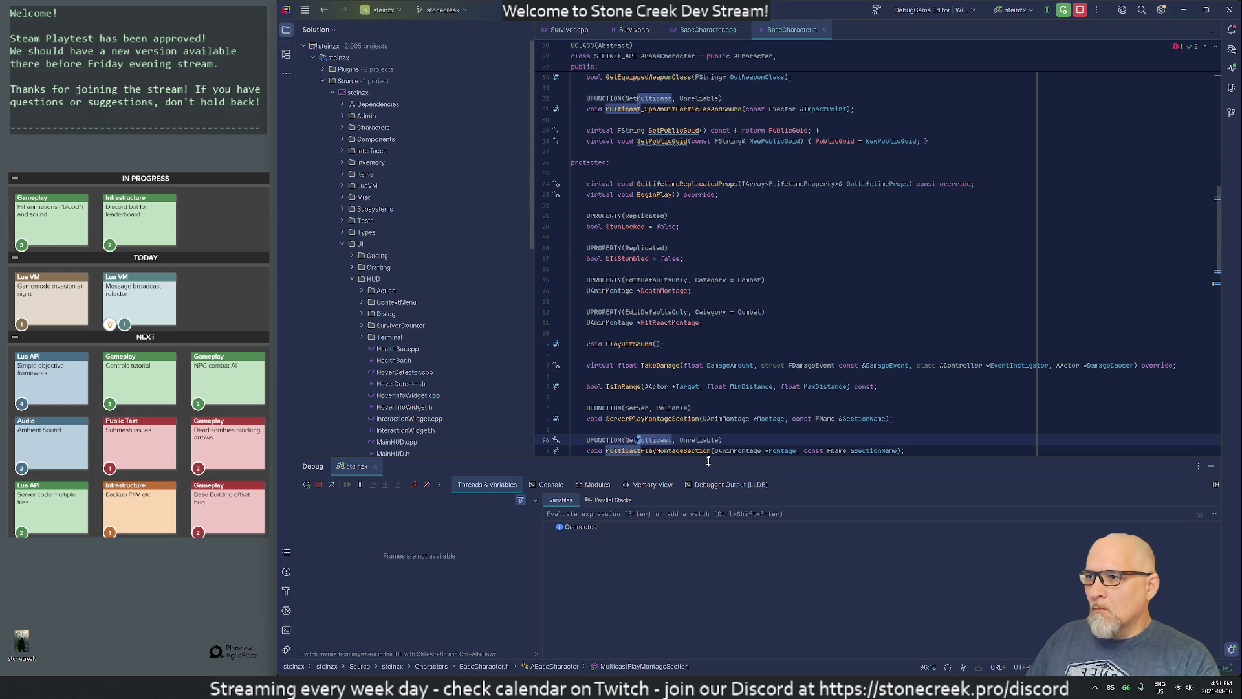
key("alt+Down")
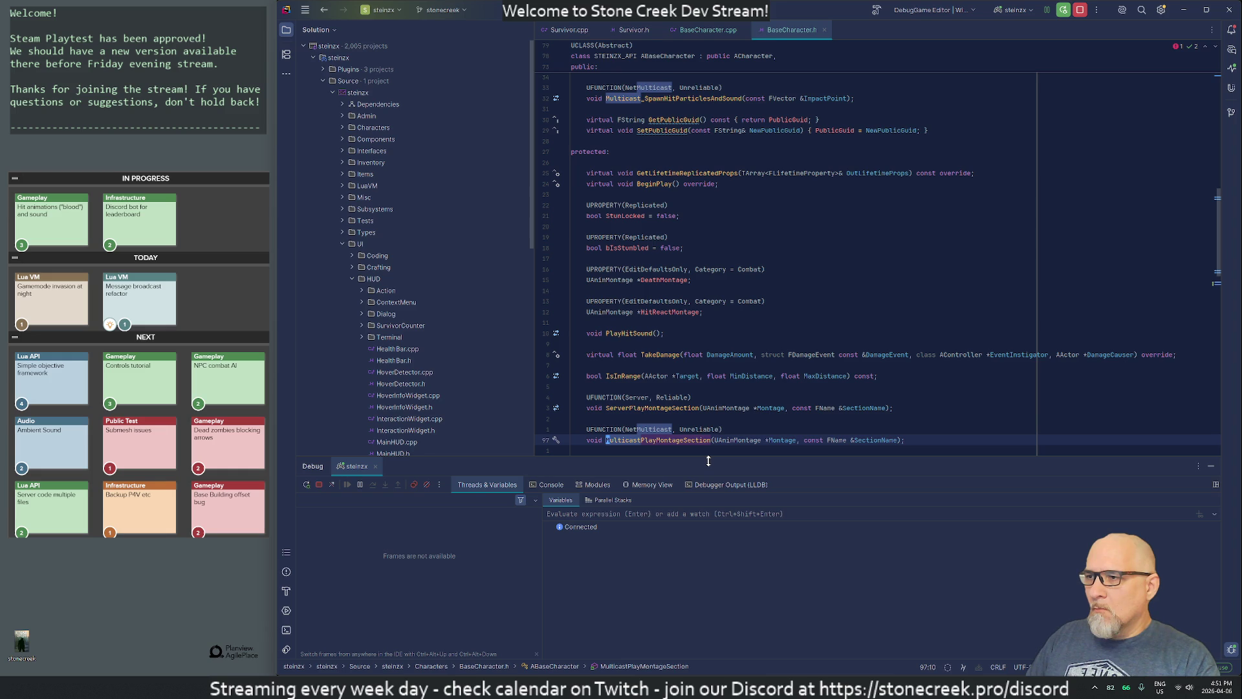
key("F3")
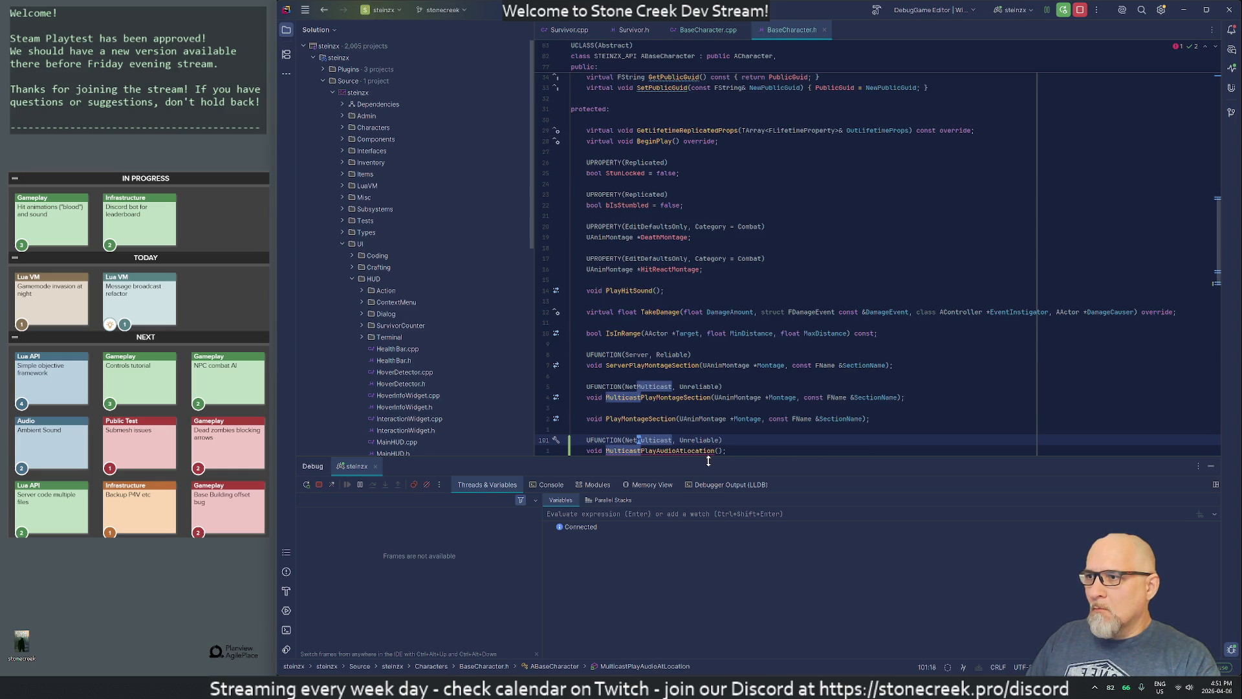
key("alt+Down")
key("shift+F3")
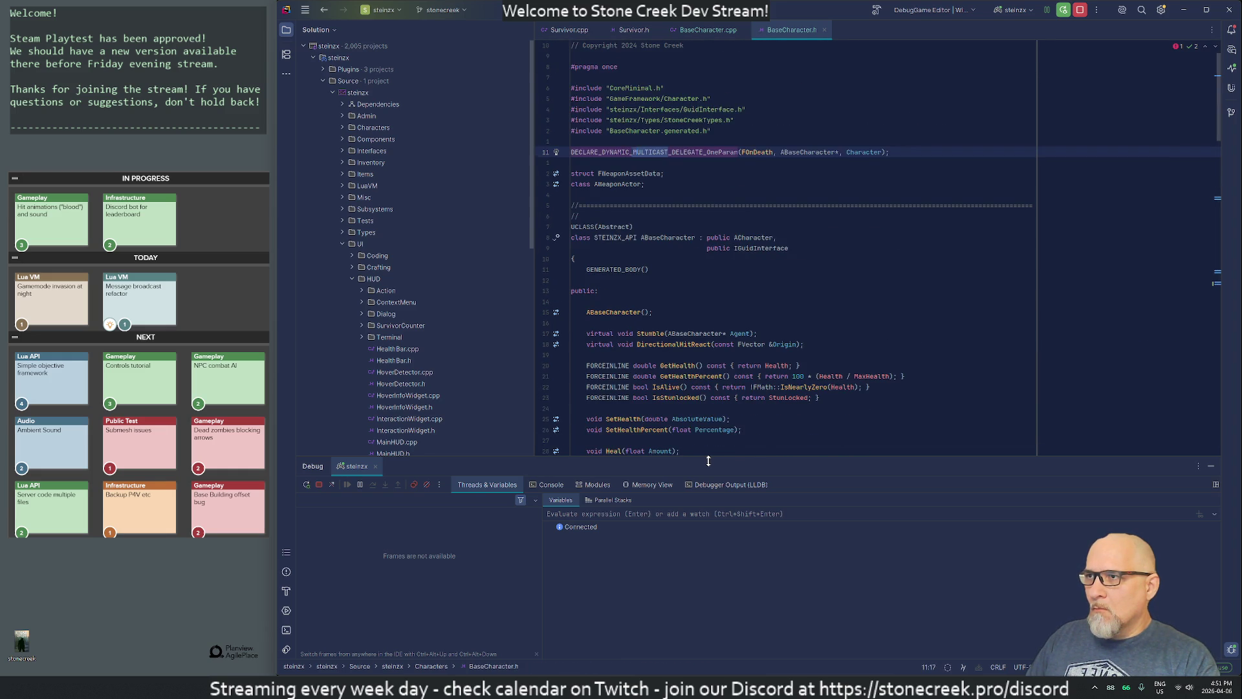
key("shift+F3")
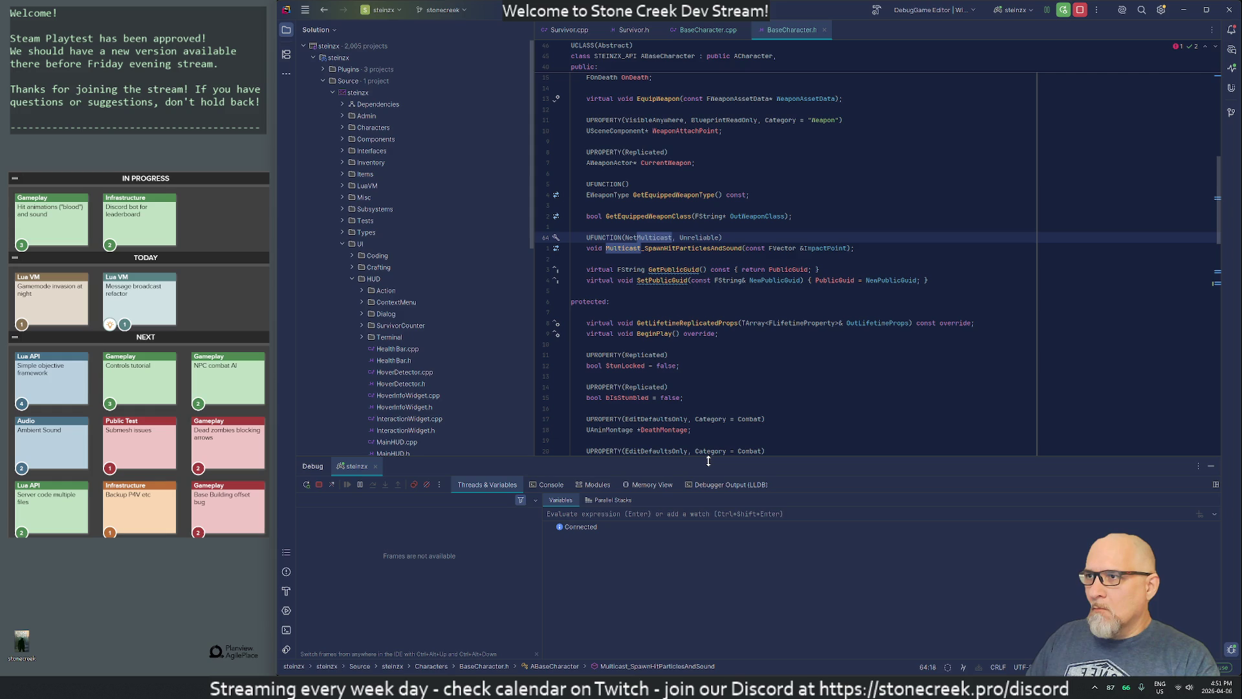
key("ctrl+shift+f")
type("multicast_spawn")
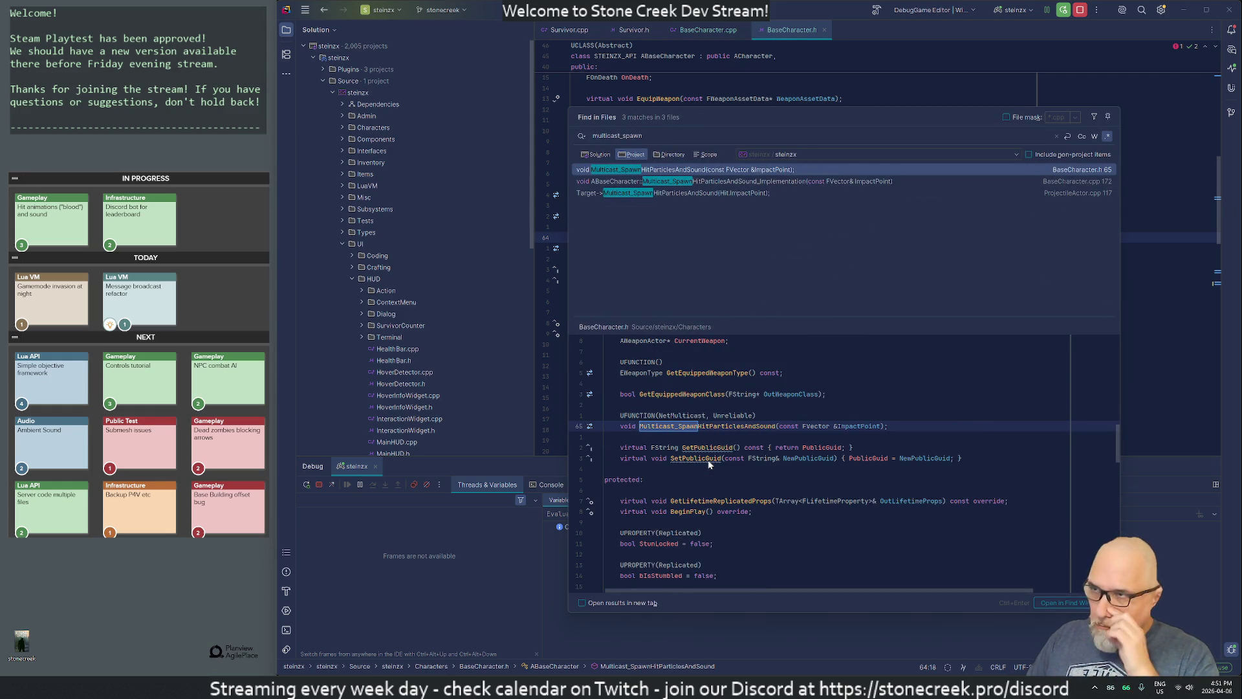
key("Return")
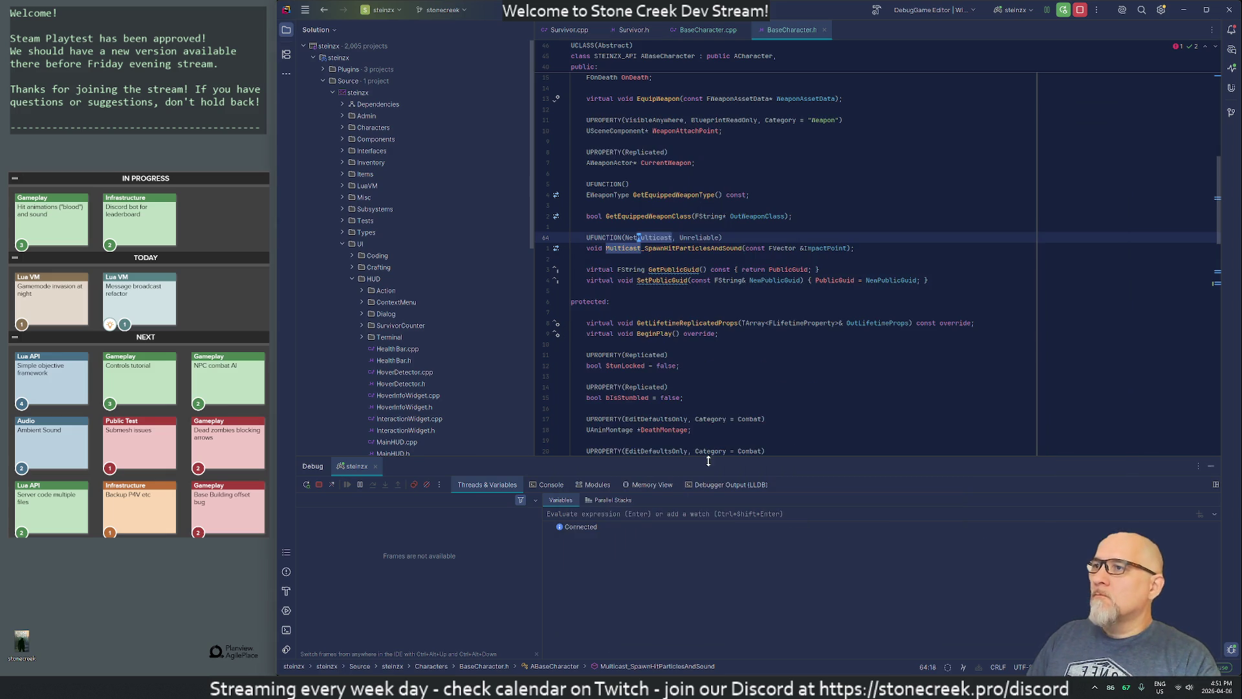
key("Down")
key("Down")
key("Down")
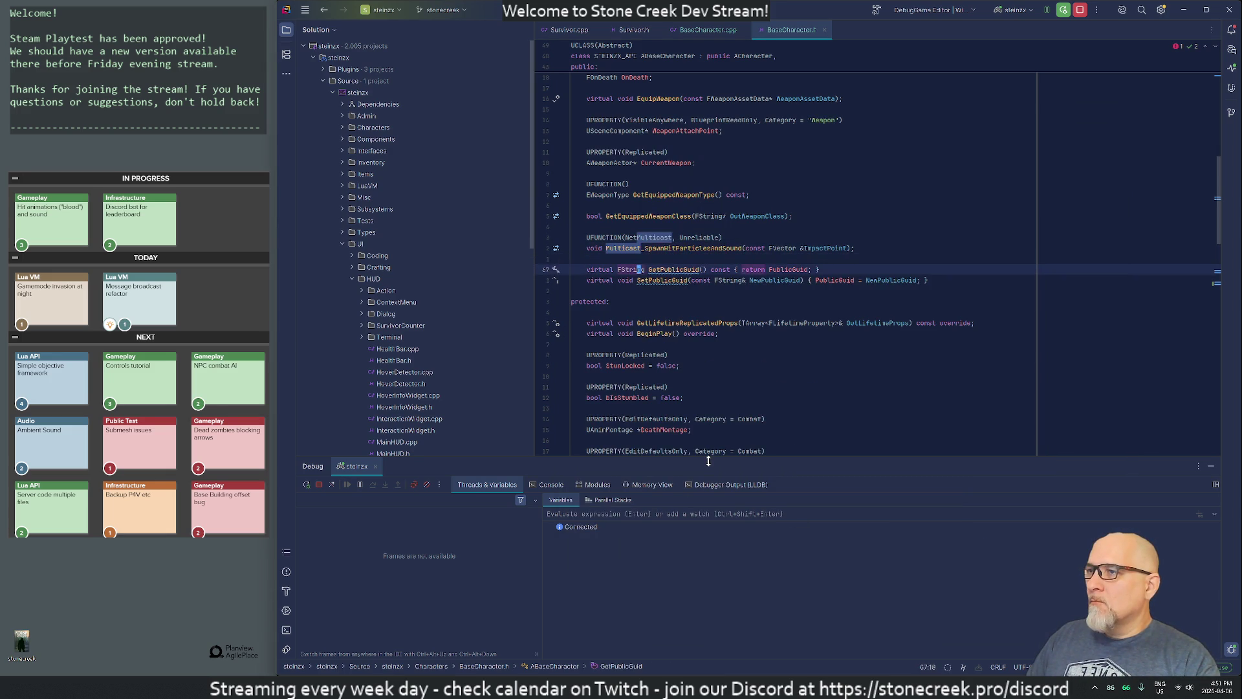
key("Down")
key("Down")
key("Down")
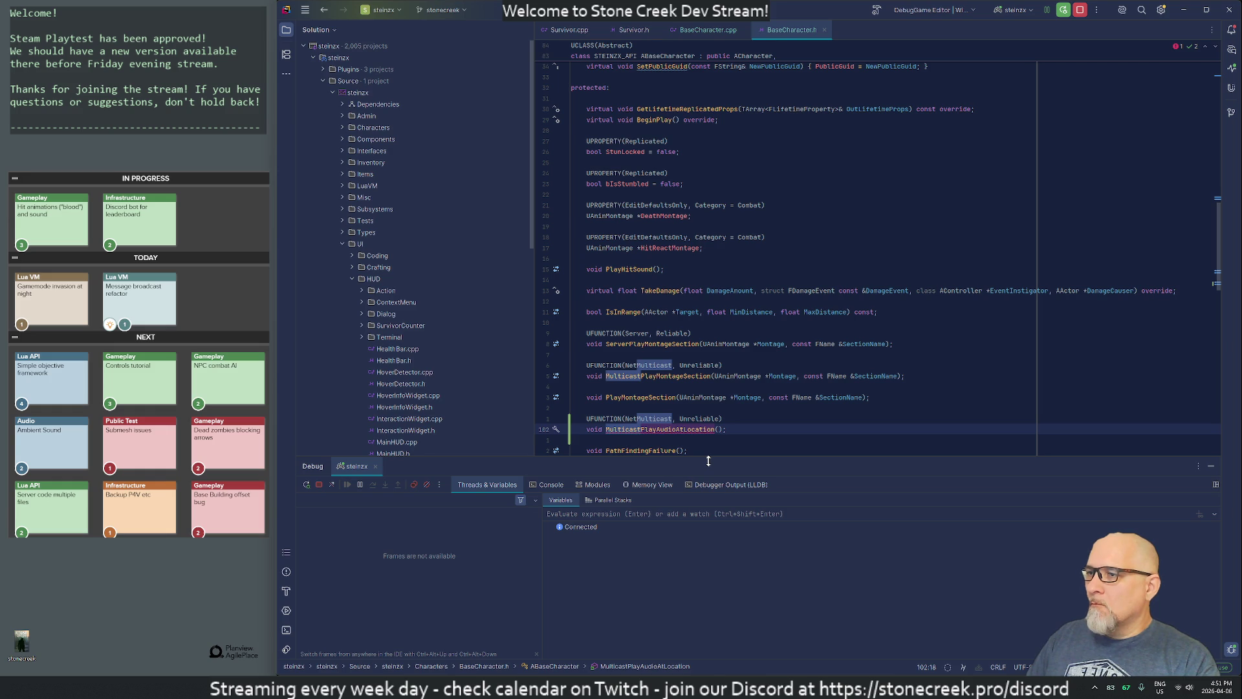
key("Right")
key("Right")
key("Right")
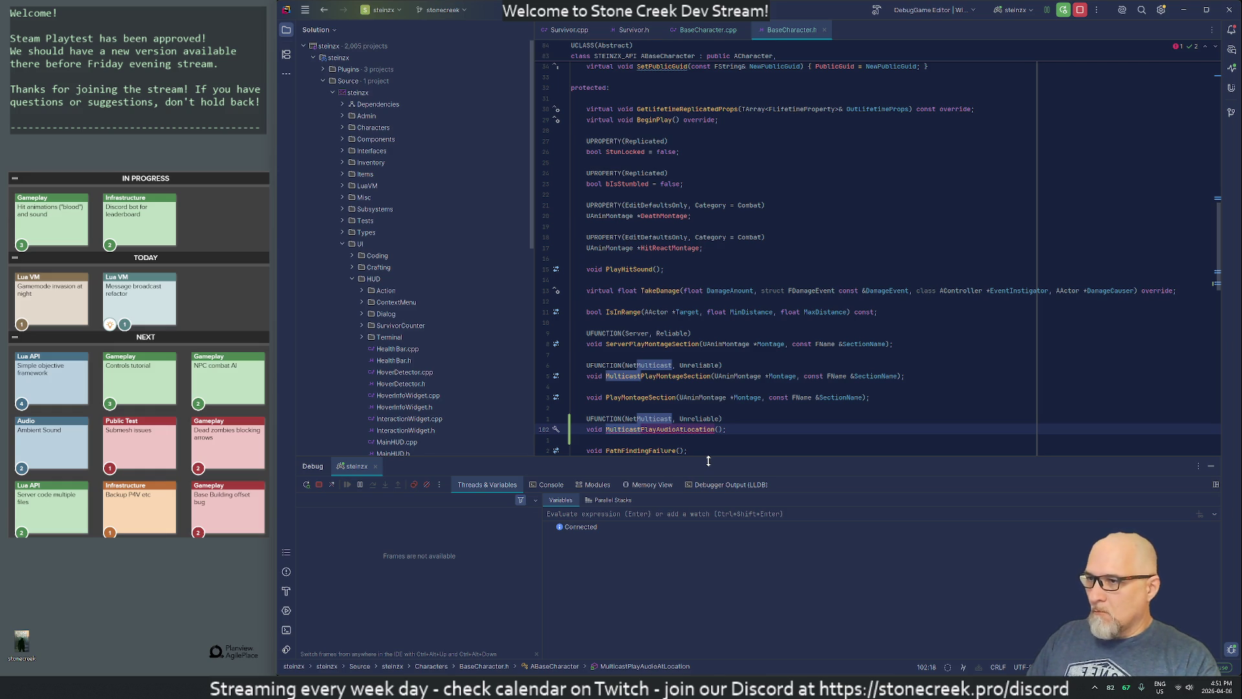
key("Right")
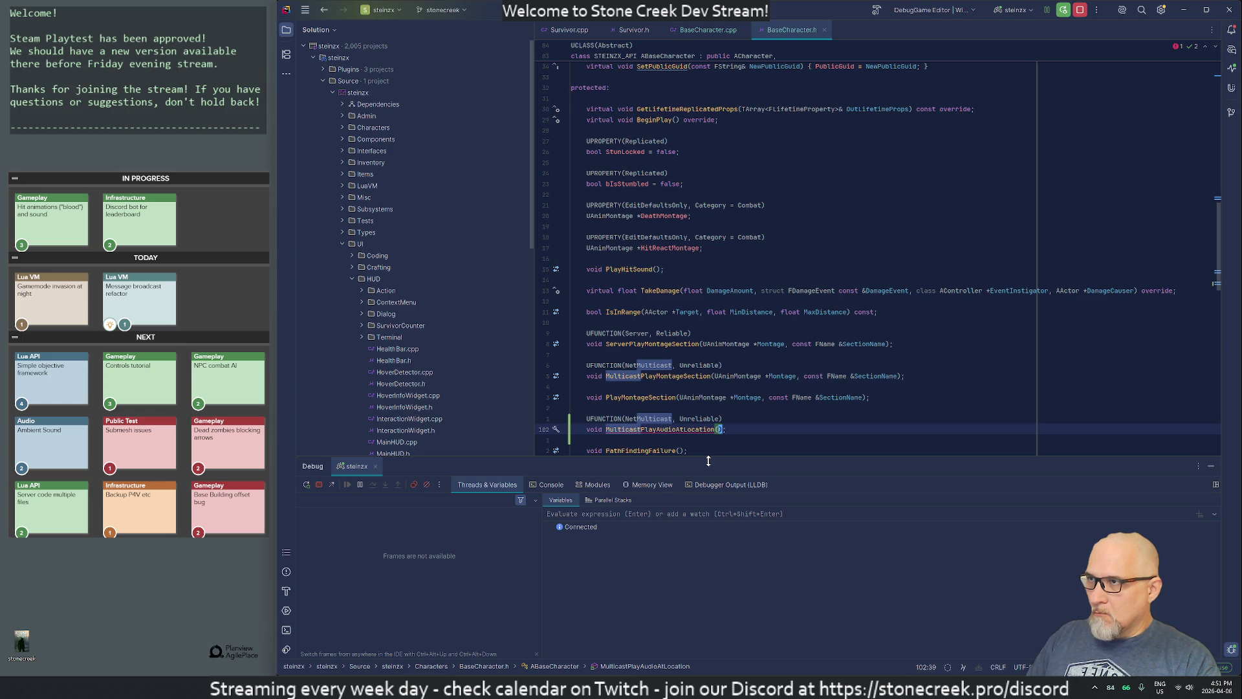
type(":")
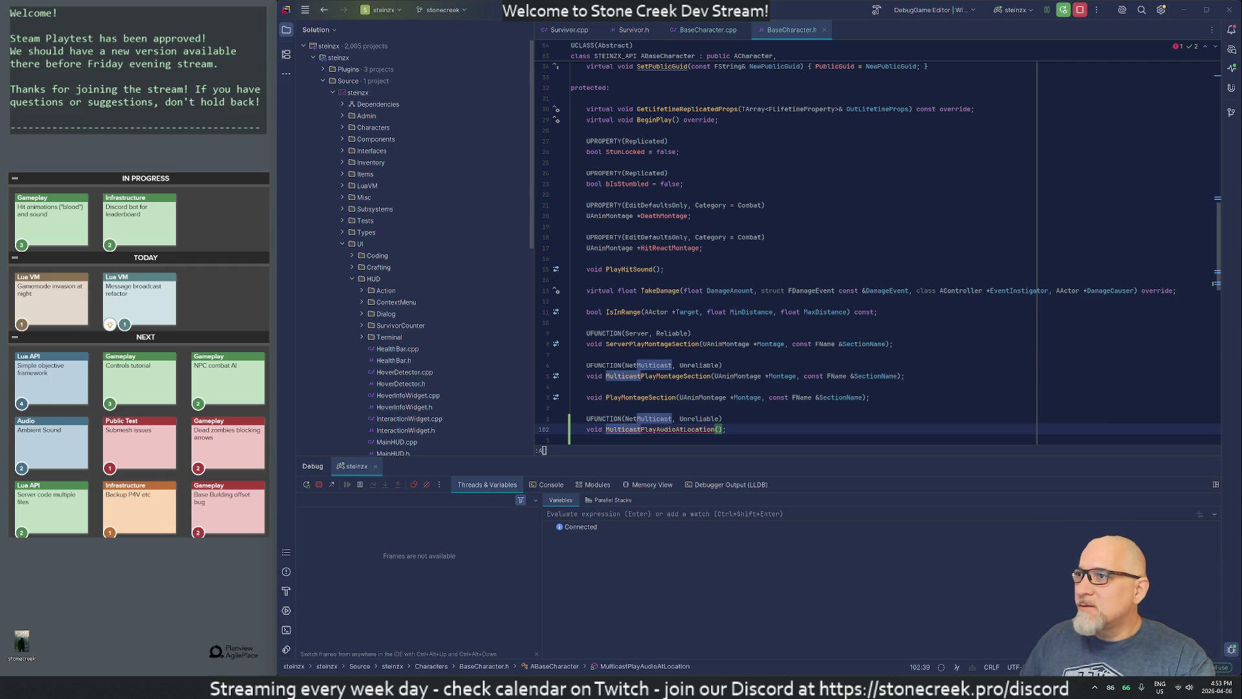
scroll(878, 252, "down", 3)
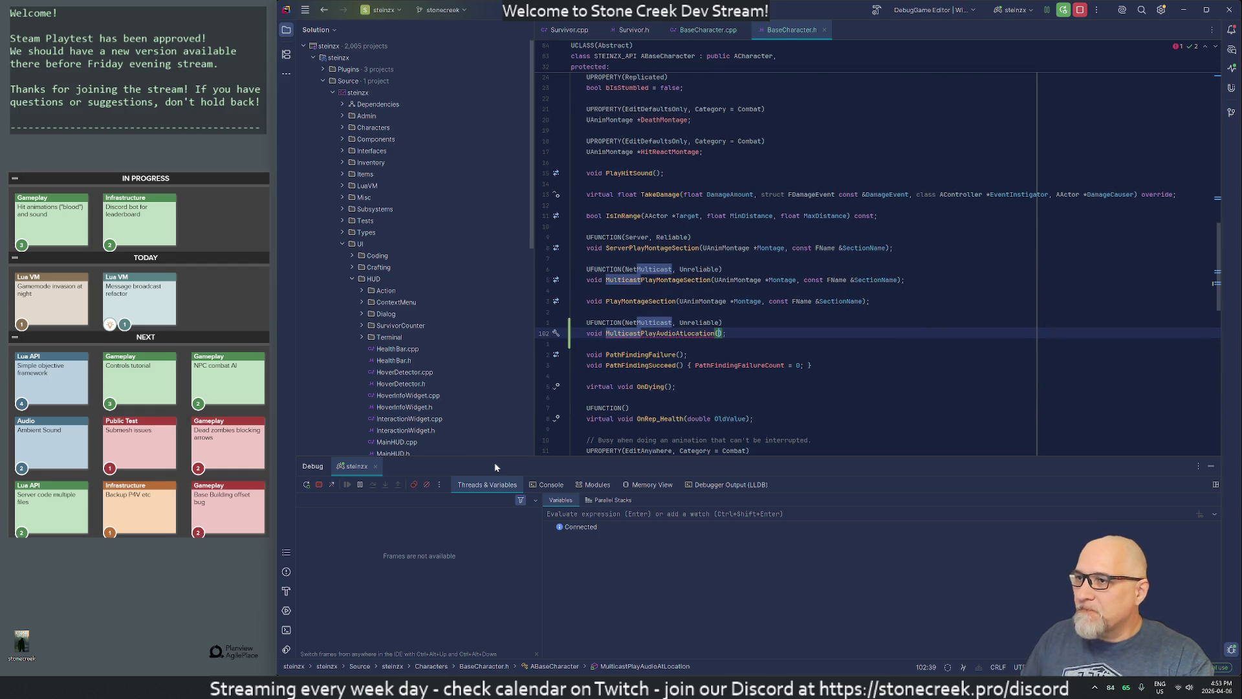
Step: Give MulticastPlayAudioAtLocation a const FVector &Location parameter
type("const FVec")
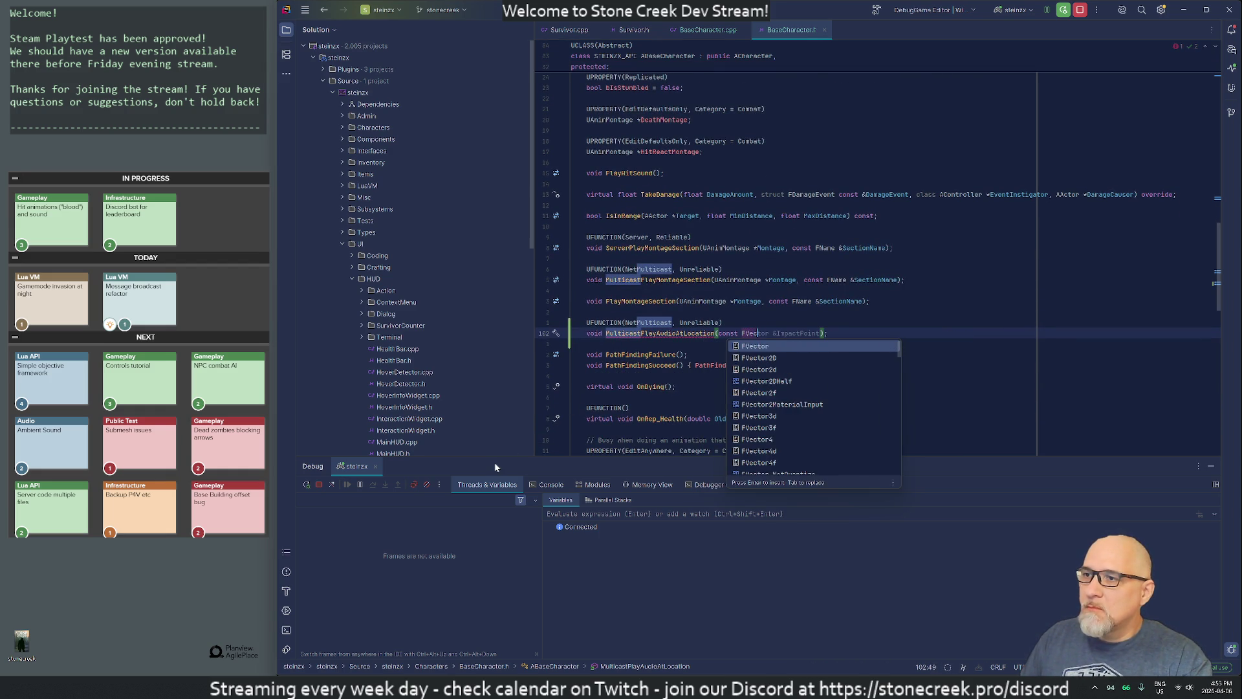
key("Return")
type("&Location")
key("ctrl+Tab")
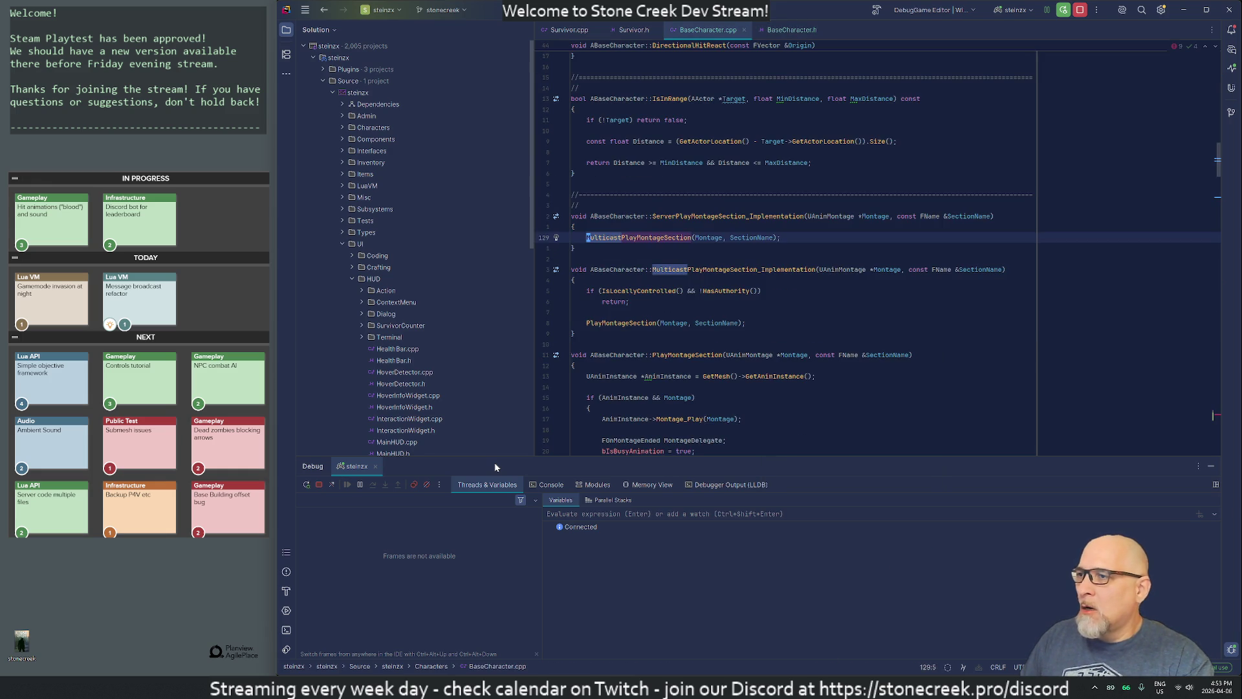
Step: Go to the WeaponEquipSound declaration from the equip sound code in EquipWeapon
key("ctrl+End")
key("Up")
key("Up")
key("Up")
key("Down")
key("Down")
key("Down")
key("End")
key("ctrl+Left")
key("ctrl+Left")
key("F12")
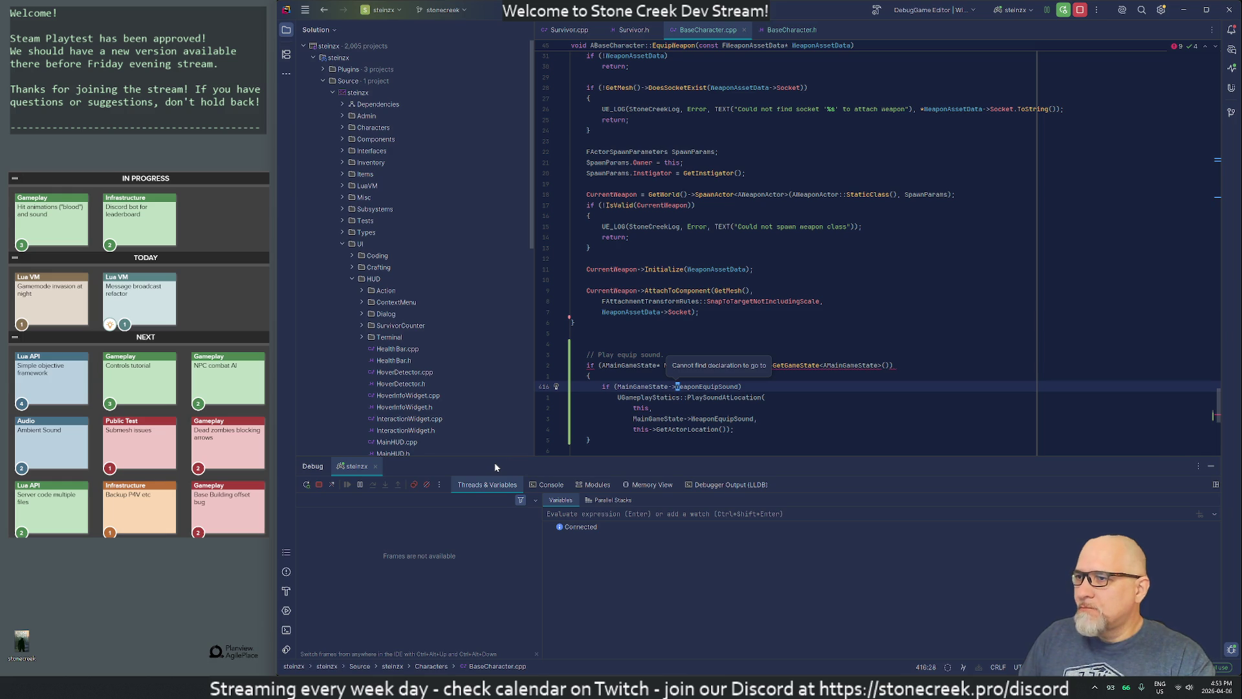
Step: Open MainGameState.h and find the ProjectileHitSound declaration with a 'Hit' search
key("ctrl+t")
type("mainst")
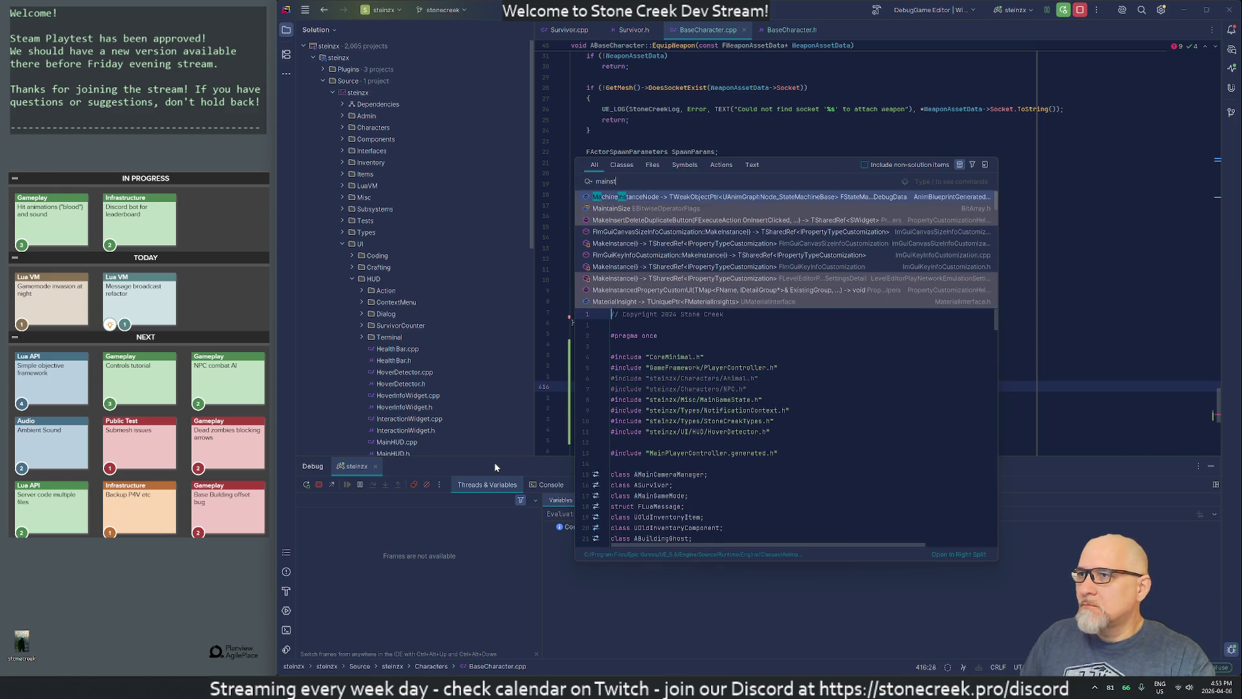
type("ate")
key("Return")
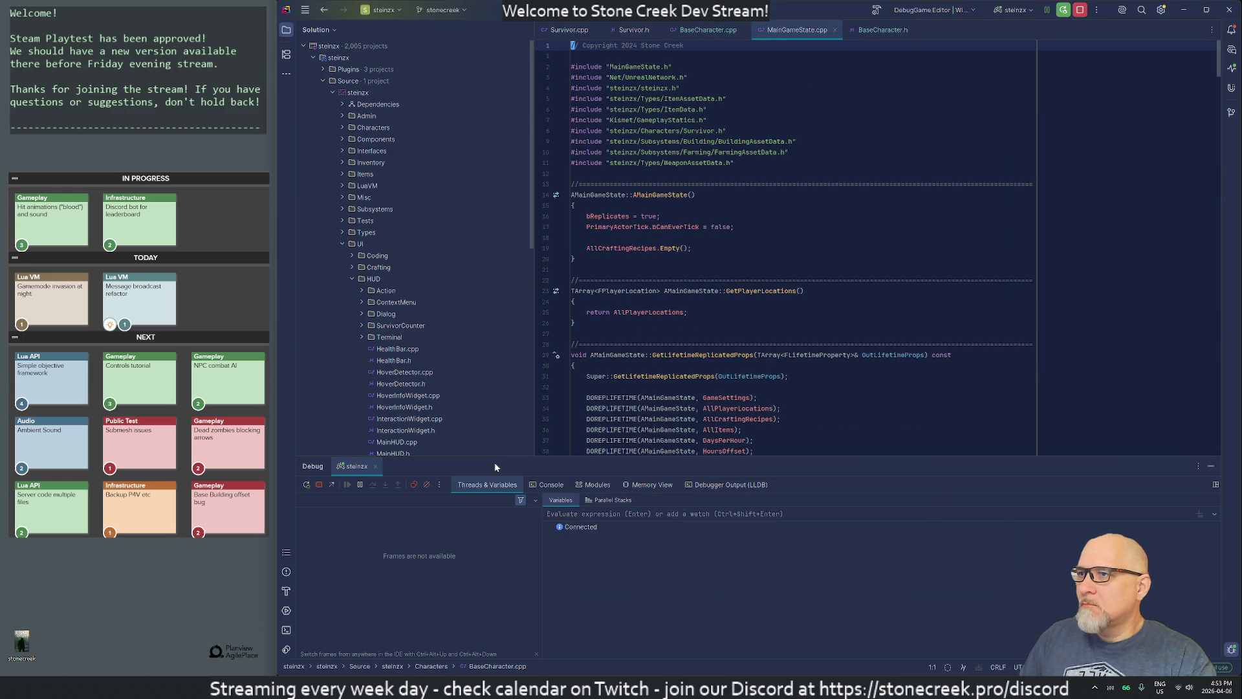
key("ctrl+k")
key("ctrl+o")
type("/audi")
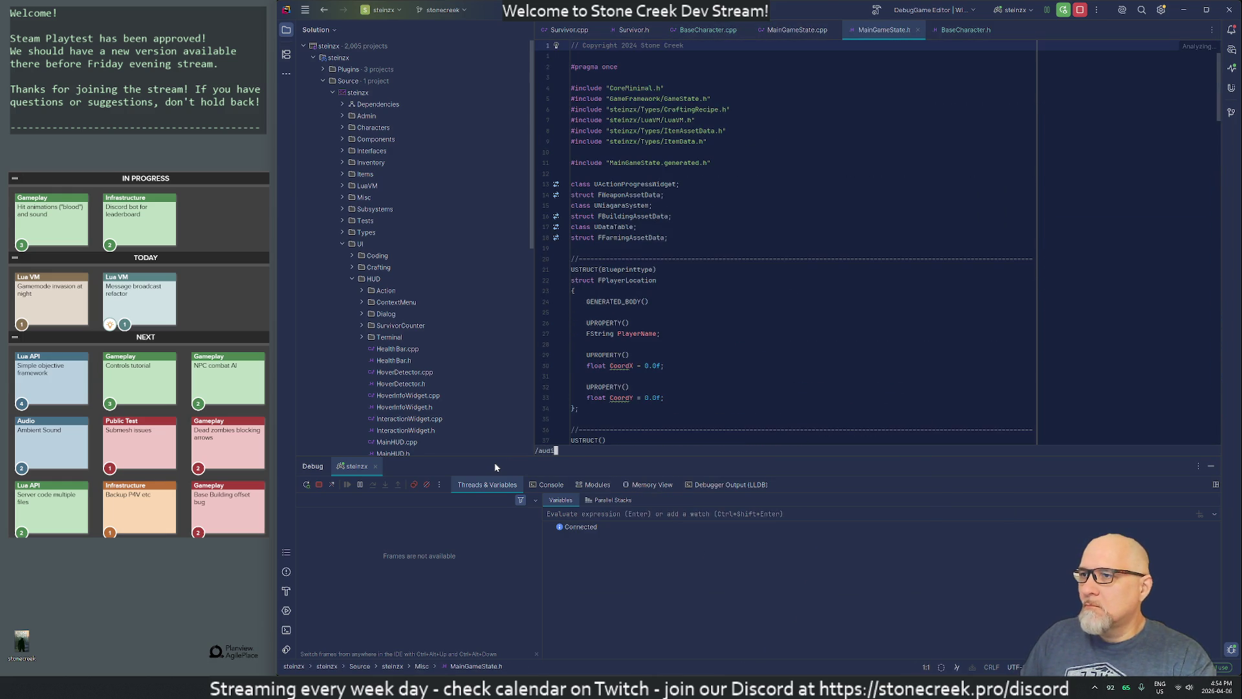
key("BackSpace")
key("BackSpace")
key("BackSpace")
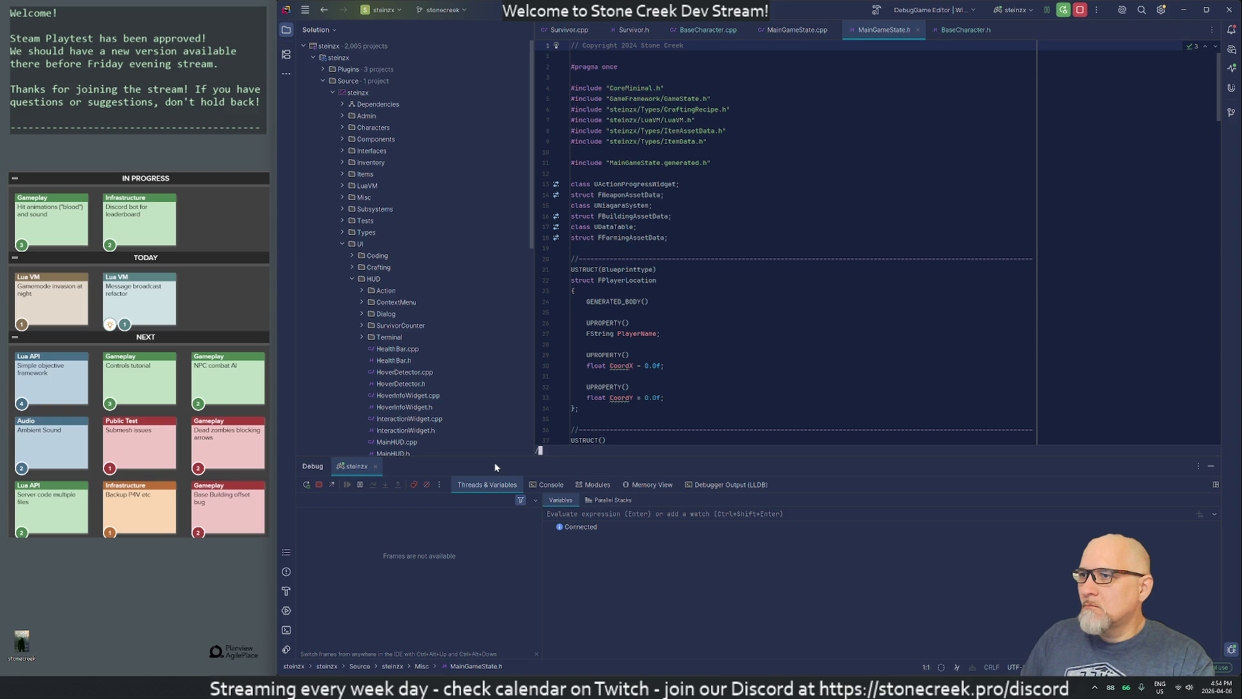
type("Hit")
key("Return")
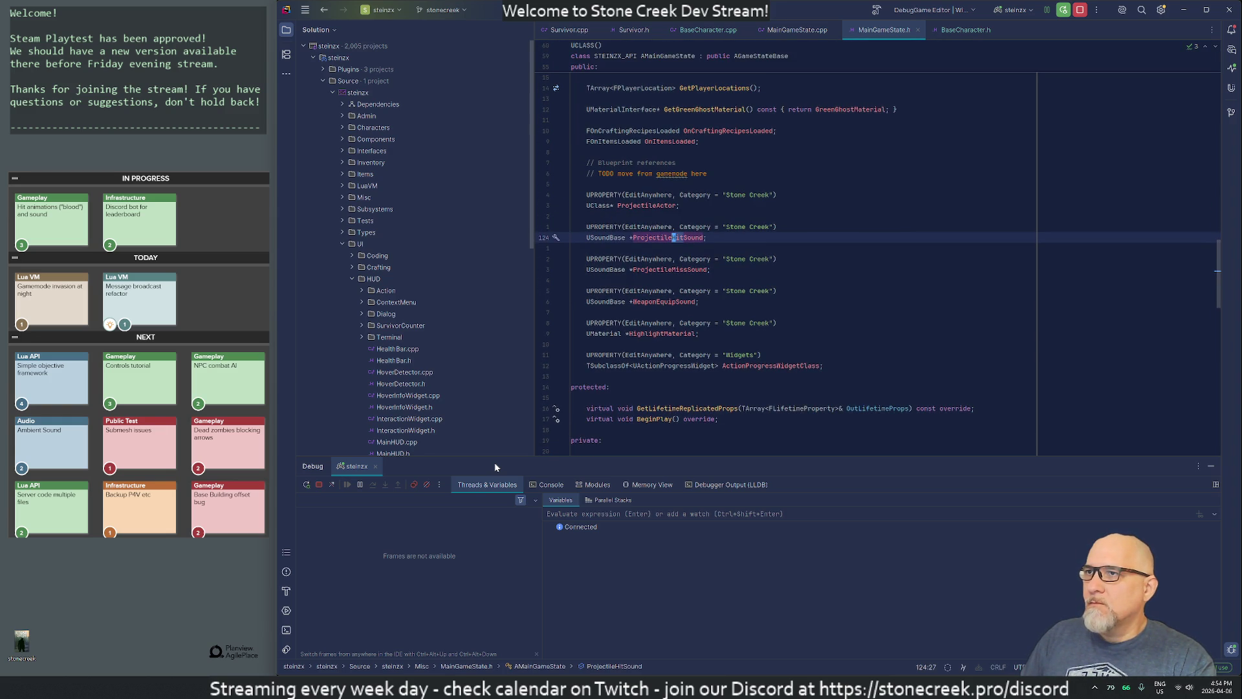
Step: Close MainGameState.cpp with :q
key("alt+o")
type(":q")
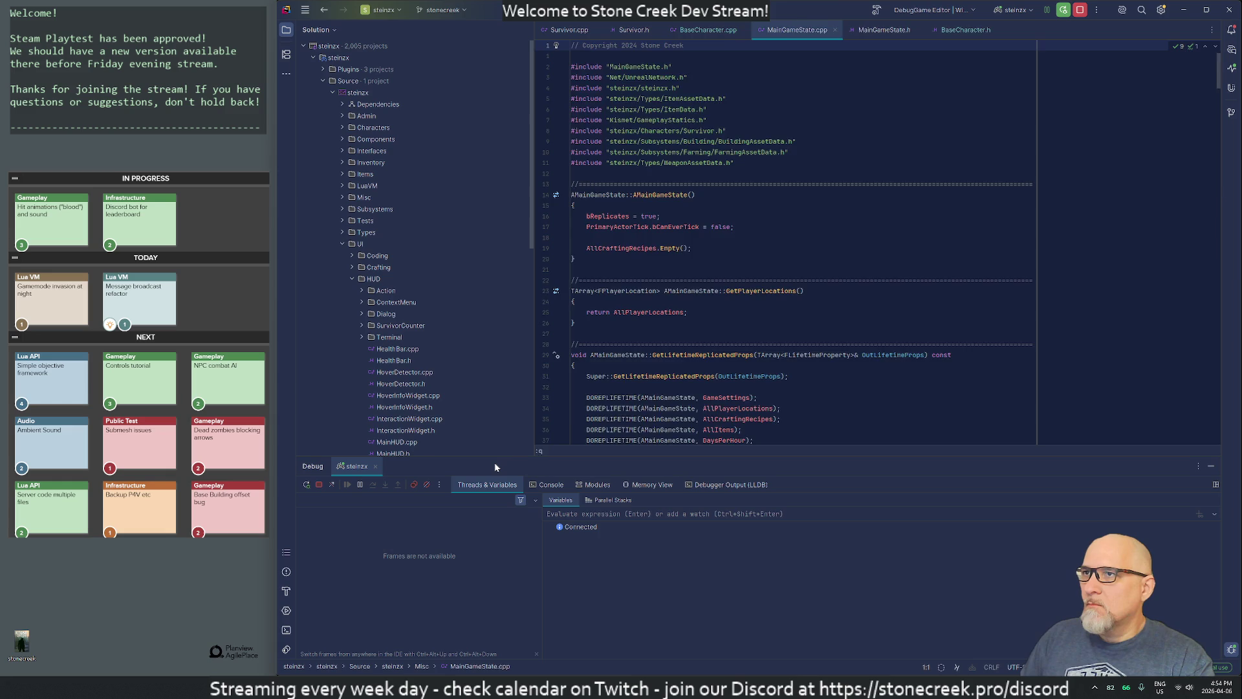
key("Return")
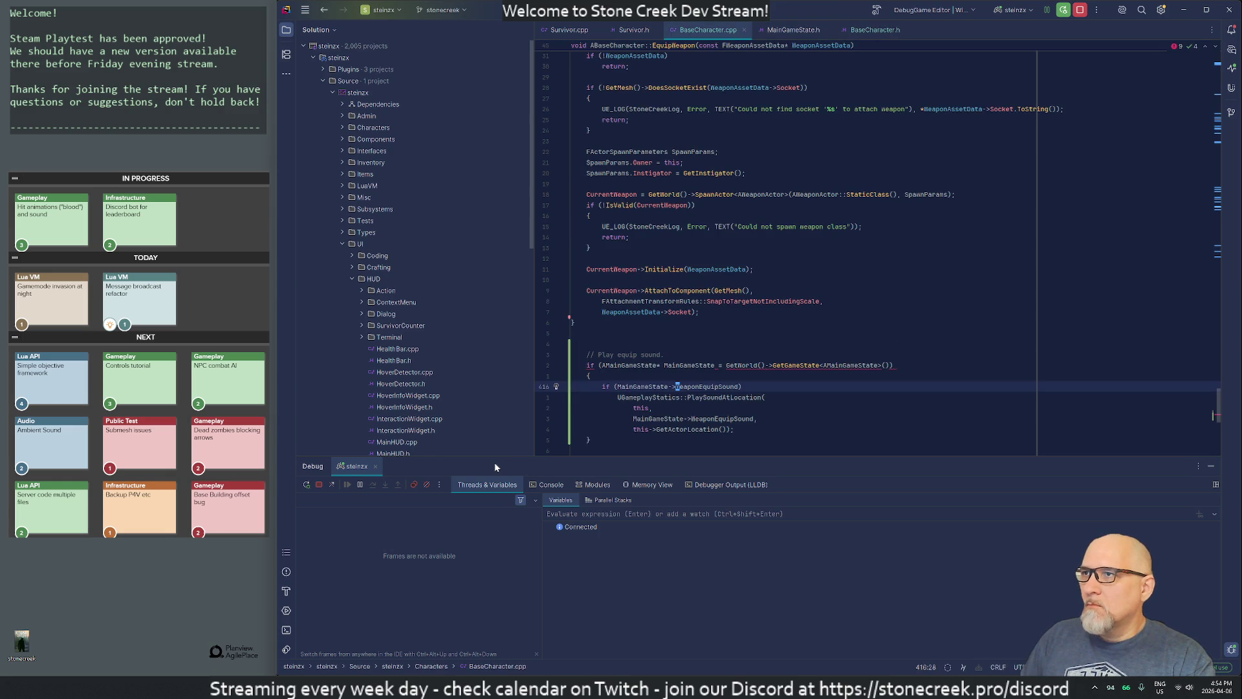
Step: Move to the Location parameter of MulticastPlayAudioAtLocation on line 102 of BaseCharacter.h
key("alt+o")
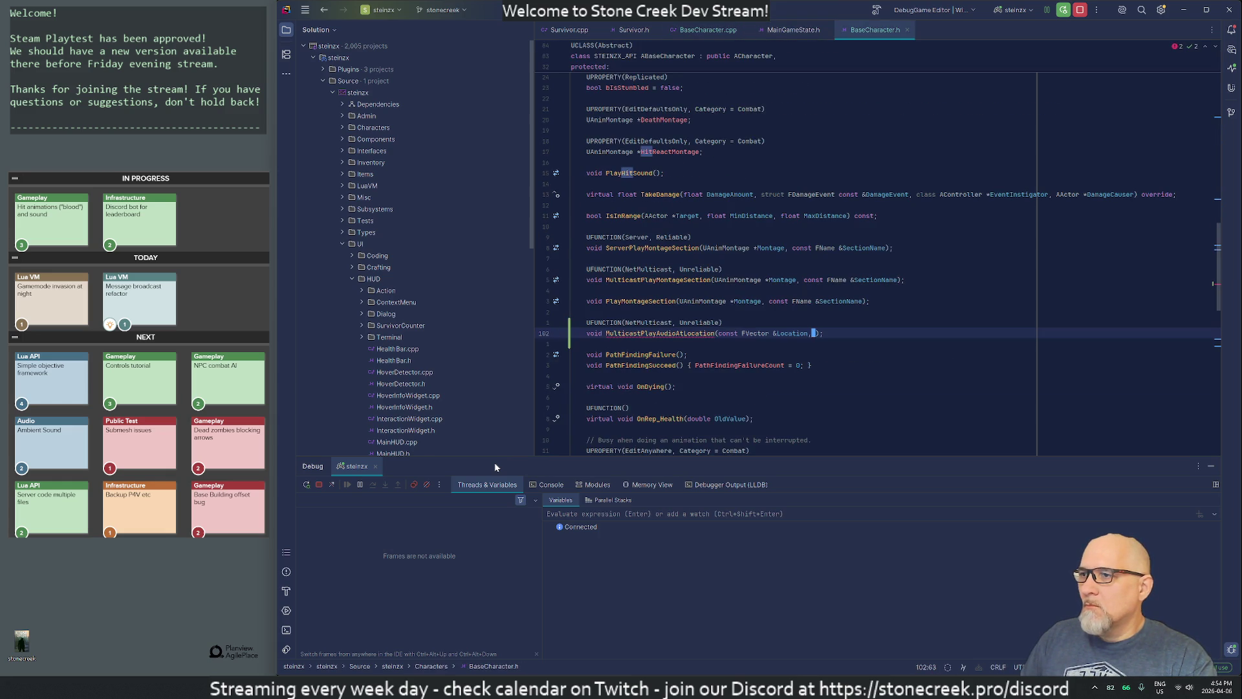
key("i")
key("Escape")
type("/Sound")
key("Return")
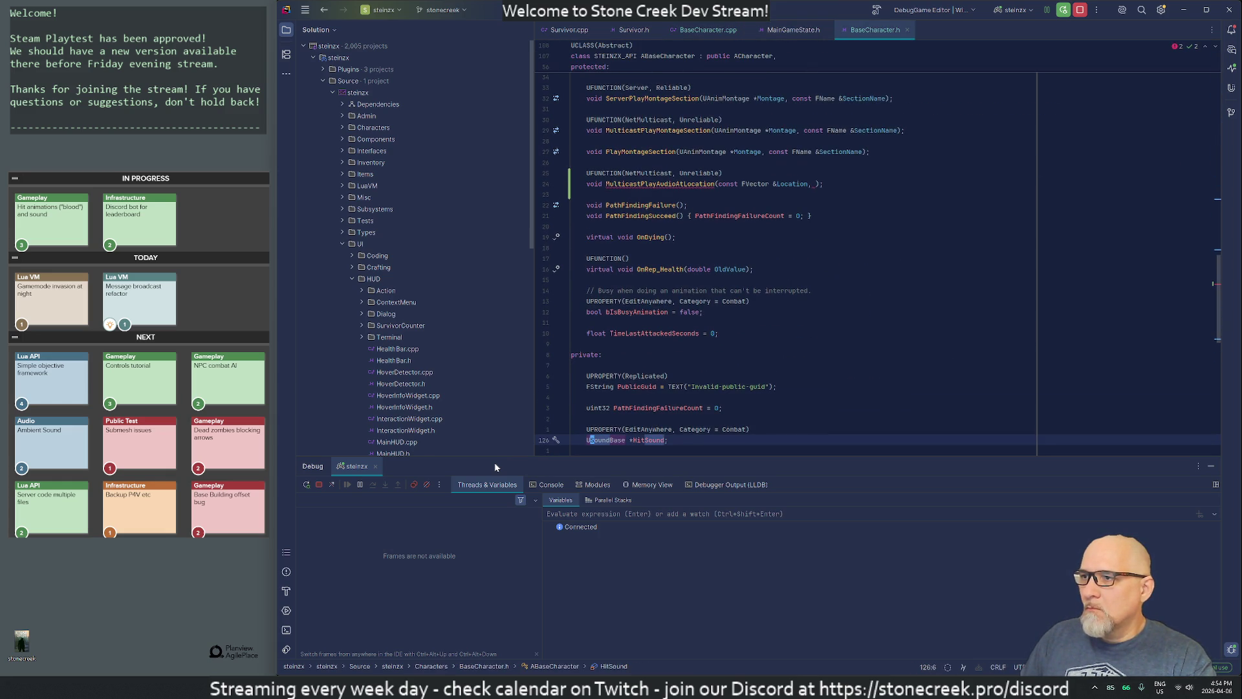
key("n")
key("k")
key("k")
key("k")
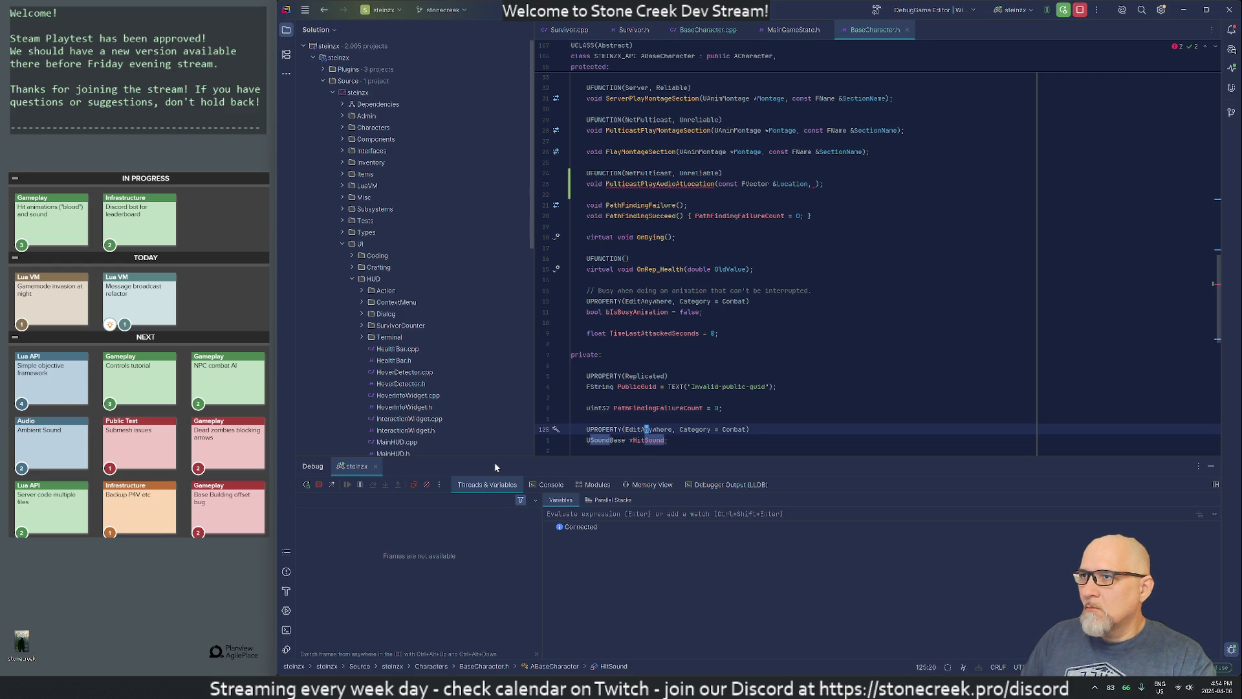
key("k")
key("k")
key("k")
key("w")
key("$")
key("b")
key("b")
key("b")
Step: Add a USoundBase* Sound parameter after const FVector &Location
key("f")
key("parenright")
type("ion, U")
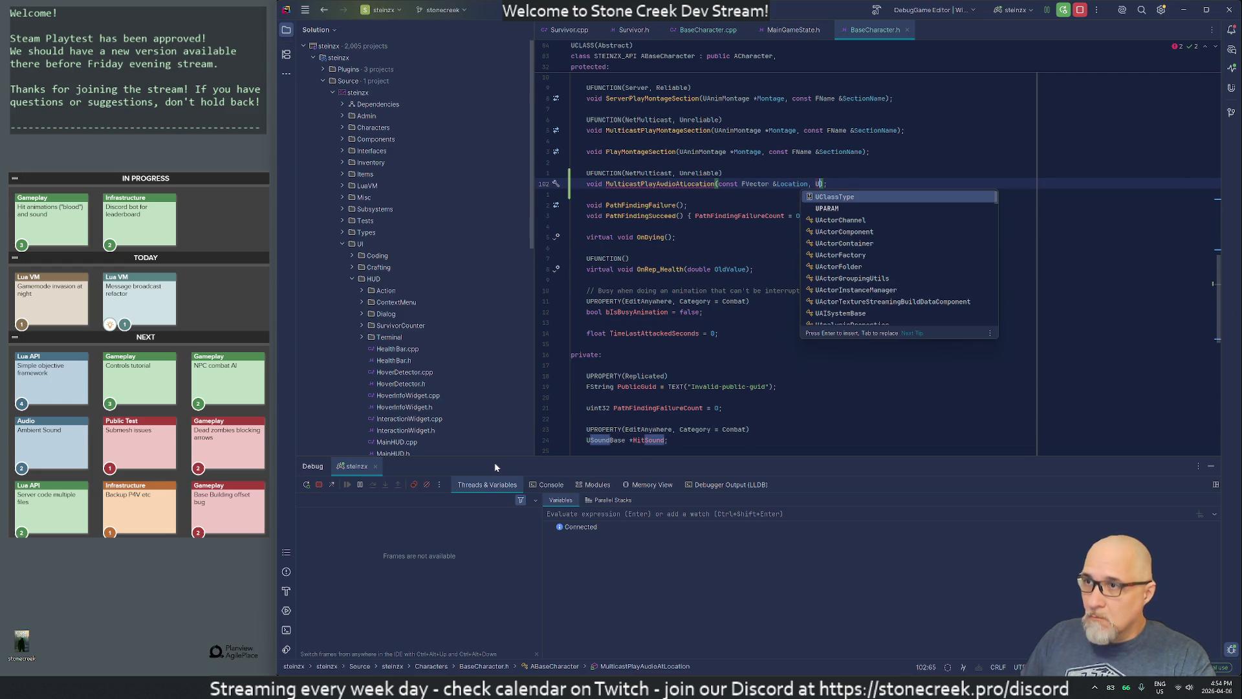
type("SoundBase* ")
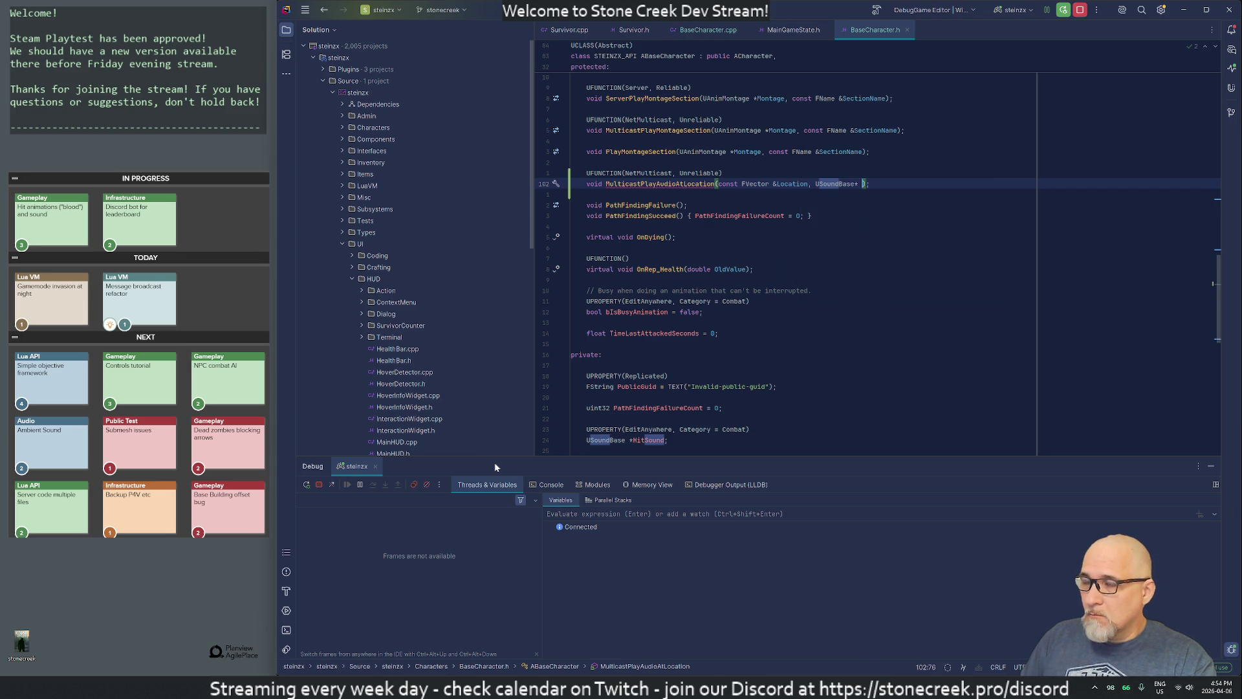
type("S")
key("Return")
key("ctrl+Right")
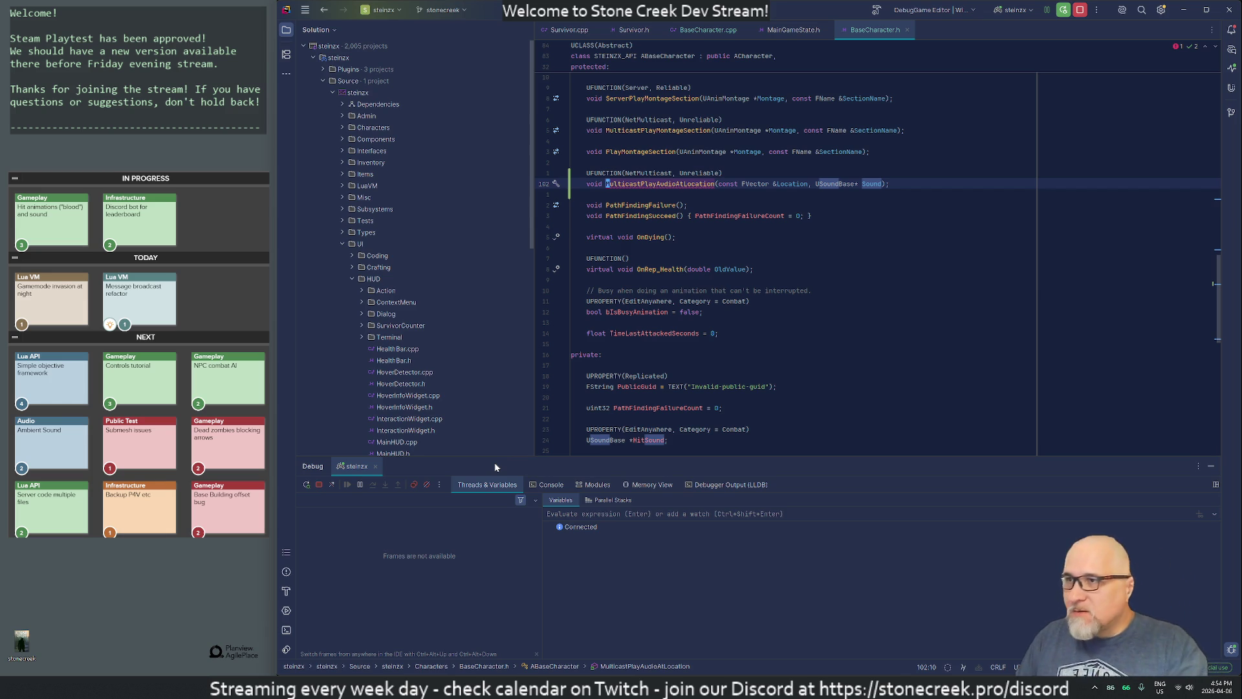
left_click(1182, 690)
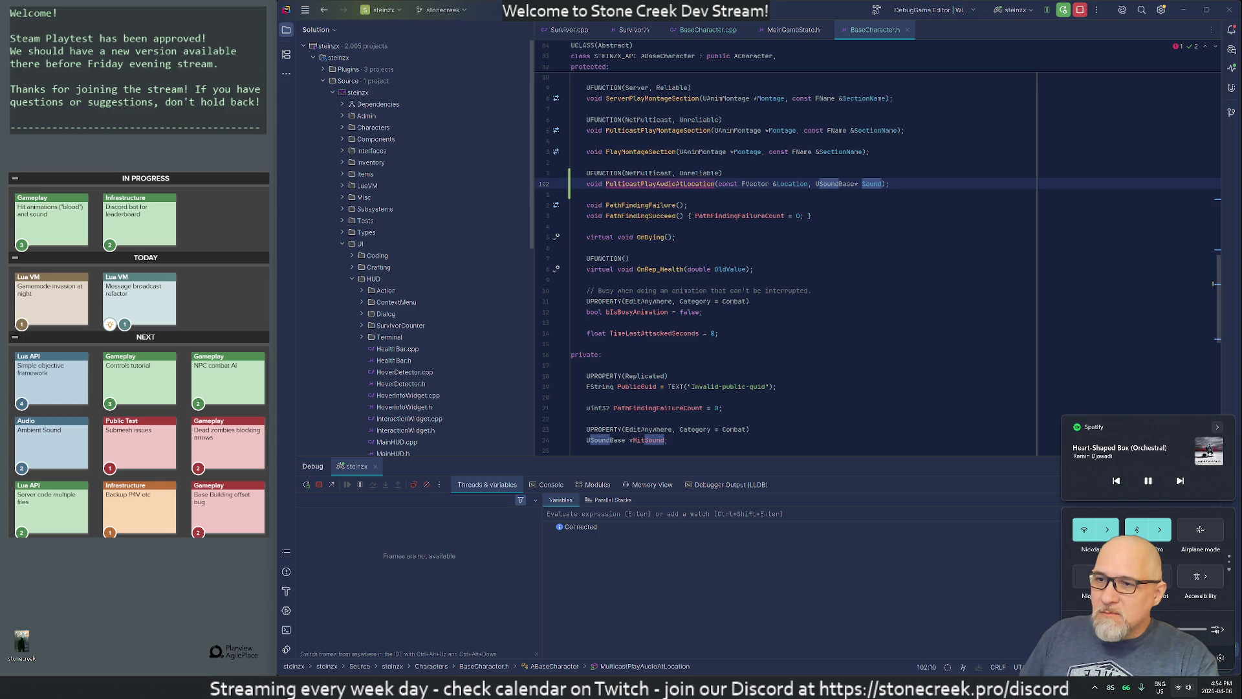
left_click(790, 488)
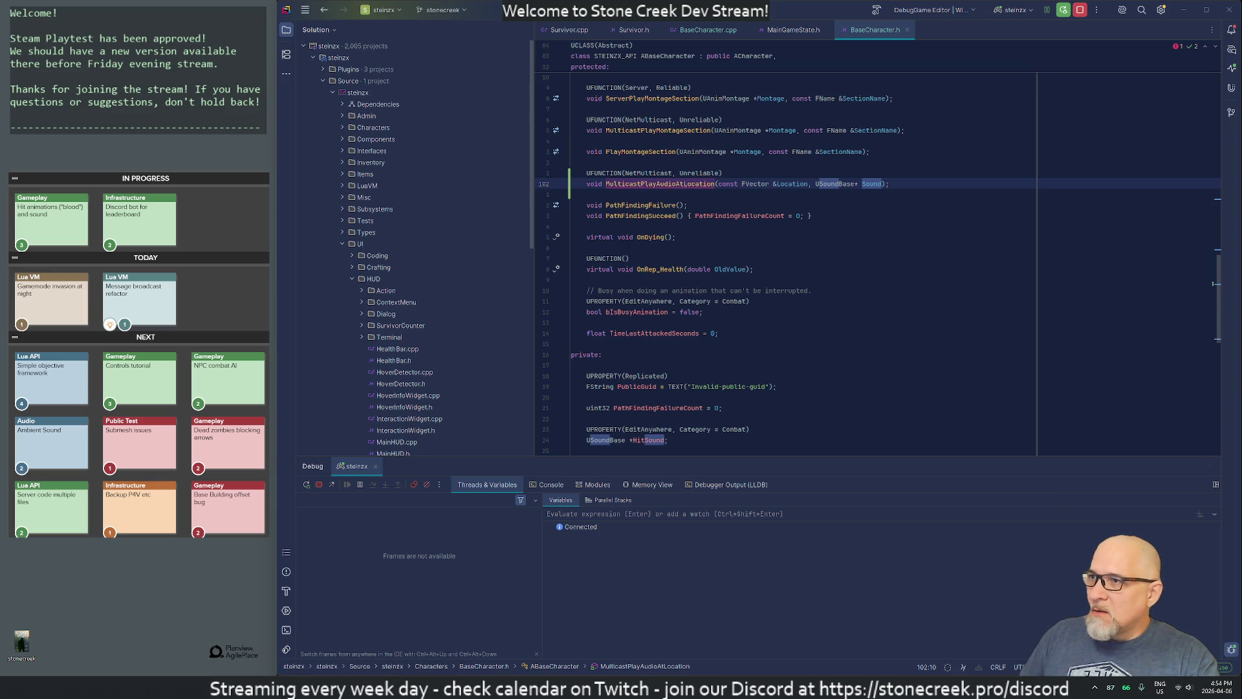
left_click(643, 184)
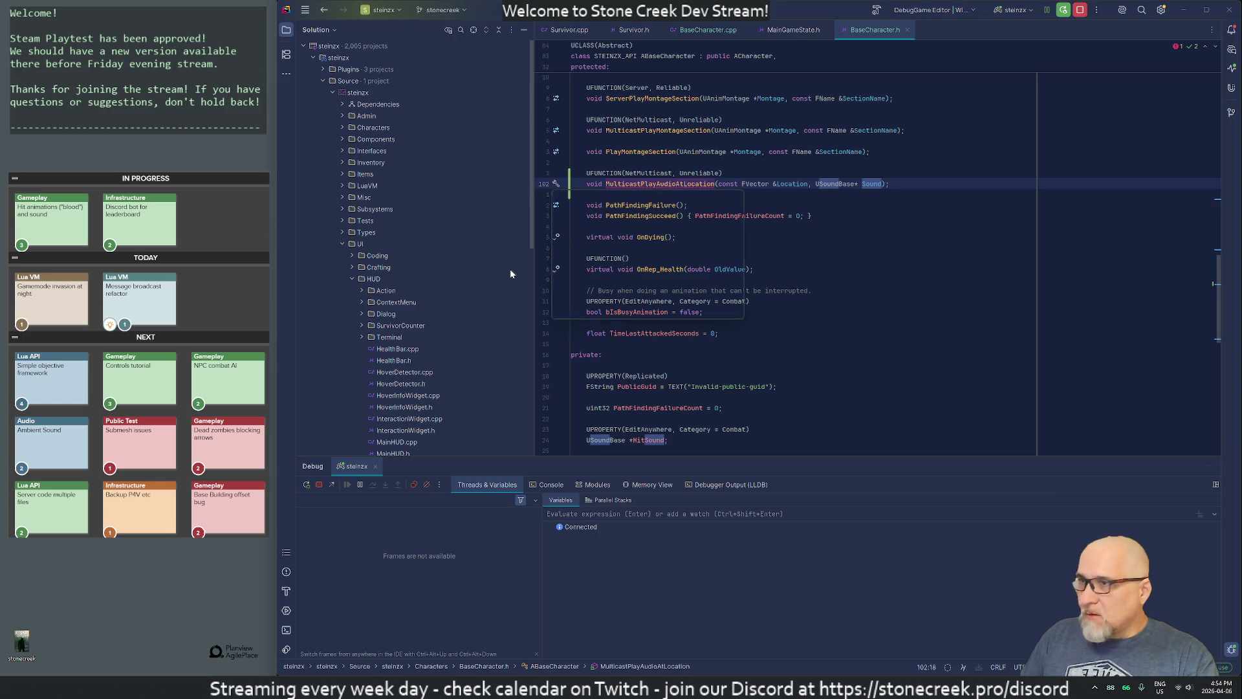
Step: Generate the MulticastPlayAudioAtLocation_Implementation definition with a separator comment above it
key("alt+Return")
key("Return")
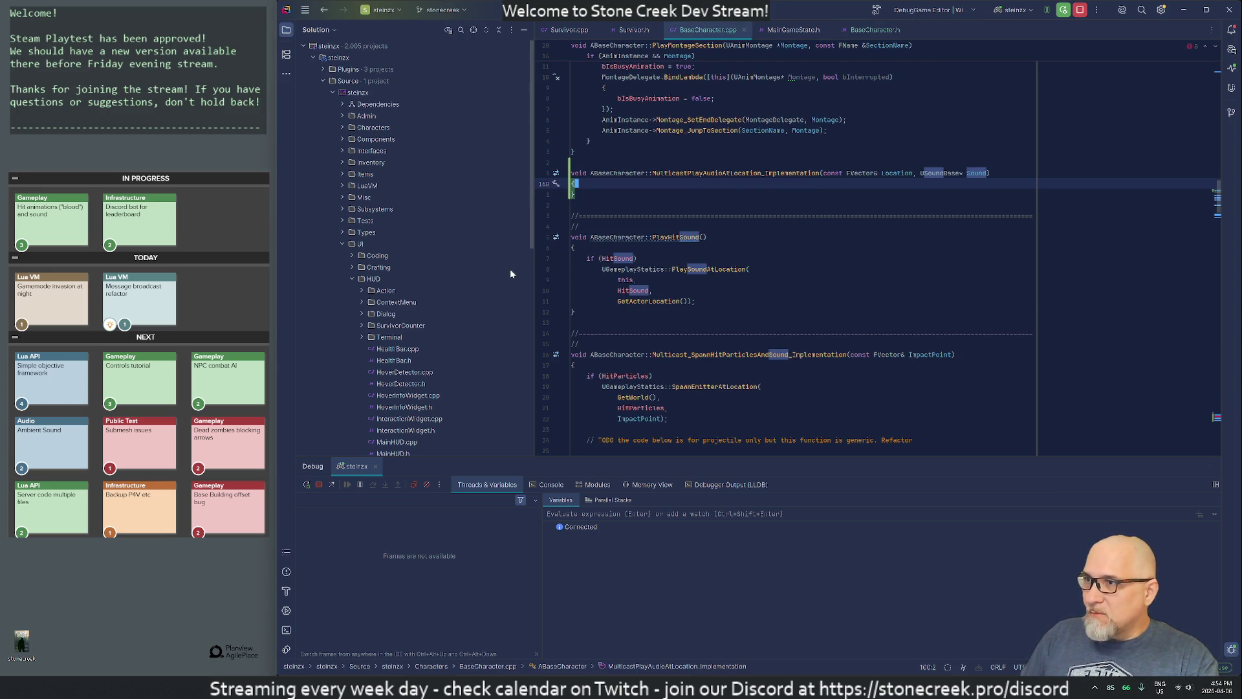
key("Up")
key("Up")
key("Up")
key("ctrl+v")
key("Down")
key("Down")
key("Down")
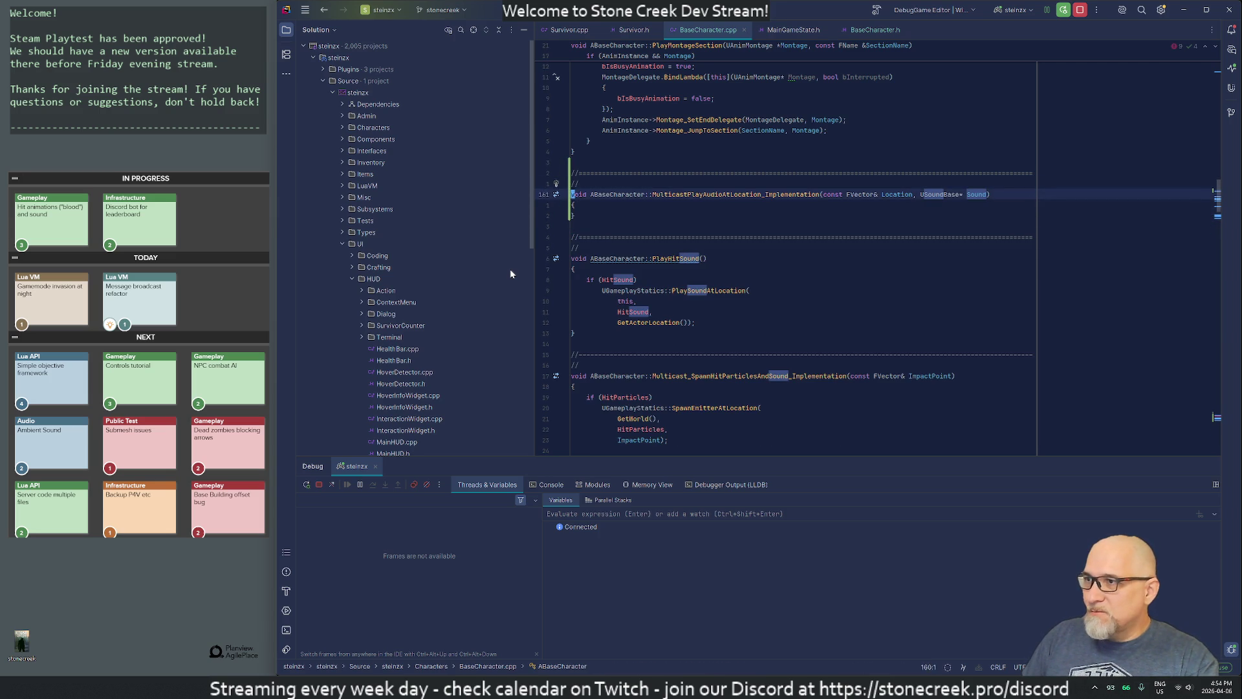
Step: Paste the hit-sound PlaySoundAtLocation code into the body, drop the if (HitSound) check, and pass Sound
key("Down")
key("Down")
key("Down")
key("Up")
key("Up")
key("Up")
key("Up")
key("Up")
key("Up")
type("if (HitSound)         UGameplayStatics::PlaySoundAtLocation(             this,             HitSound,             GetActorLocation());")
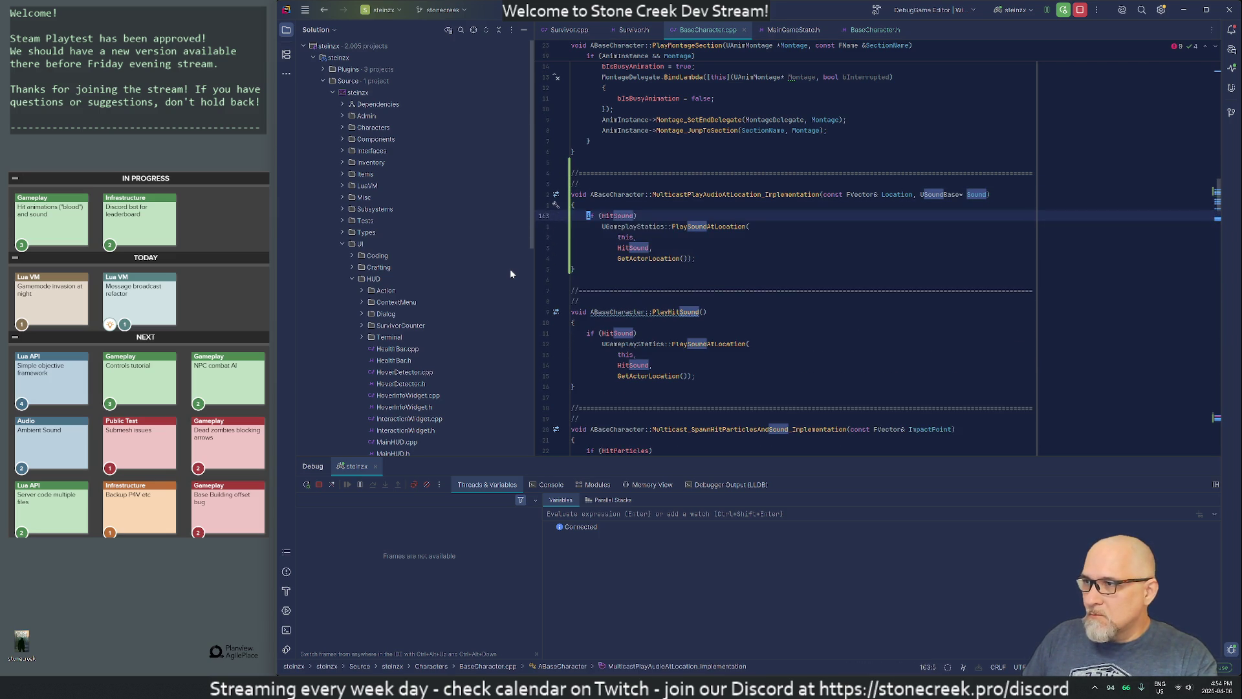
key("ctrl+y")
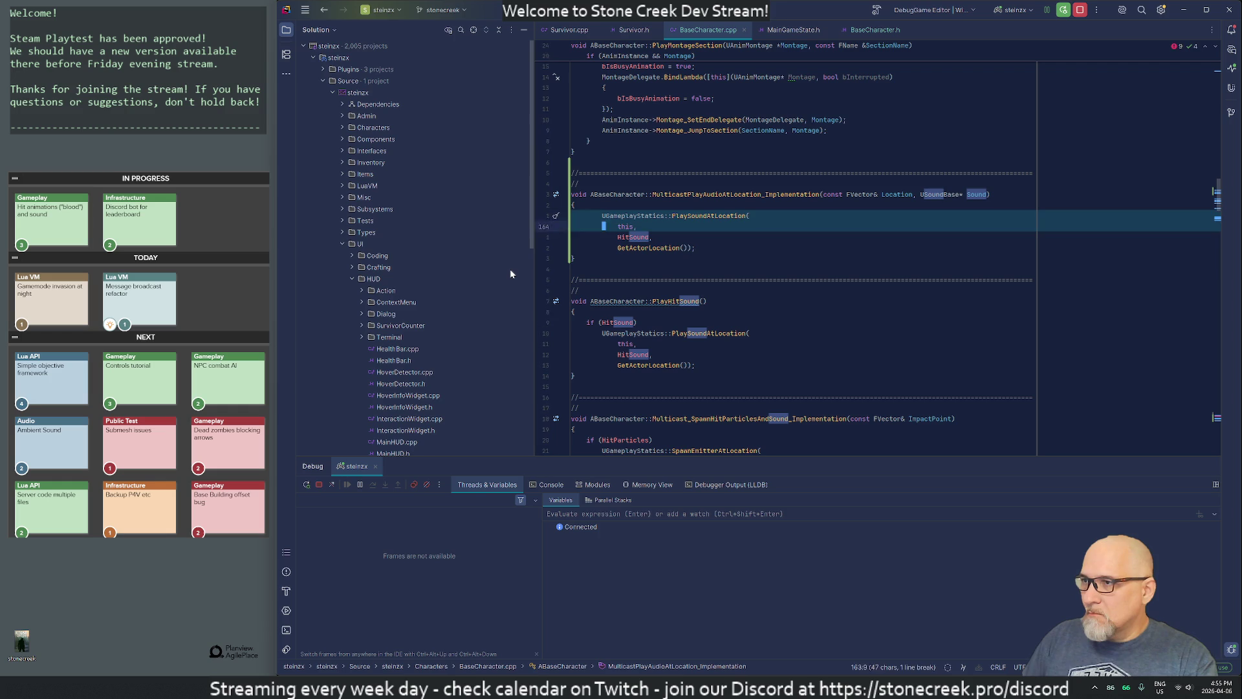
key("Down")
key("Down")
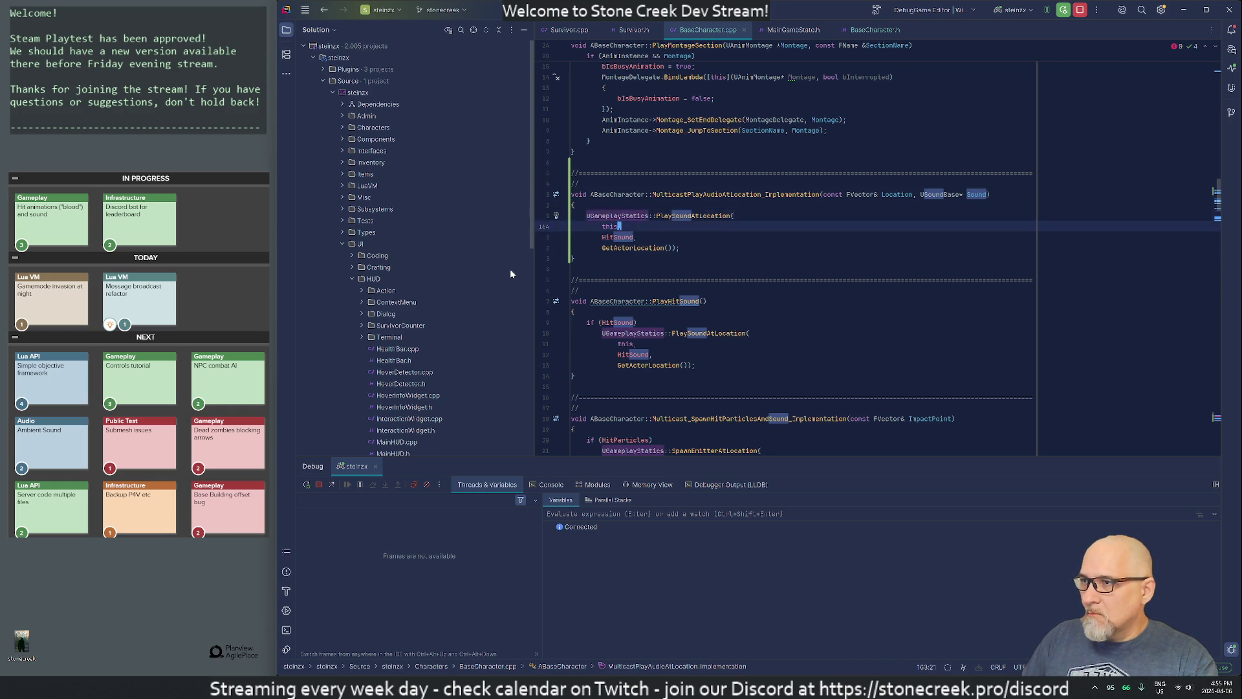
type("Sound")
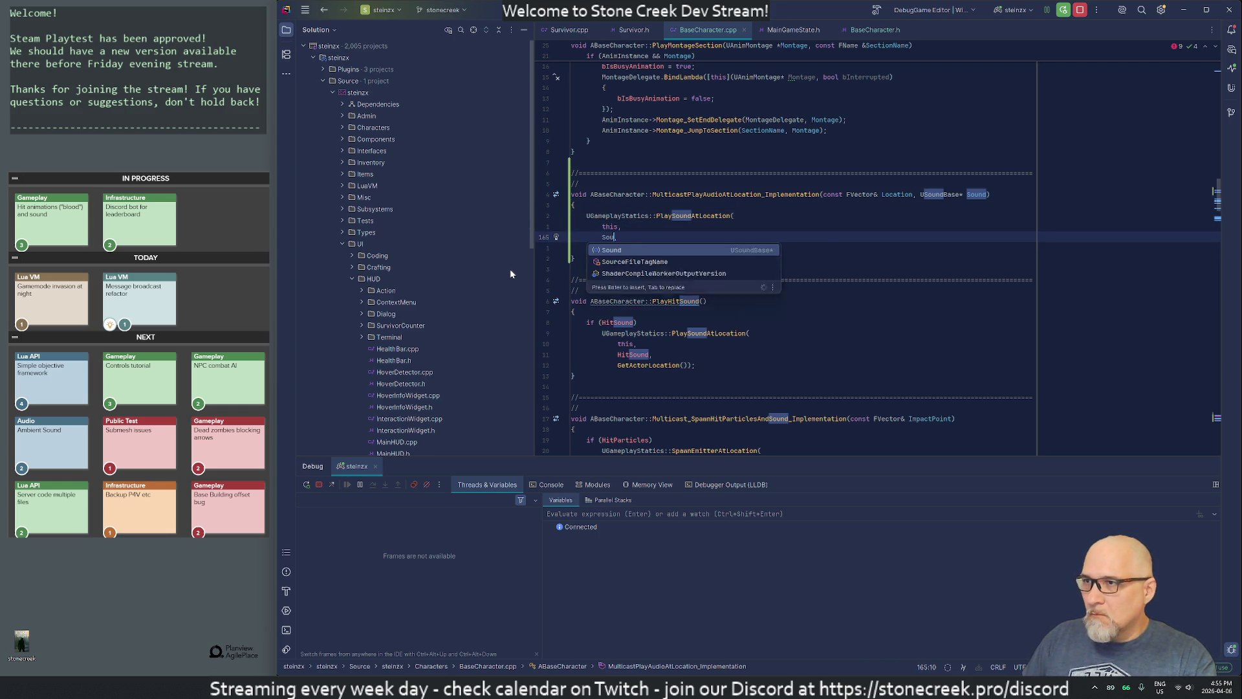
key("Return")
Step: Replace GetActorLocation() with Location and join the call into PlaySoundAtLocation(this, Sound, Location)
key("Down")
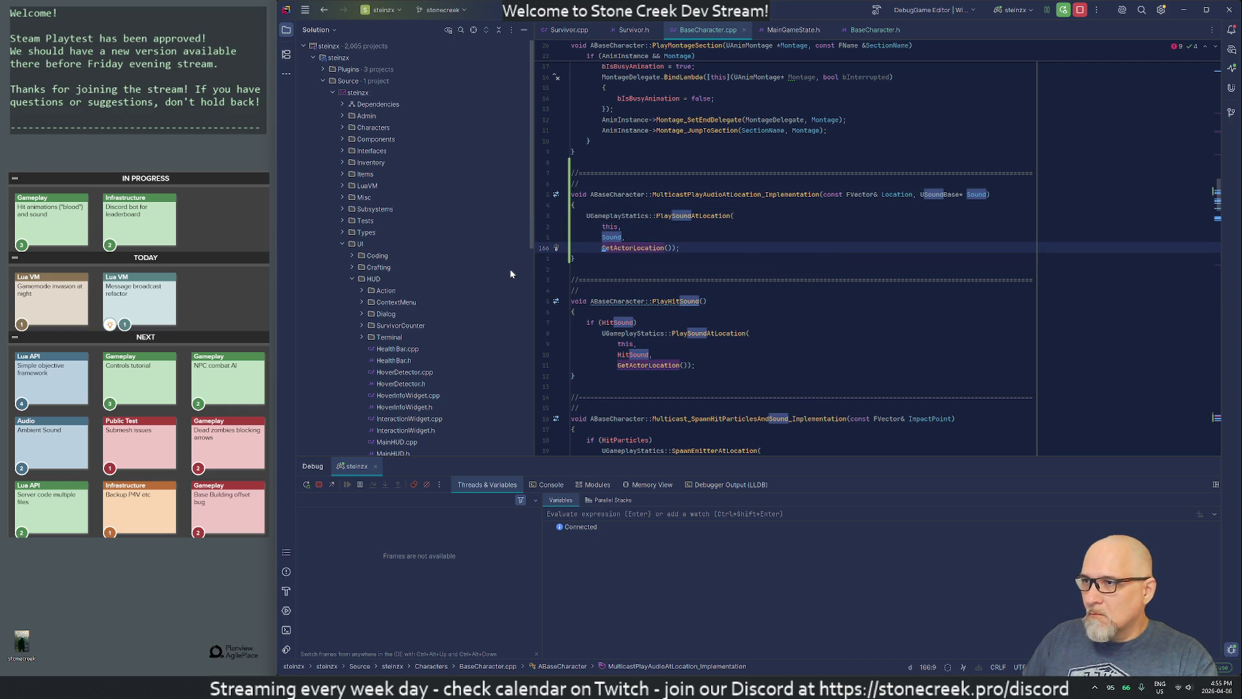
key("ctrl+Delete")
key("ctrl+Delete")
type("Loc")
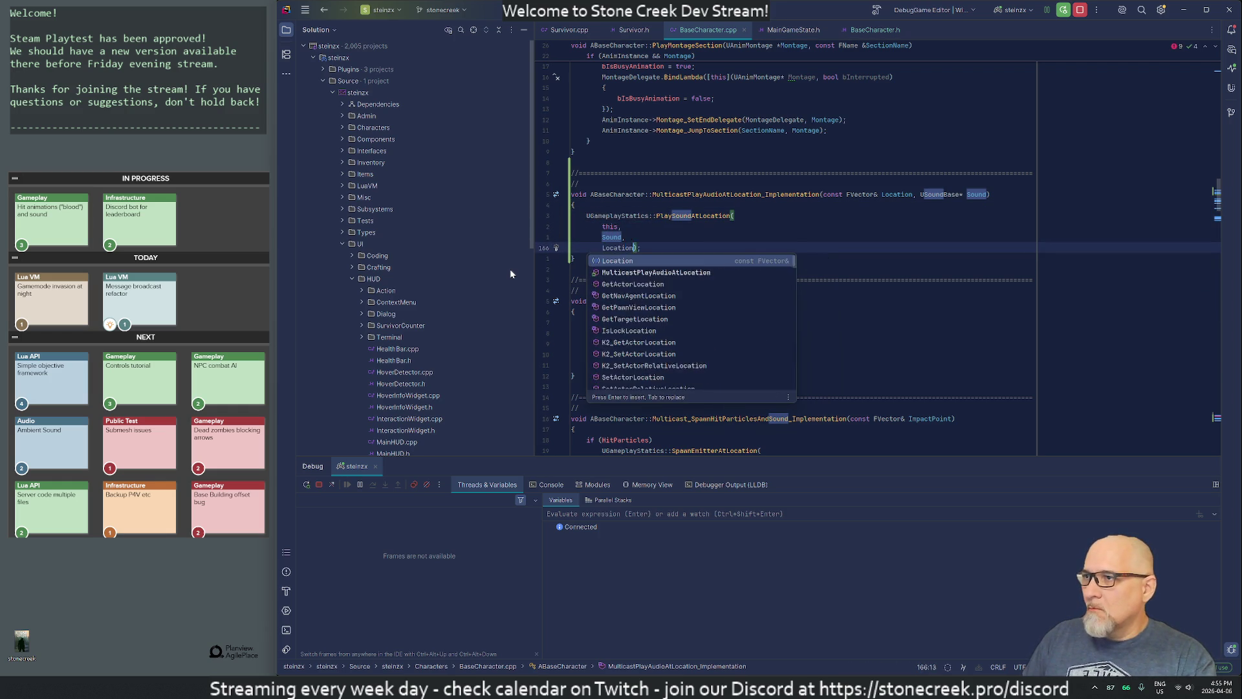
key("Return")
key("Up")
key("Up")
key("Up")
key("ctrl+shift+j")
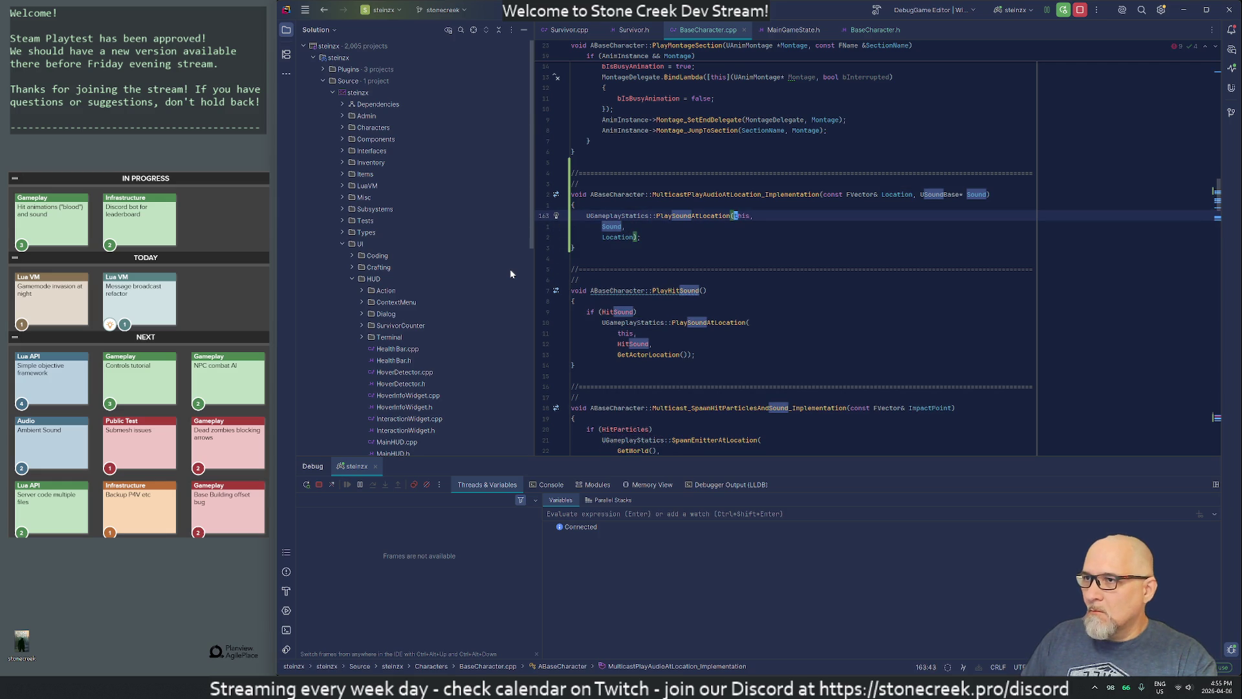
key("alt+1")
key("ctrl+shift+j")
key("ctrl+shift+j")
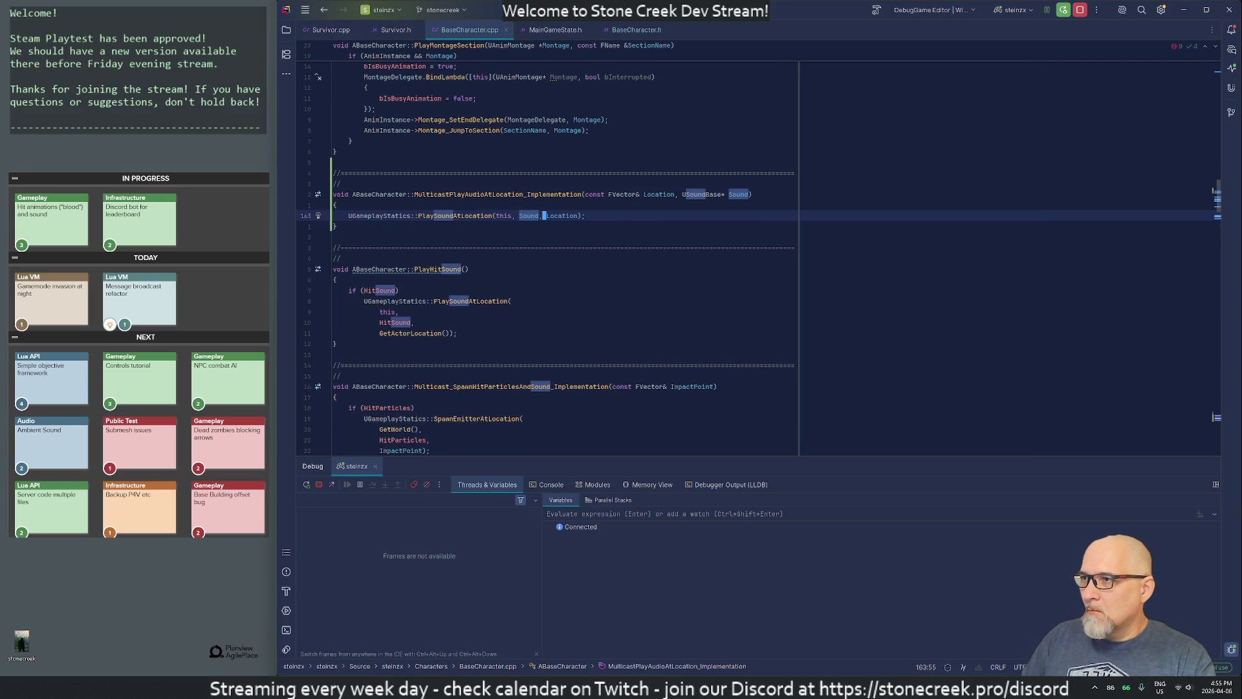
key("Down")
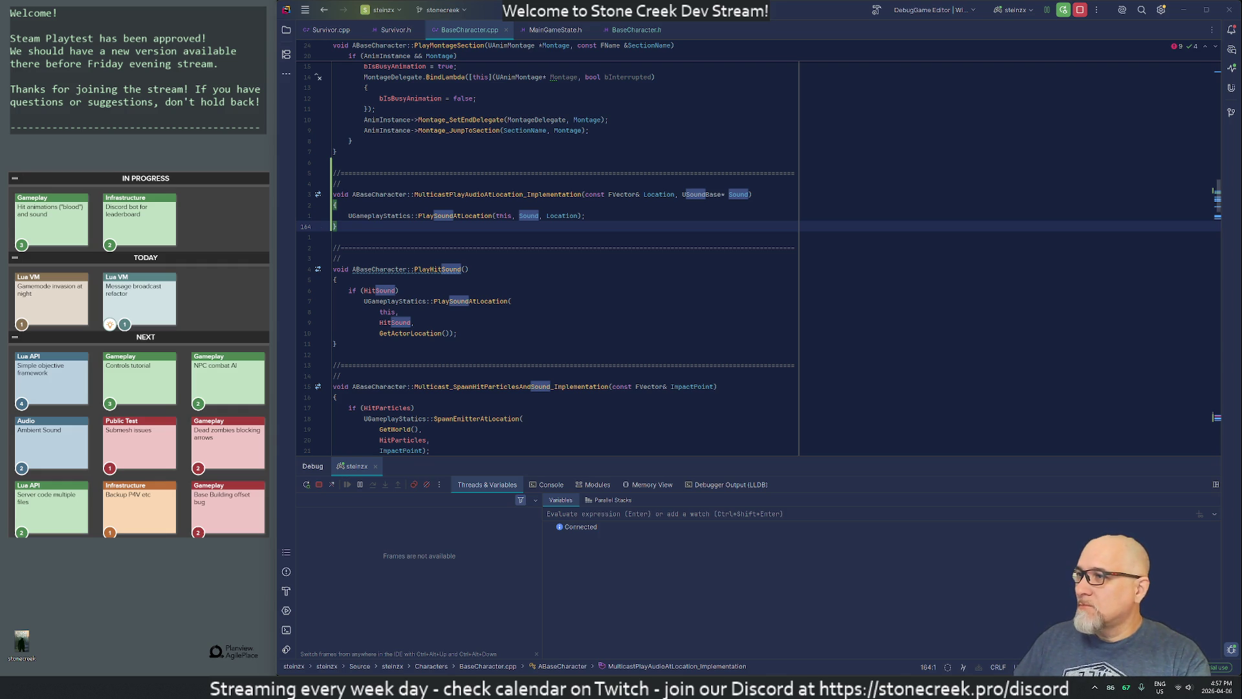
Step: Add new empty lines after the weapon attach call at the end of EquipWeapon
left_click(451, 215)
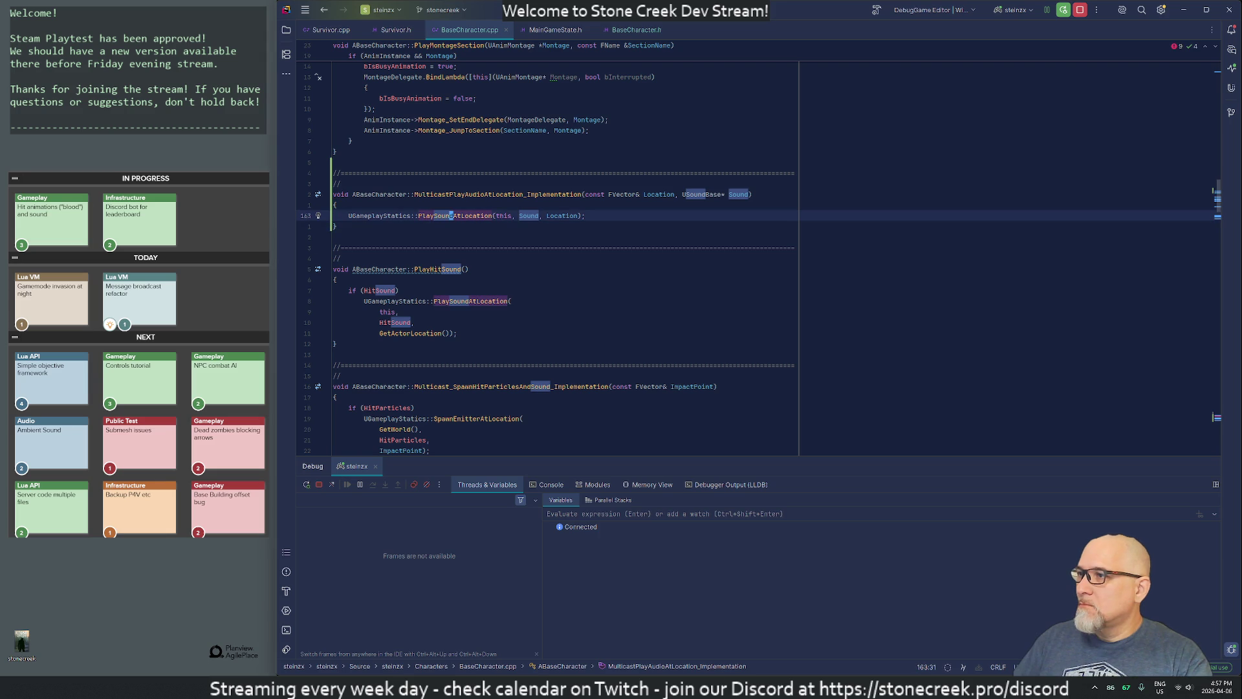
mouse_move(576, 387)
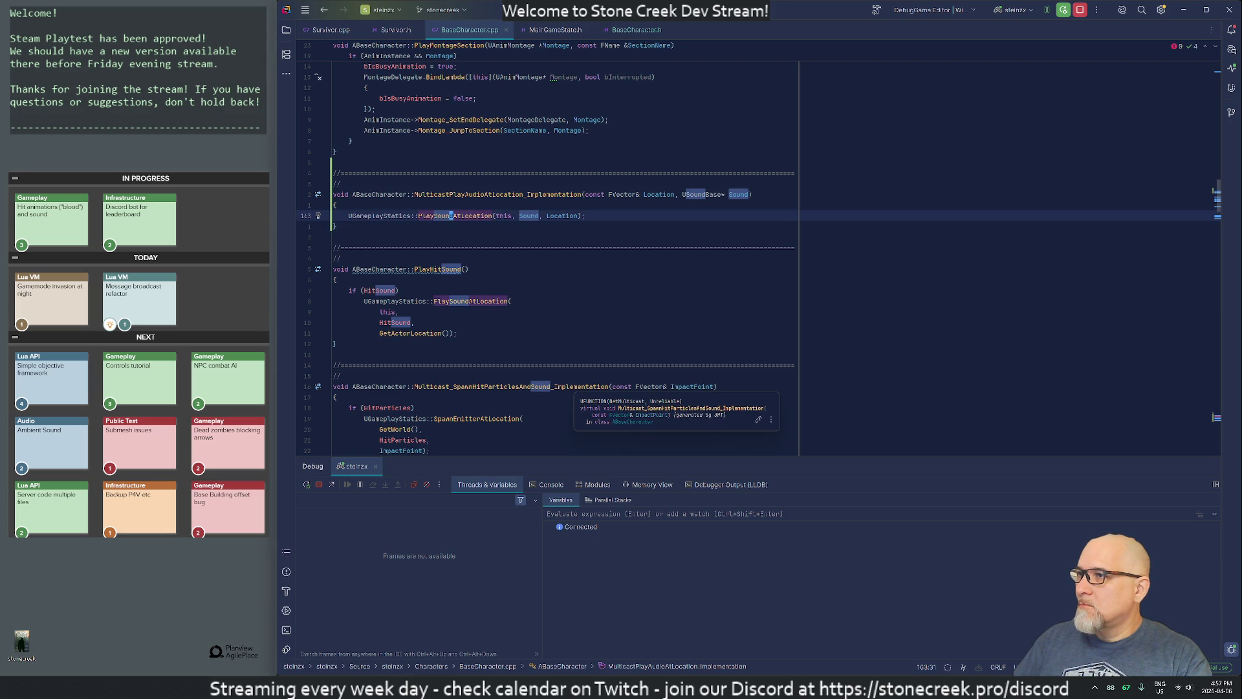
left_click(451, 194)
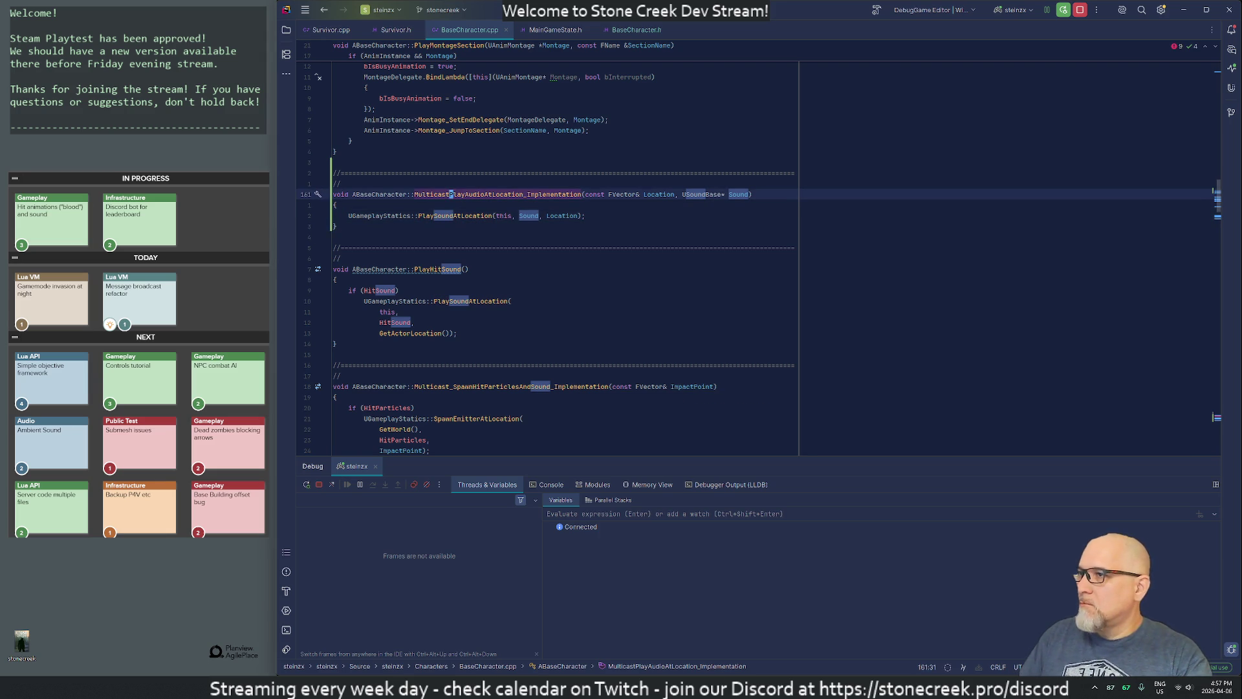
key("ctrl+End")
key("Up")
key("Up")
key("Up")
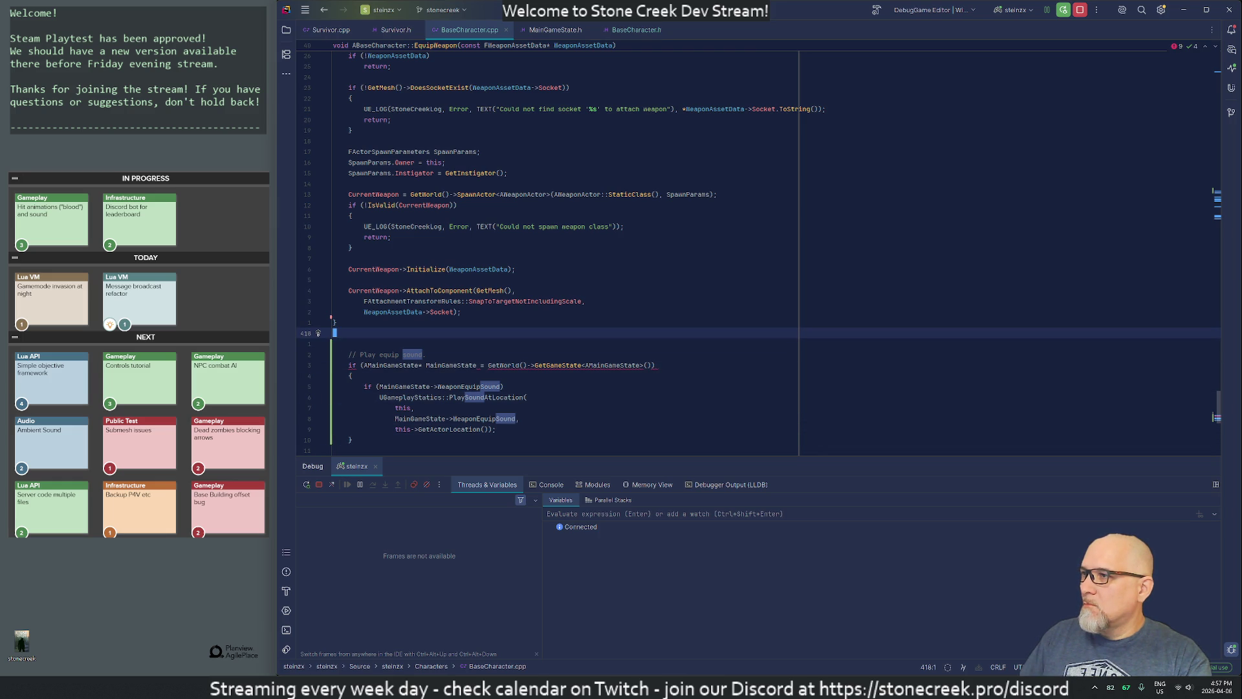
key("Up")
key("Up")
key("End")
key("Return")
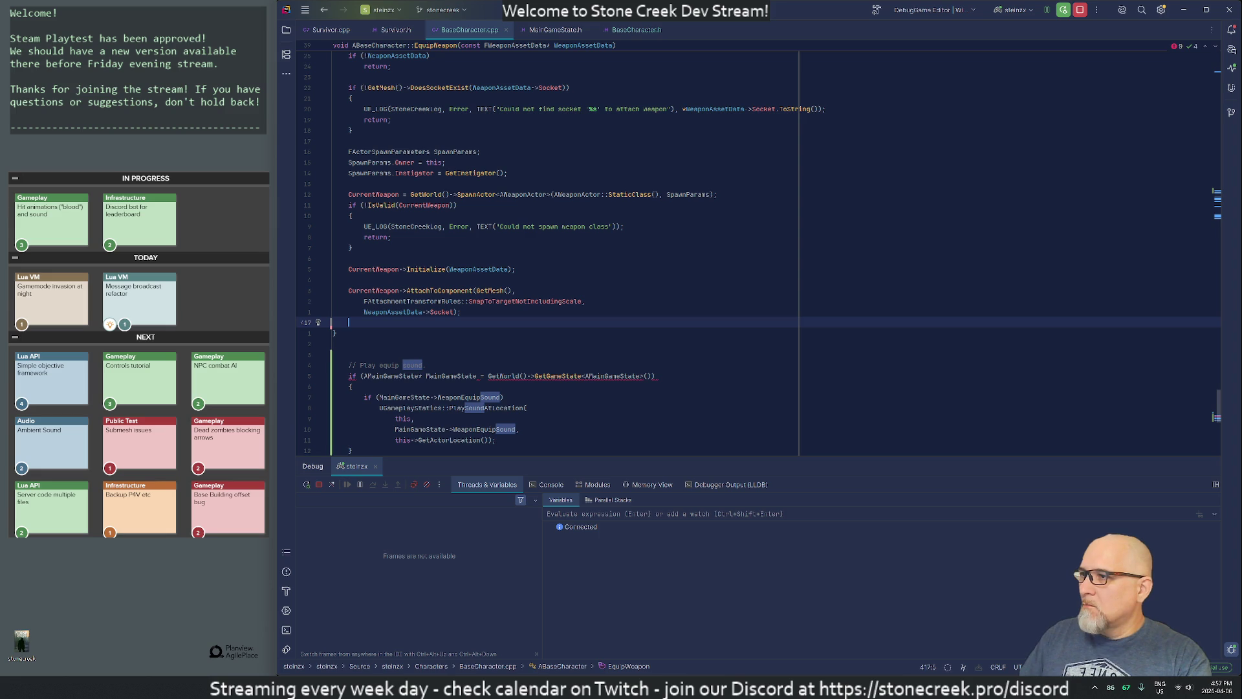
key("Return")
Step: Start typing Multicast, then rename the header declaration to Multicast_PlayAudioAtLocation
type("Multi")
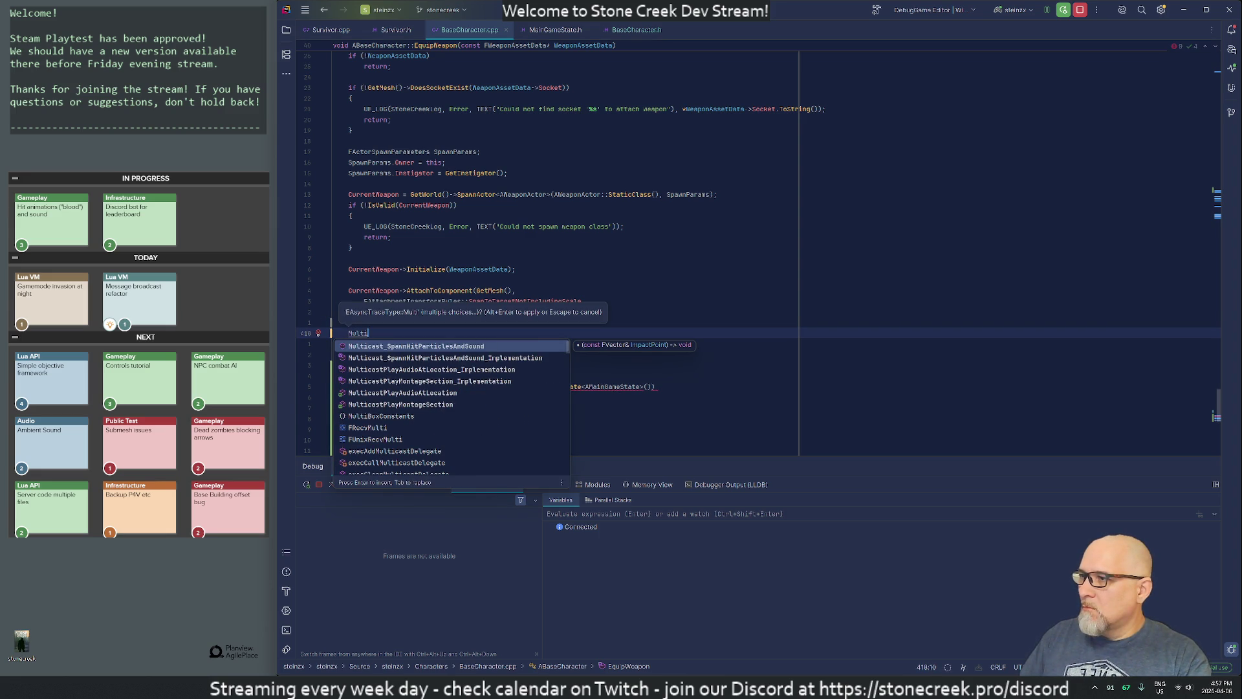
type("cast")
key("Down")
key("Down")
key("Down")
key("Return")
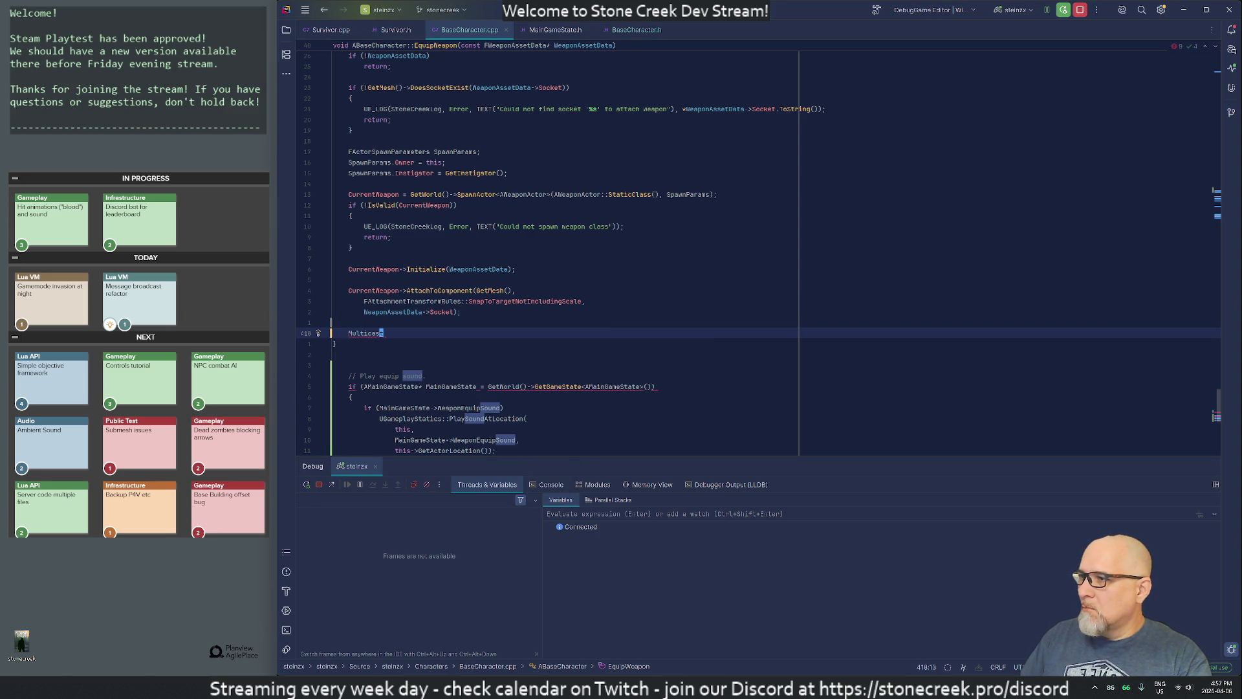
key("ctrl+b")
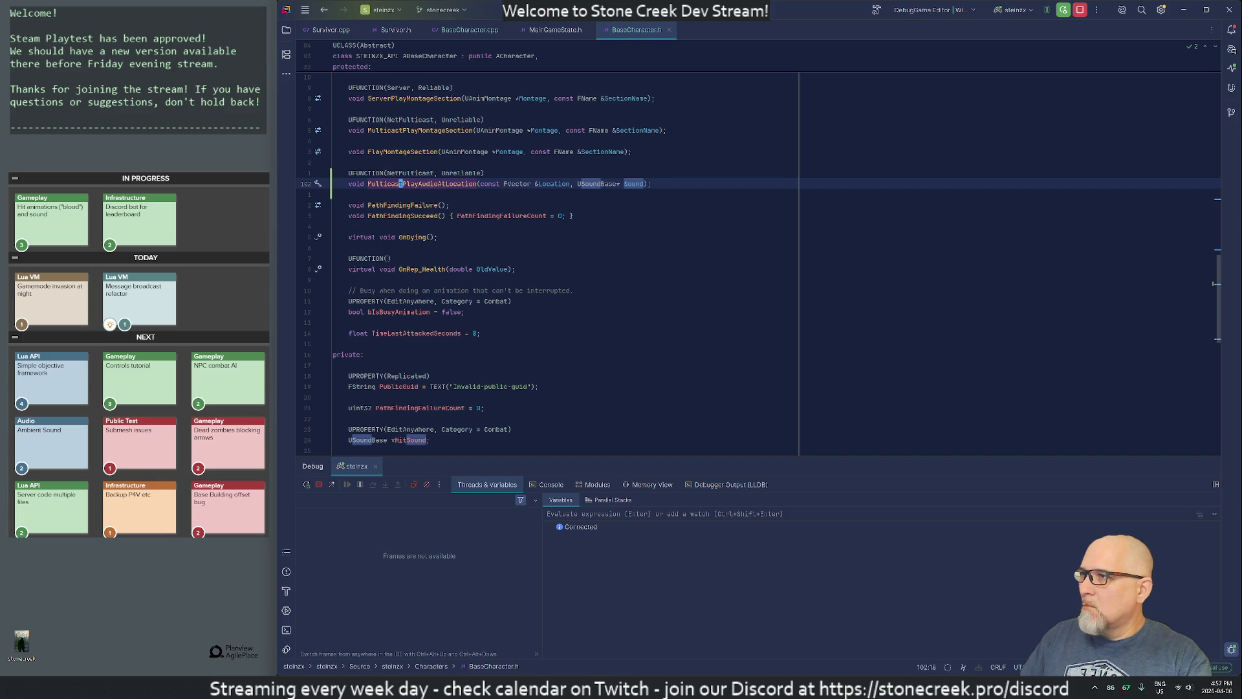
type("_")
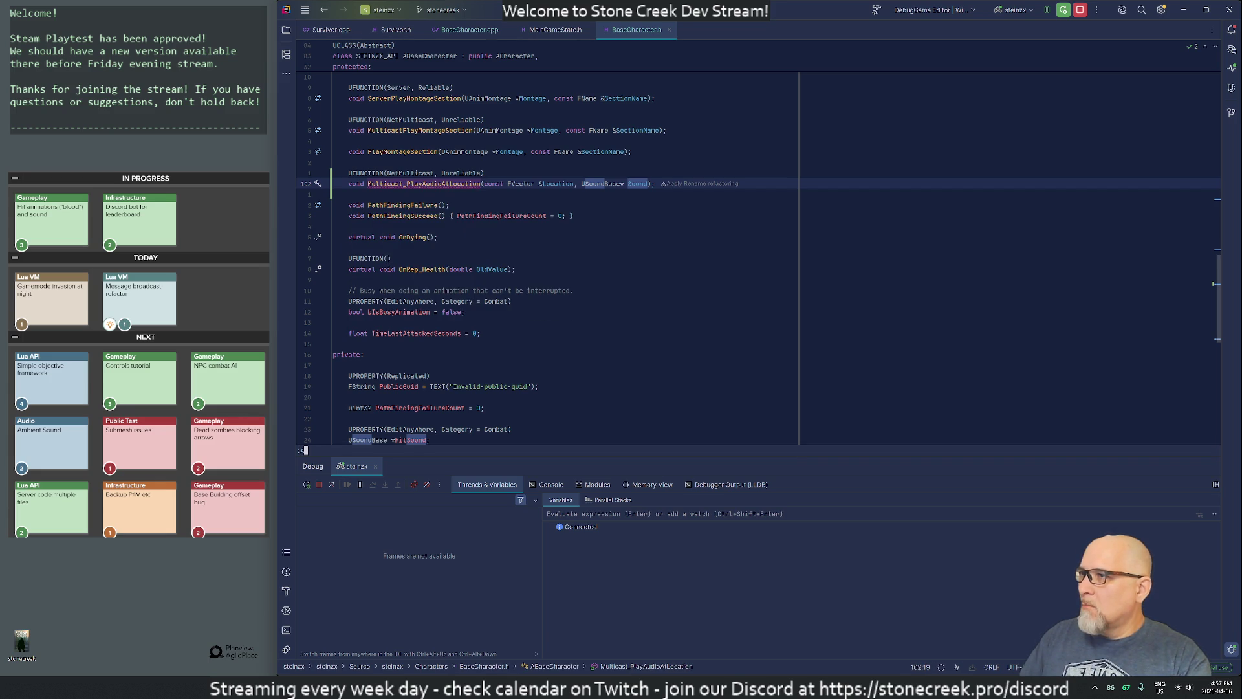
Step: Rename the implementation in BaseCharacter.cpp to Multicast_PlayAudioAtLocation_Implementation, then return to EquipWeapon
key("Return")
type("/playaud")
key("Return")
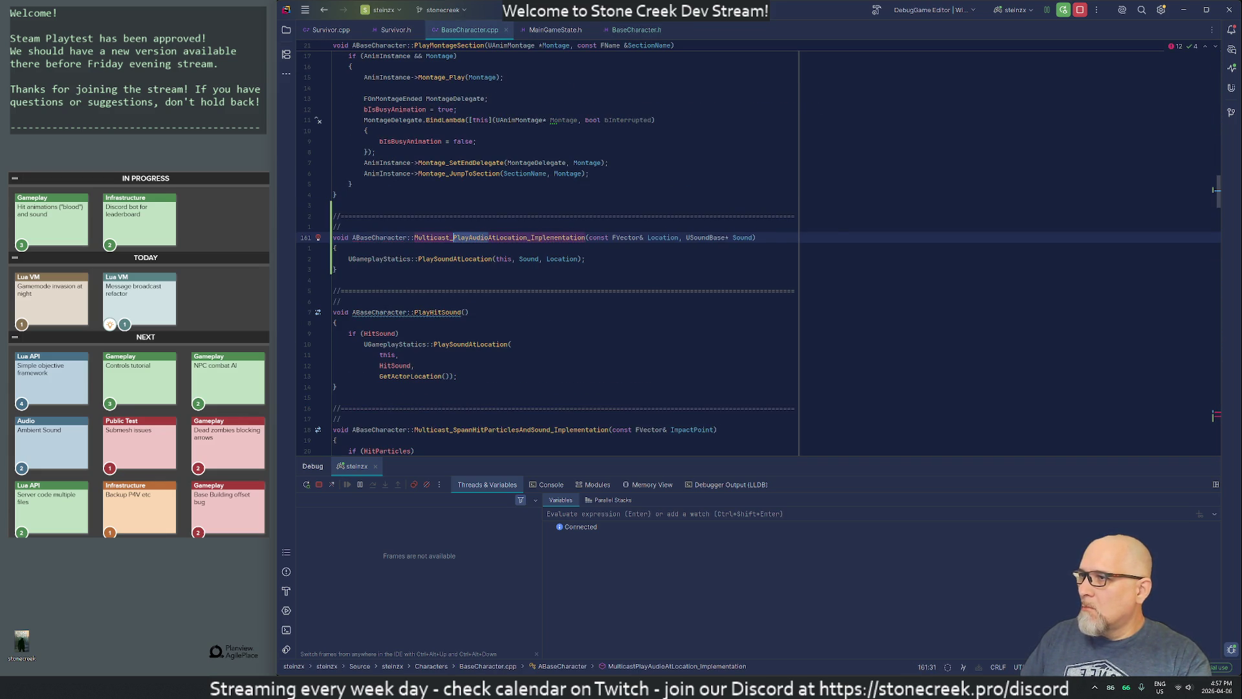
key("y")
key("i")
key("w")
key("ctrl+o")
Step: Insert the Multicast_PlayAudioAtLocation call in EquipWeapon with GetActorLocation() as the location argument
key("k")
key("k")
key("k")
type("A_P")
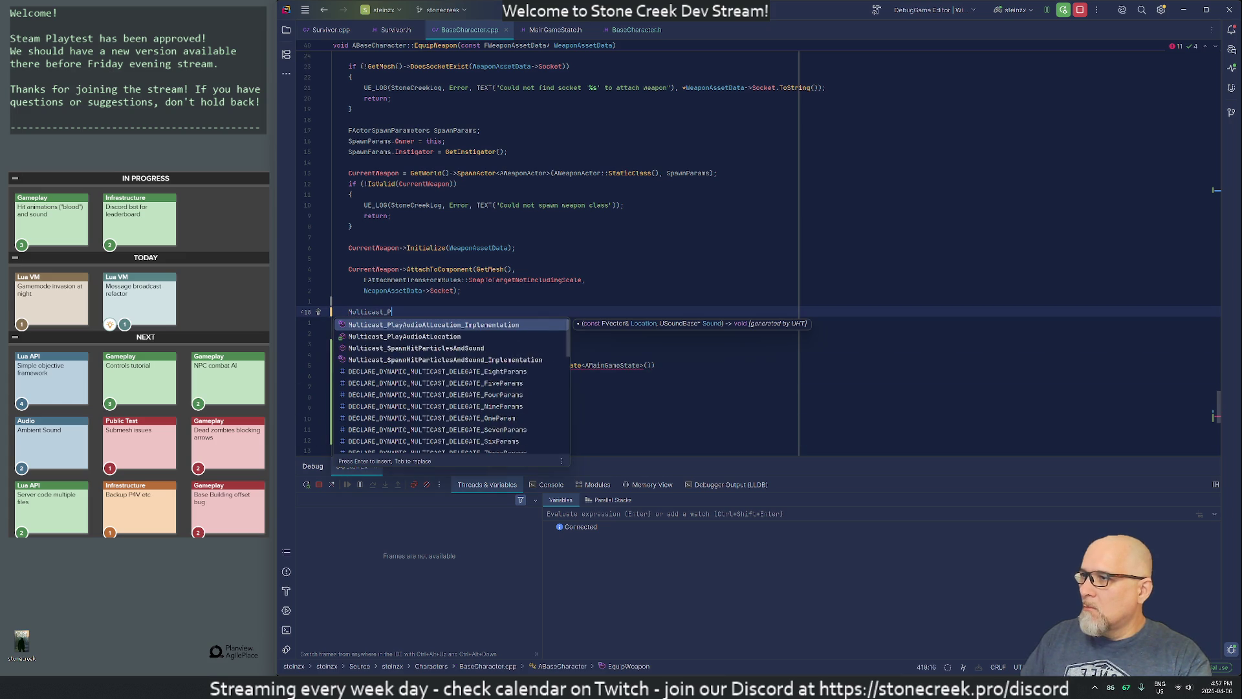
type("lay")
key("Down")
key("Return")
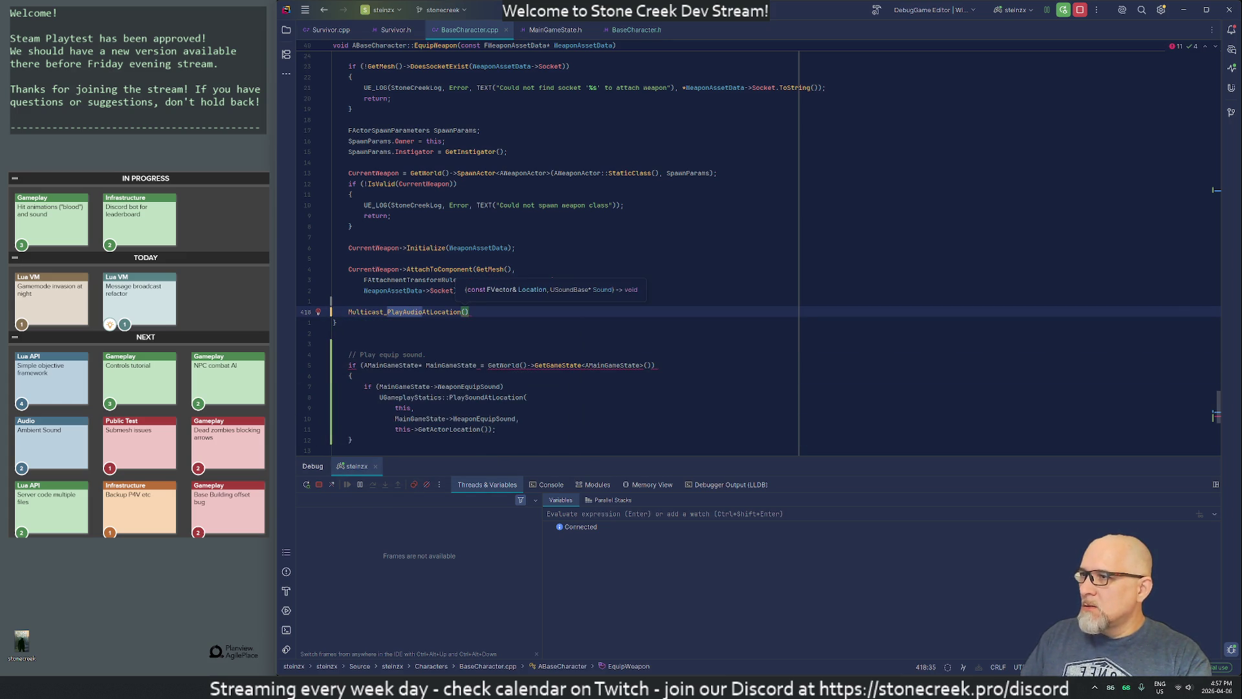
type("G")
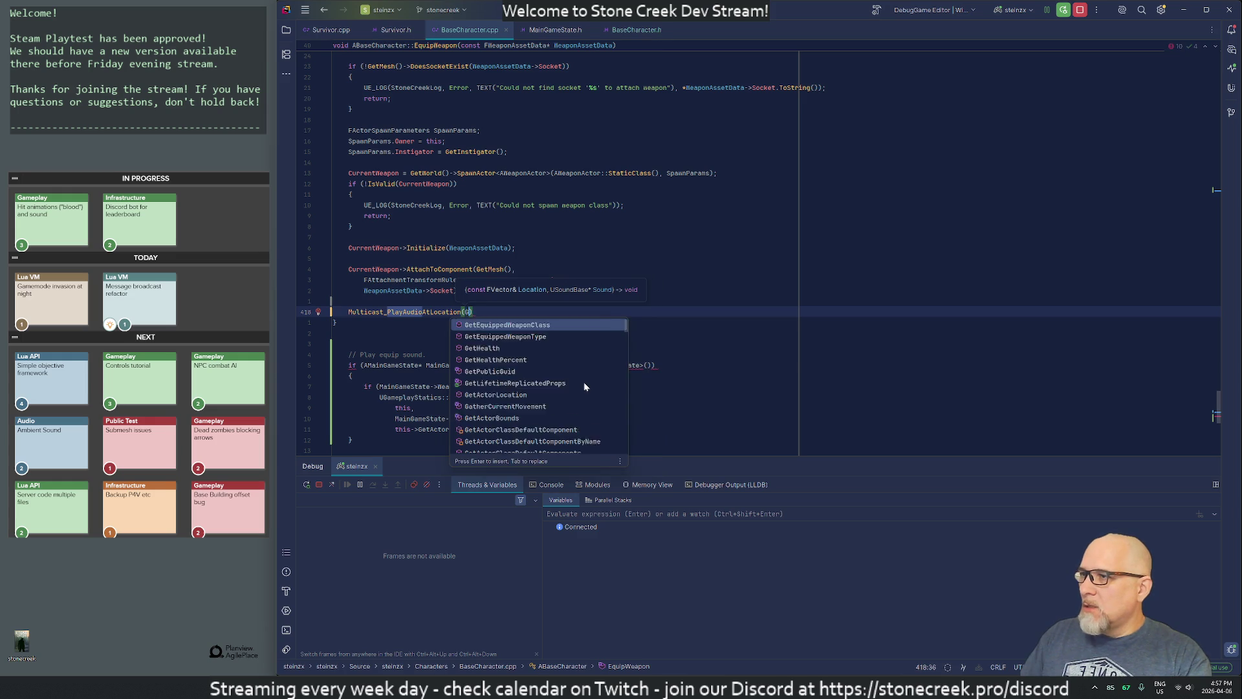
type("etAc")
key("Return")
type(", ")
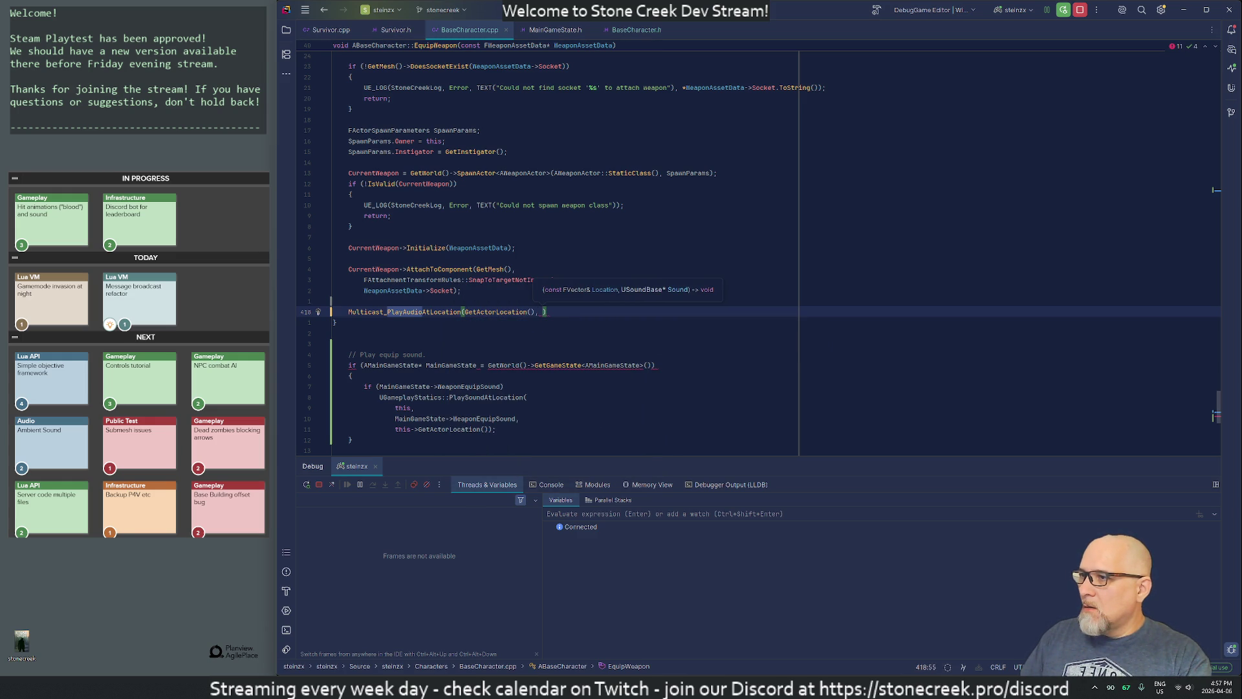
type("MainGAm")
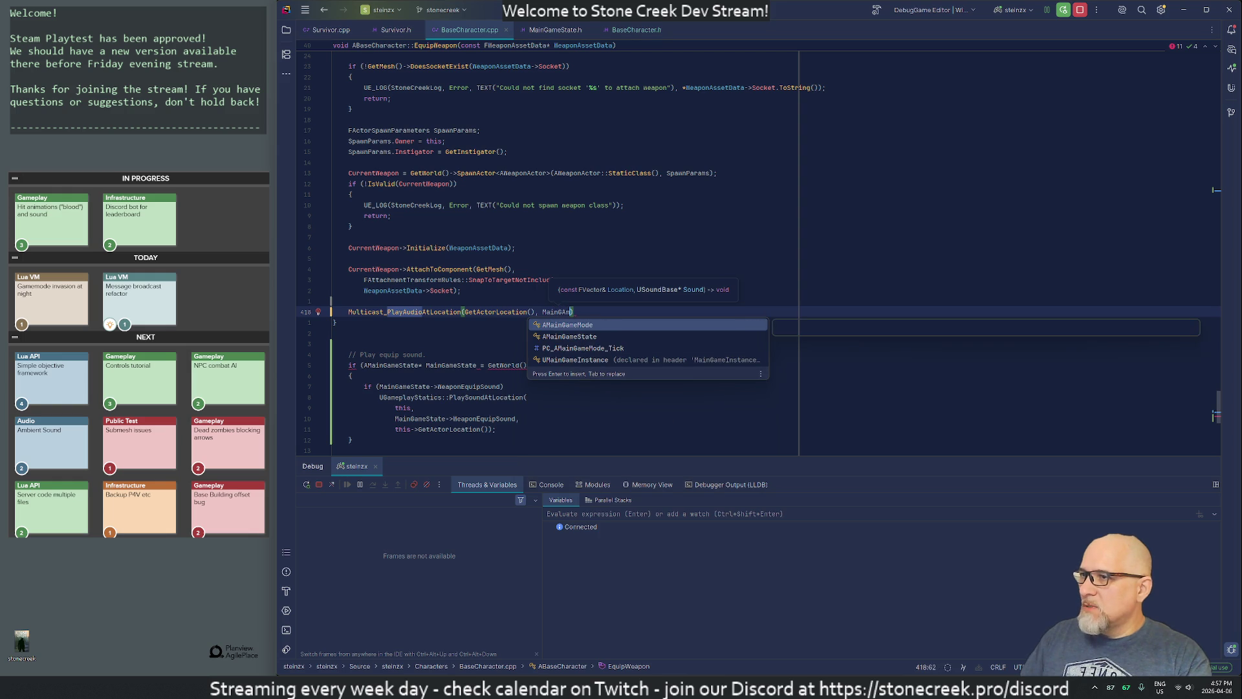
key("BackSpace")
key("Escape")
Step: Delete the game-state check and Play equip sound comment lines, then undo to restore them
key("Down")
key("Down")
key("Down")
key("Home")
key("shift+Down")
key("shift+Down")
key("shift+Down")
key("Delete")
key("Up")
key("Up")
key("Down")
key("shift+Down")
key("Delete")
key("shift+Down")
key("shift+Down")
key("shift+Down")
key("ctrl+z")
key("ctrl+z")
key("ctrl+z")
Step: Indent the call into the if block and pass MainGameState->WeaponEquipSound as the sound argument
key("Down")
key("Down")
key("Down")
key("Tab")
key("Tab")
key("End")
key("BackSpace")
key("BackSpace")
key("BackSpace")
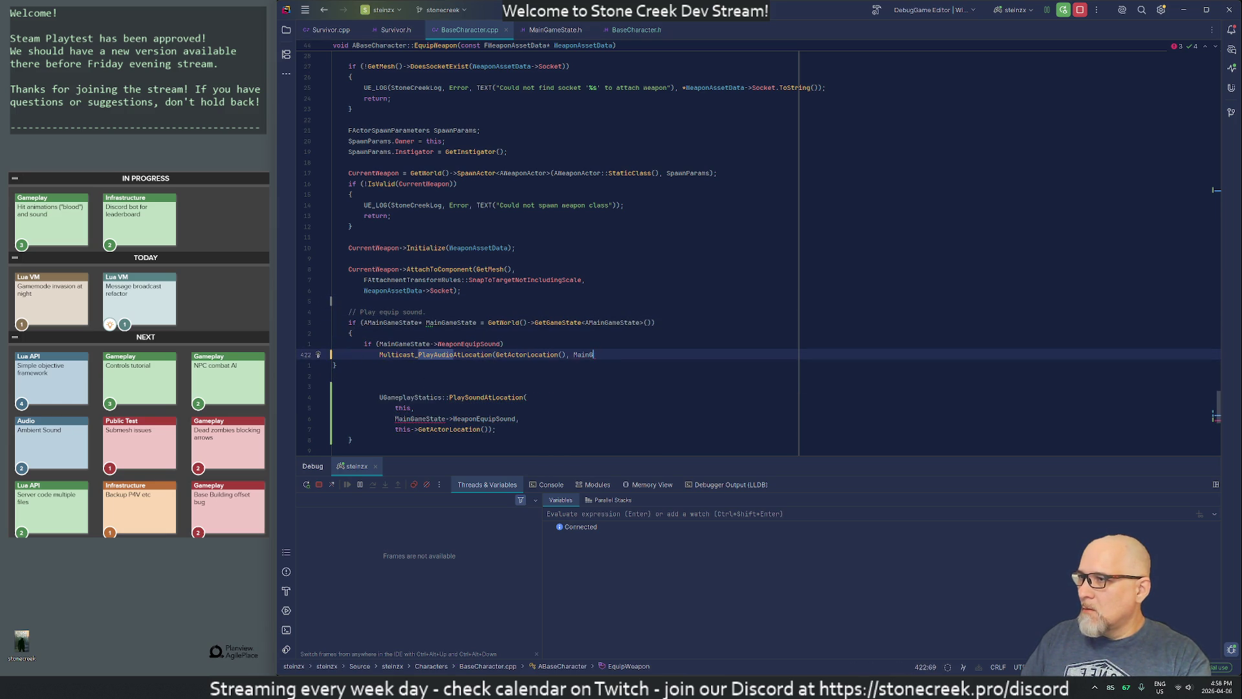
type("ainG")
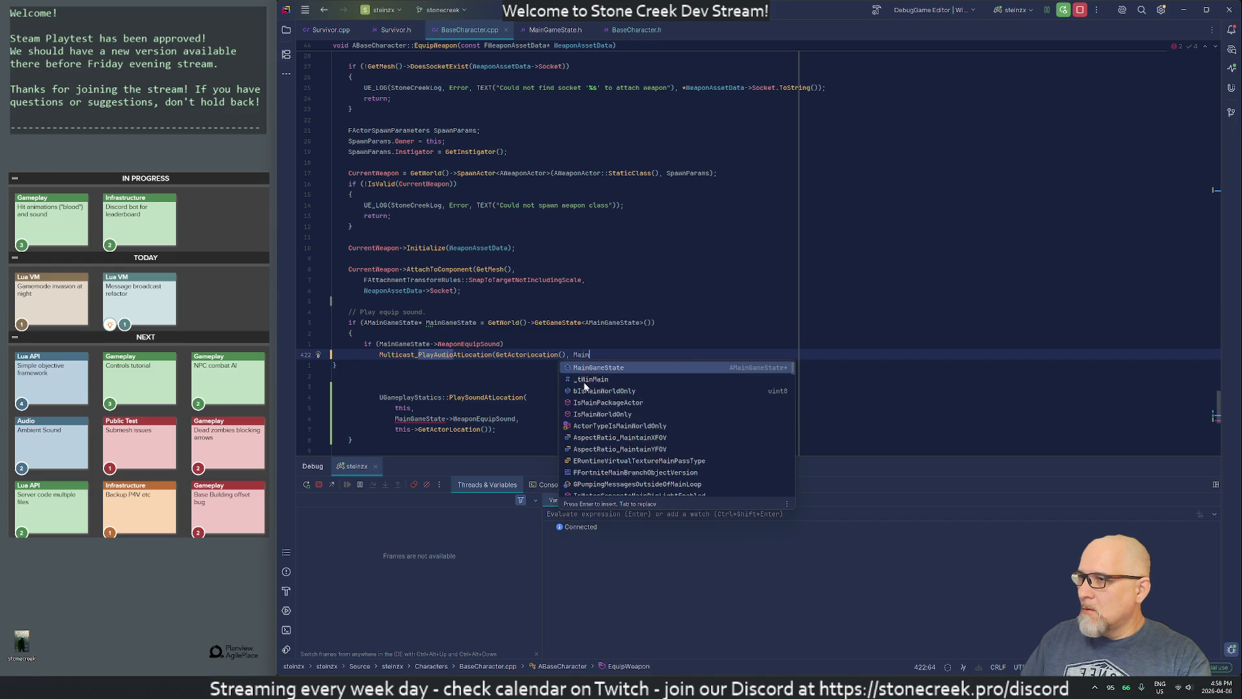
key("Return")
type(".Wea")
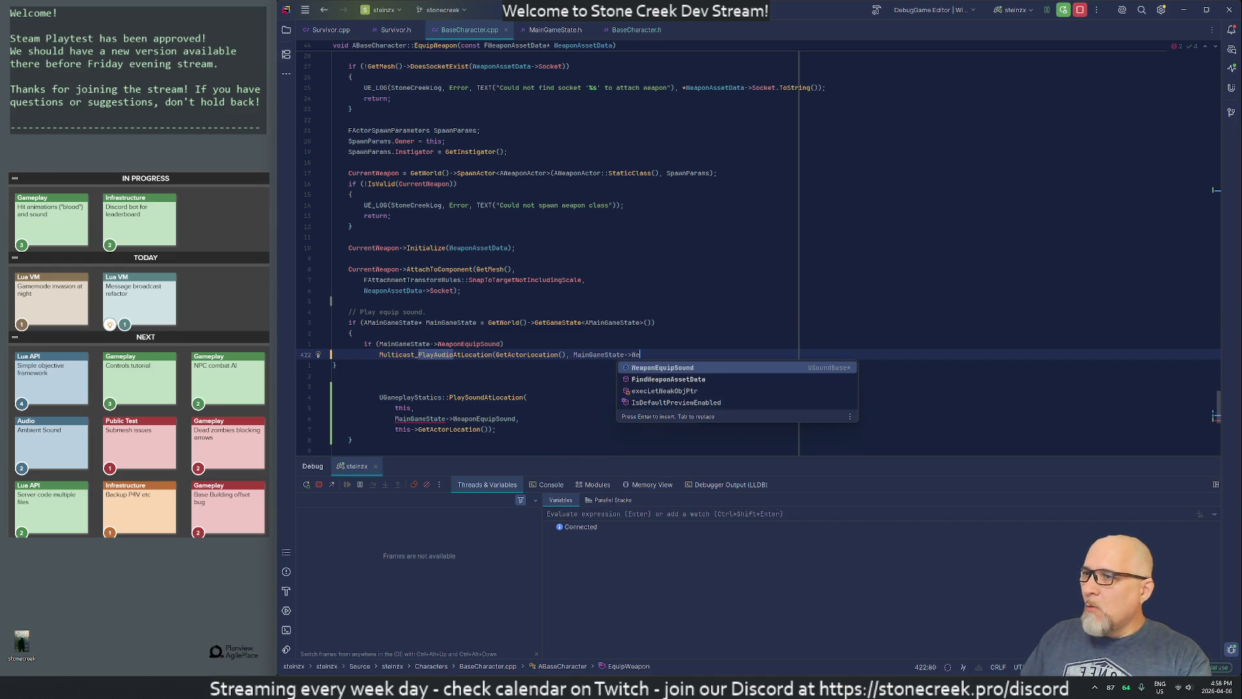
key("Return")
type(");")
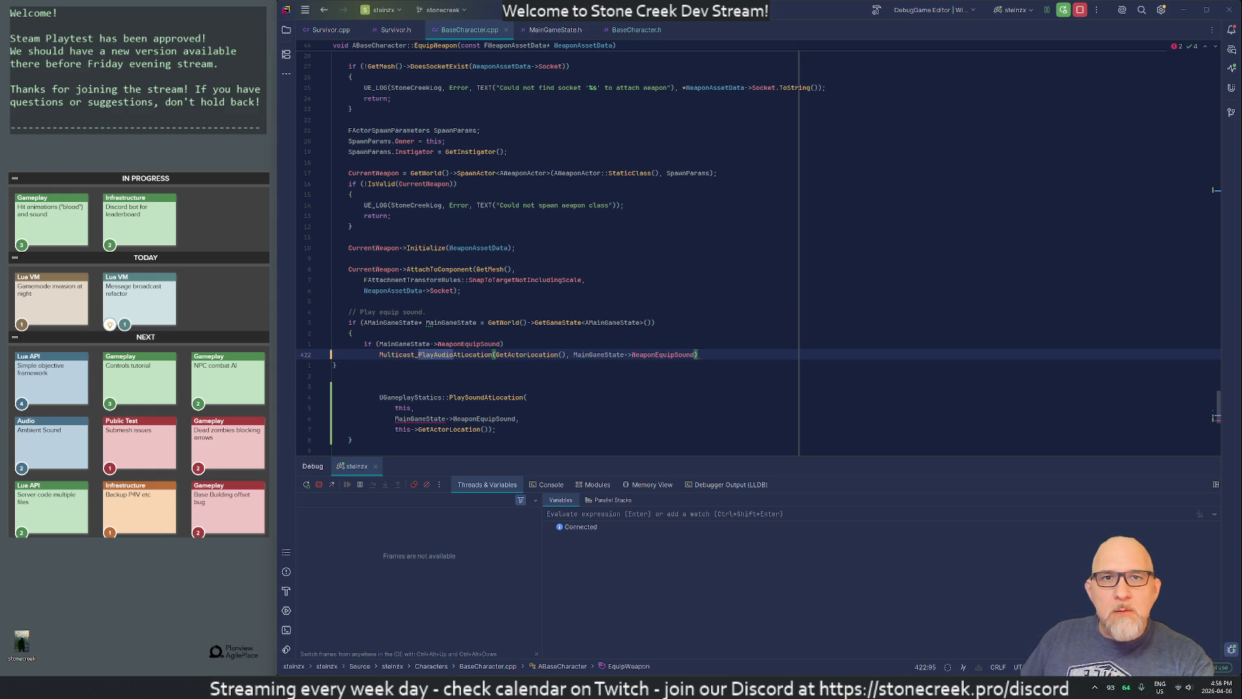
key("alt+Tab")
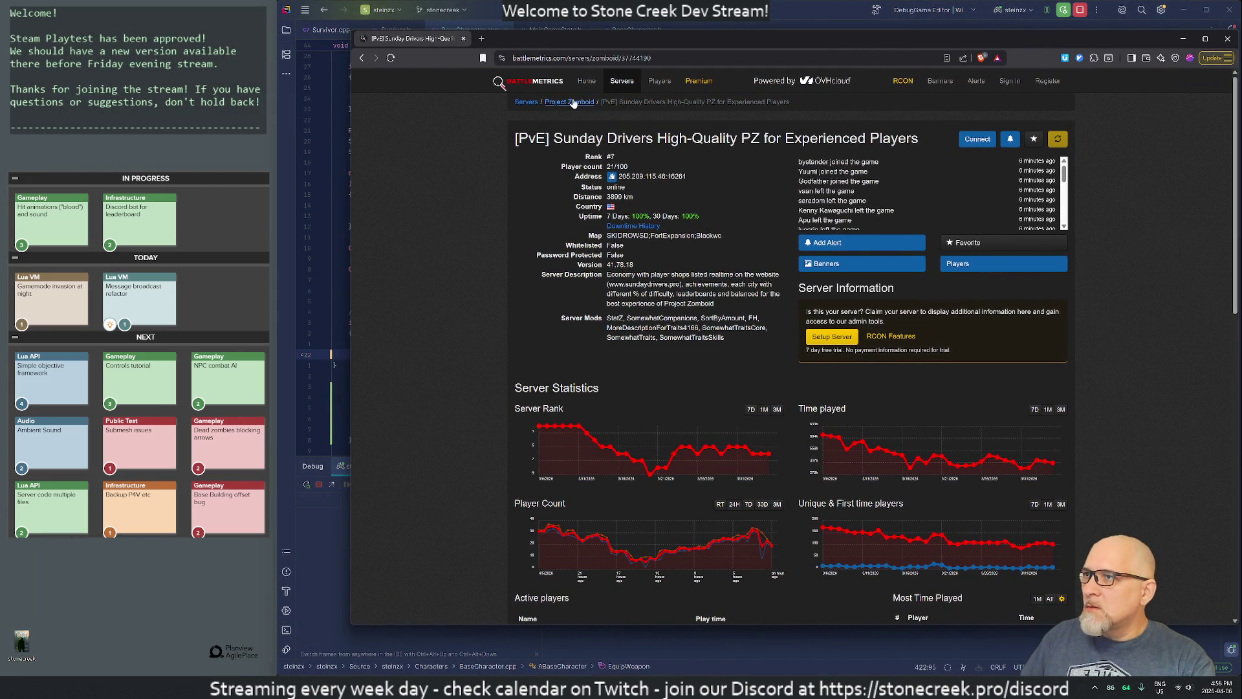
Step: Open the [BRASIL] REFÚGIO server details from the Project Zomboid server list
left_click(572, 102)
scroll(678, 350, "down", 2)
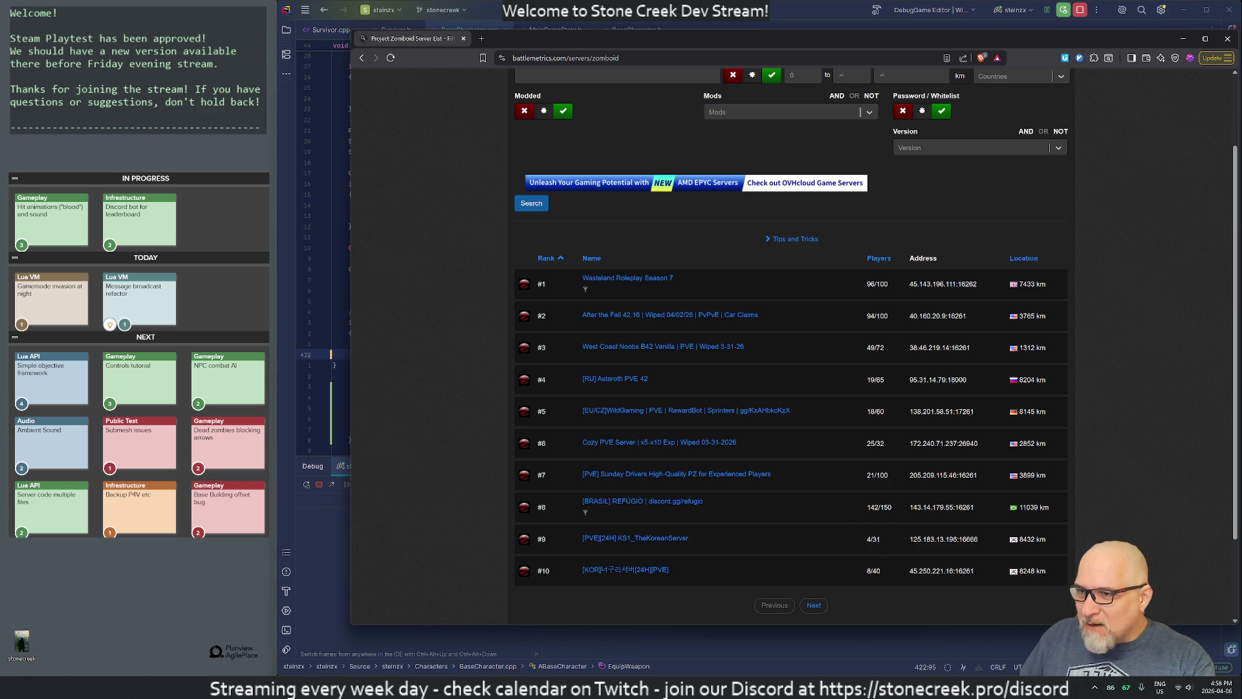
left_click(637, 502)
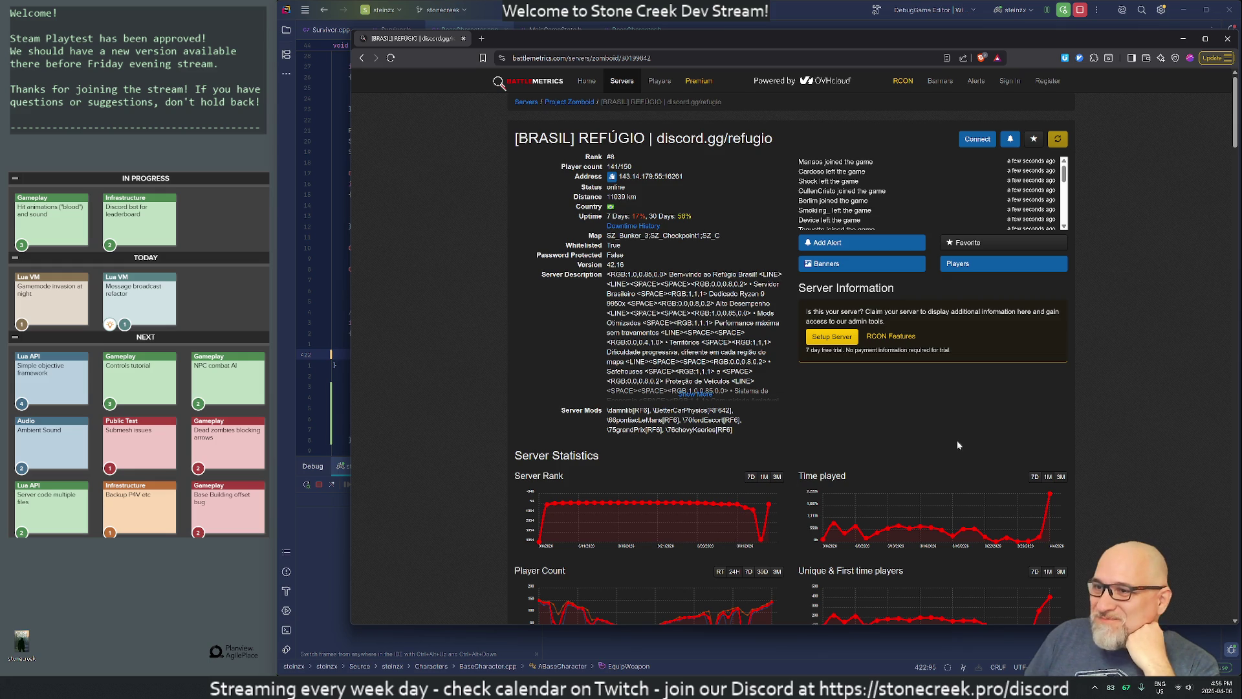
Step: Switch the Player Count chart through RT, 7D and back to 24H, then close the page
scroll(962, 389, "down", 2)
scroll(729, 380, "down", 1)
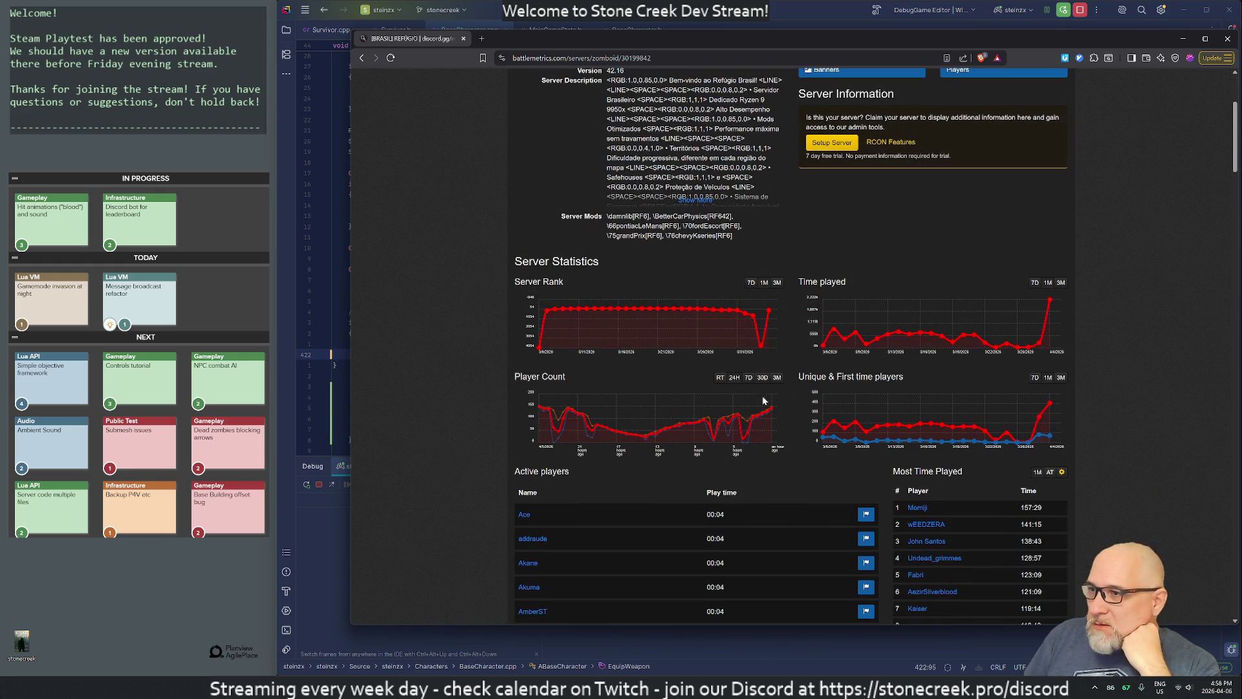
left_click(720, 377)
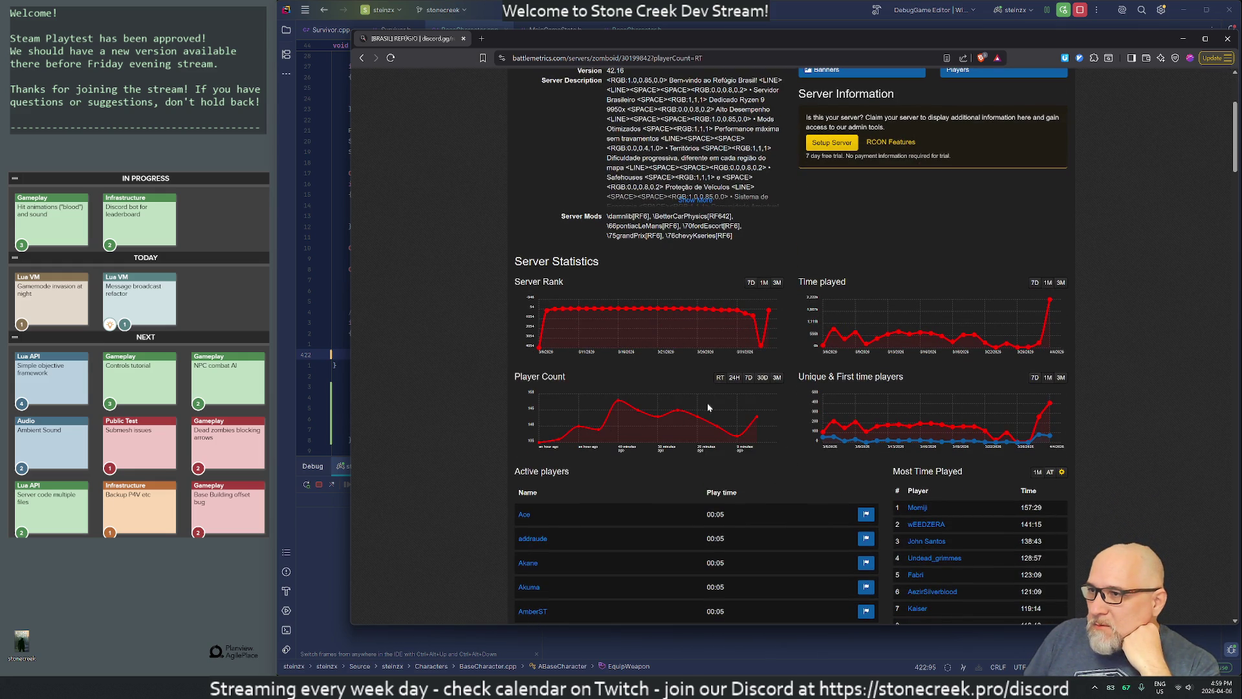
left_click(749, 377)
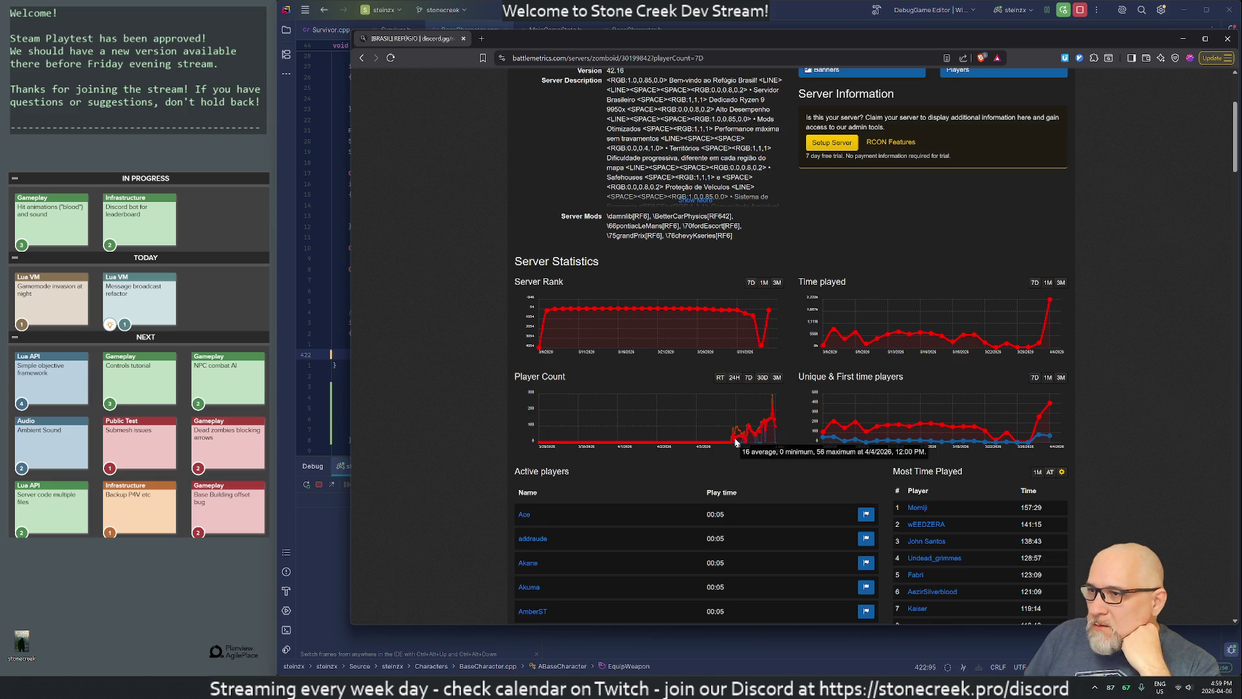
left_click(734, 379)
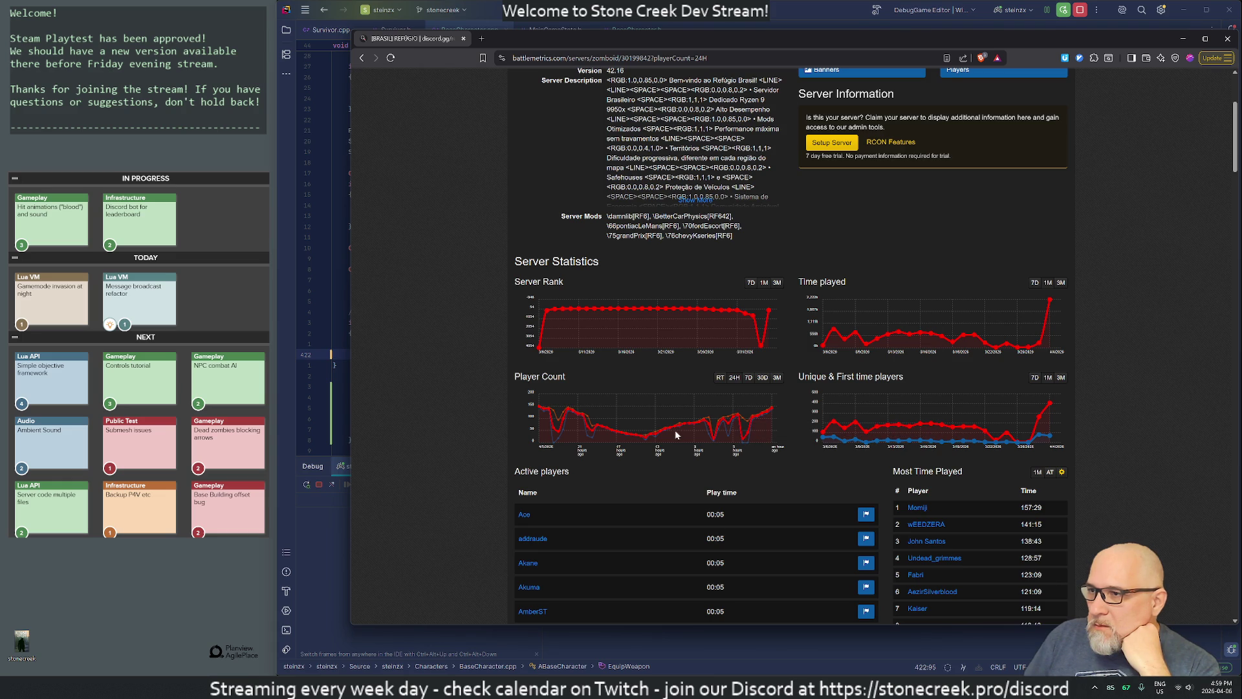
scroll(722, 381, "up", 3)
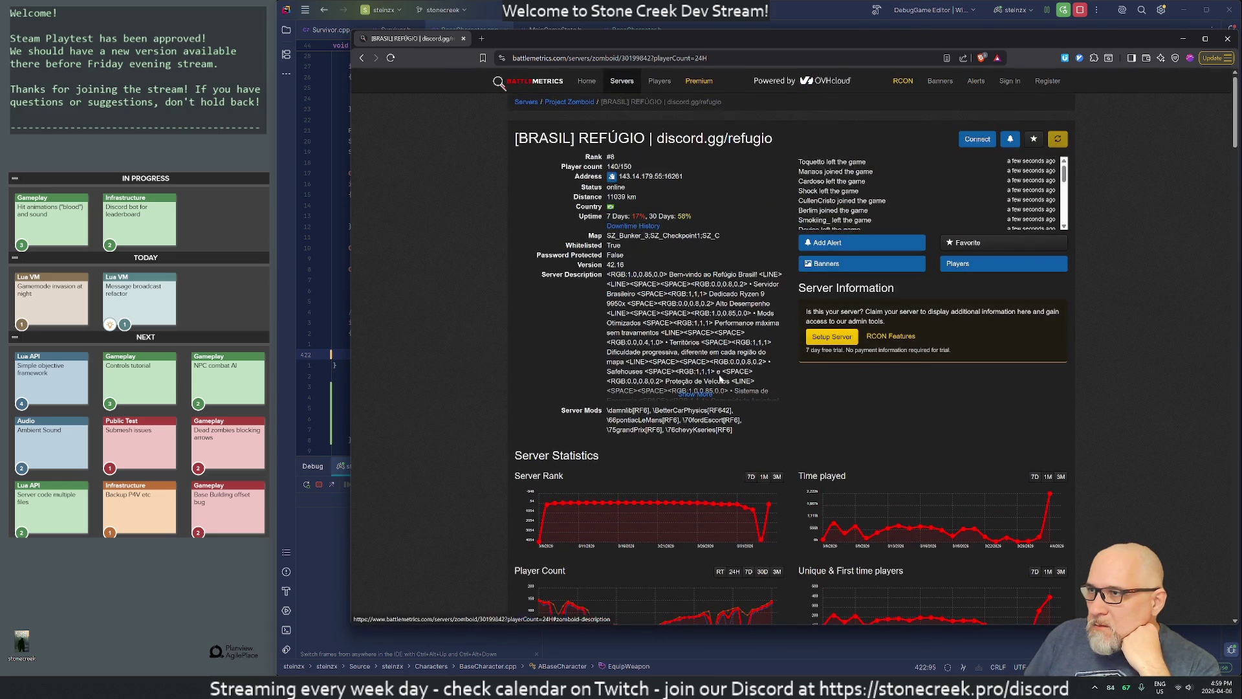
middle_click(445, 41)
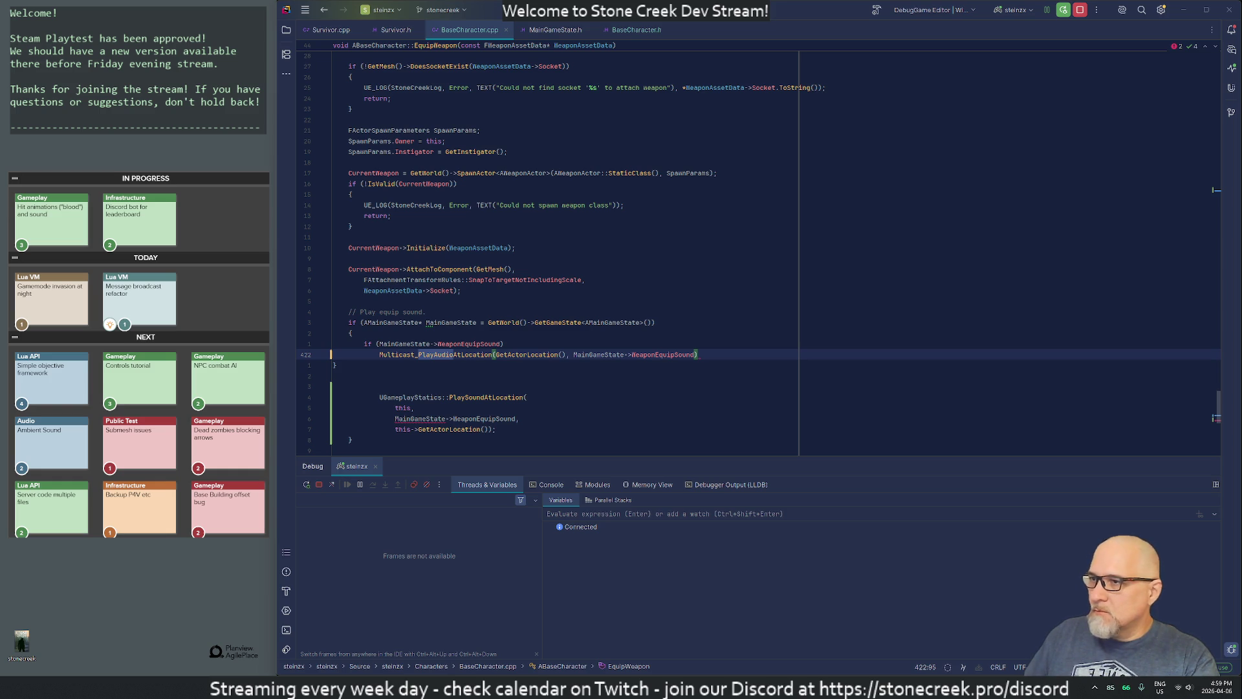
Step: End the multicast call with a semicolon and delete the old UGameplayStatics::PlaySoundAtLocation block
type(";")
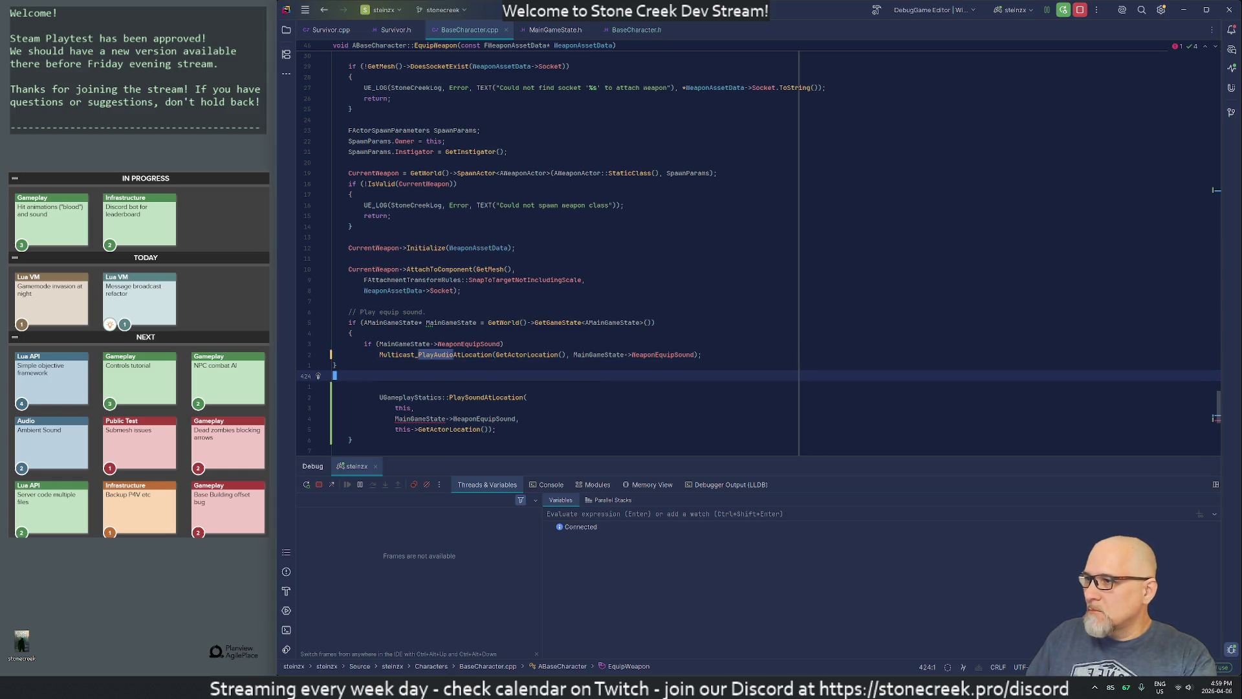
left_click_drag(317, 370, 317, 375)
key("shift+Down")
key("shift+Down")
key("shift+Down")
key("Delete")
Step: Close the if block with a brace after the multicast call
key("Return")
type("}")
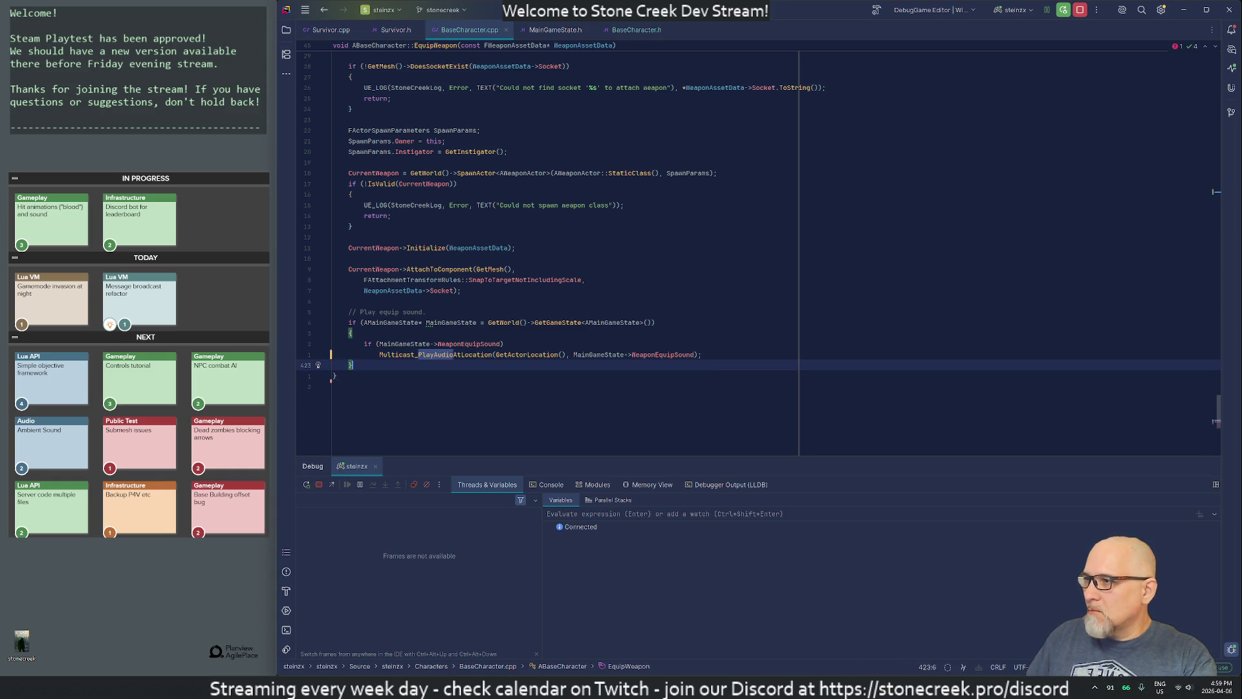
key("Down")
key("Down")
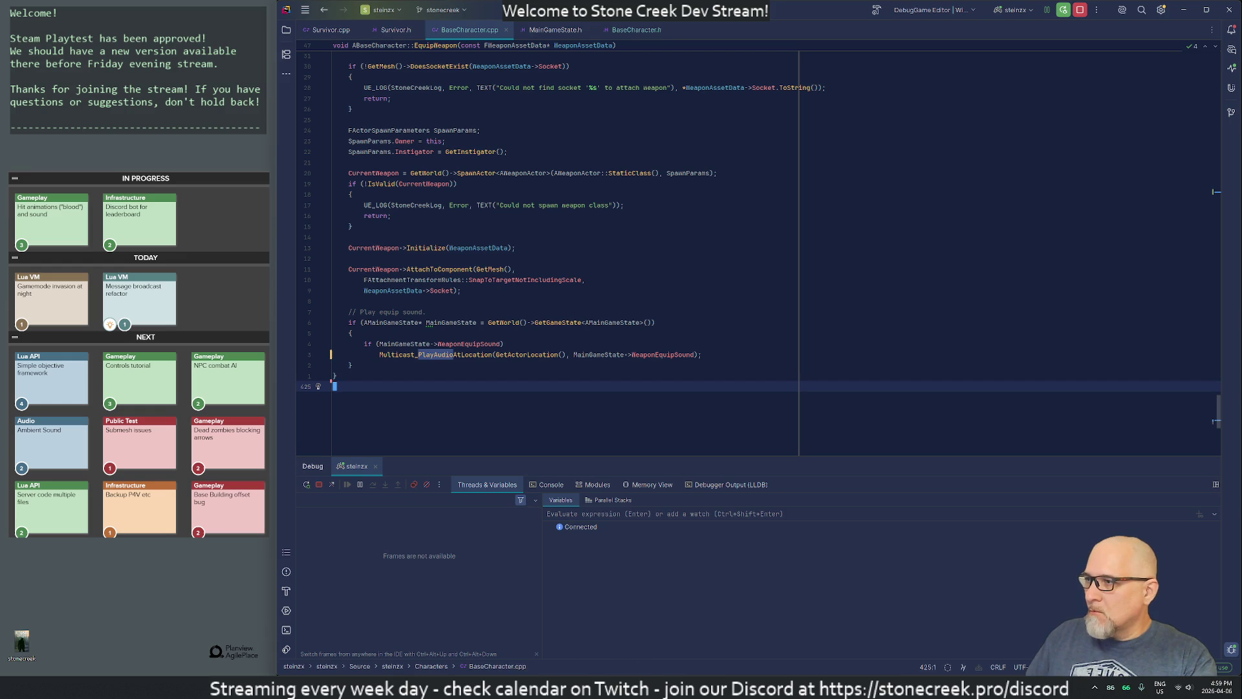
key("Up")
key("Up")
key("Up")
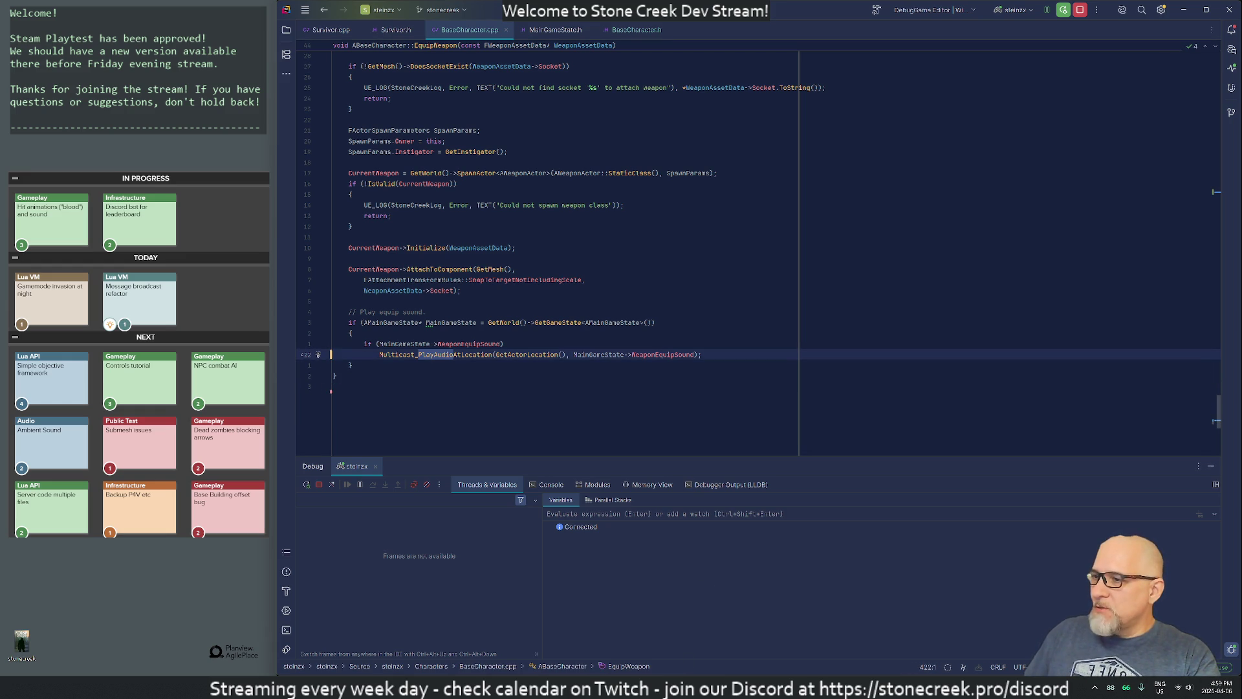
key("alt+Tab")
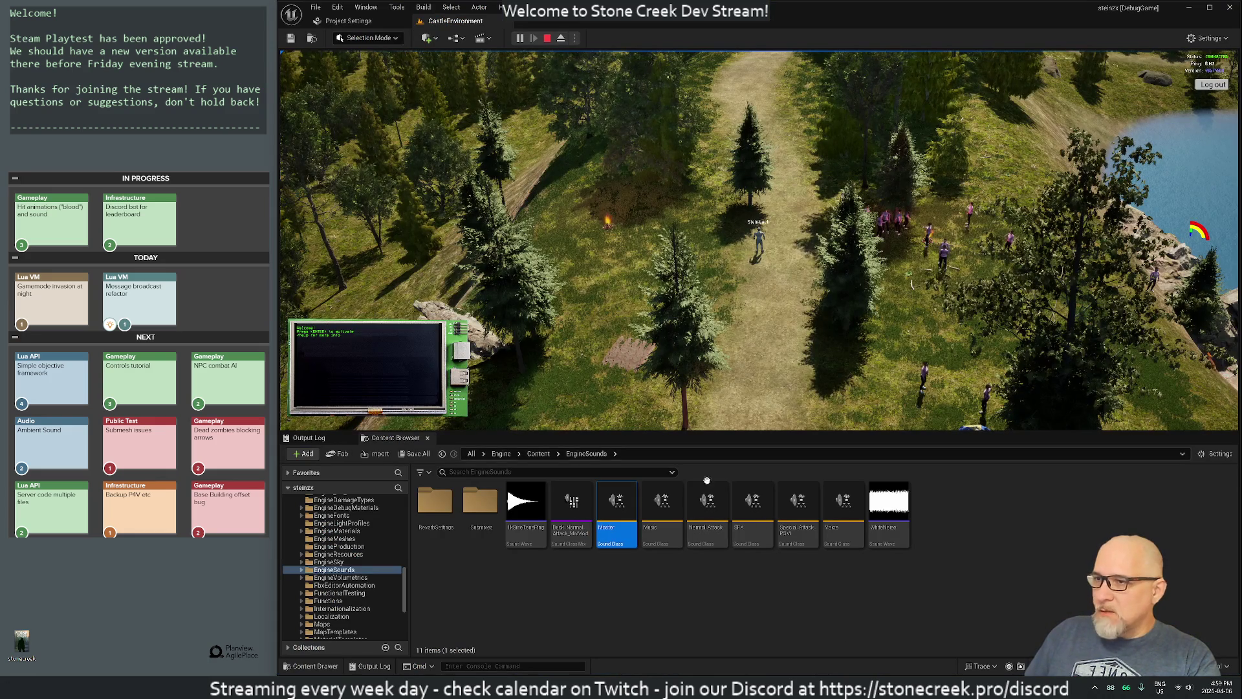
Step: Stop the play-in-editor session and trigger a Live Coding recompile with Ctrl+Alt+F11
left_click(309, 438)
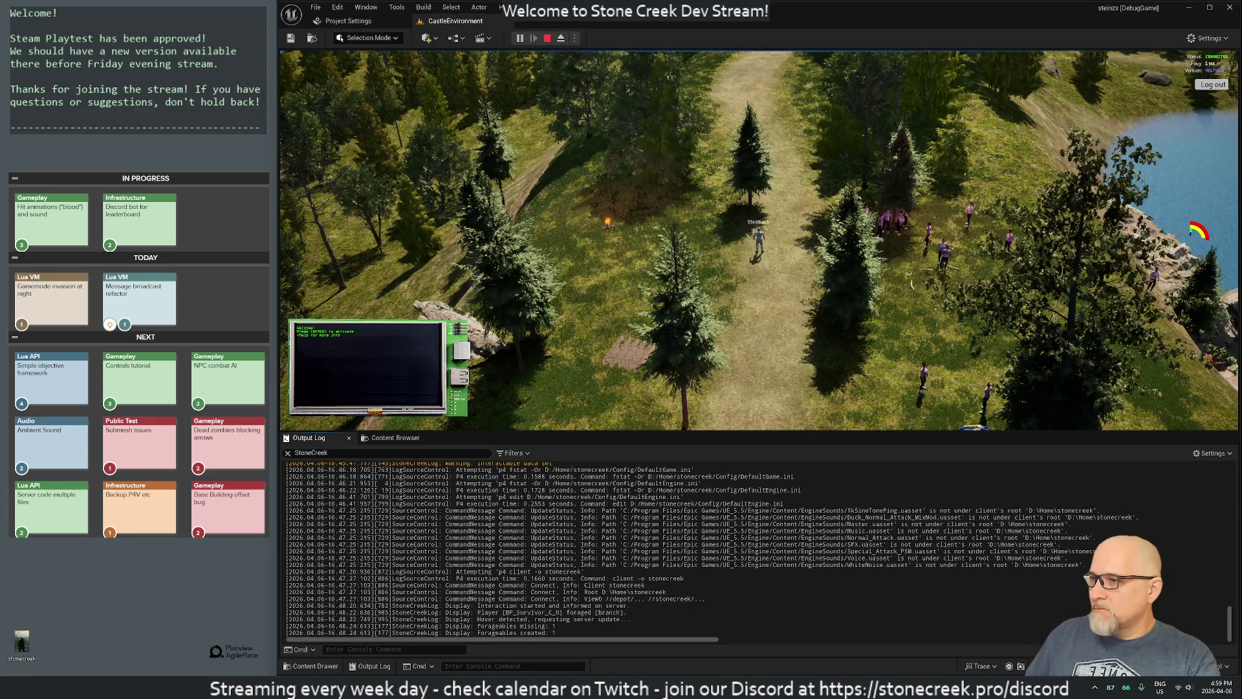
left_click(1209, 453)
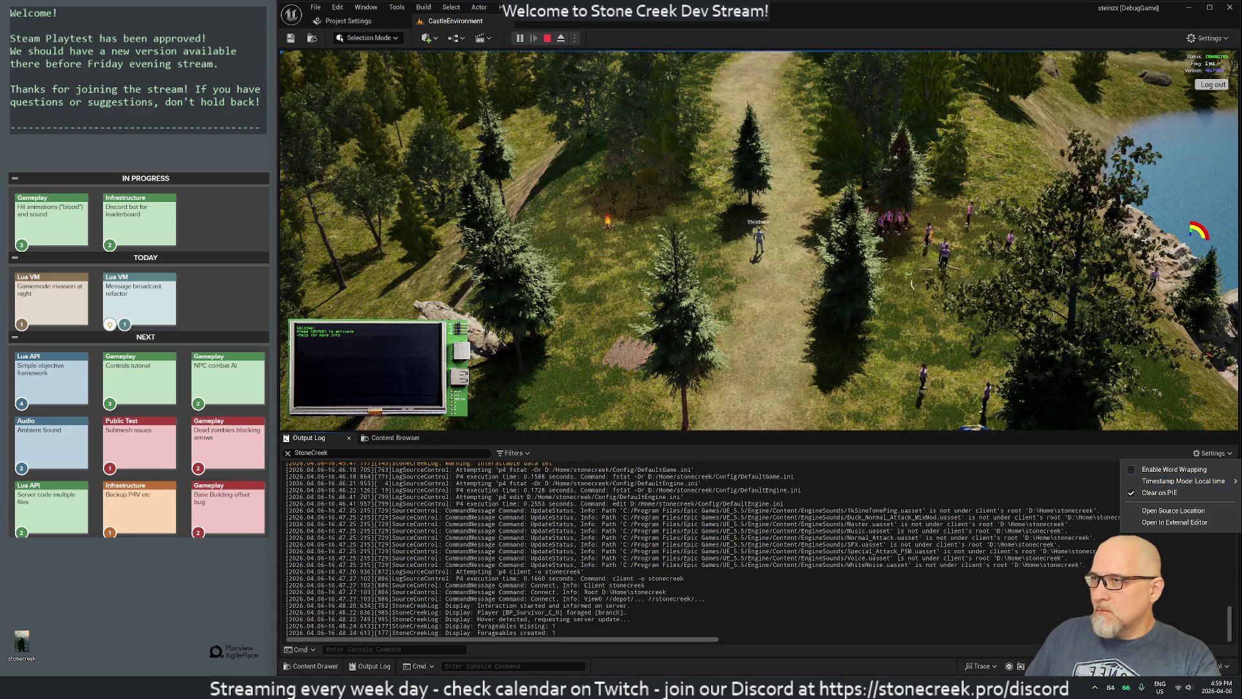
left_click(546, 38)
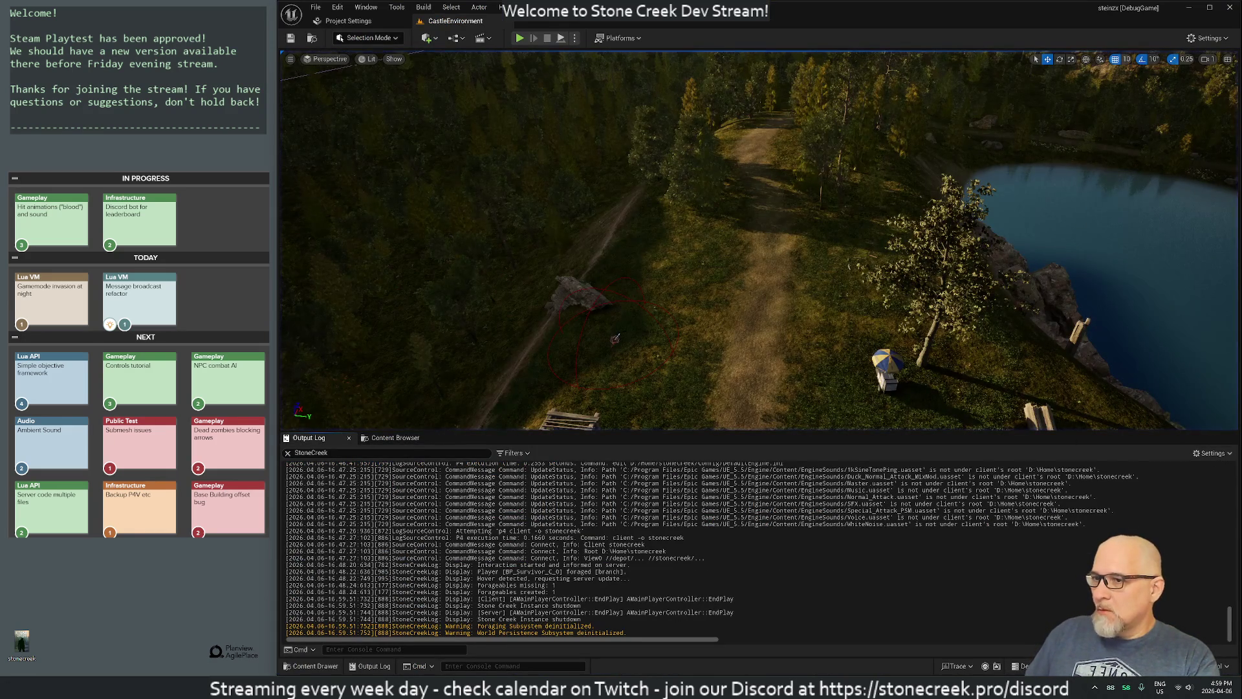
key("ctrl+alt+F11")
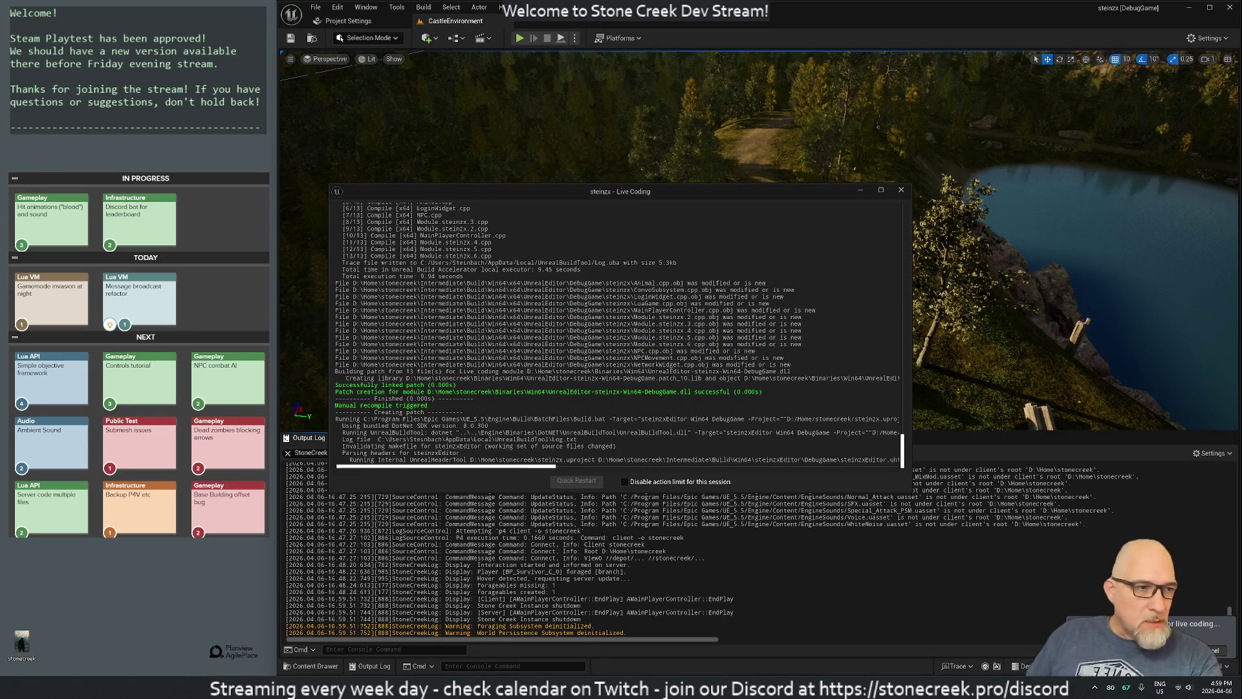
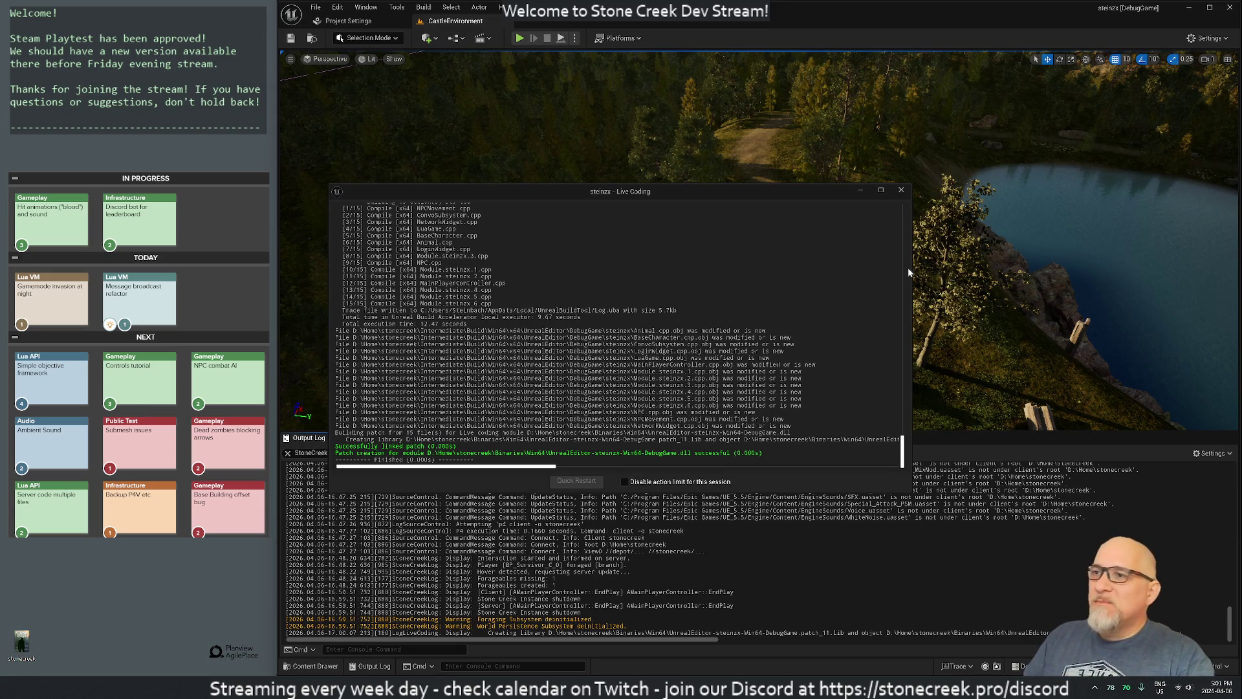
Step: Close the Live Coding window and start the game, opening the player inventory
left_click(902, 191)
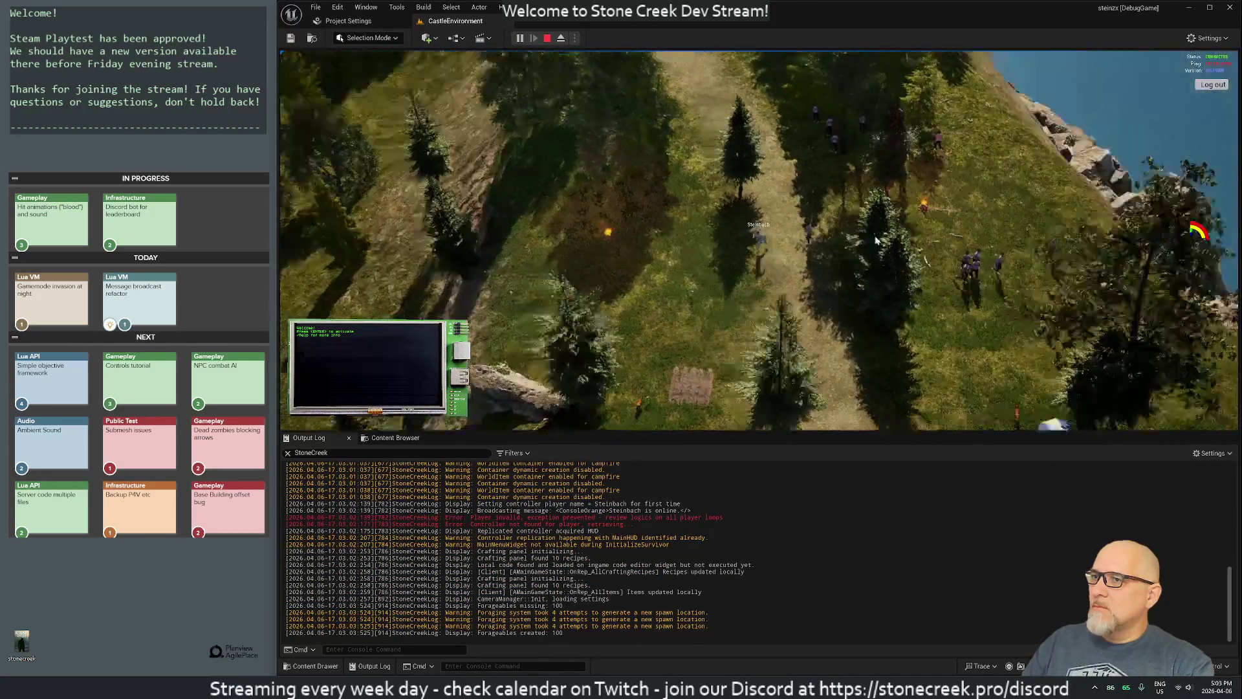
key("i")
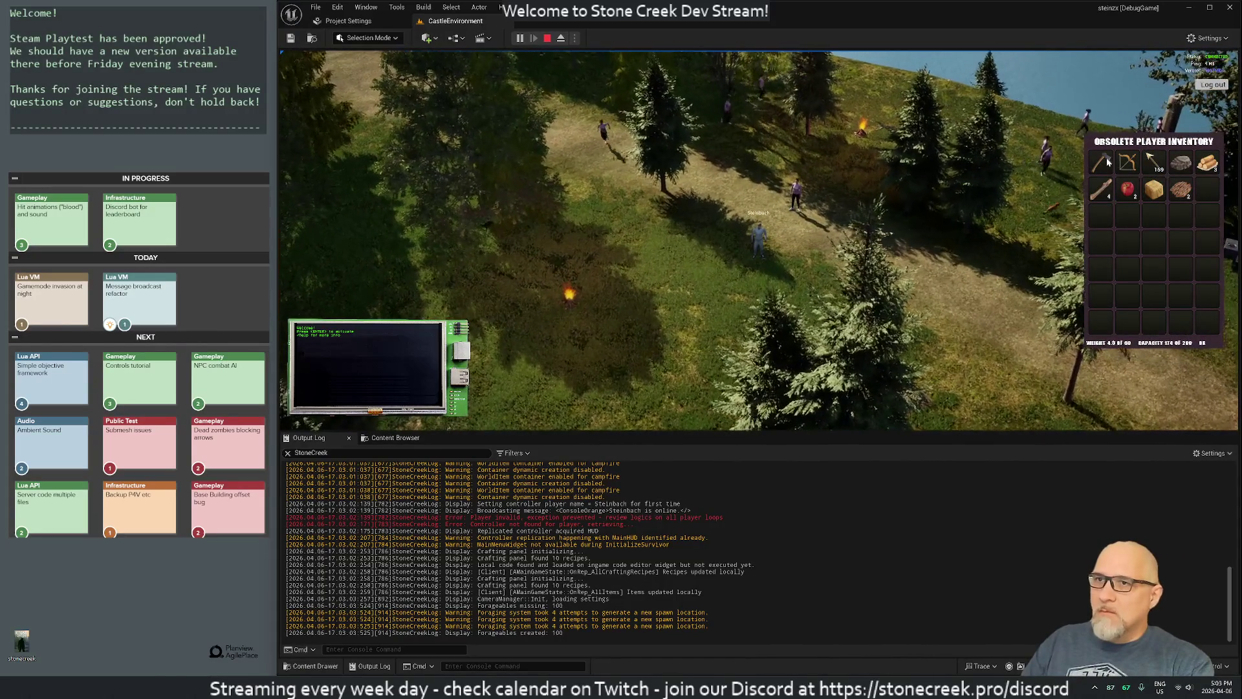
Step: Bring up the system media controls and dismiss them, twice
left_click(1179, 691)
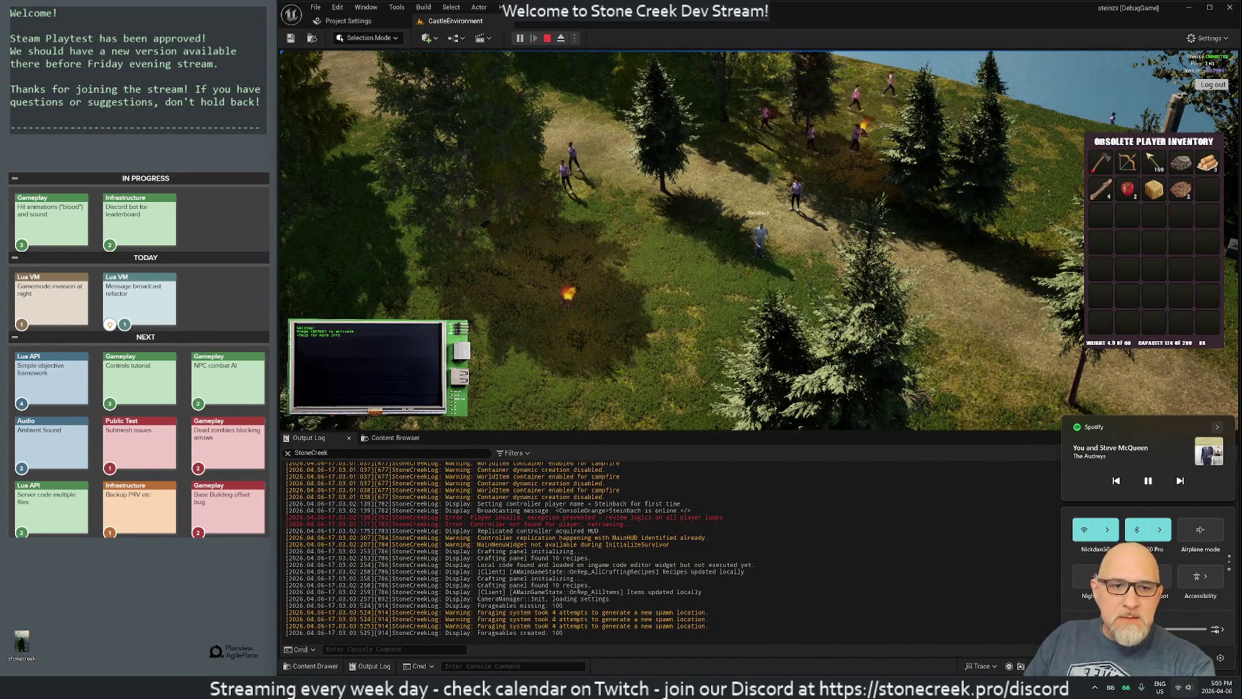
key("Escape")
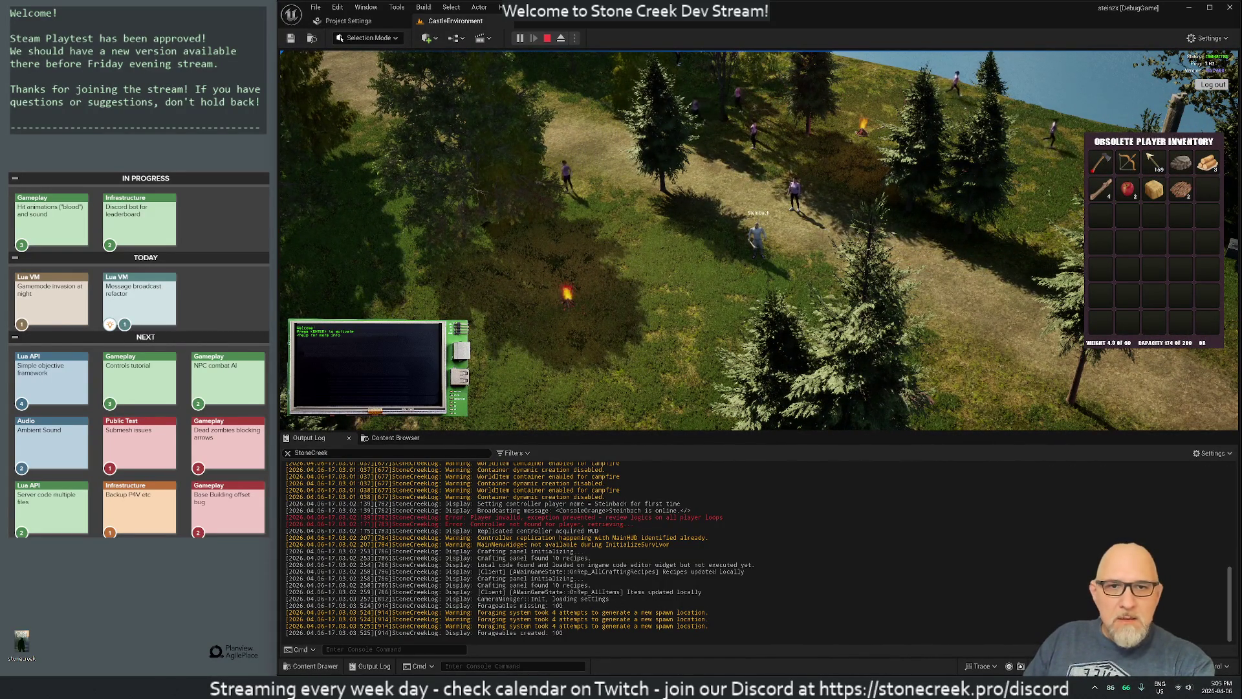
left_click(1191, 690)
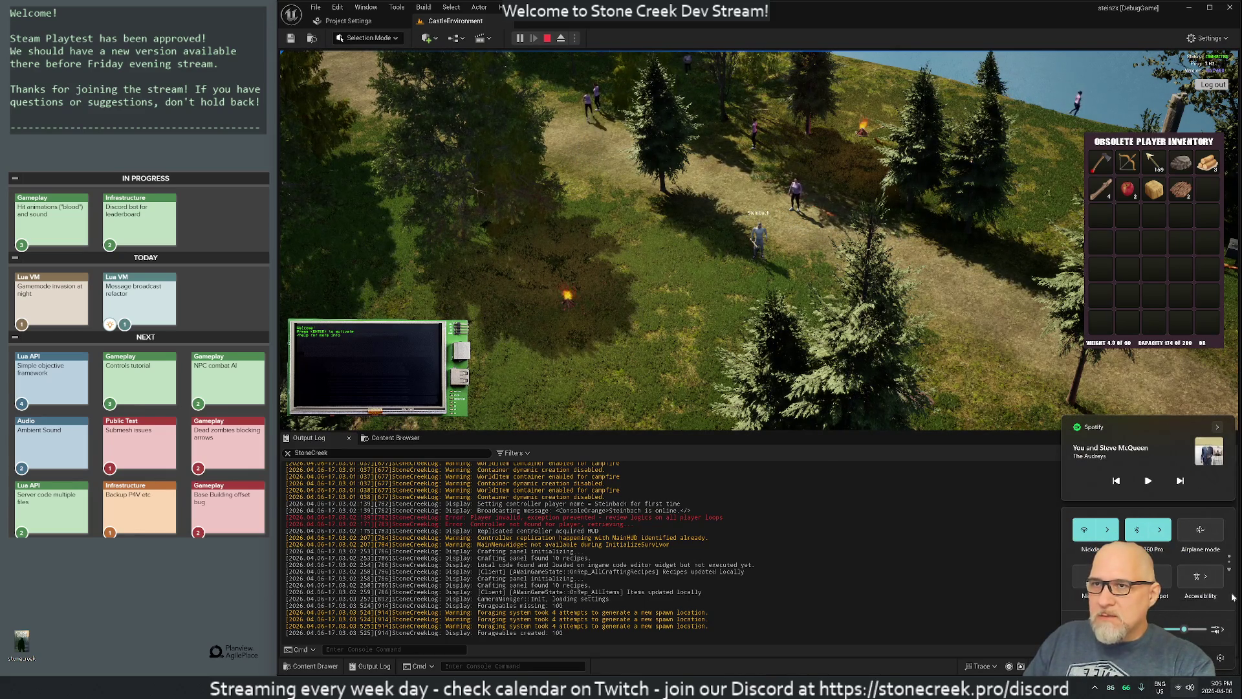
key("Escape")
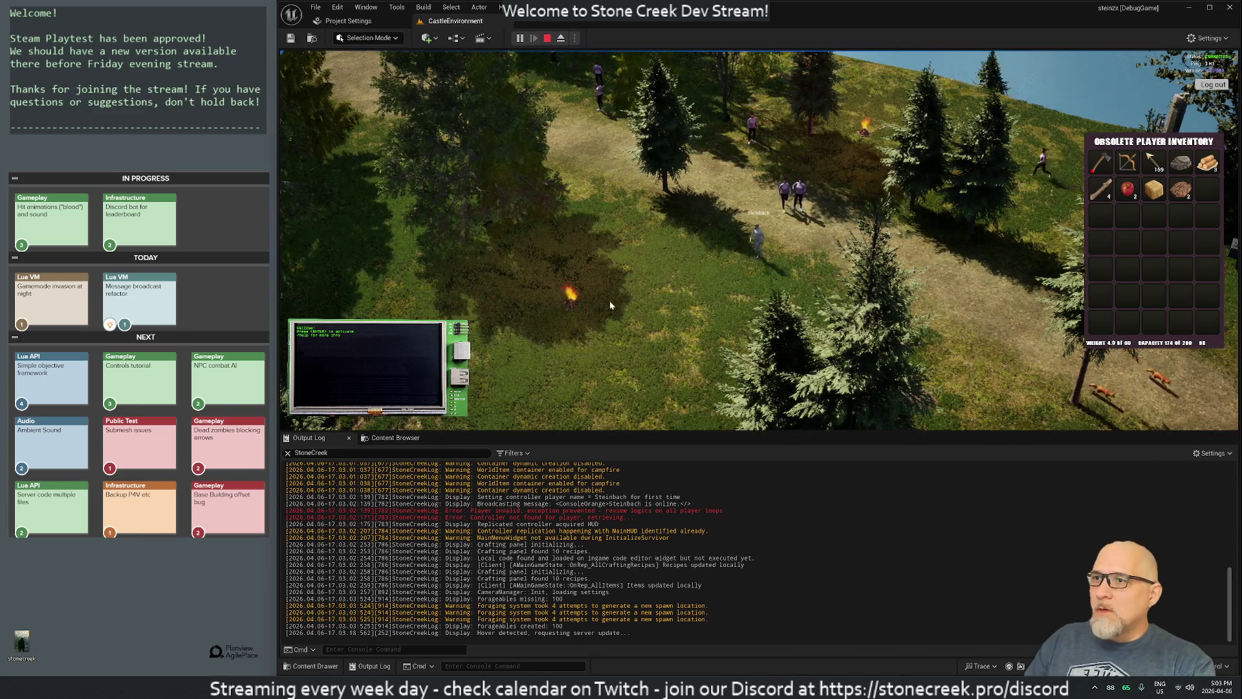
Step: Walk the character around with W, D and A, fire an arrow, and stop the session
key("w")
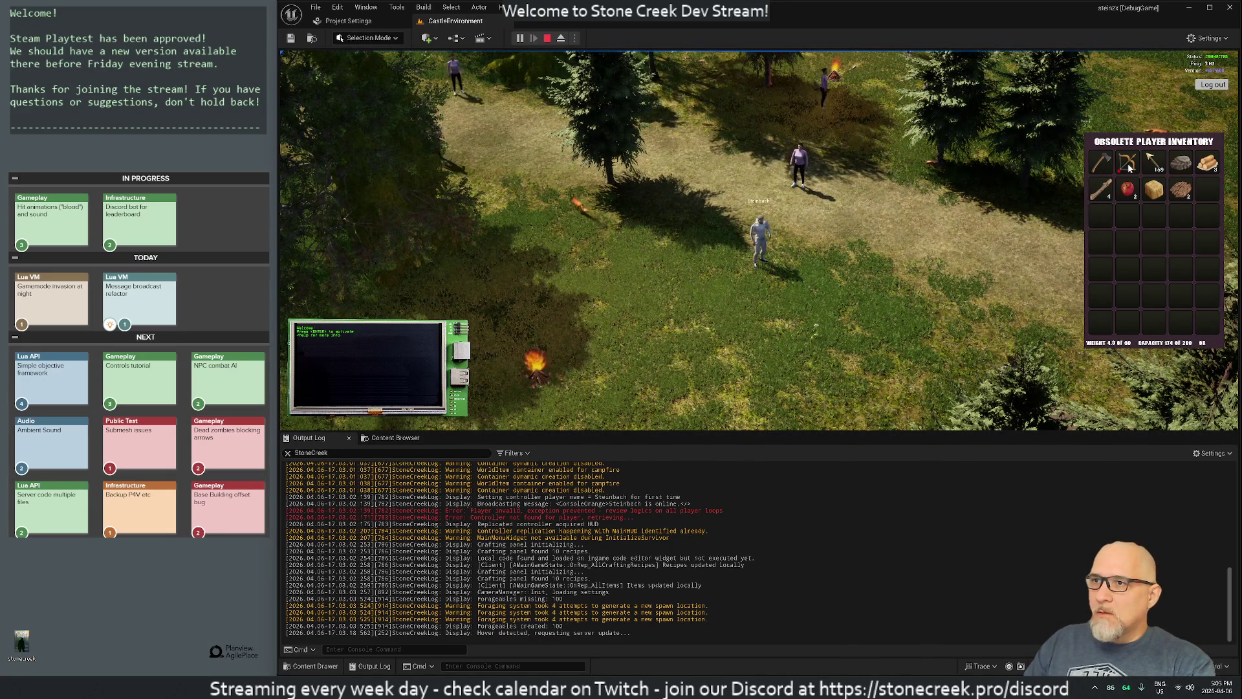
key("d")
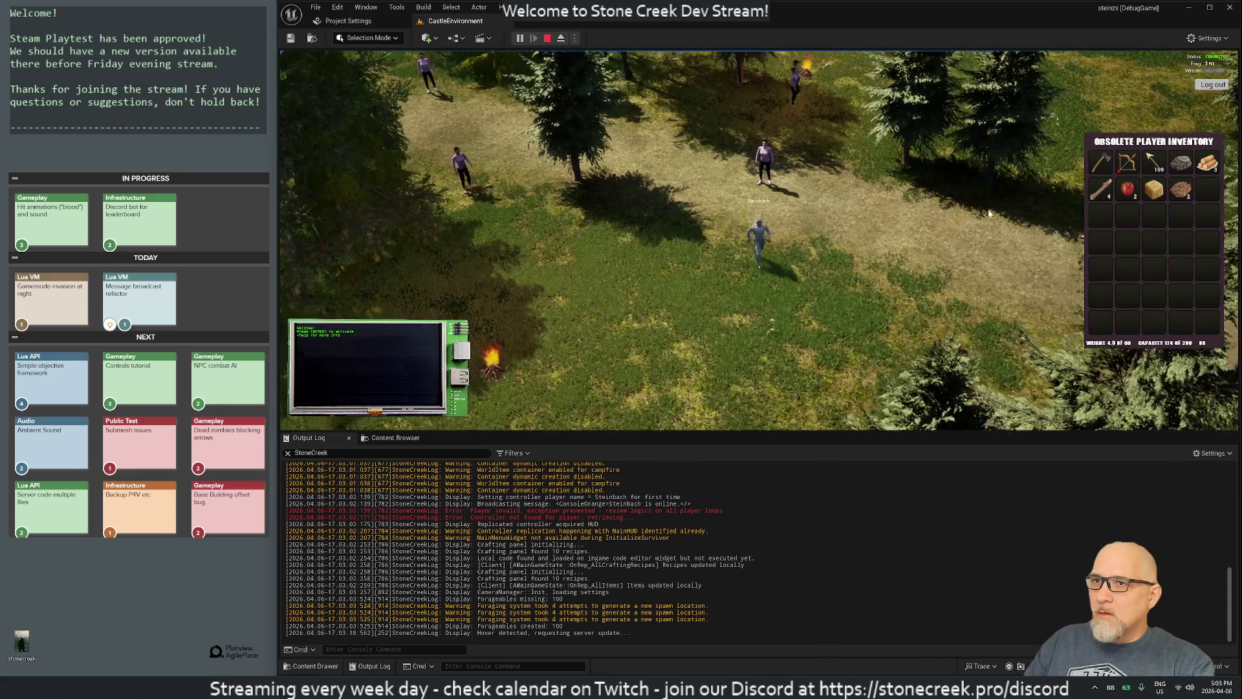
key("a")
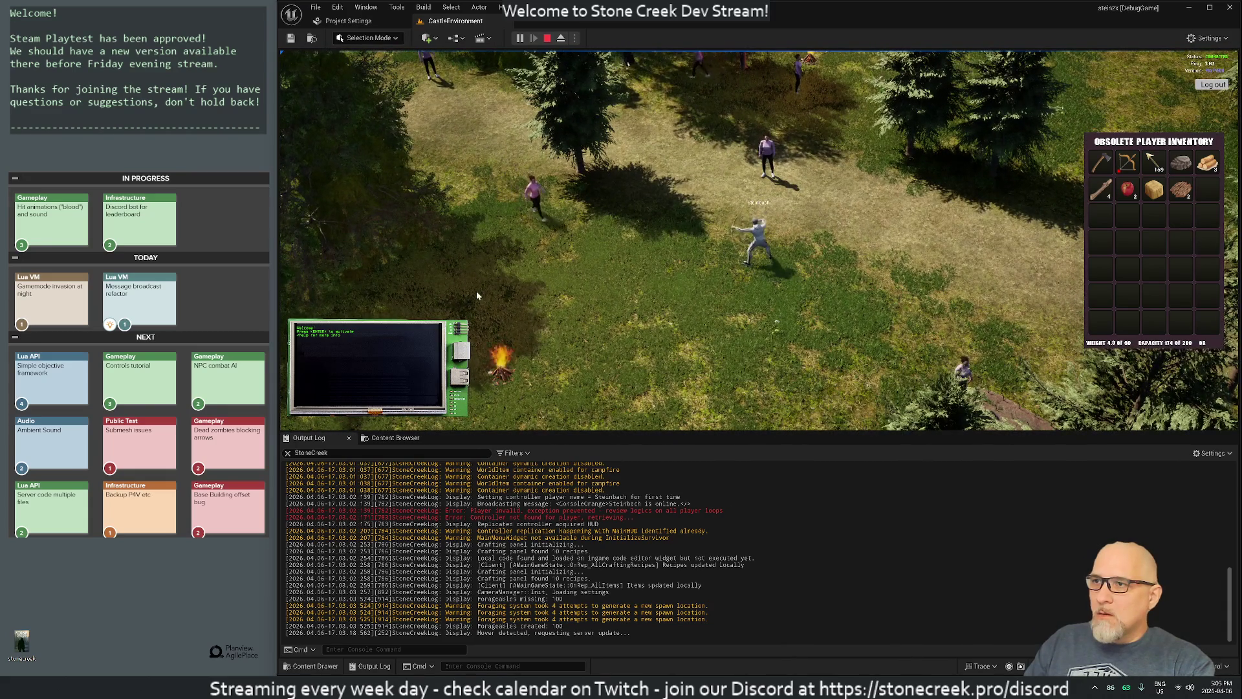
left_click(452, 284)
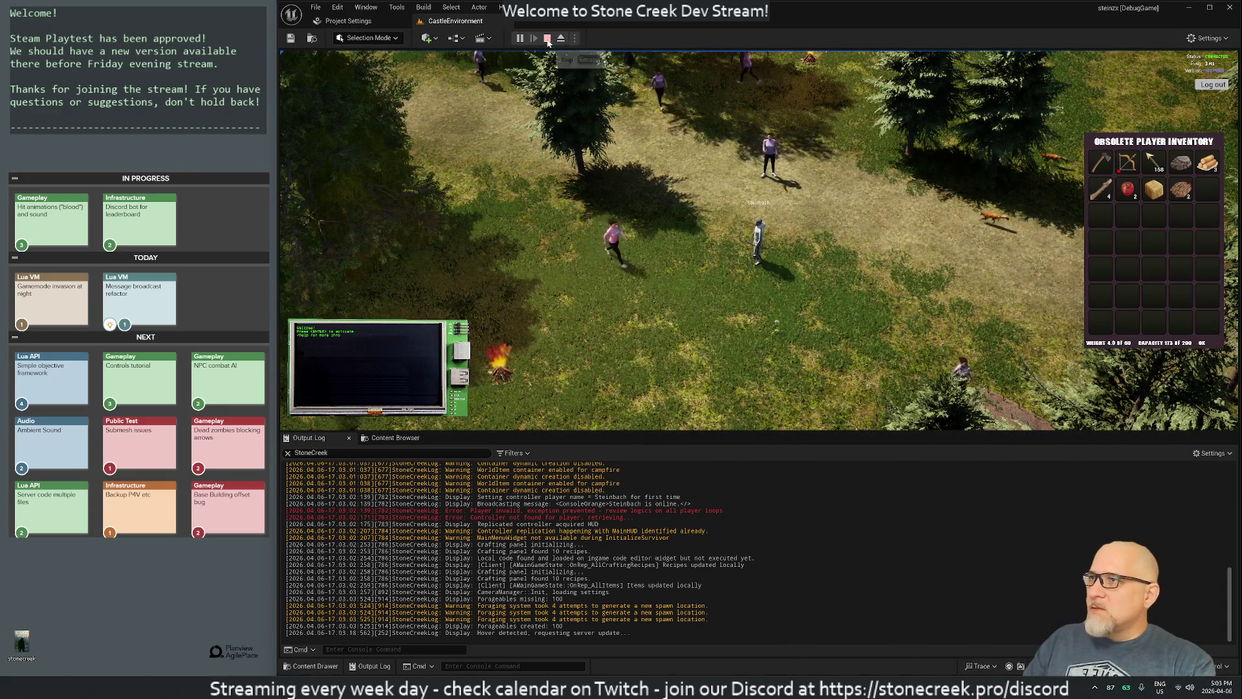
left_click(547, 39)
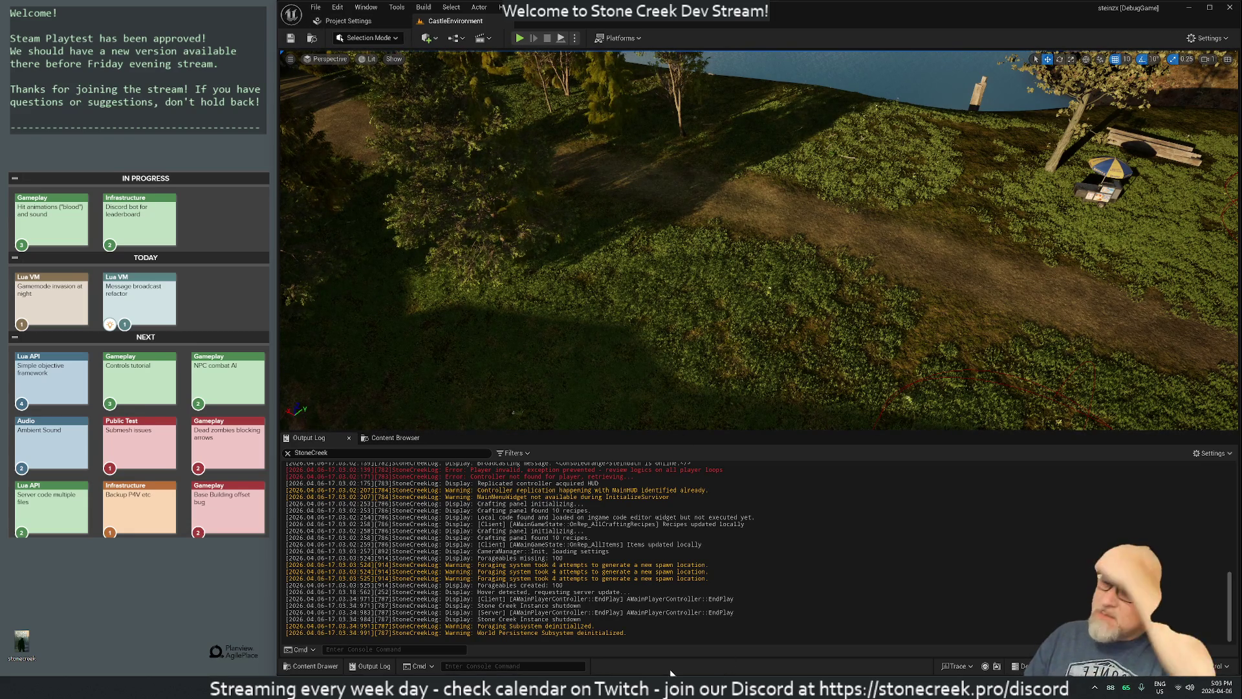
Step: Check BaseCharacter.cpp in the code editor, then return to Unreal's Content Browser
mouse_move(682, 686)
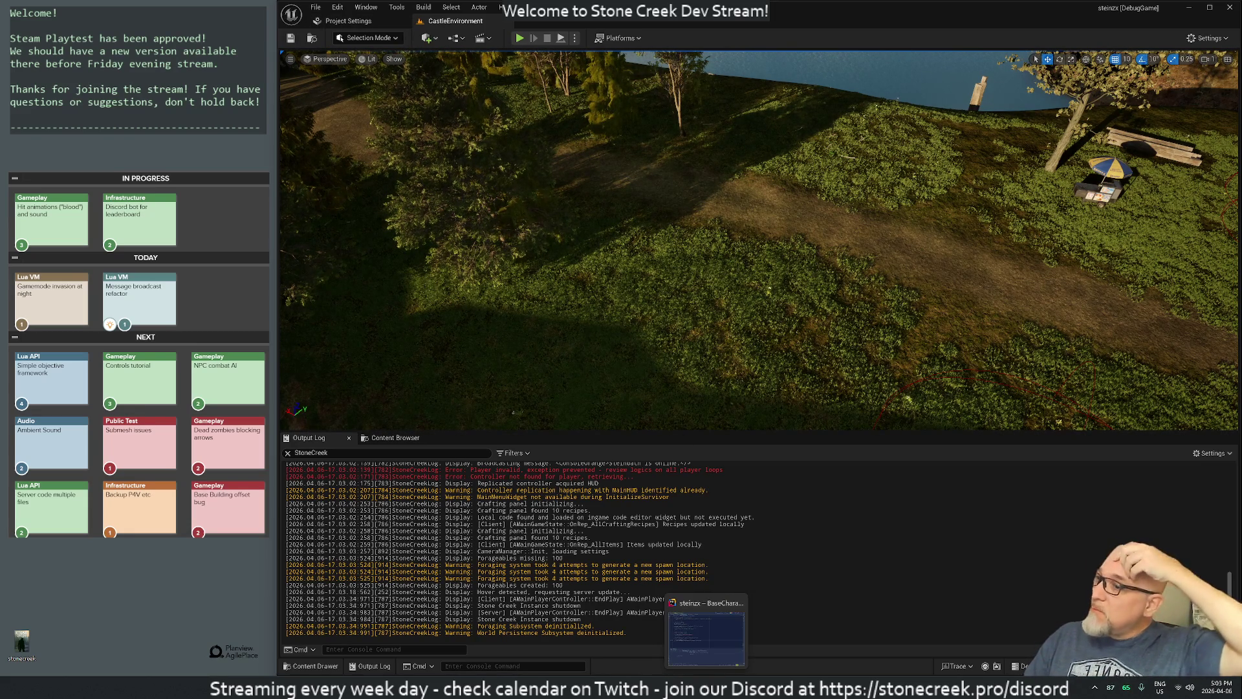
left_click(705, 637)
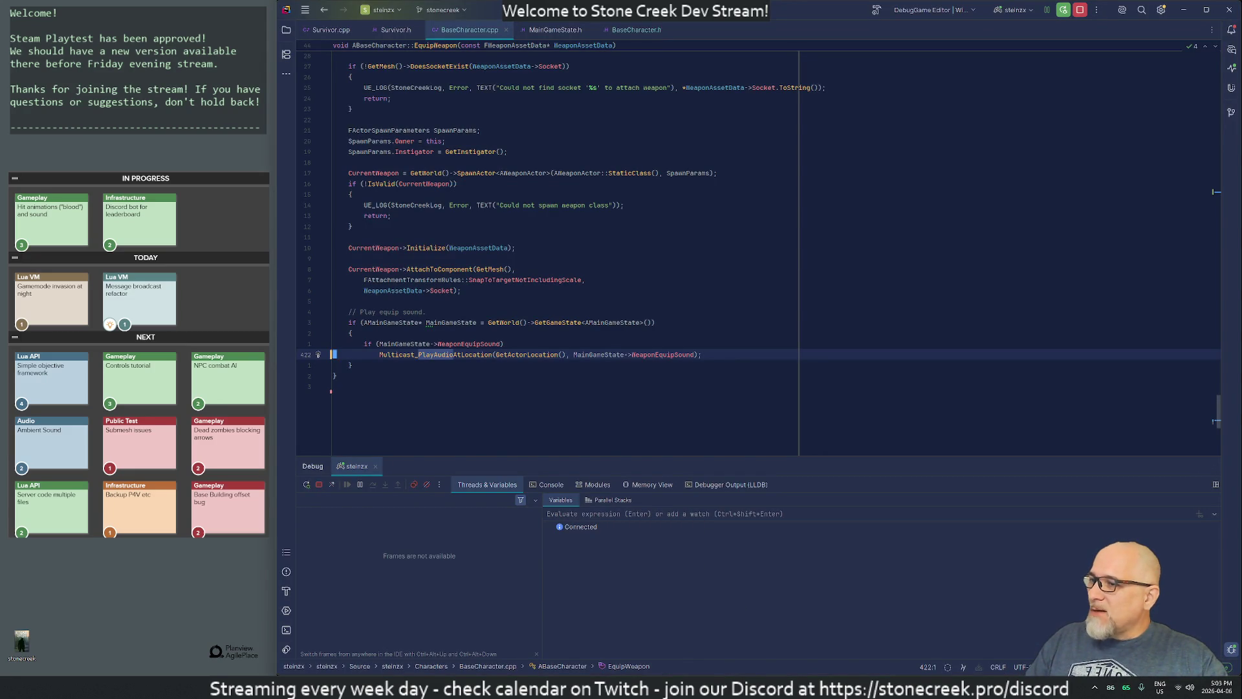
key("alt+Tab")
left_click(396, 438)
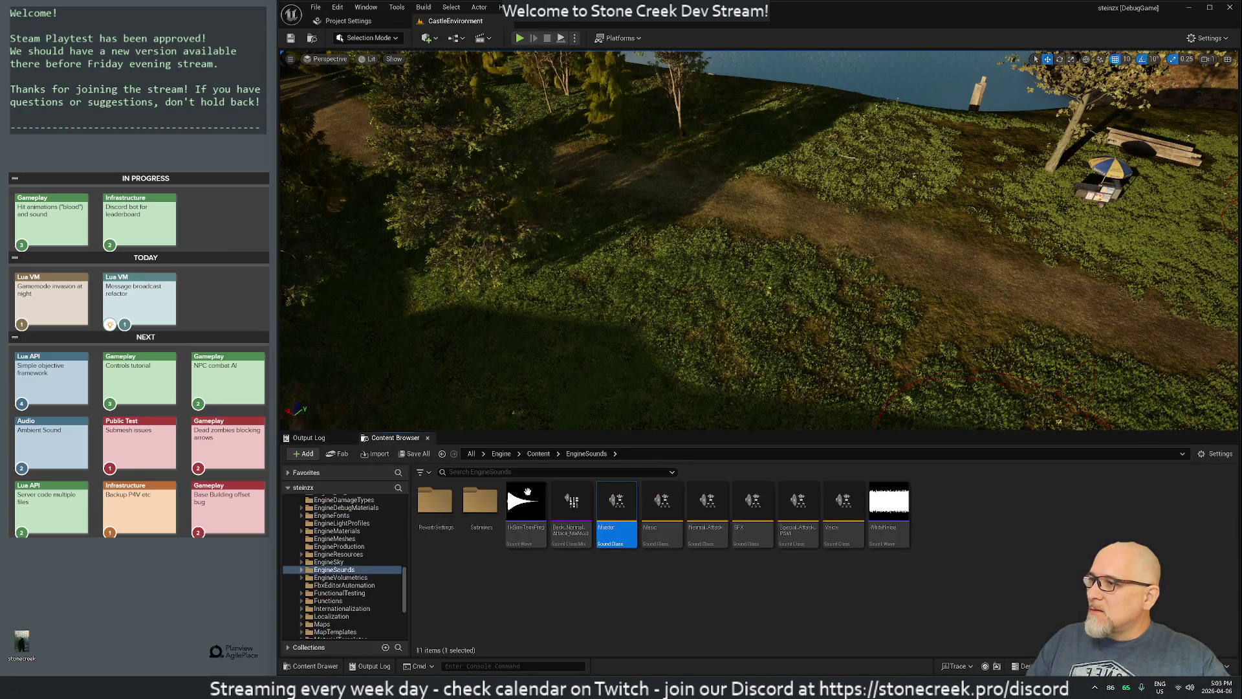
Step: Collapse the HUD and BluePrints folders, open Assets > Audio, and audition the SFX sounds
scroll(346, 578, "up", 15)
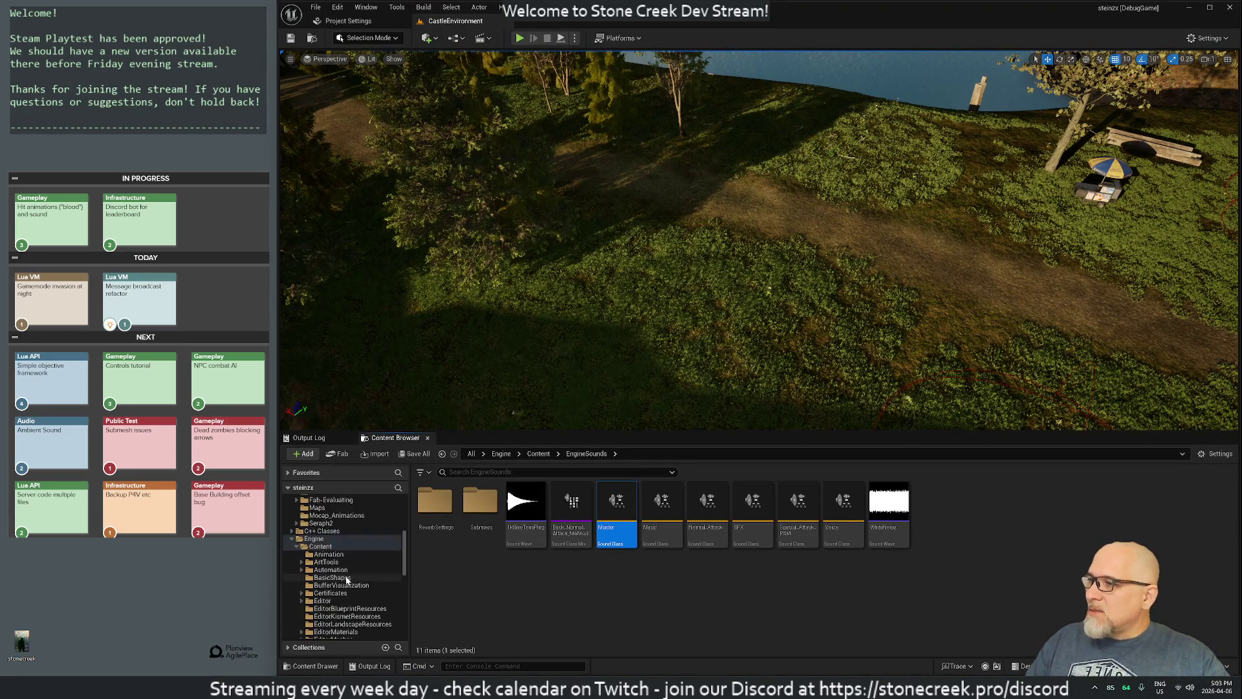
left_click(301, 555)
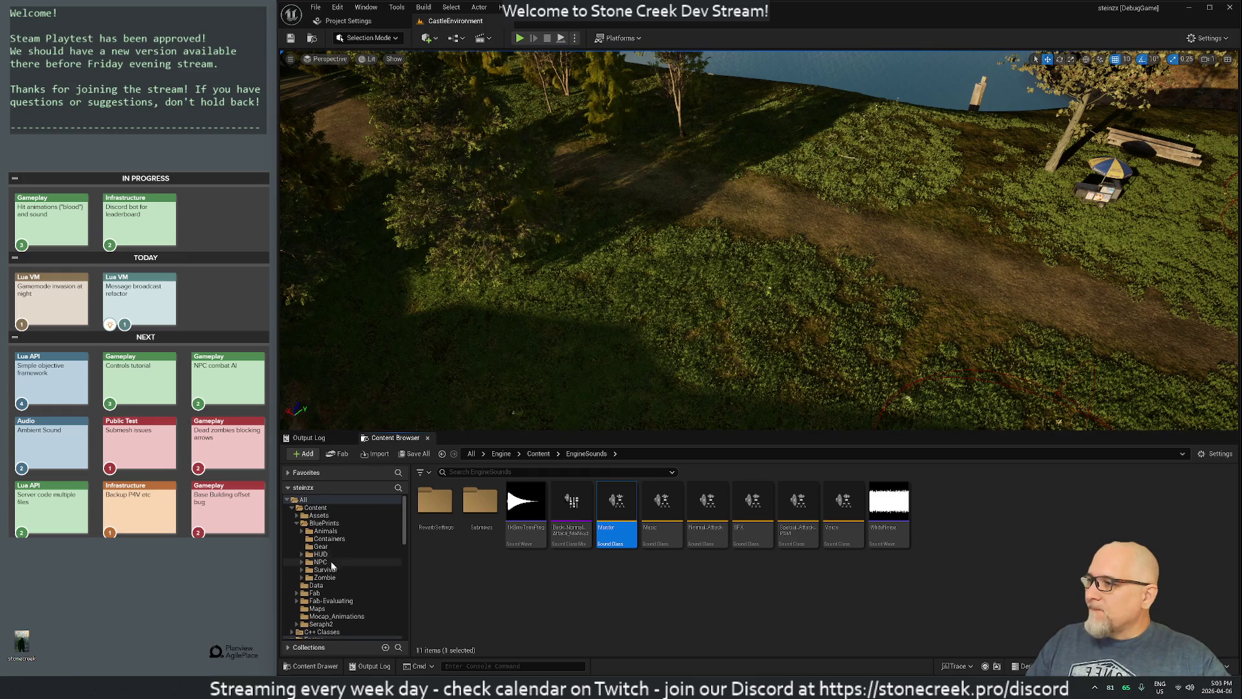
left_click(297, 523)
left_click(298, 515)
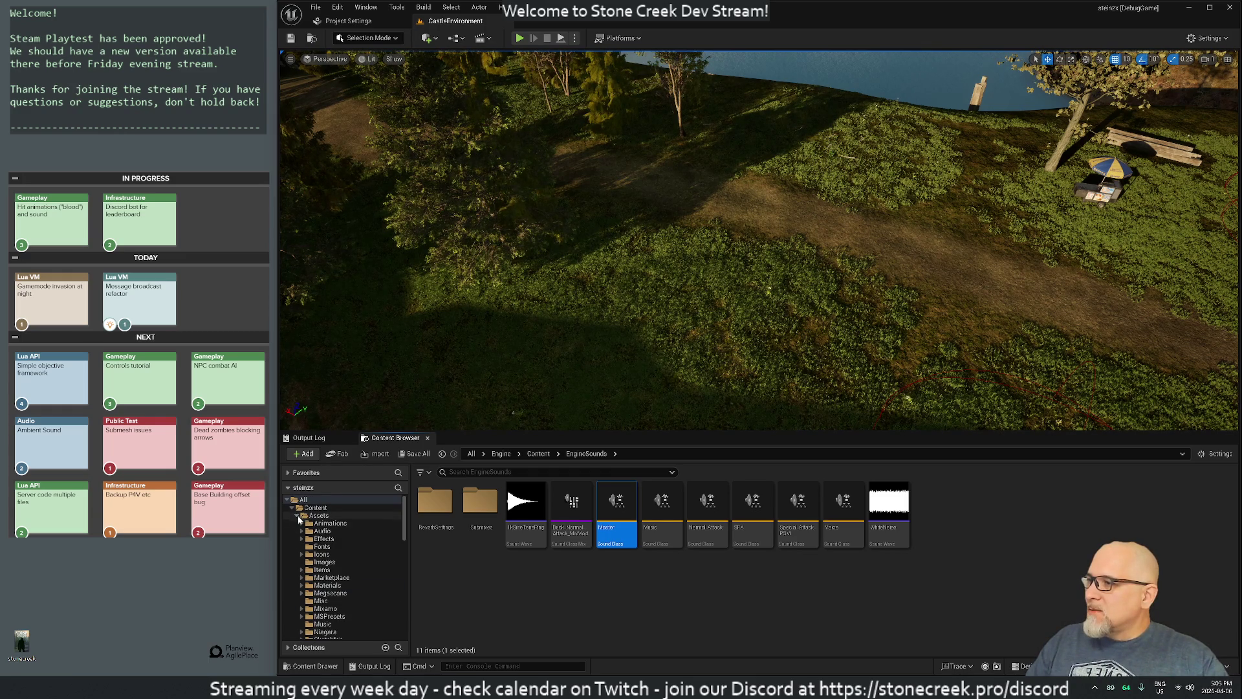
left_click(322, 532)
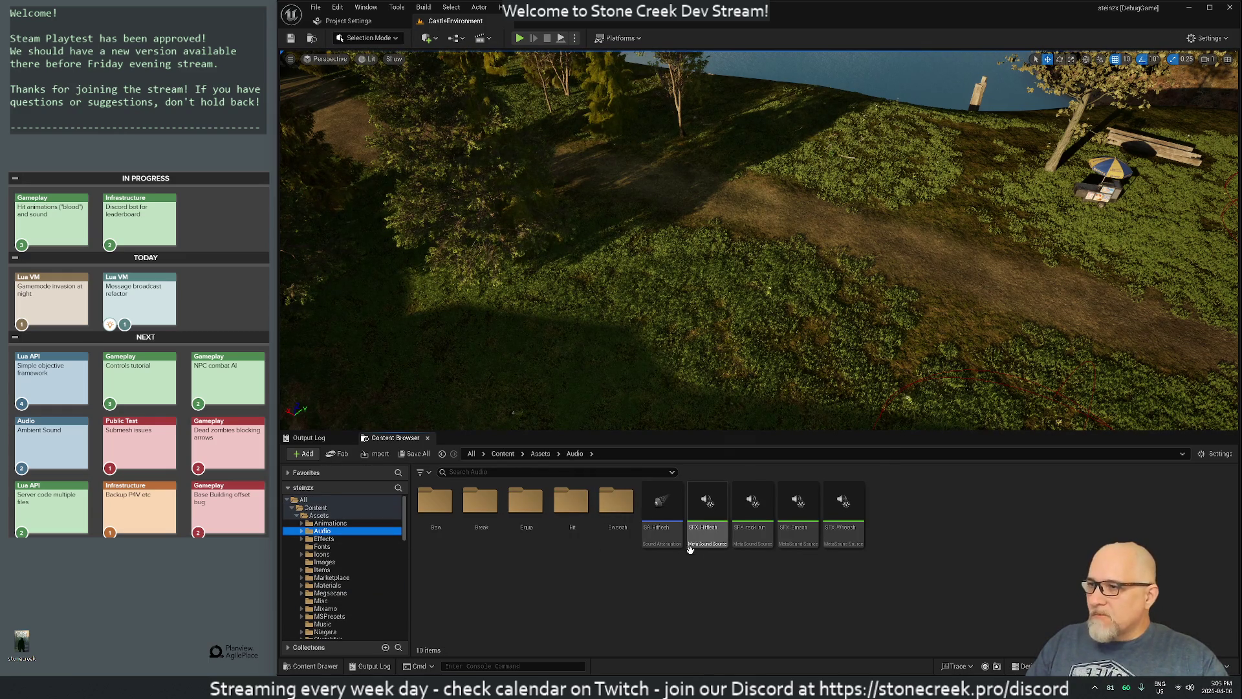
left_click(708, 503)
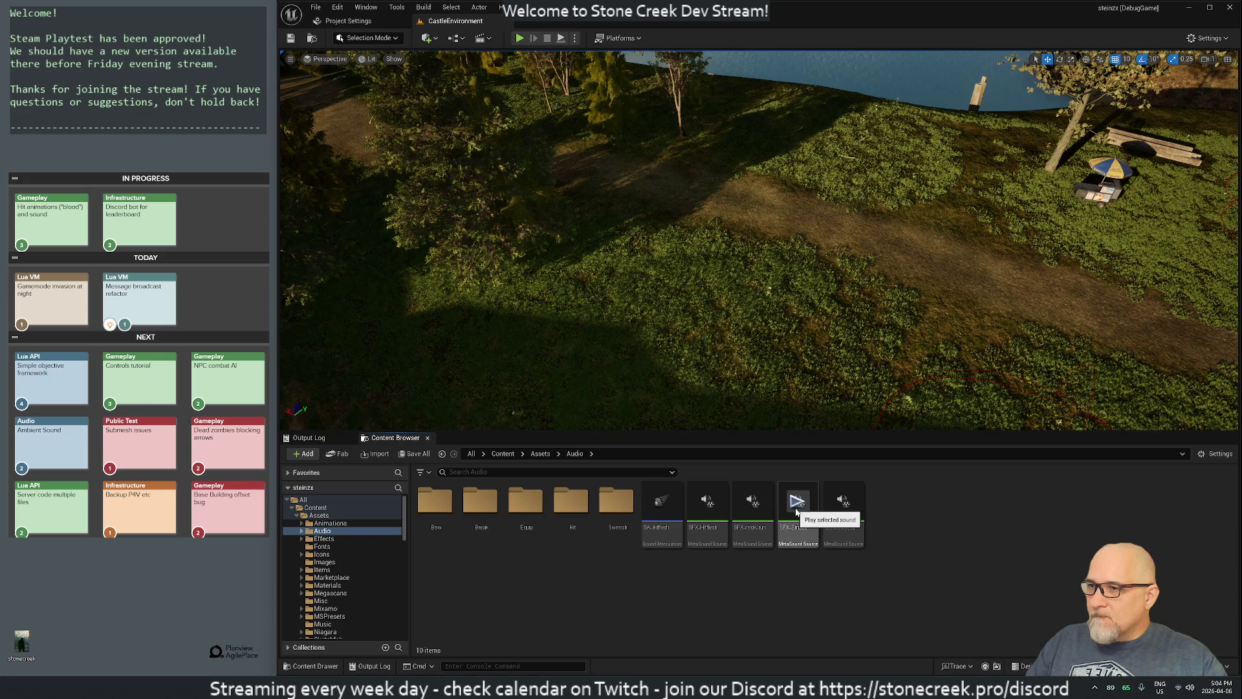
left_click(841, 502)
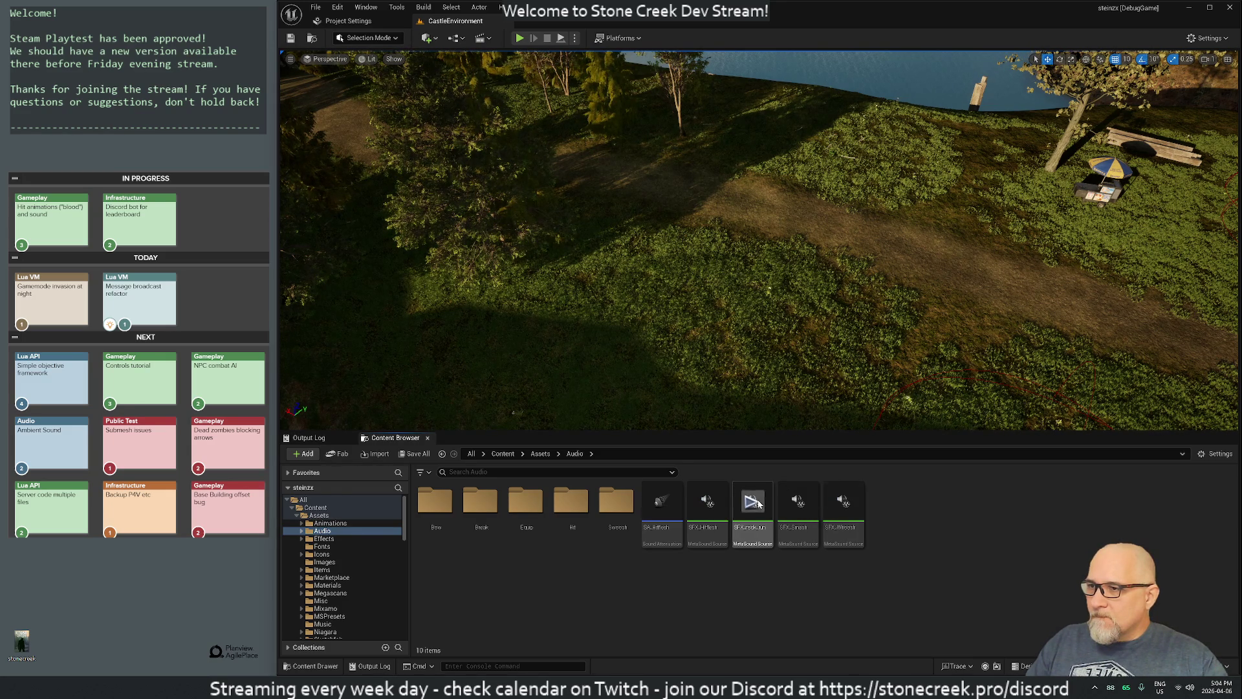
left_click(710, 502)
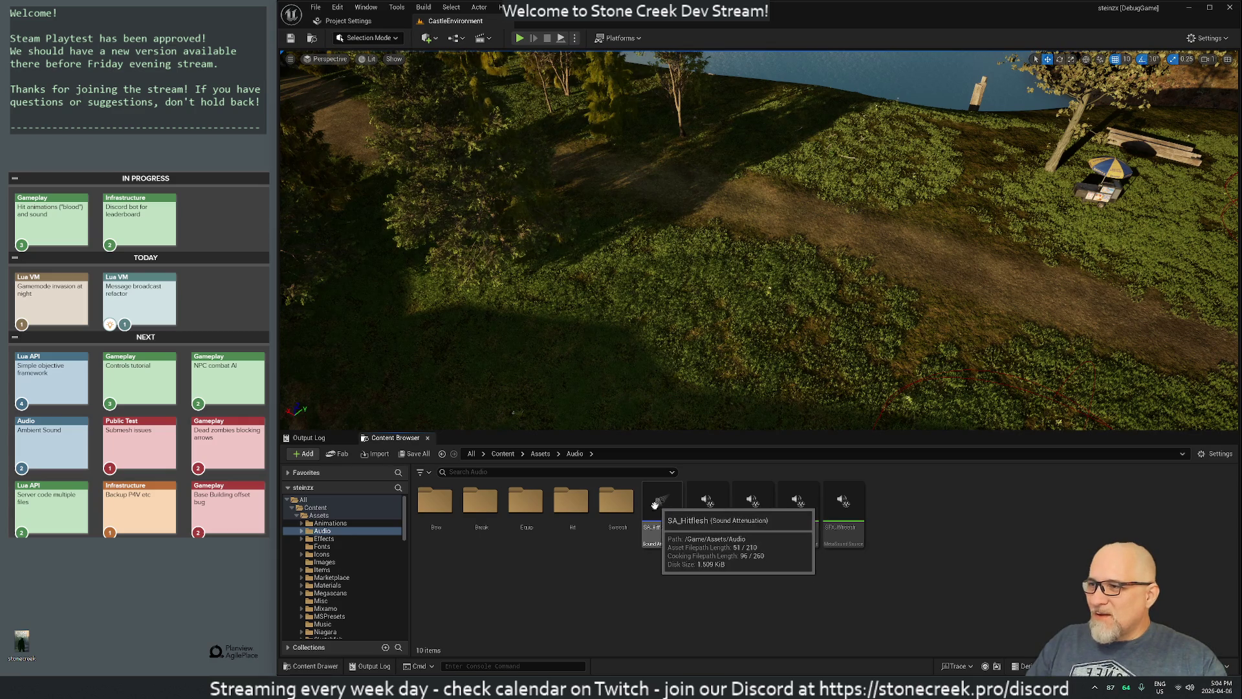
Step: Audition whoosh16 and blade in Swoosh, then the zapsplat and hit-flesh2–4 sounds in Hit
double_click(615, 507)
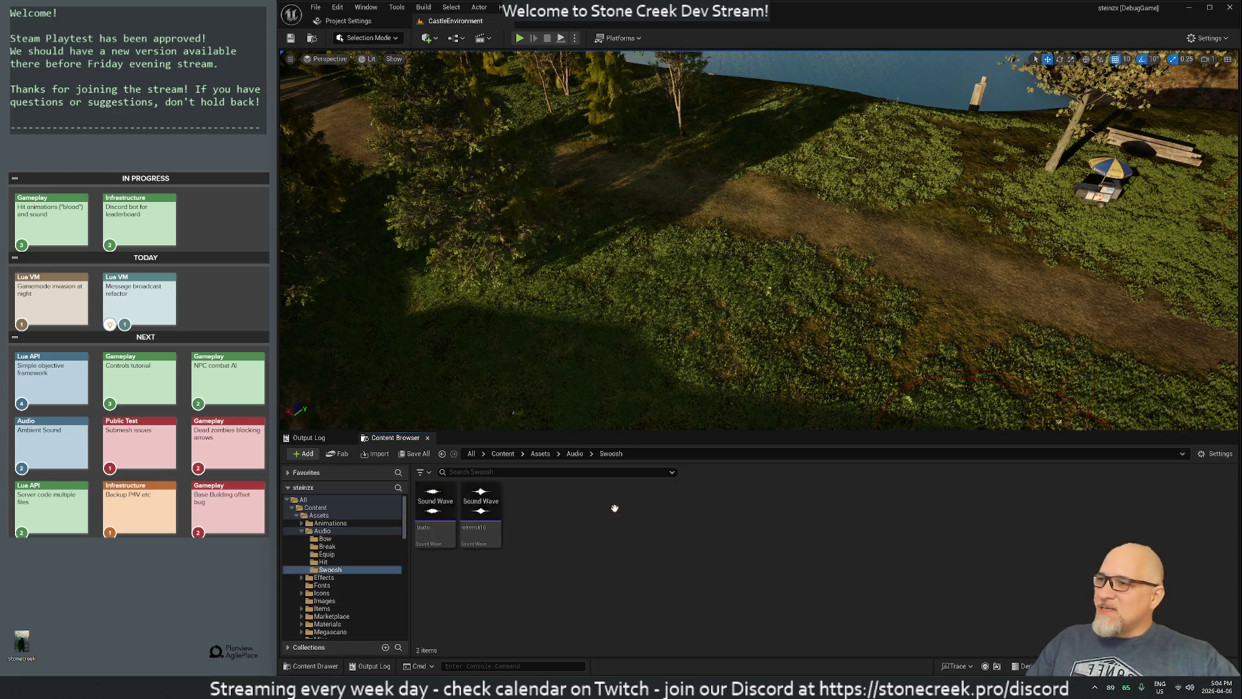
left_click(477, 501)
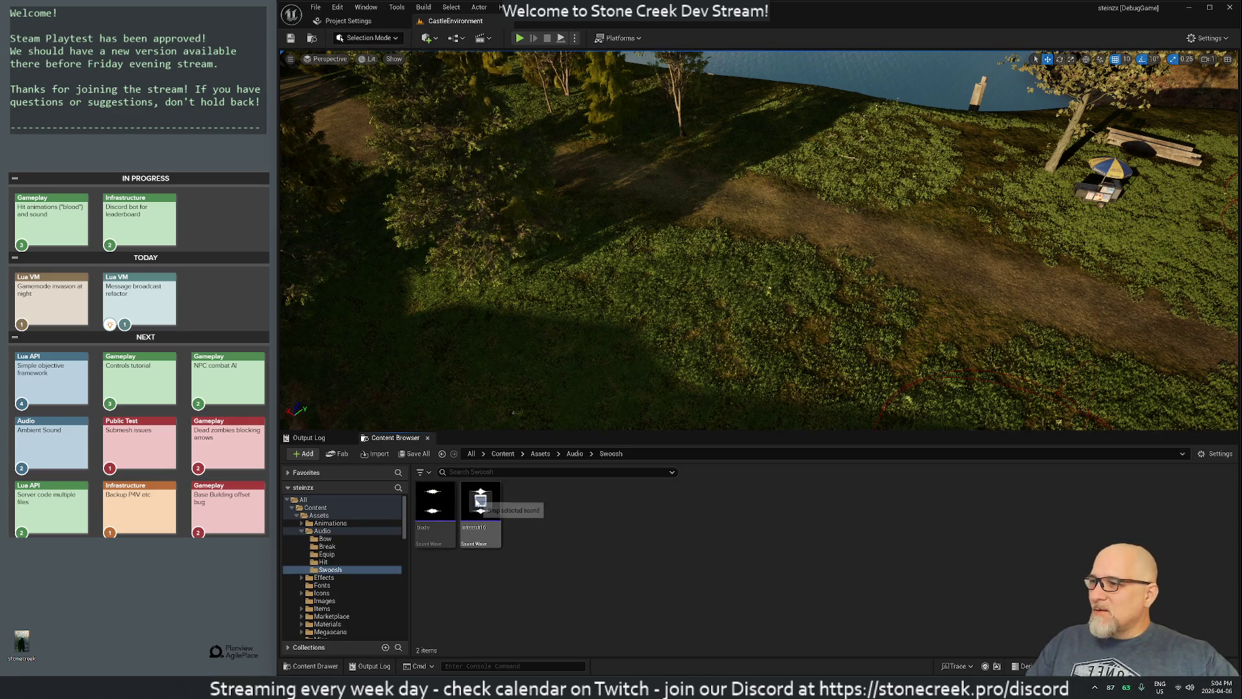
left_click(432, 502)
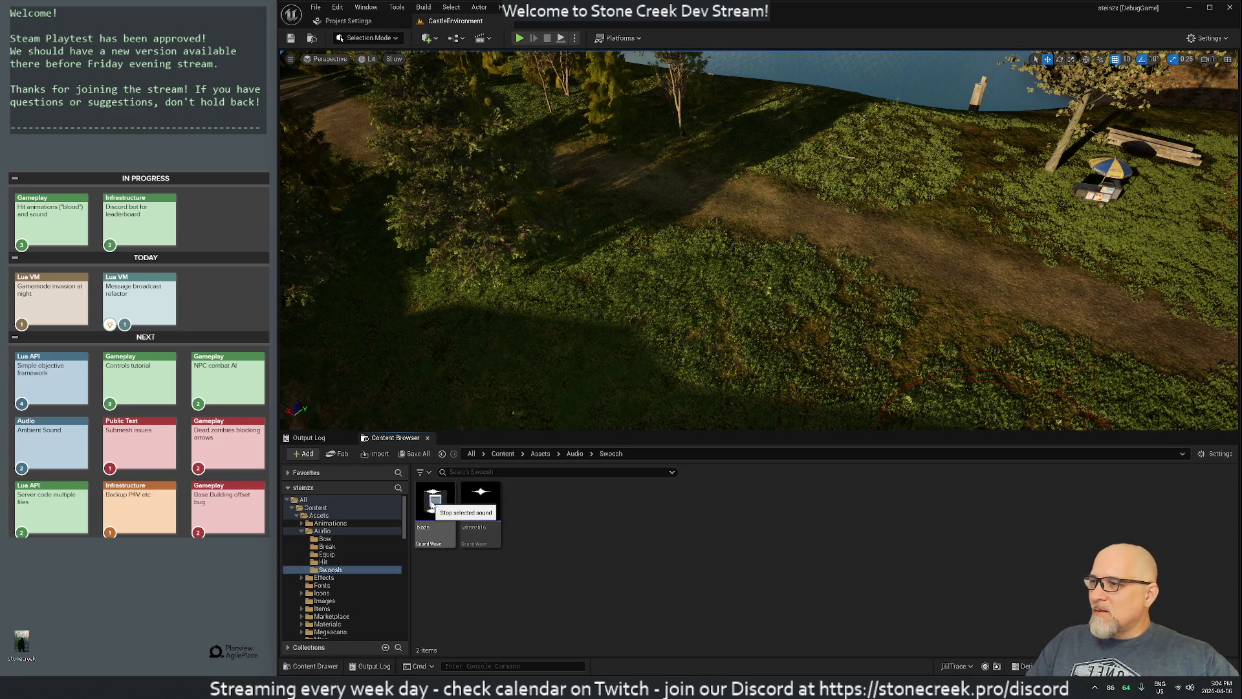
key("BackSpace")
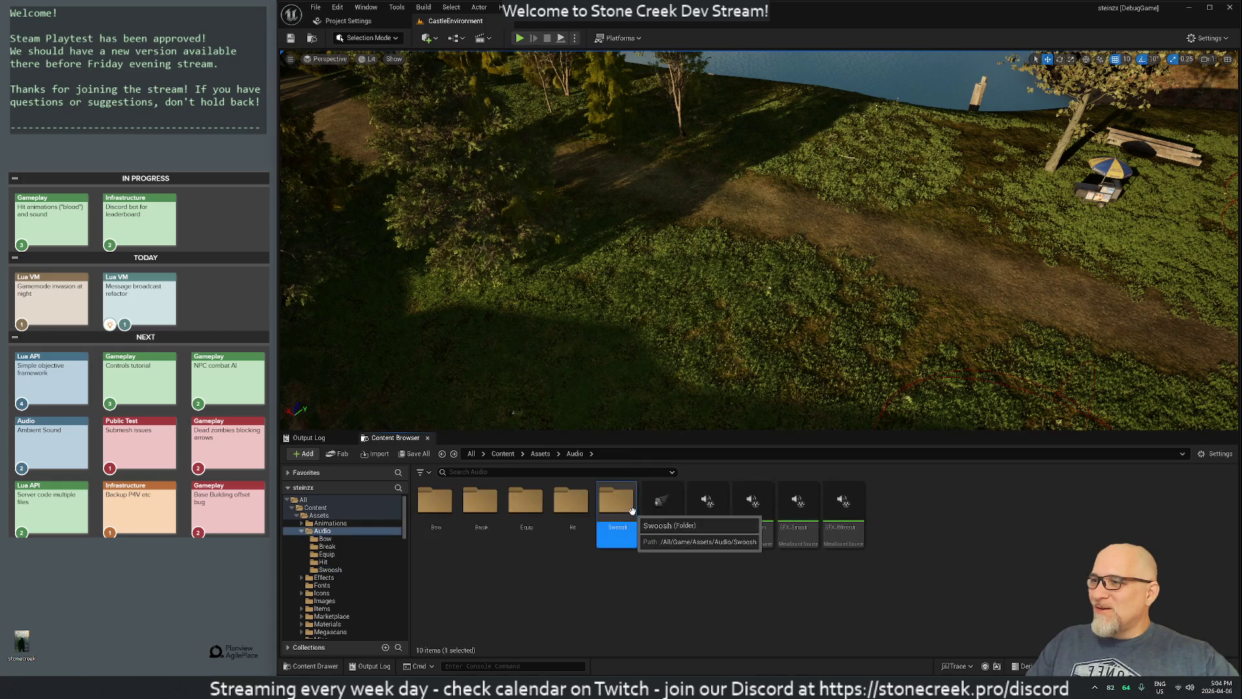
double_click(572, 501)
left_click(631, 504)
left_click(568, 503)
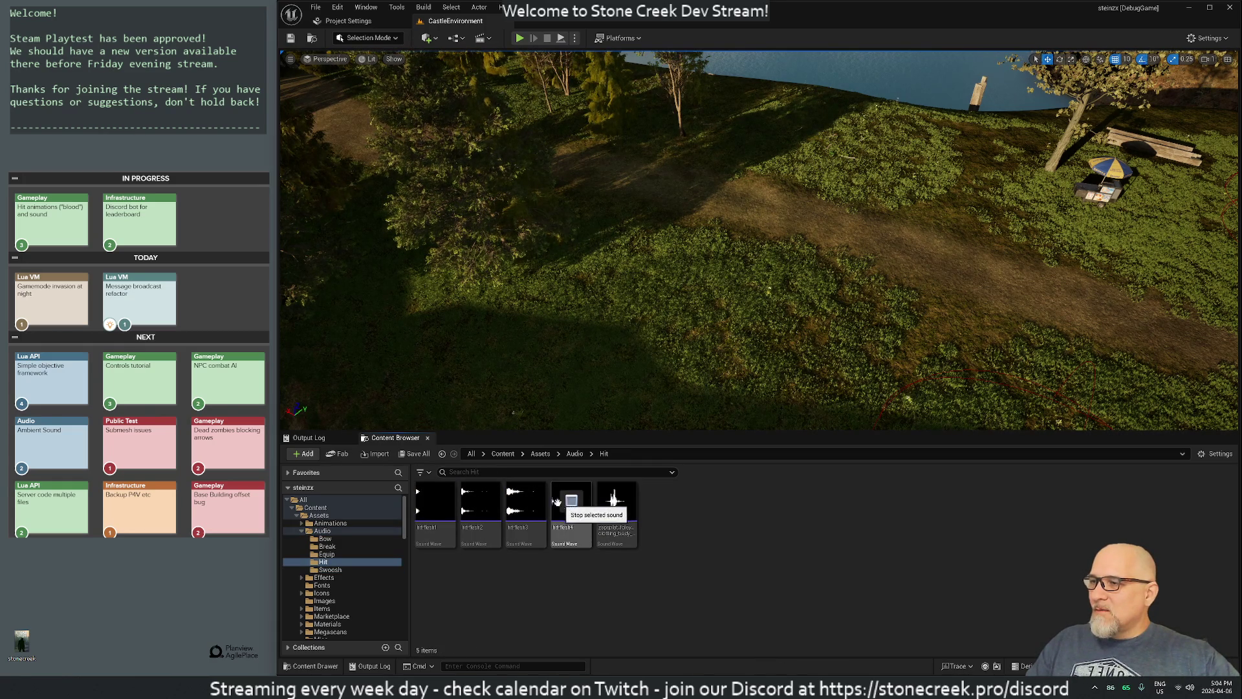
left_click(526, 502)
left_click(479, 502)
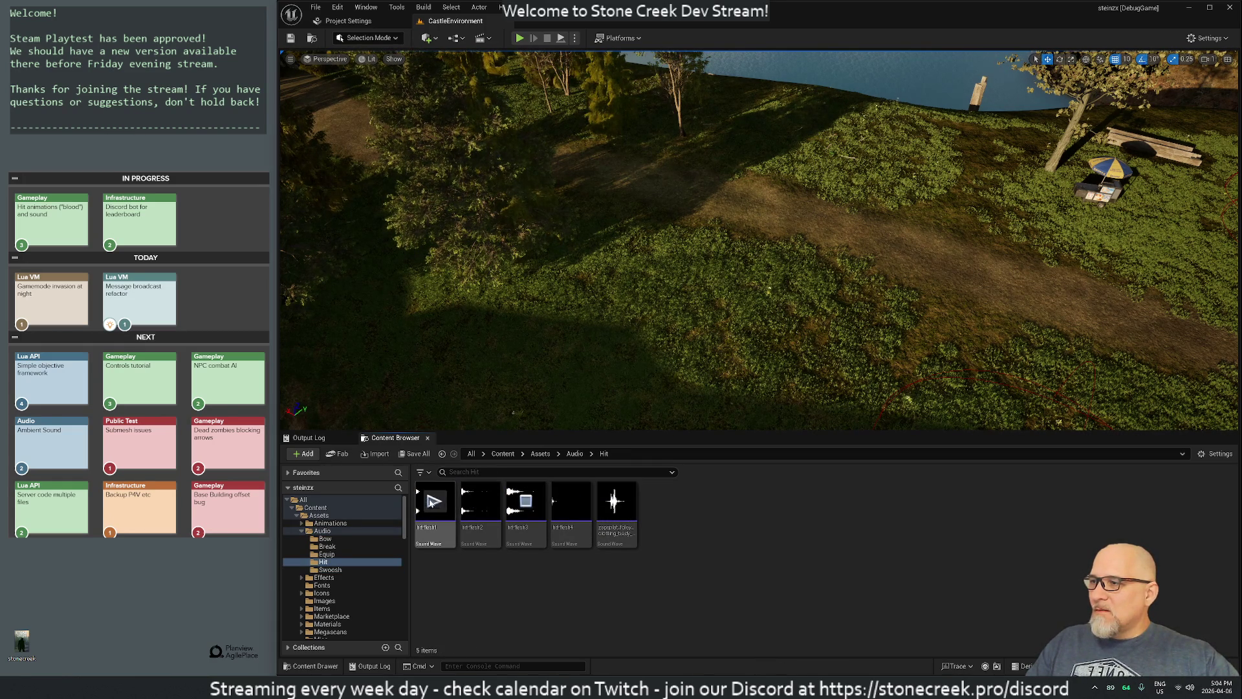
key("BackSpace")
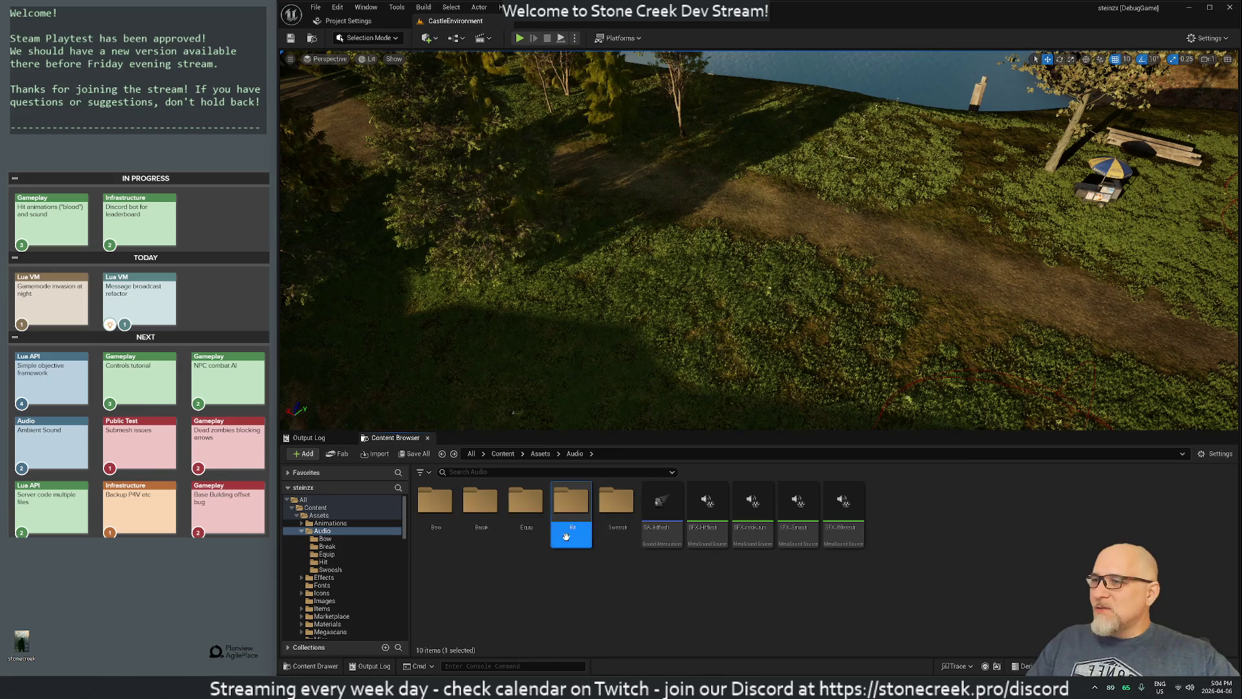
Step: Open the Equip folder, play backpack2, and bring up its action menu
left_click(526, 508)
double_click(526, 508)
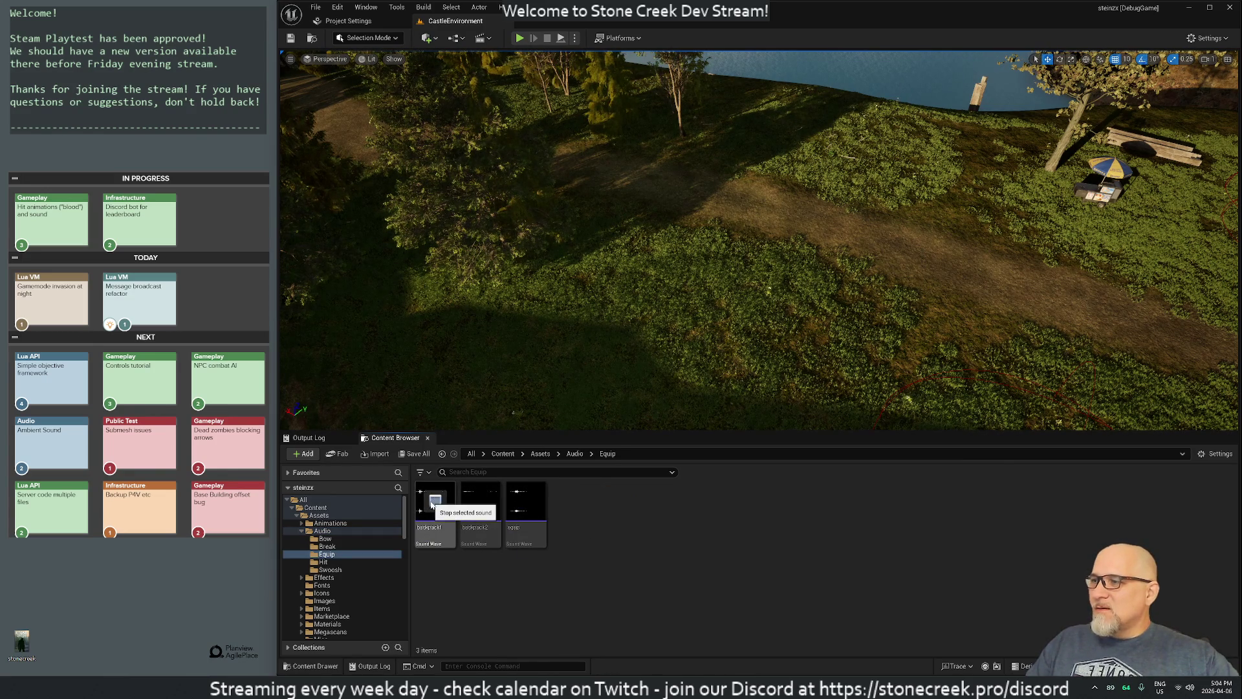
left_click(480, 501)
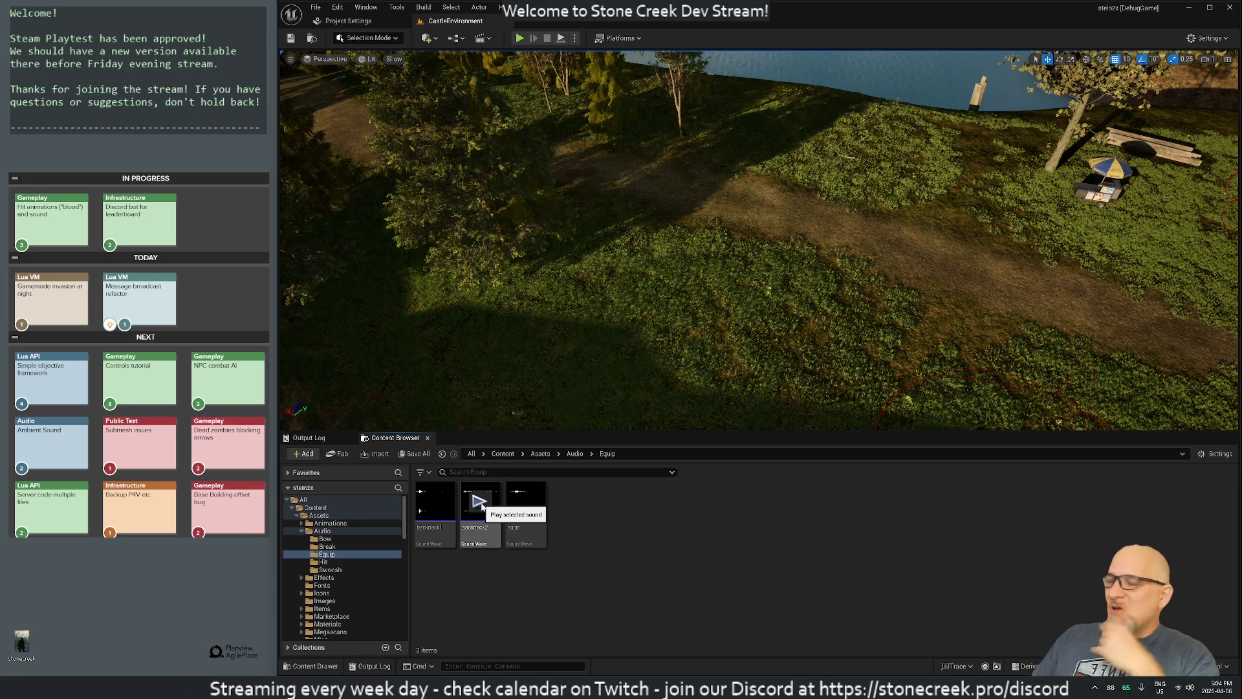
mouse_move(437, 527)
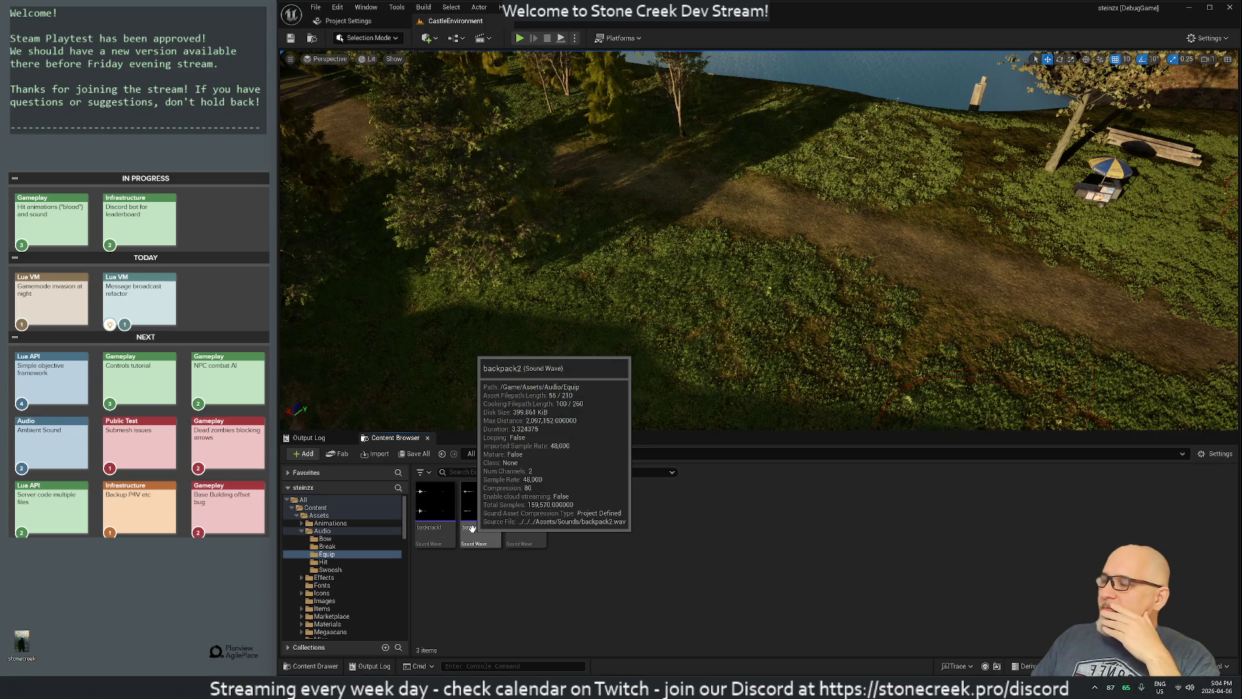
right_click(473, 528)
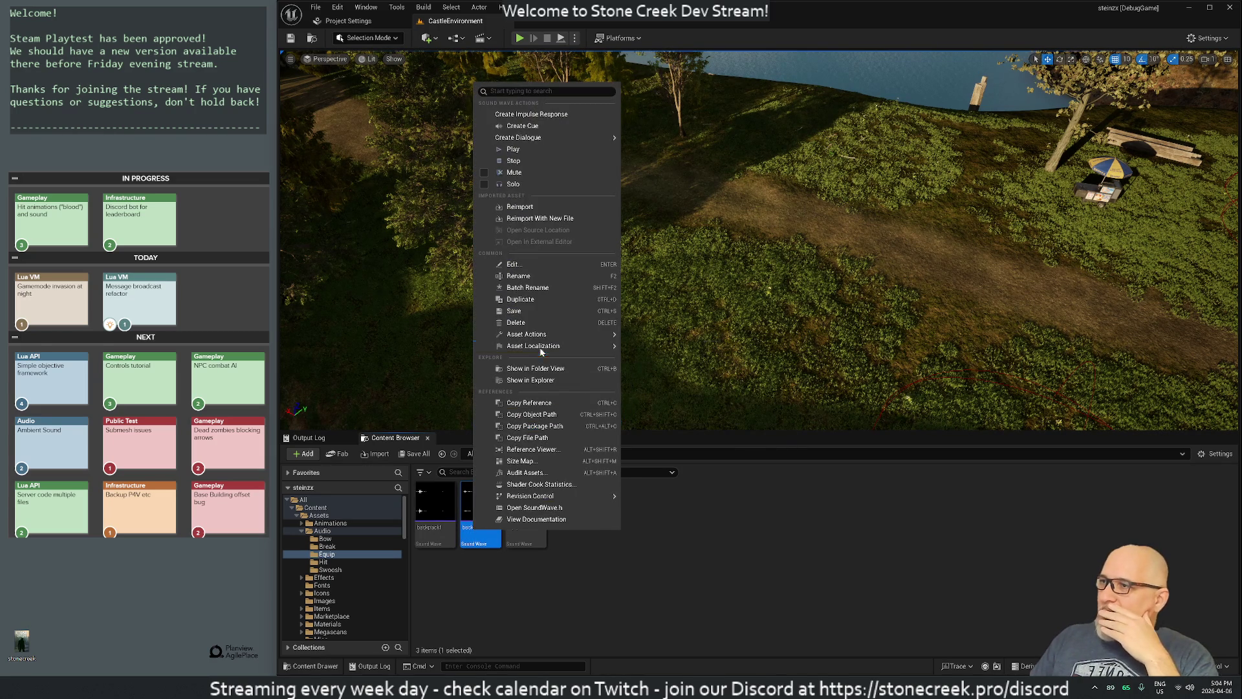
Step: View the references of the backpack2 sound in the Reference Viewer, then close it
left_click(724, 518)
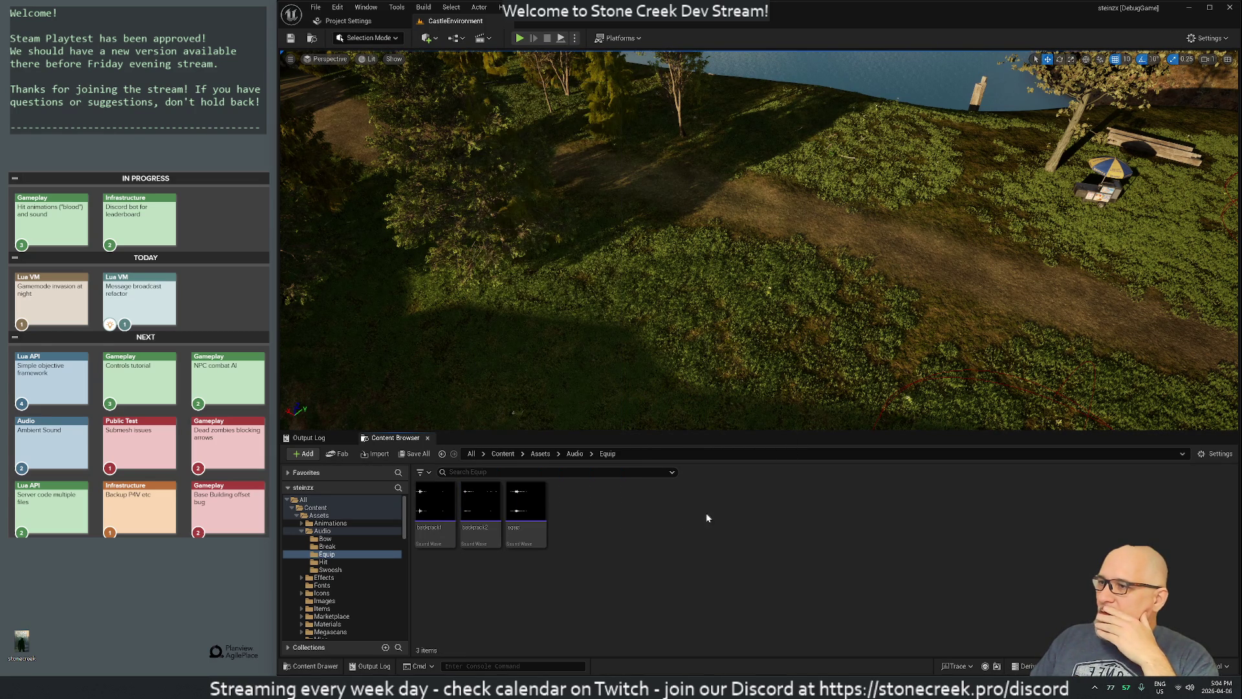
right_click(500, 531)
mouse_move(608, 499)
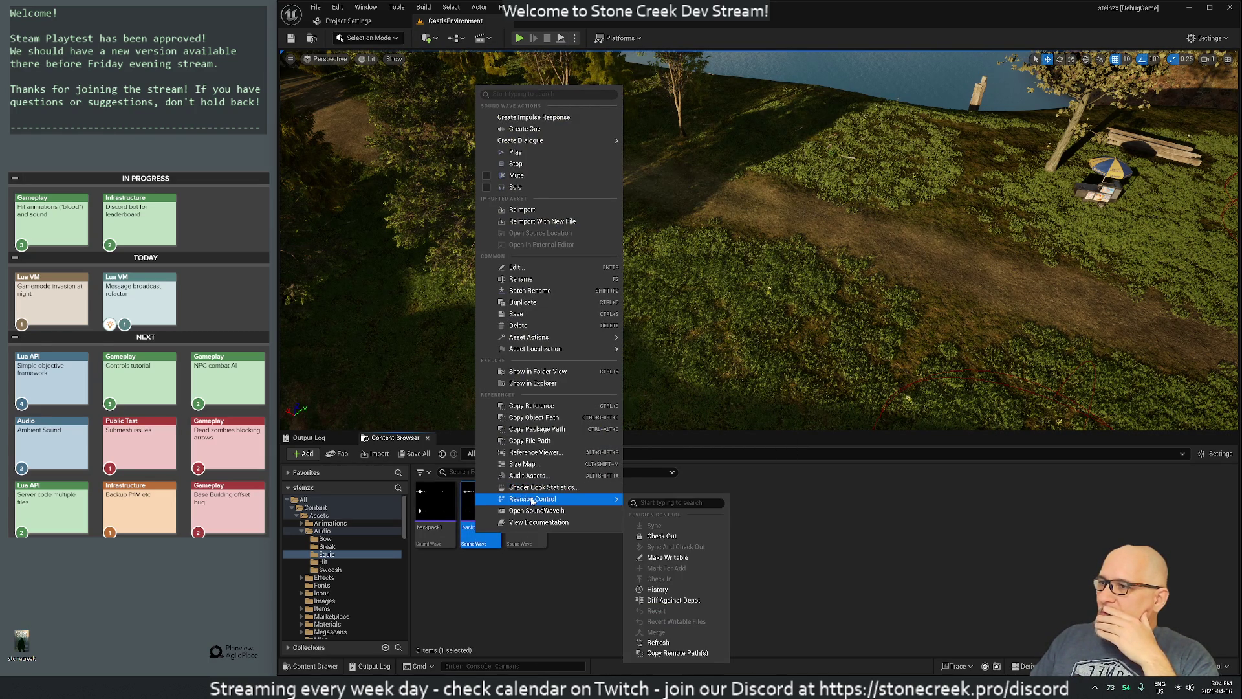
left_click(661, 541)
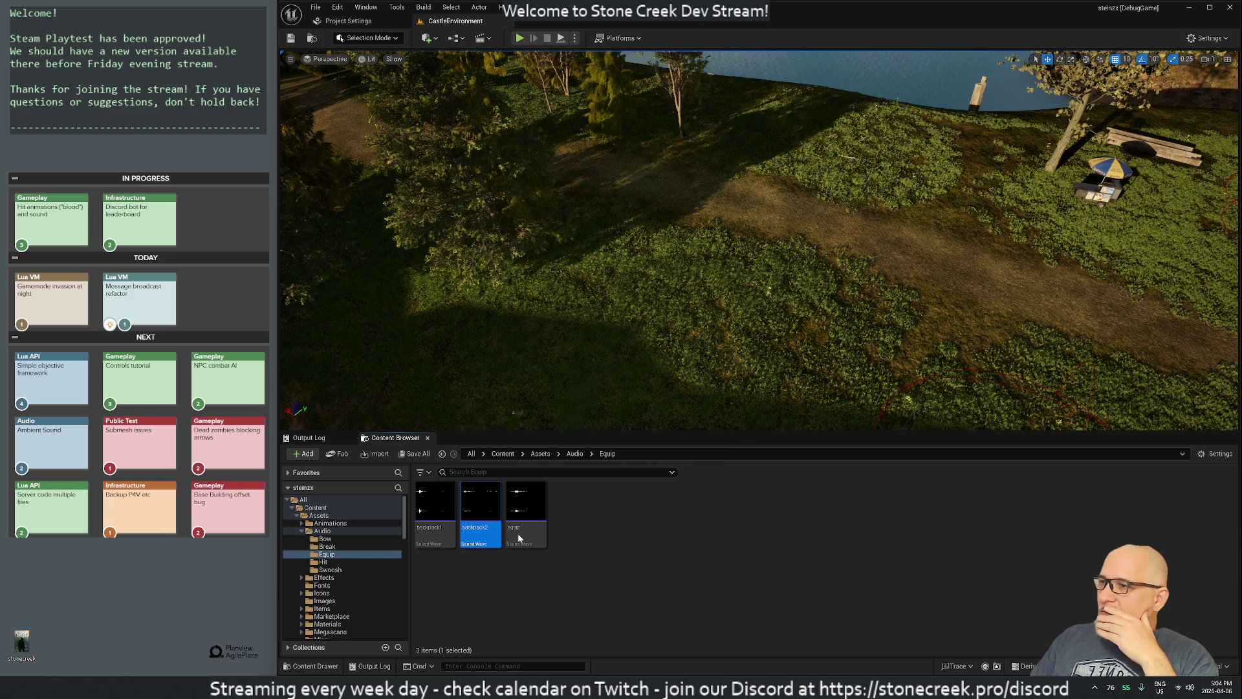
right_click(478, 530)
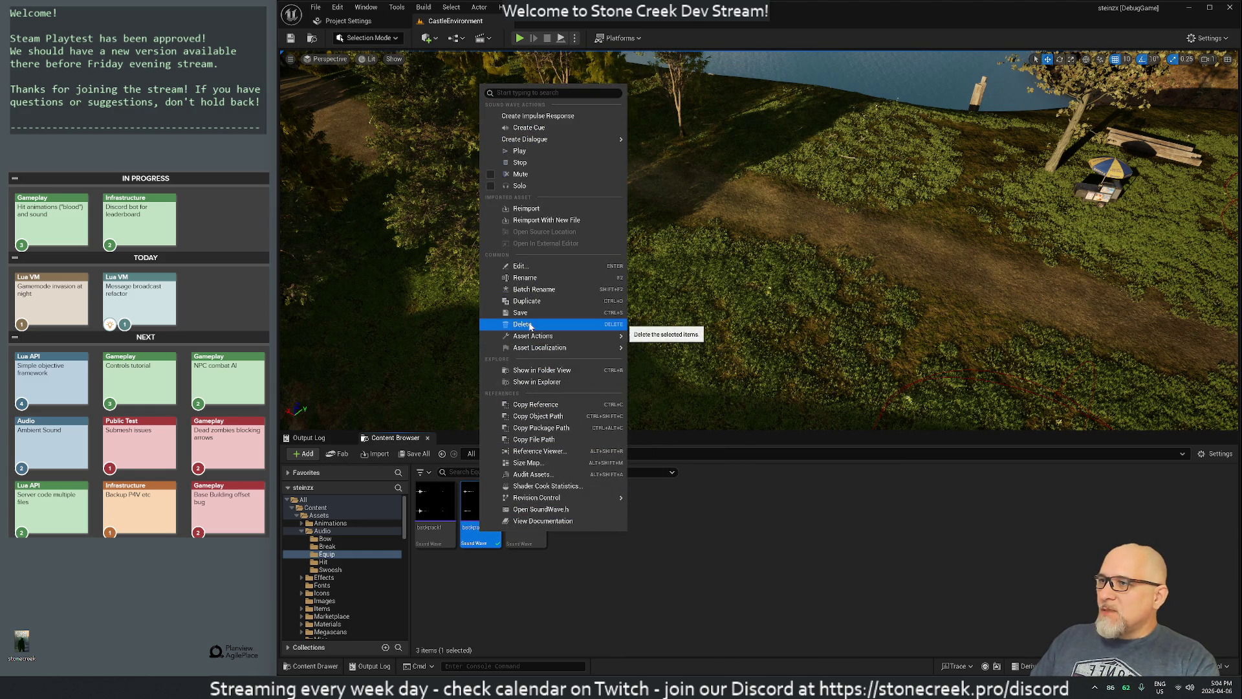
left_click(554, 451)
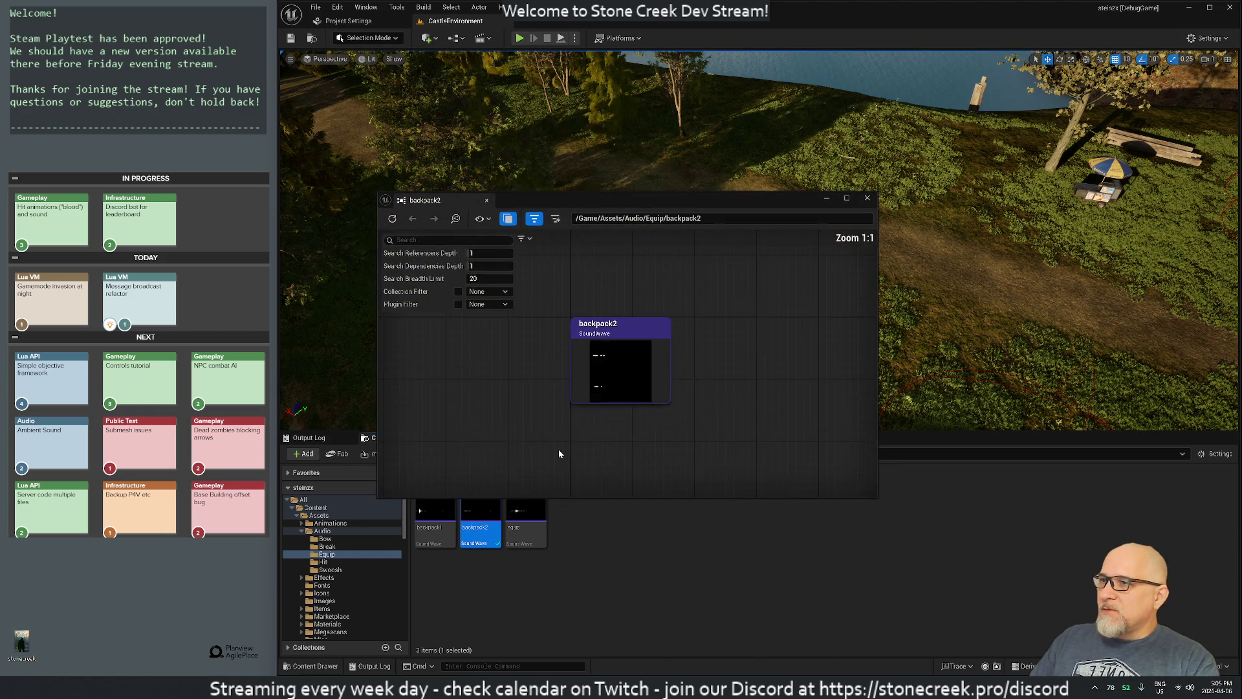
left_click(867, 198)
Step: Rename backpack2 to 'backpack-put-it-back' and show the Break folder's sounds
right_click(482, 527)
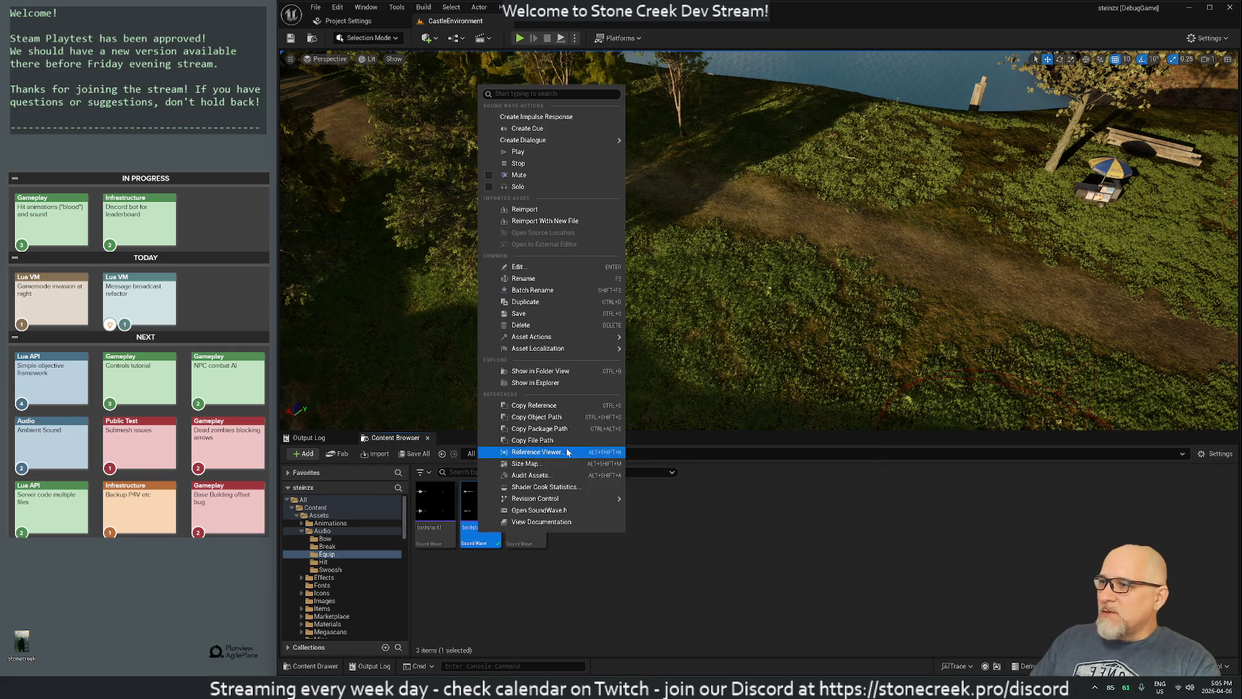
left_click(524, 279)
type("backpack")
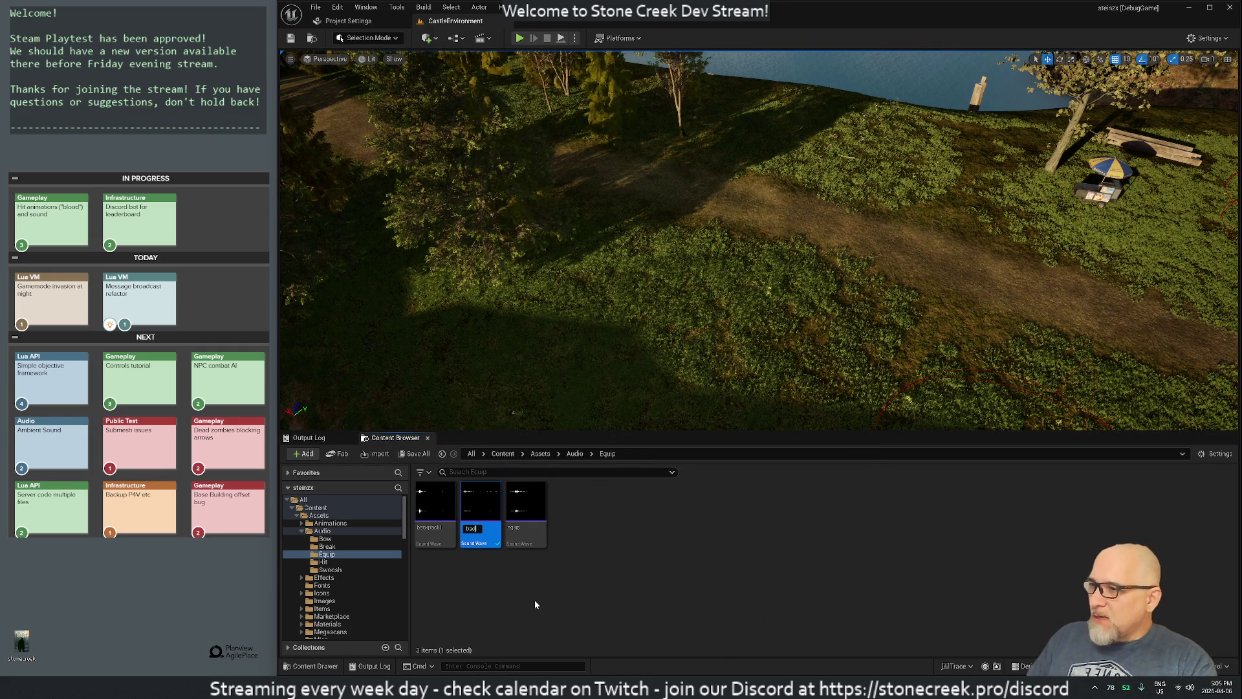
type("-put")
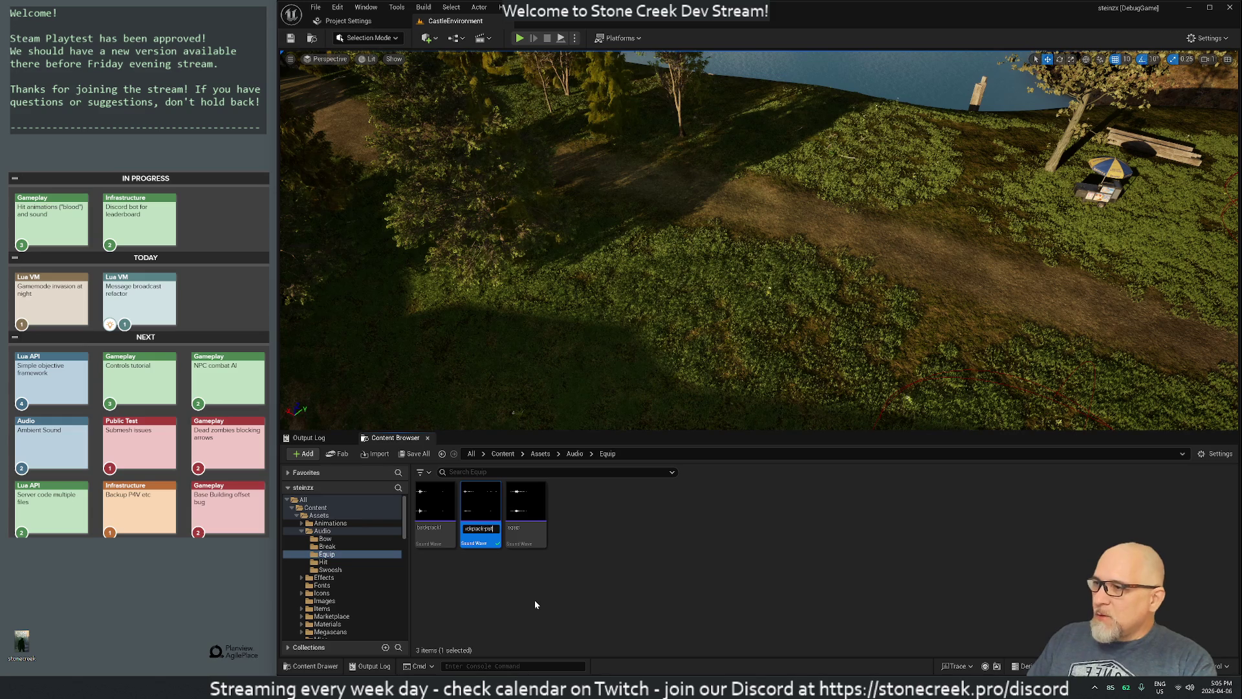
type("-it-back")
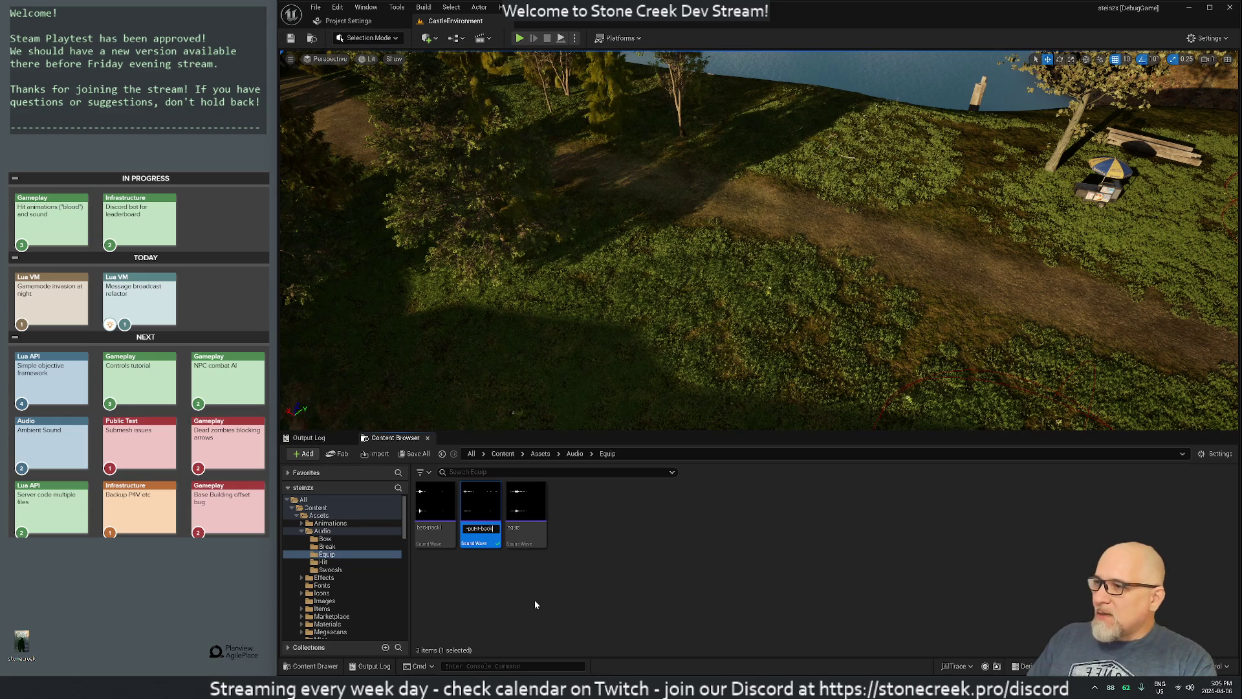
key("Return")
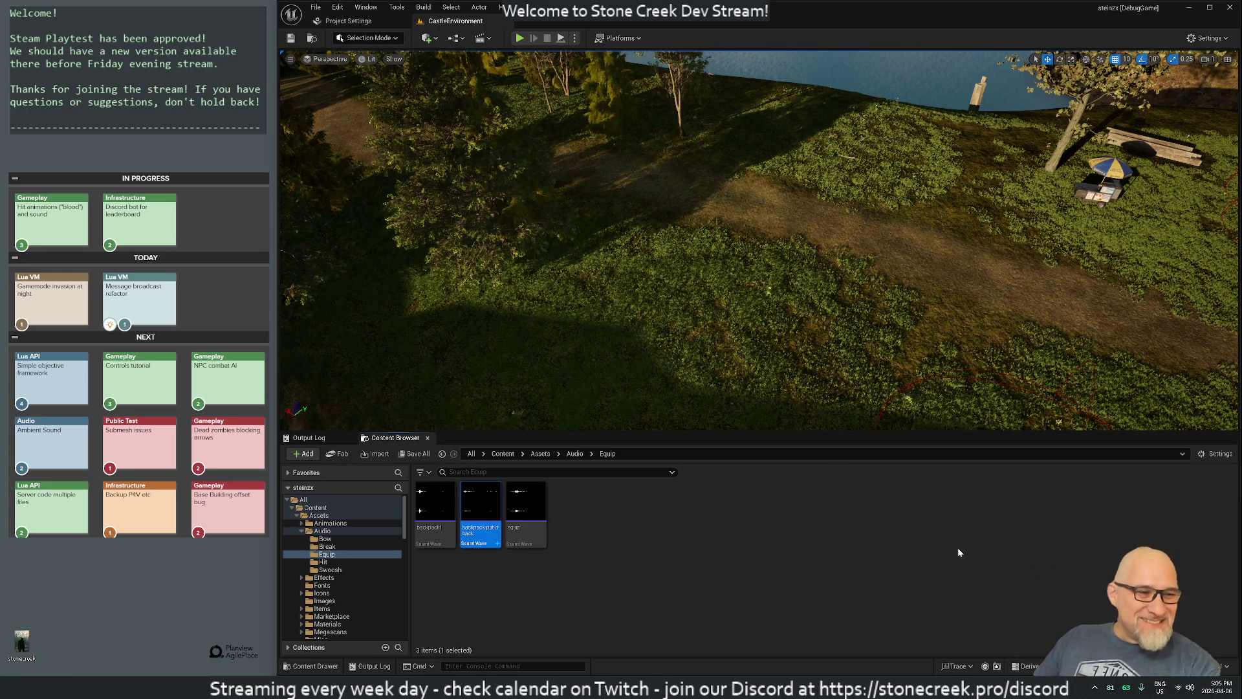
left_click(327, 547)
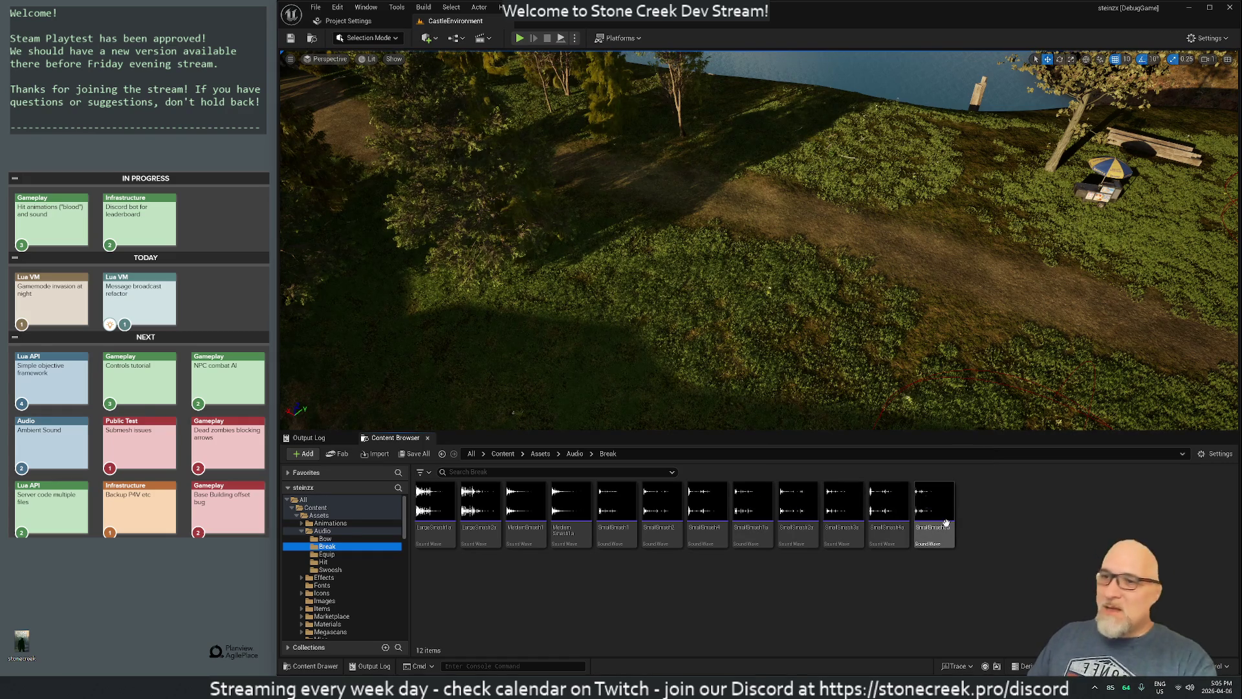
Step: Play the Break sounds, including SmallSmash4a, SmallSmash1, MediumSmash1 and LargeSmash2a
left_click(933, 502)
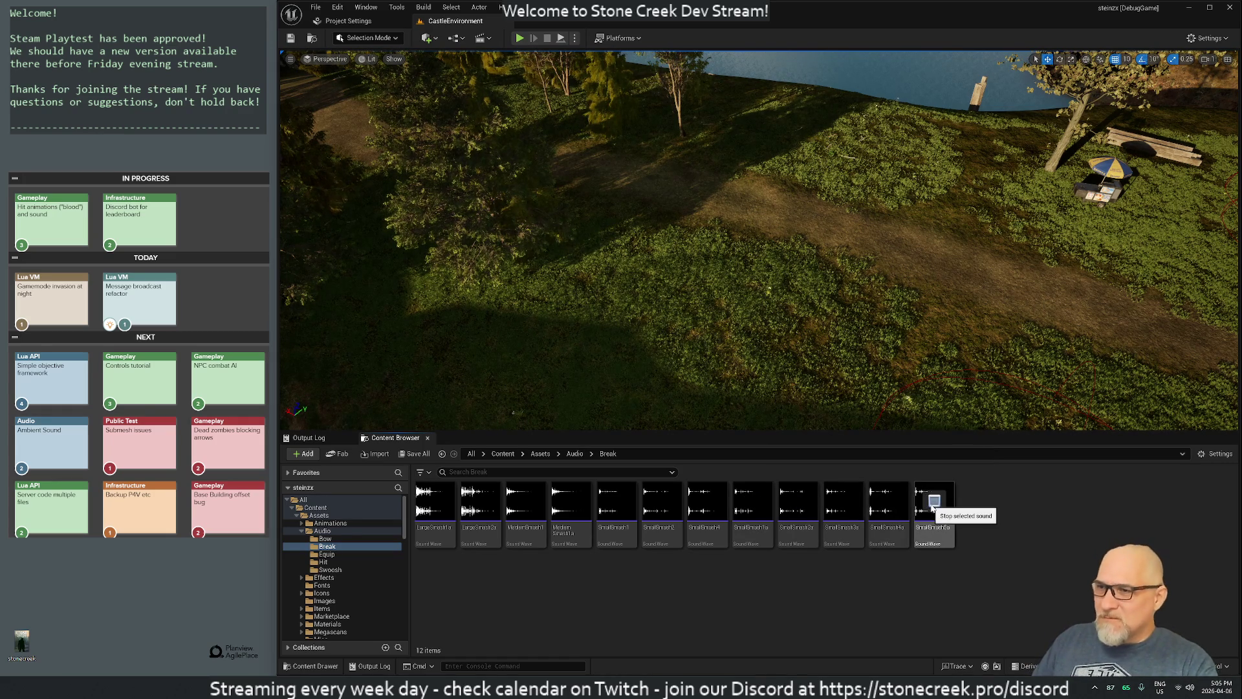
left_click(889, 501)
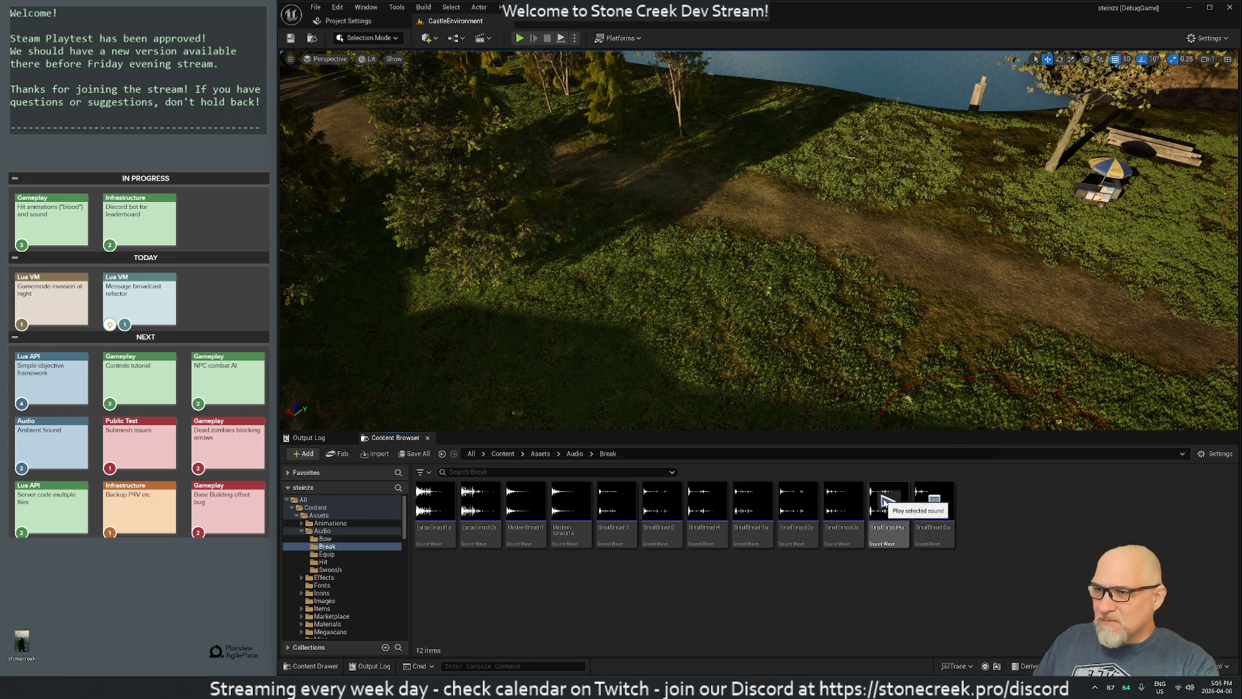
left_click(611, 501)
left_click(524, 501)
left_click(477, 502)
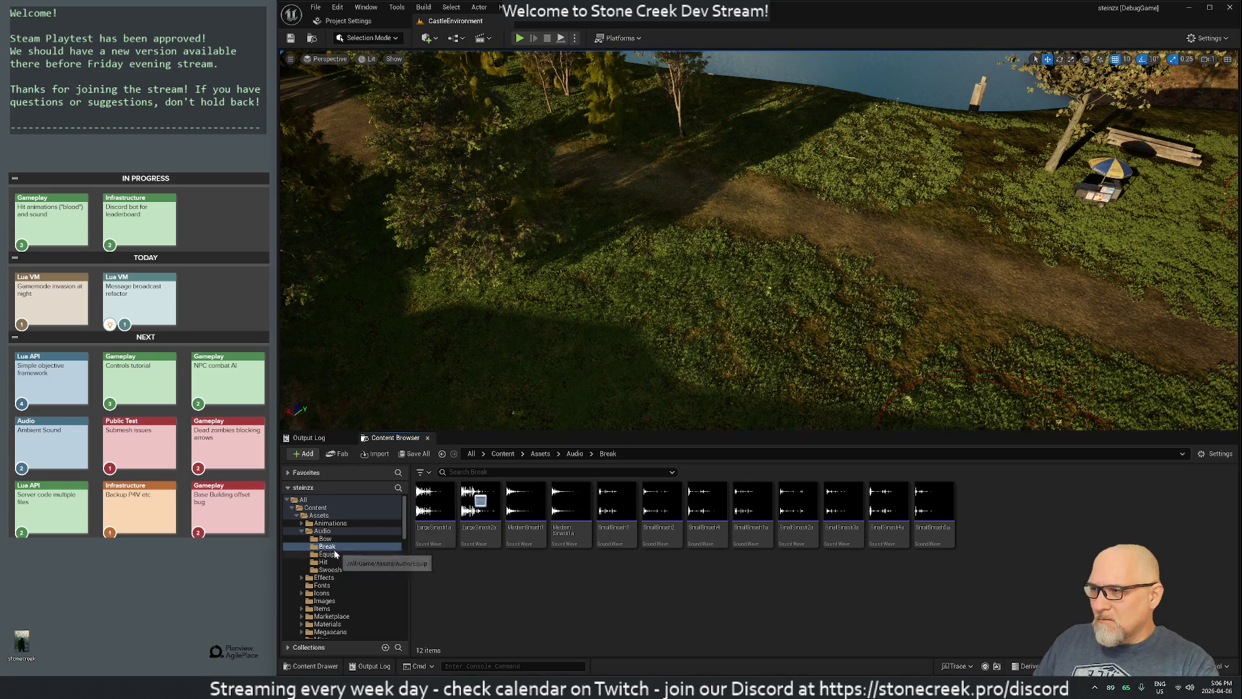
Step: In the Bow folder, play arrow-hit, arrow-hit-strong and arrow-miss
left_click(324, 539)
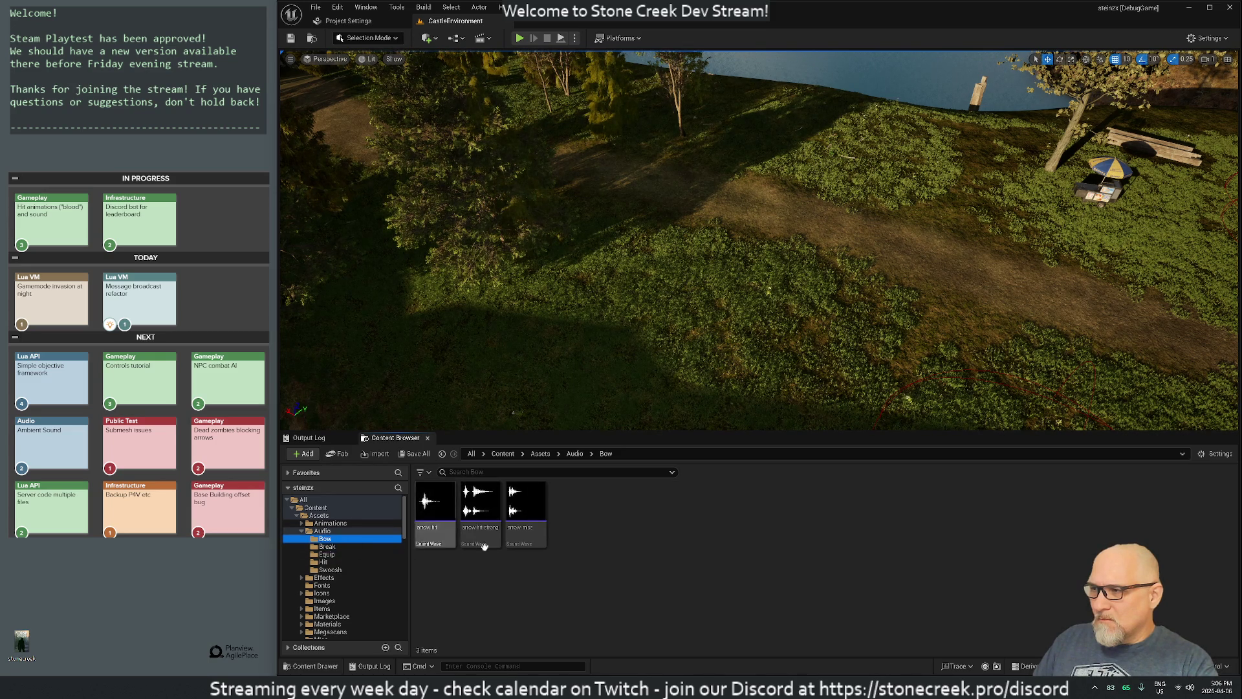
left_click(432, 502)
left_click(477, 501)
left_click(523, 502)
left_click(431, 505)
left_click(478, 501)
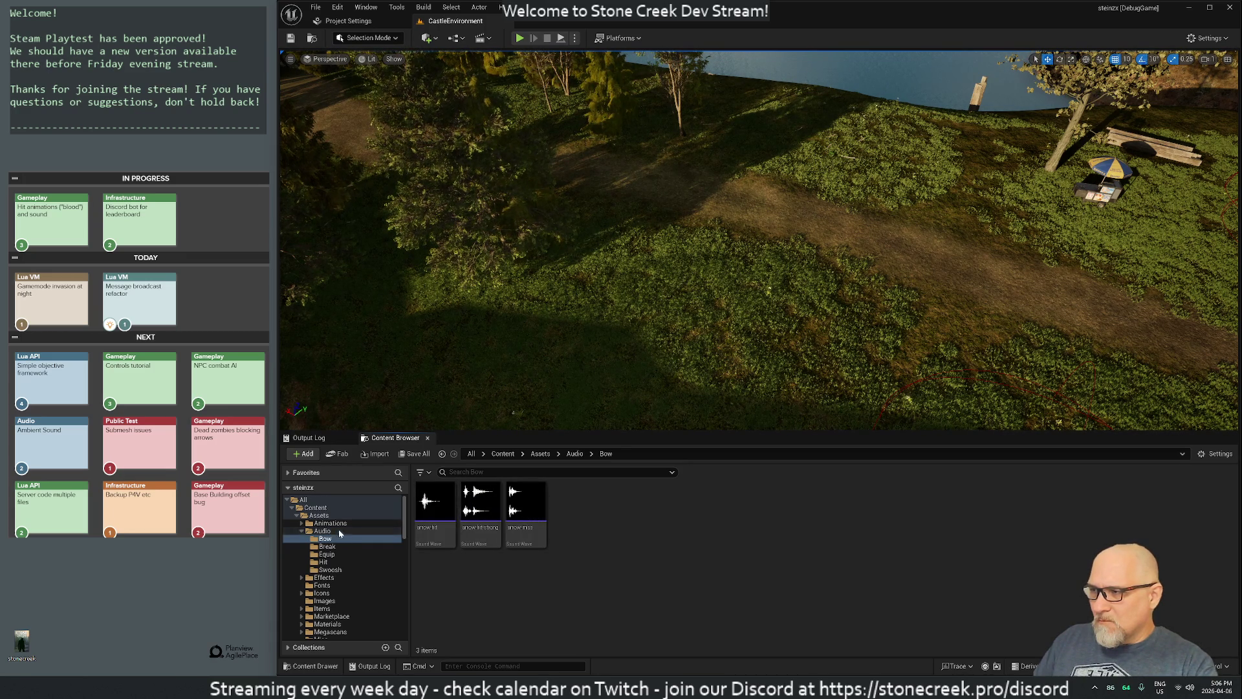
Step: Browse the Audio and Effects folders, then return to the Bow folder
left_click(327, 531)
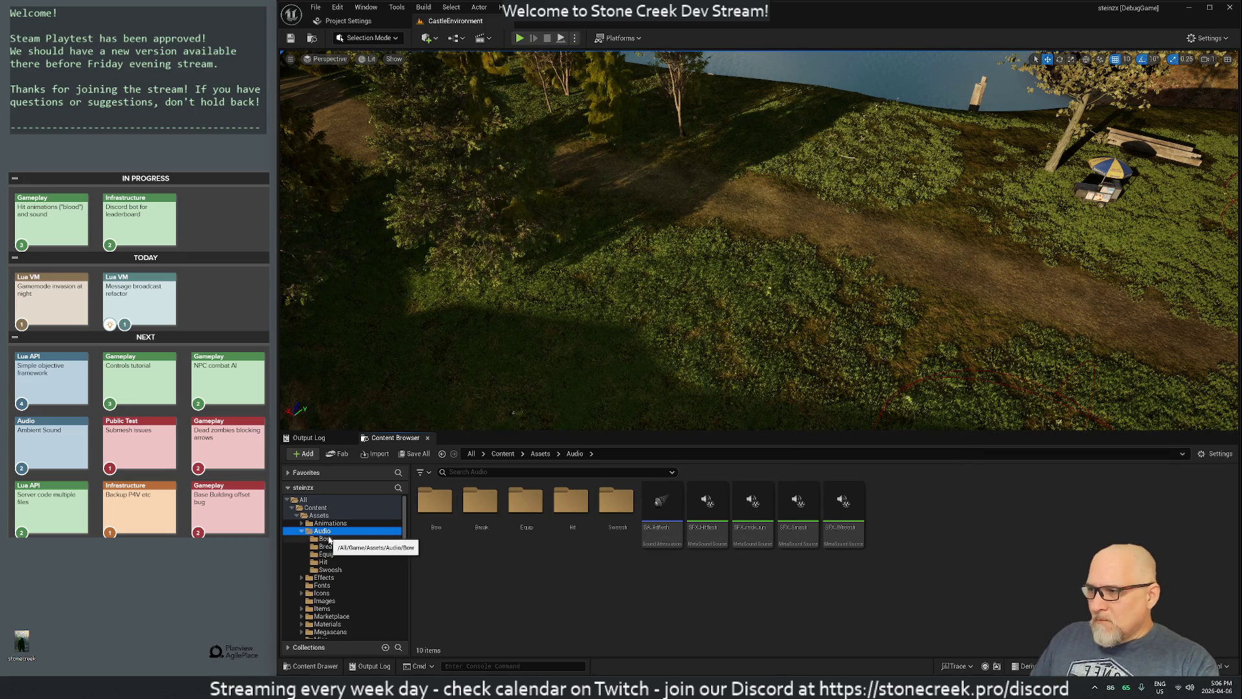
left_click(324, 578)
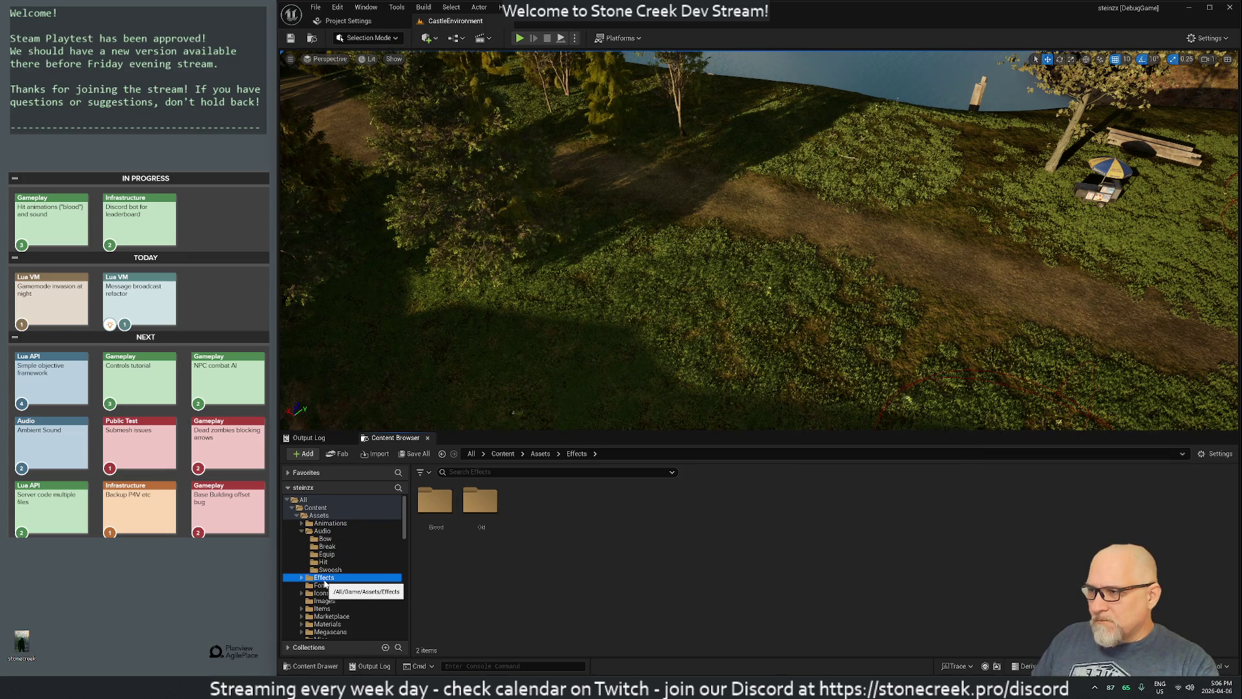
scroll(336, 583, "down", 3)
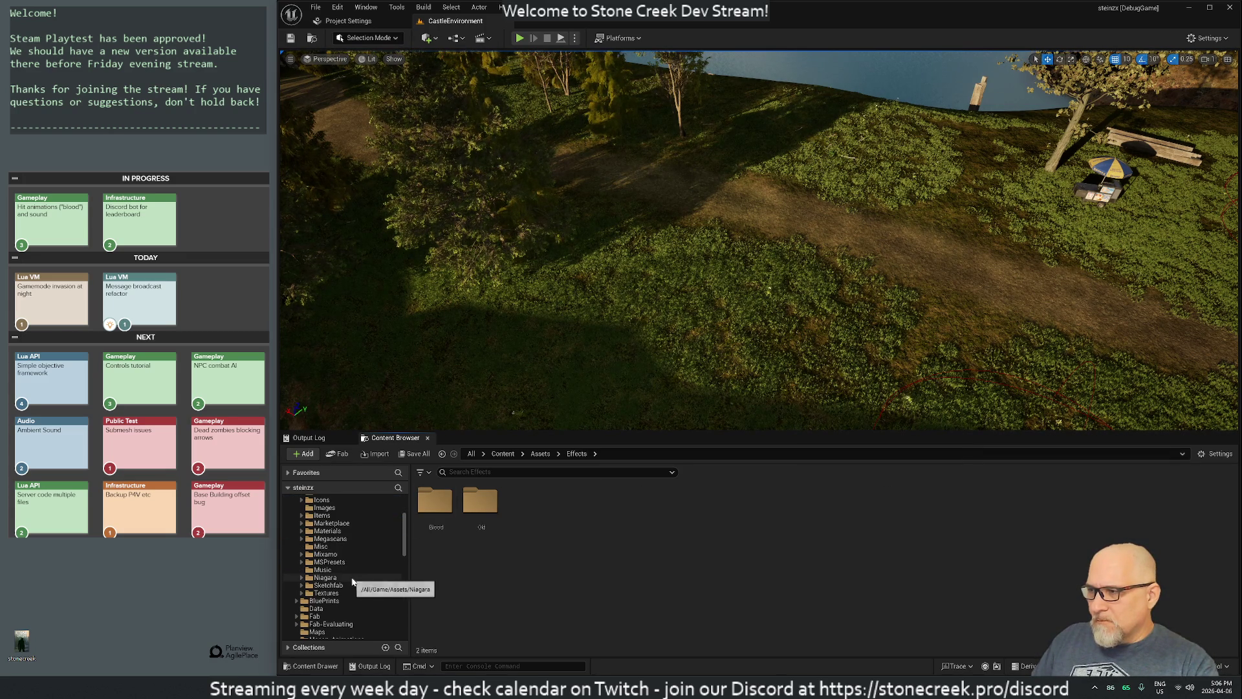
scroll(353, 583, "up", 3)
left_click(360, 539)
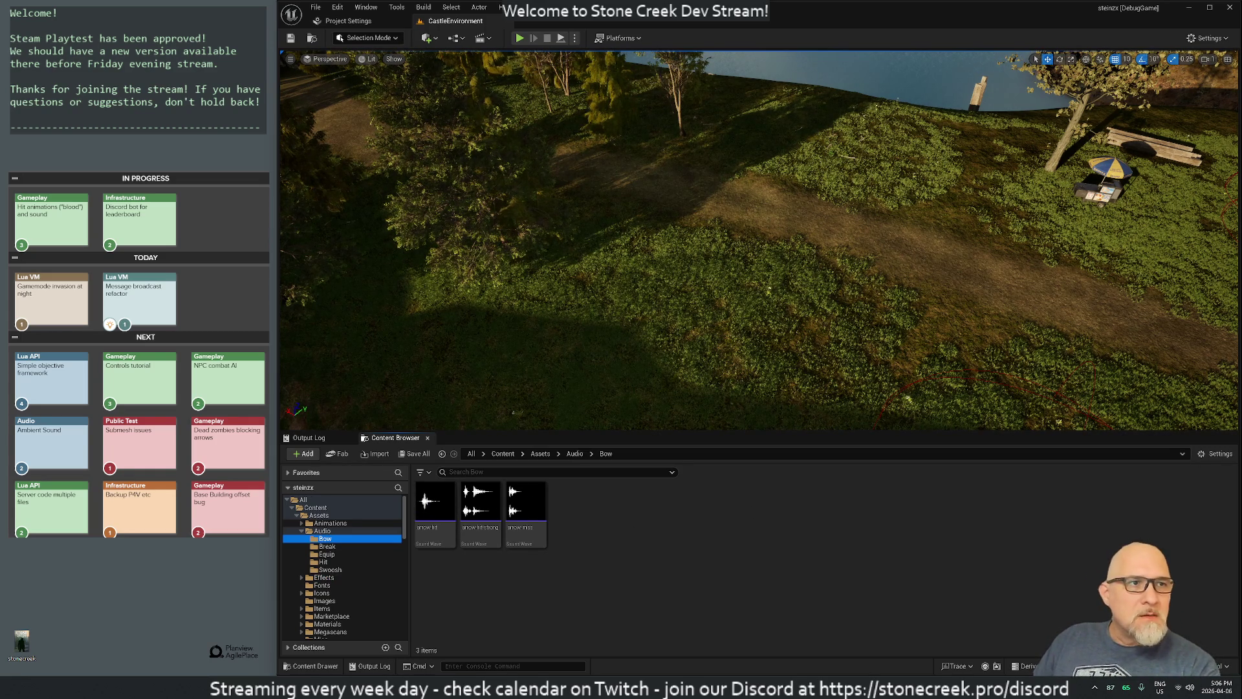
mouse_move(477, 511)
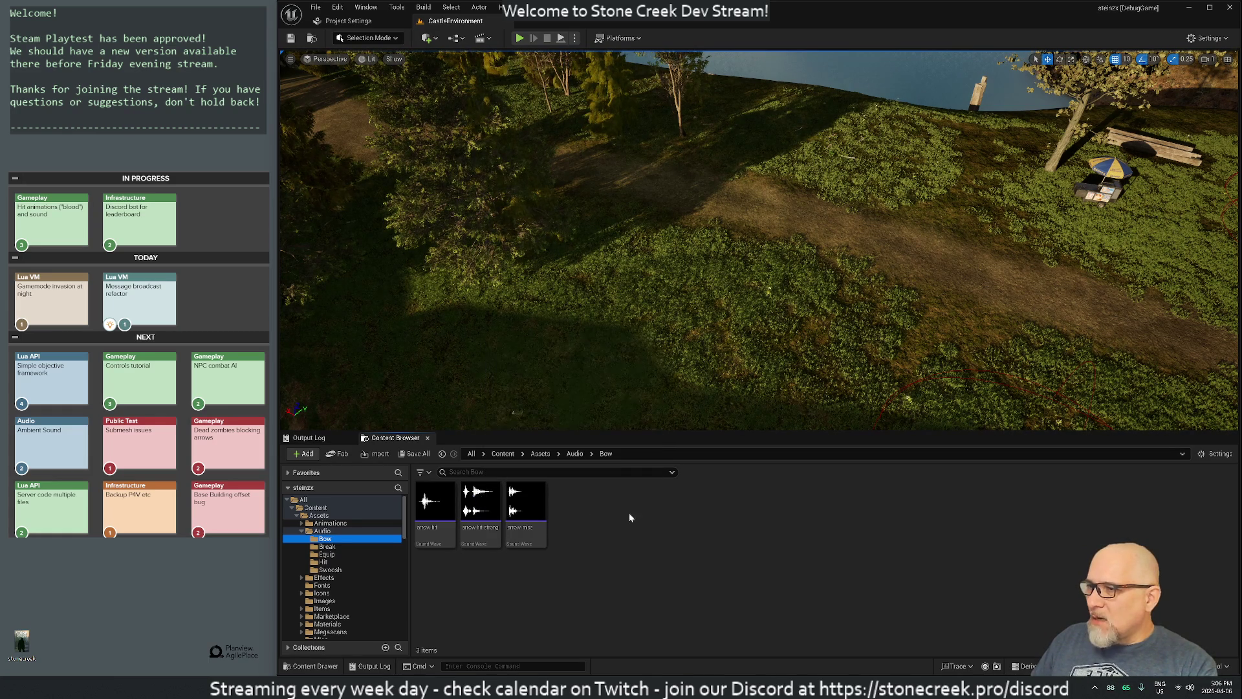
key("super+e")
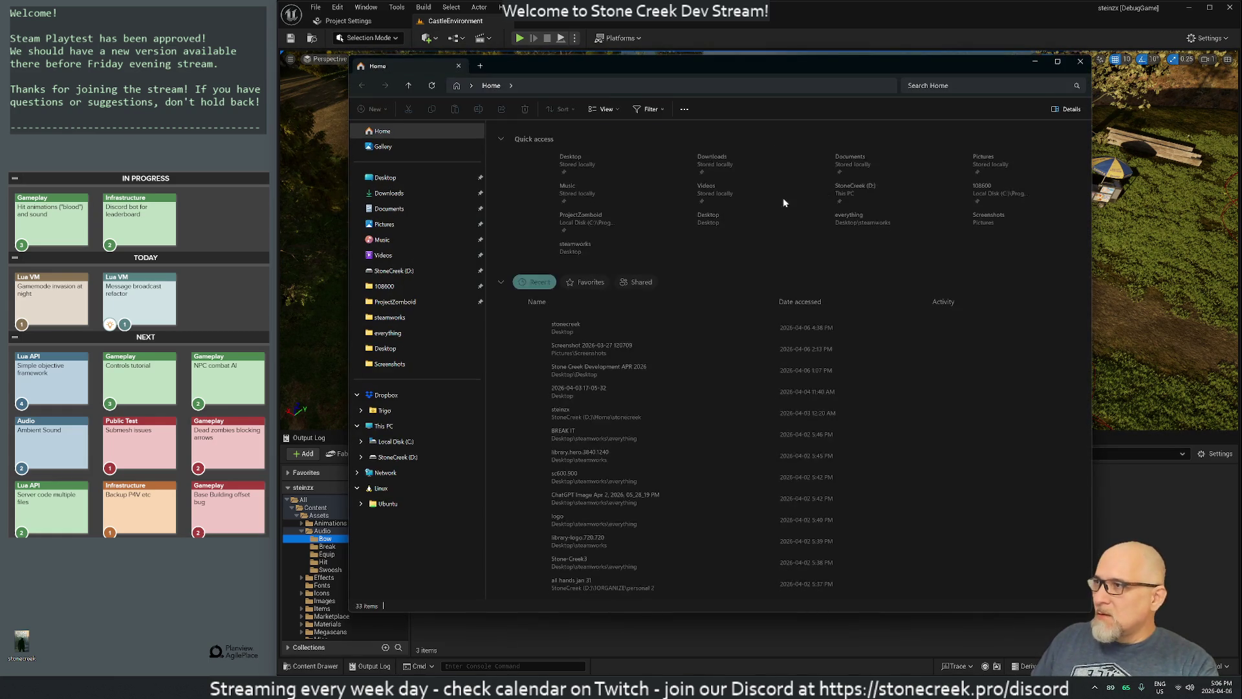
left_click(398, 458)
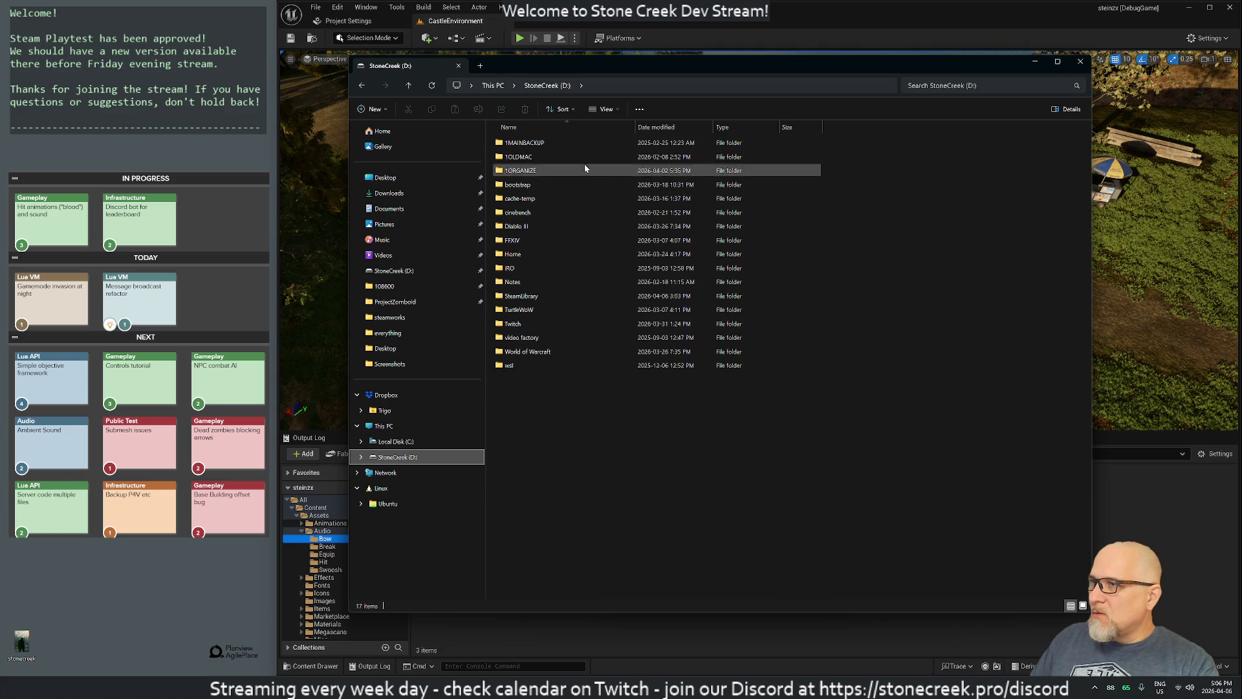
double_click(513, 253)
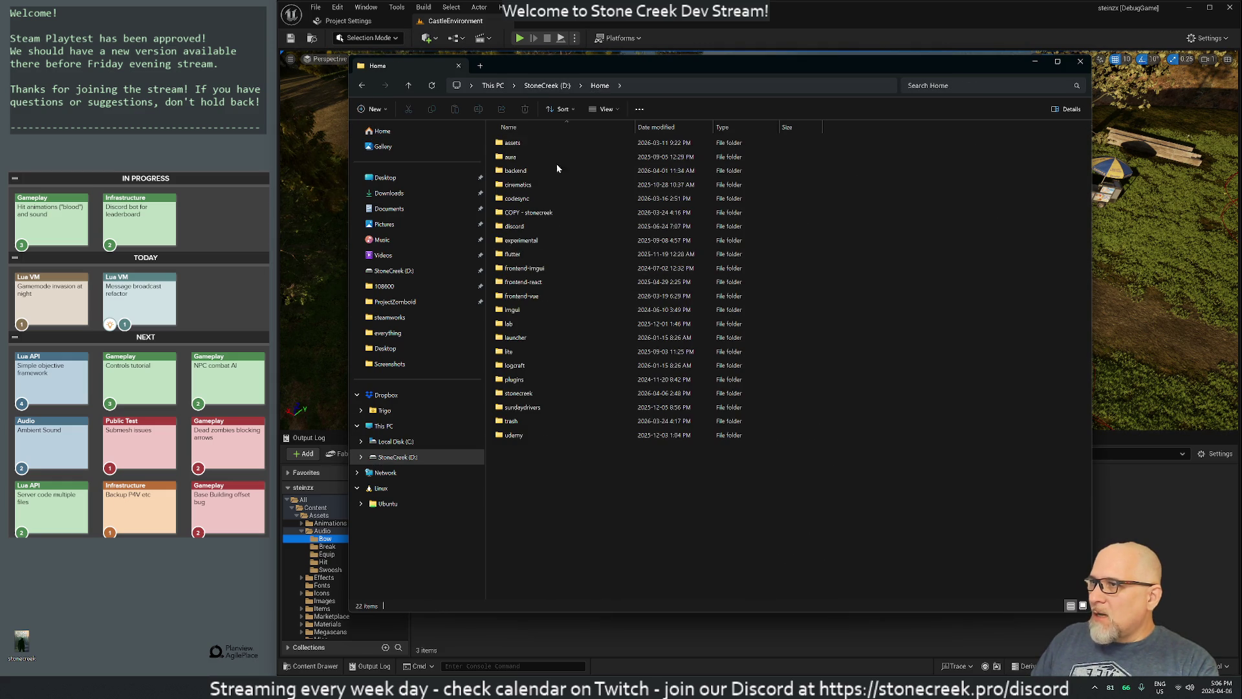
double_click(513, 143)
double_click(512, 144)
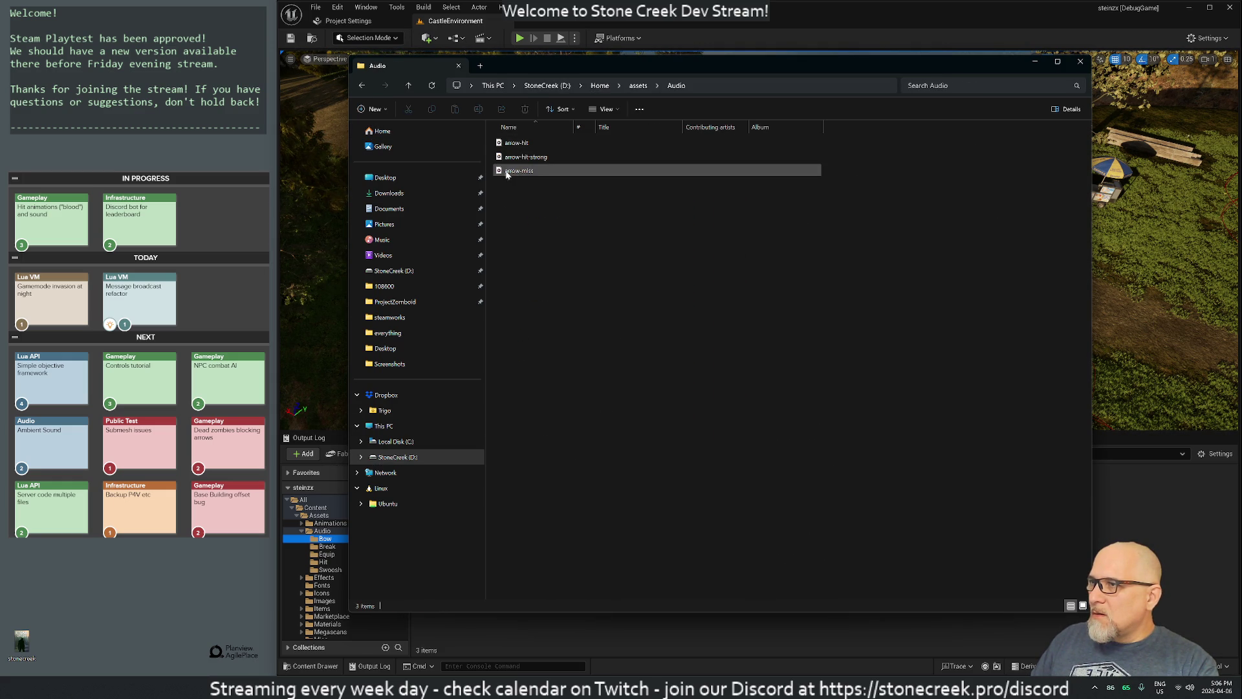
double_click(505, 143)
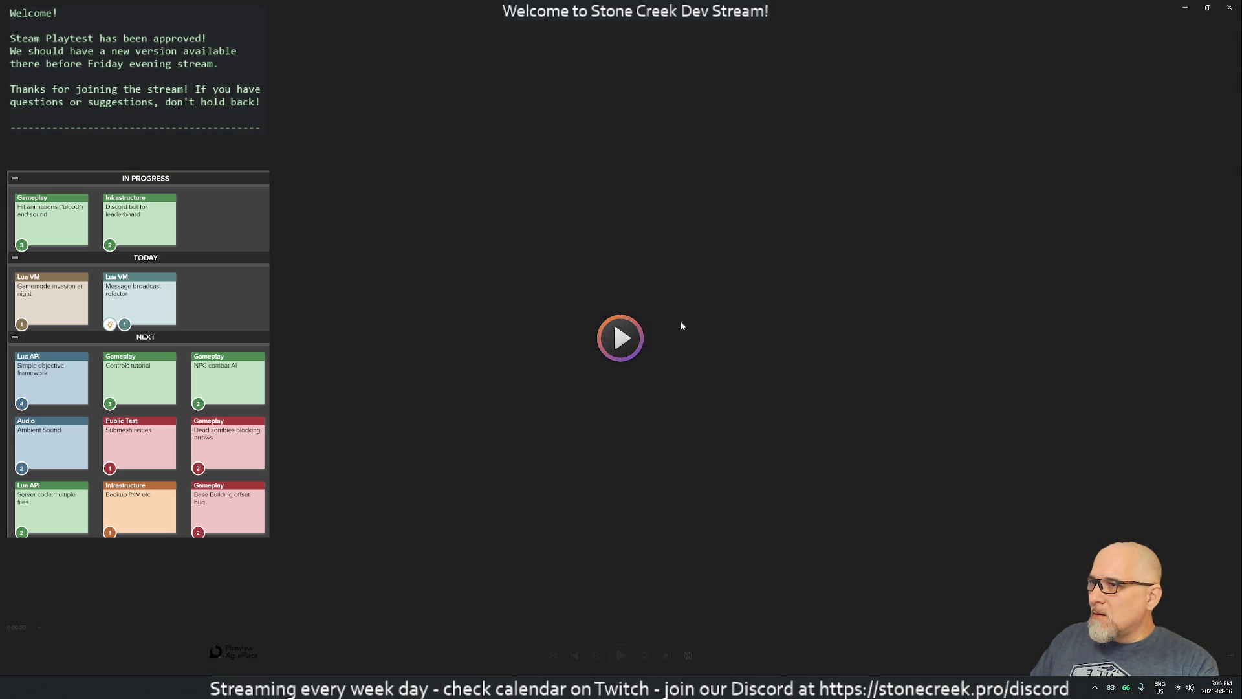
left_click(1230, 8)
double_click(546, 158)
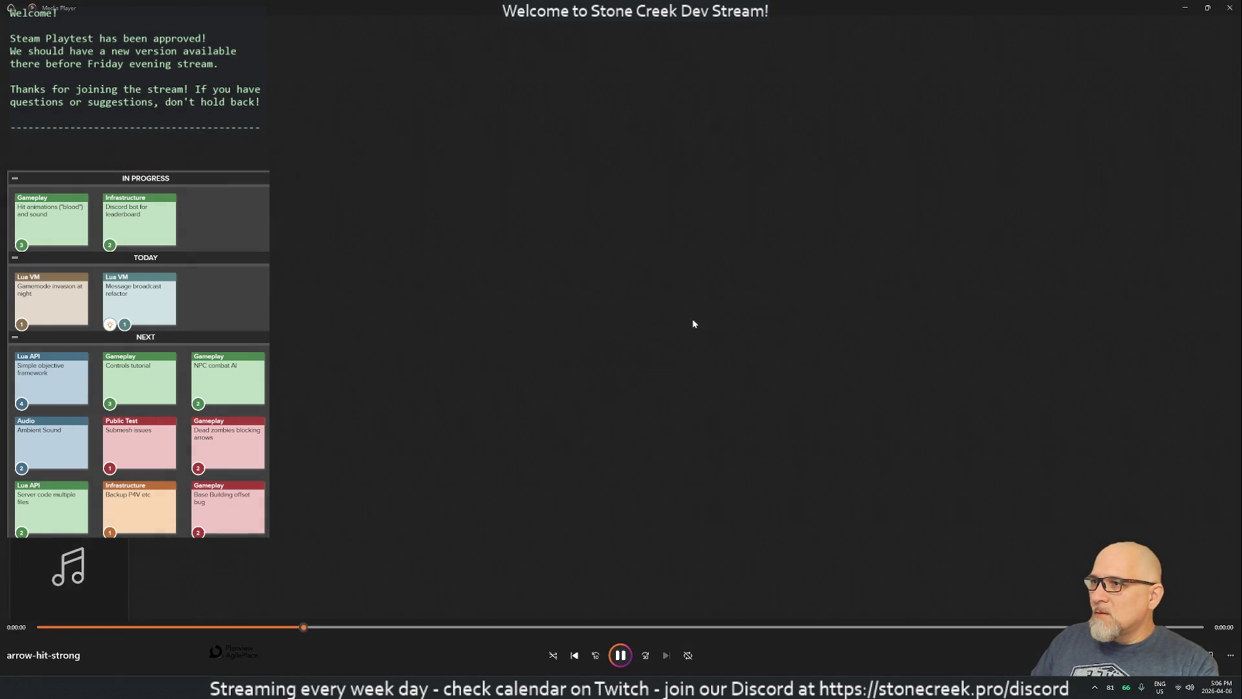
left_click(1229, 8)
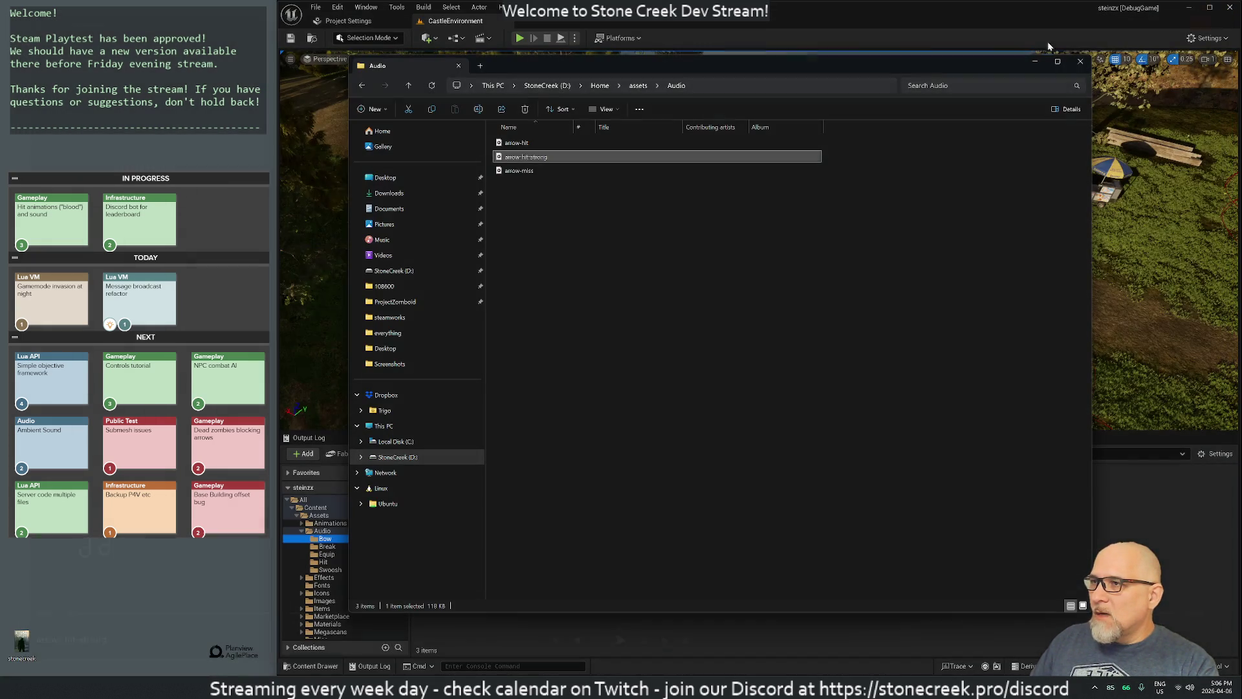
double_click(506, 171)
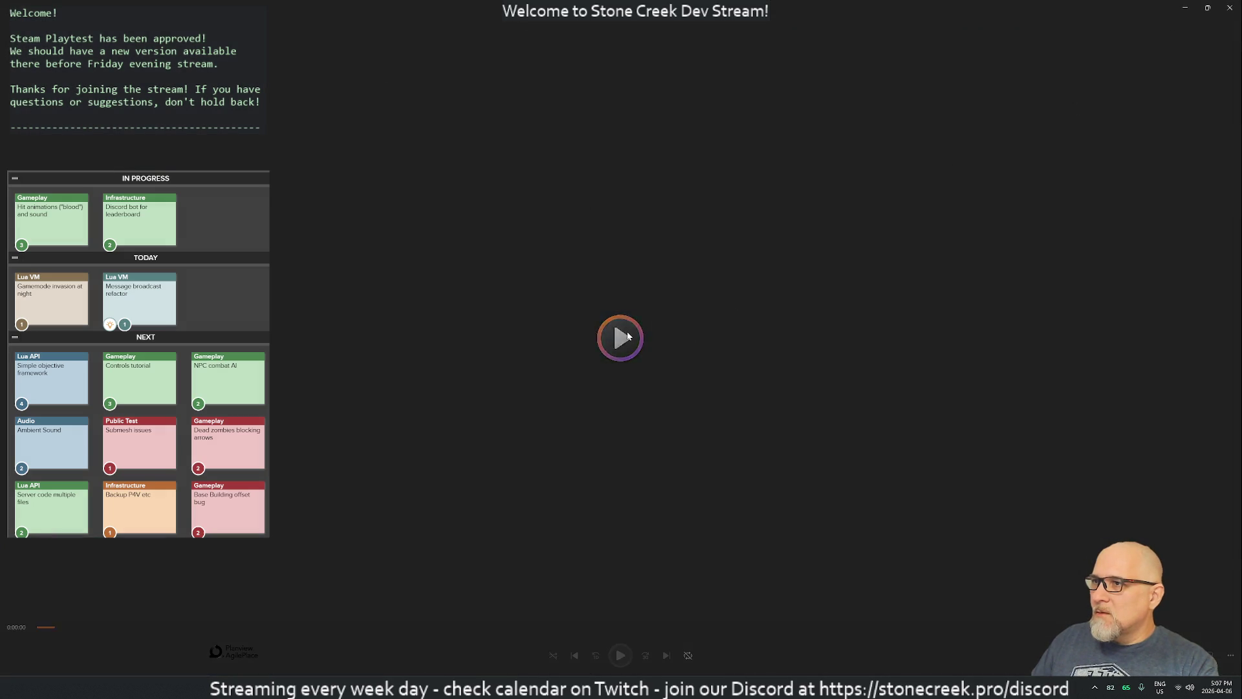
left_click(1230, 8)
left_click(1089, 67)
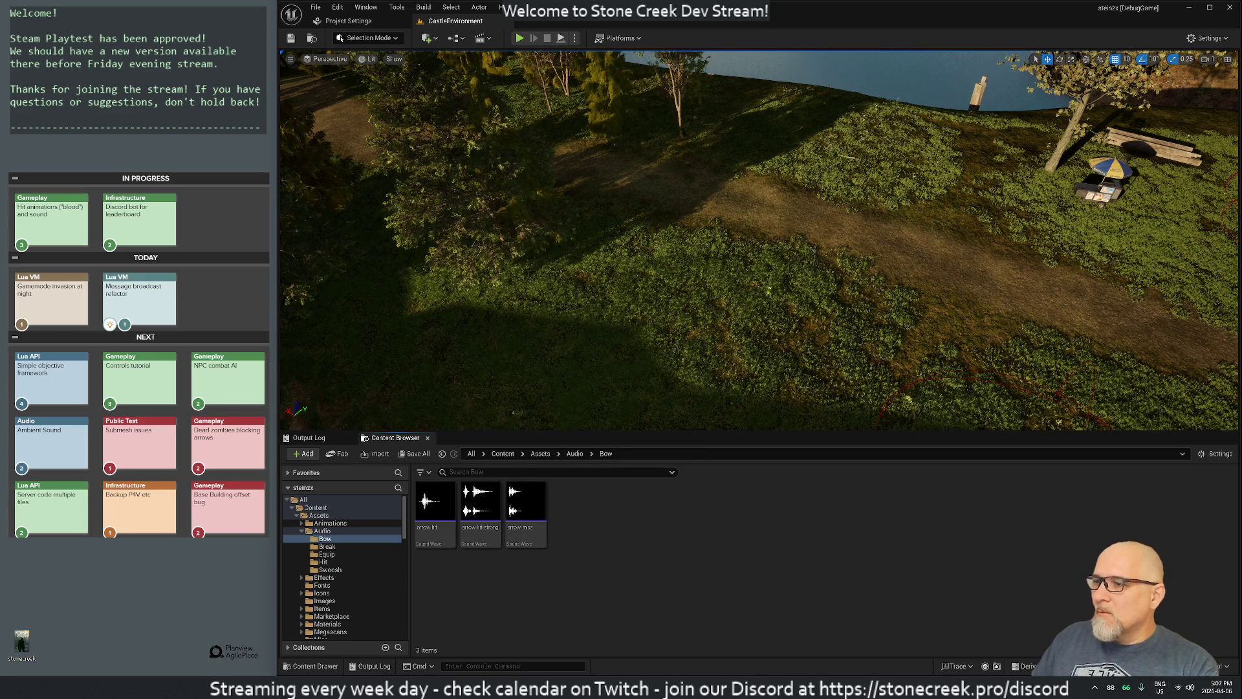
Step: Find the arrow-miss file in StoneCreek (D:) assets/Audio, then close File Explorer
key("super+e")
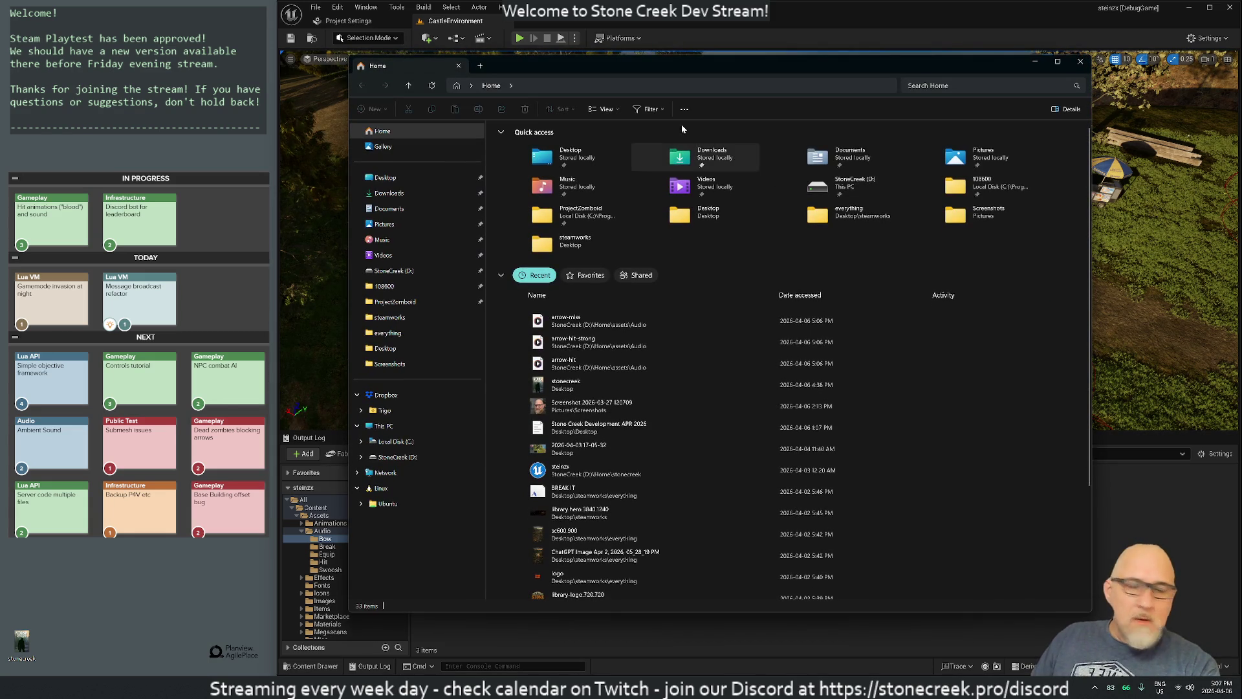
left_click(398, 457)
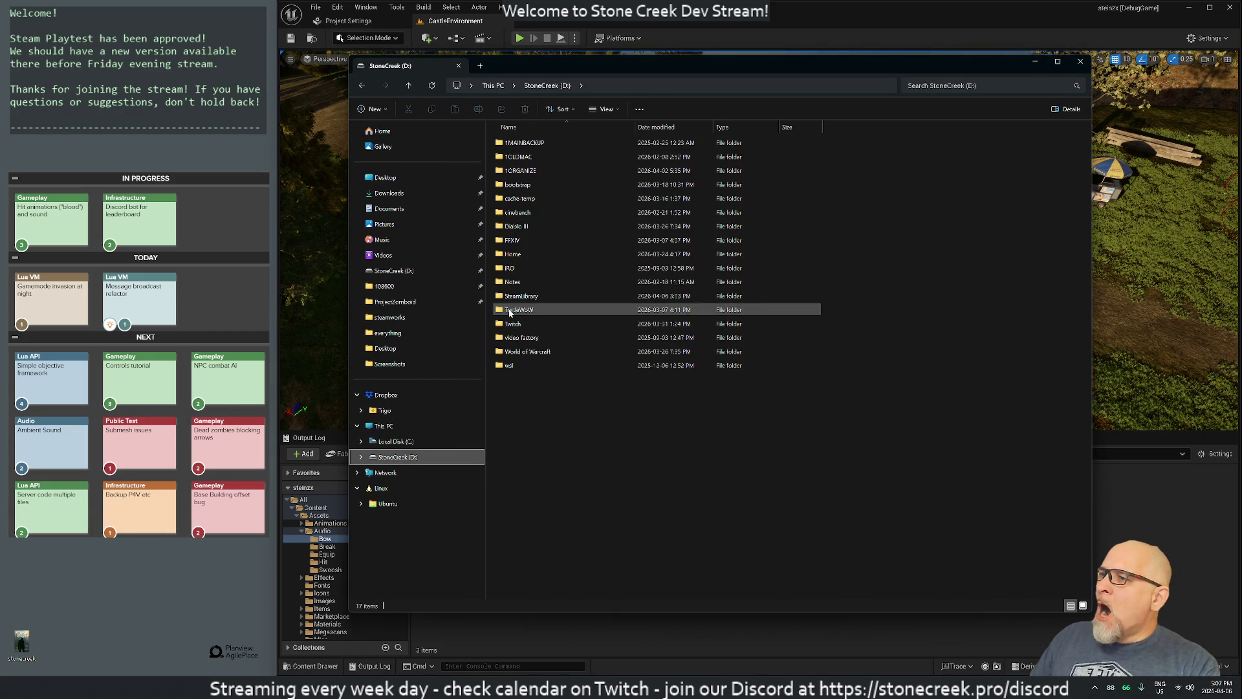
mouse_move(510, 313)
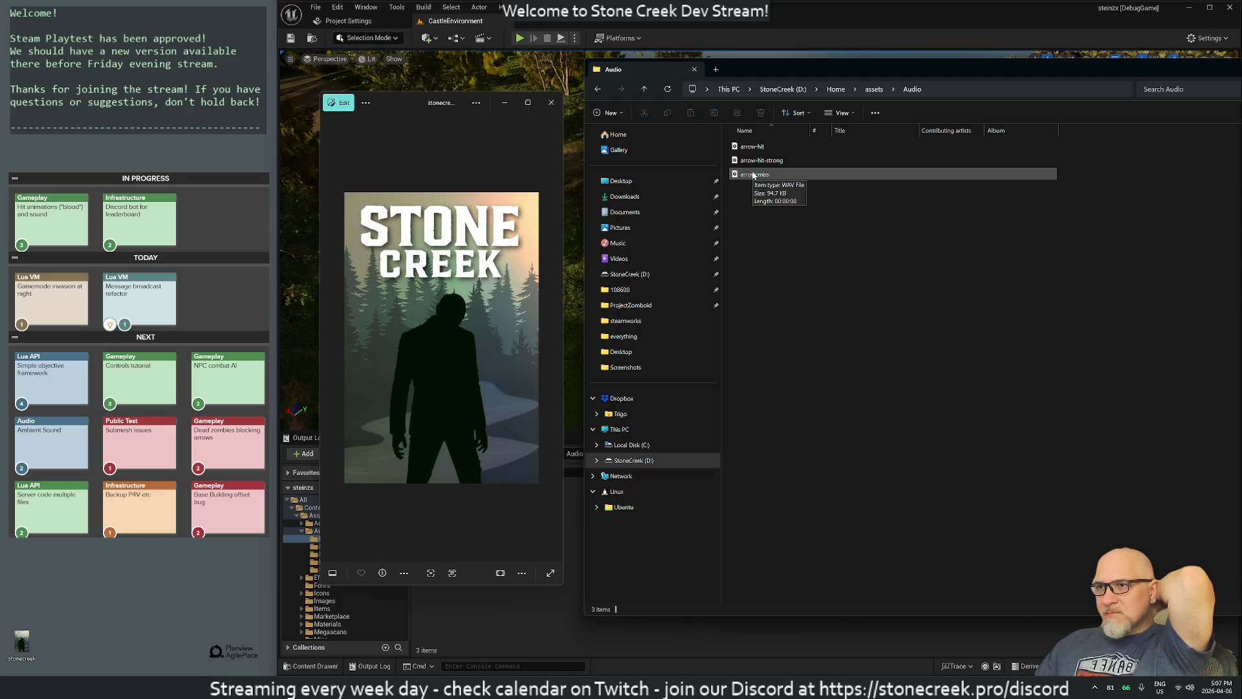
left_click(754, 174)
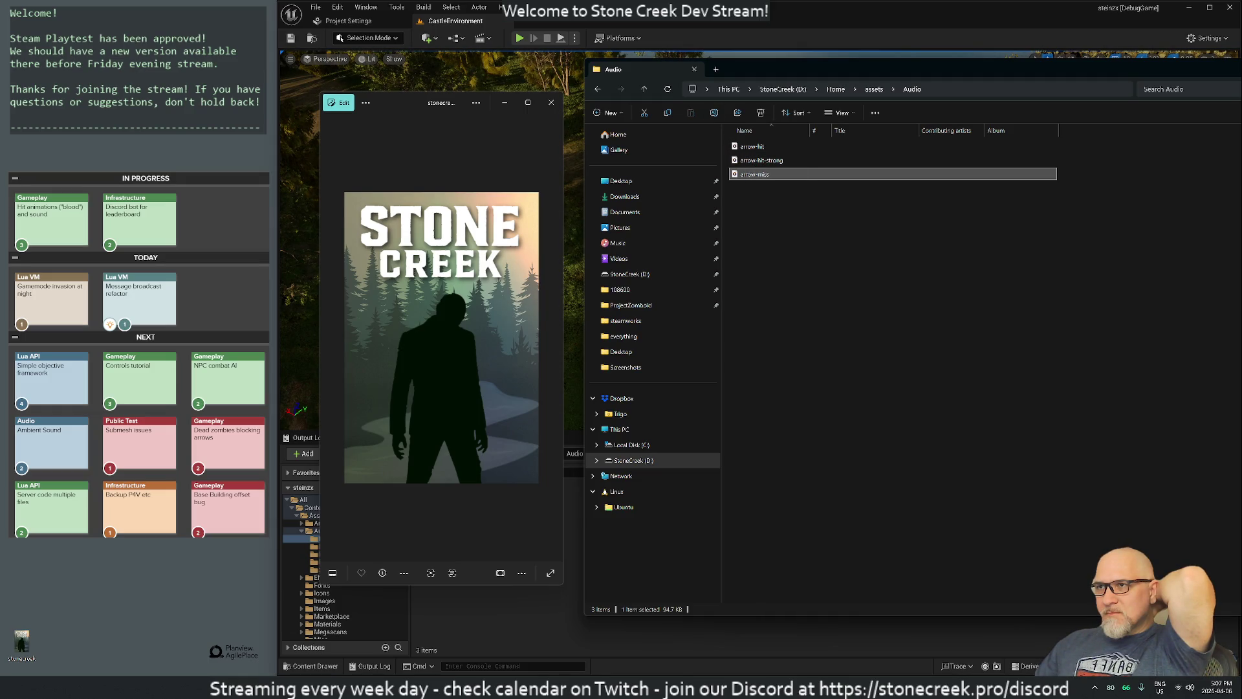
left_click(695, 69)
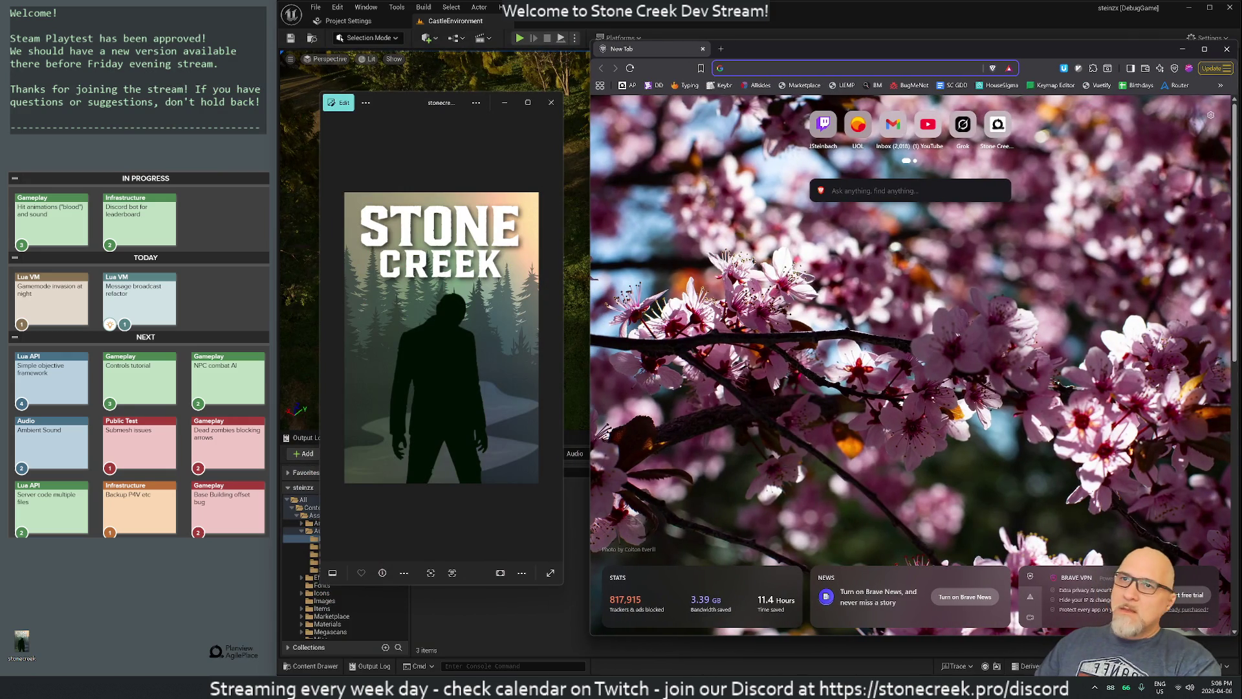
Step: Load the Gameplay Effects documentation bookmark and snap the browser to the right edge
left_click(1220, 85)
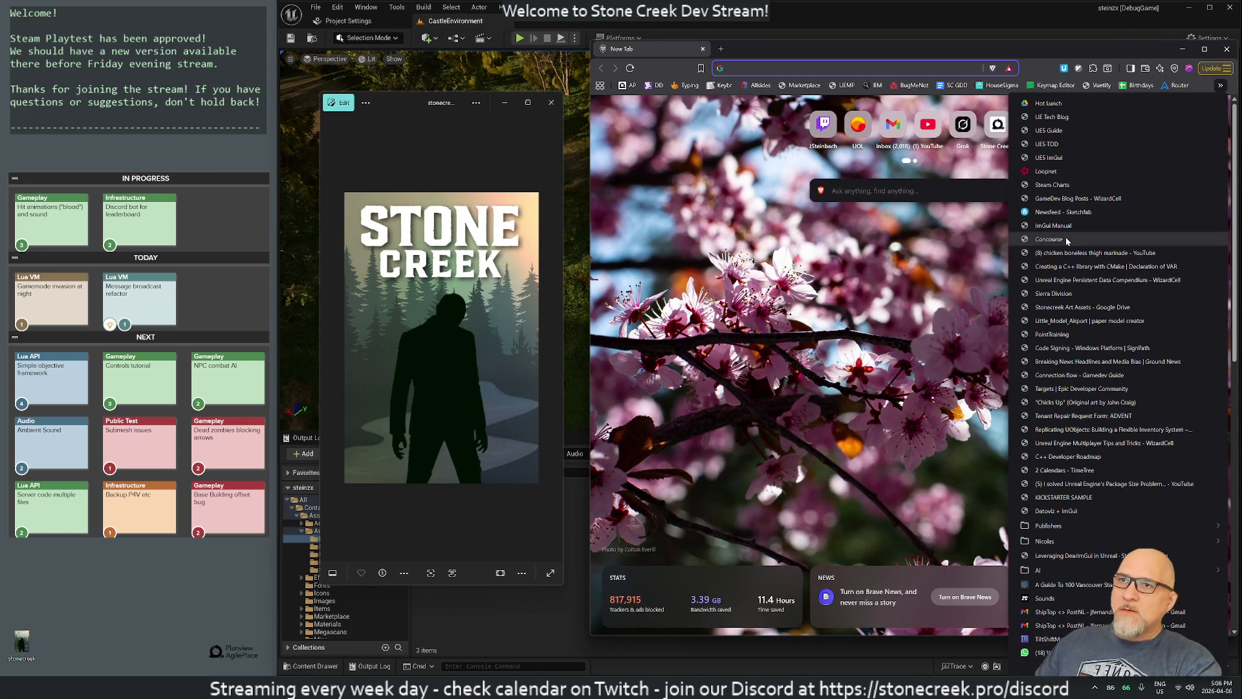
scroll(1100, 625, "down", 1)
scroll(1100, 631, "down", 4)
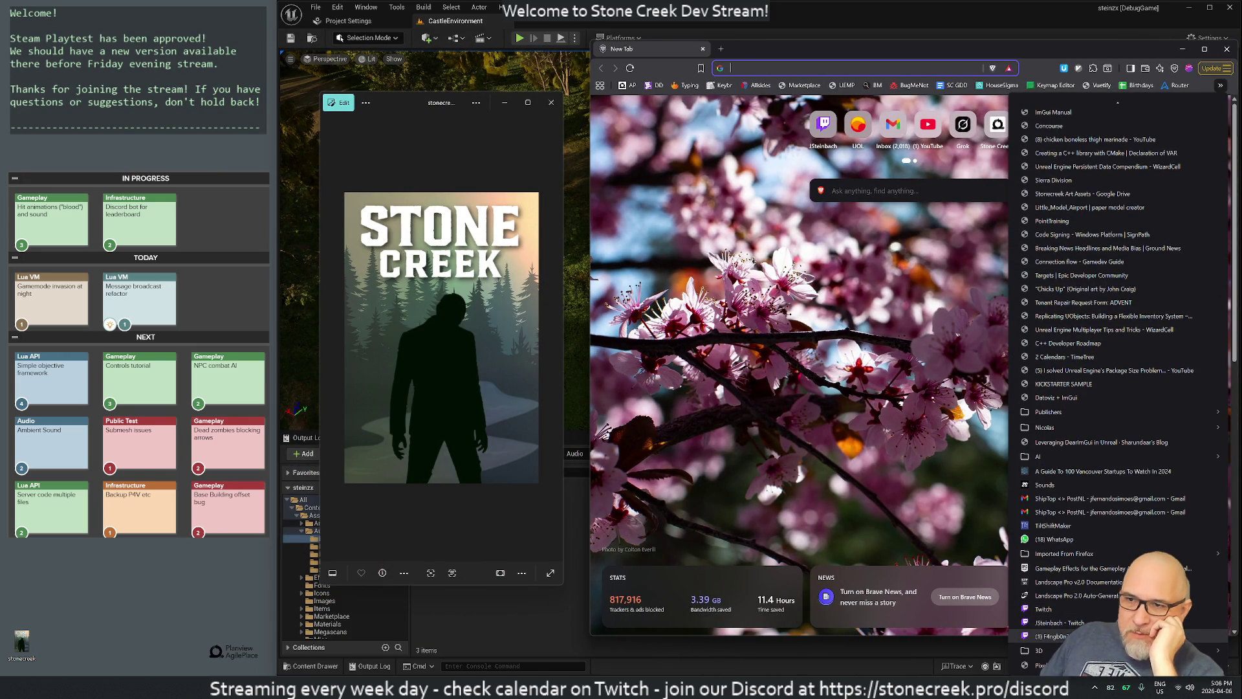
mouse_move(1020, 650)
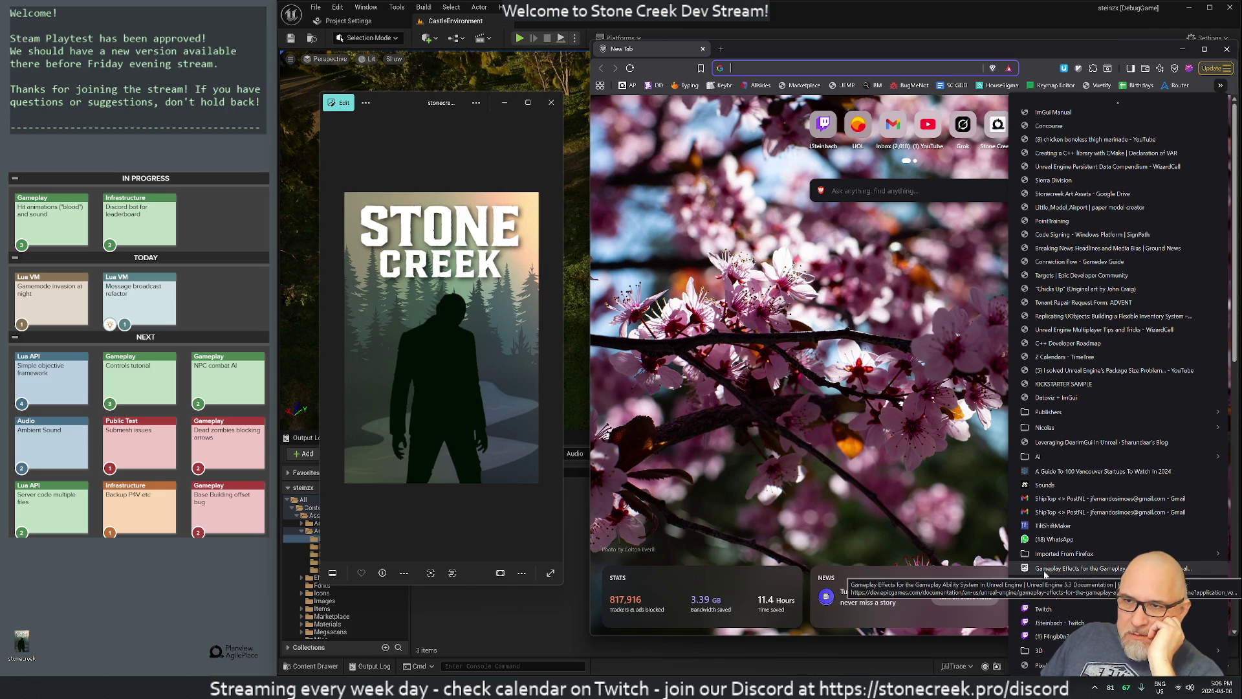
left_click(1046, 573)
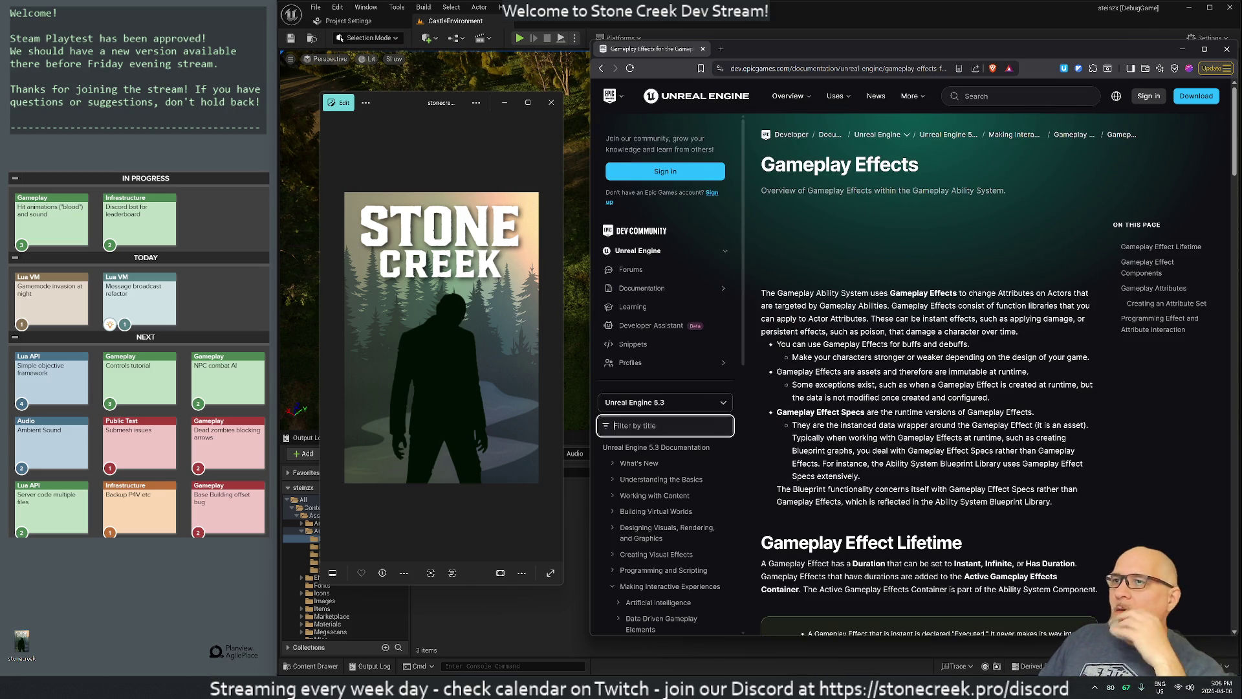
left_click_drag(718, 51, 1241, 35)
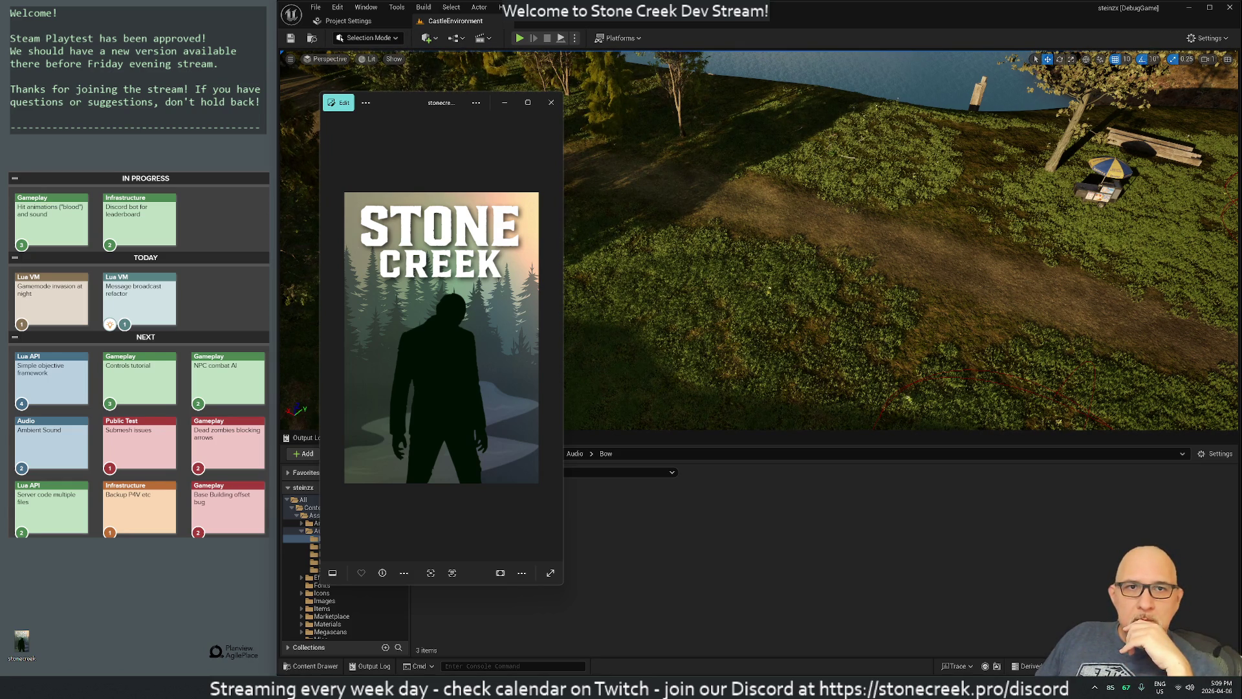
Step: Reposition the GitHub browser window and open the book's Packt product page
key("alt+Tab")
mouse_move(813, 22)
left_mouse_down()
mouse_move(709, 60)
mouse_move(735, 56)
left_mouse_up()
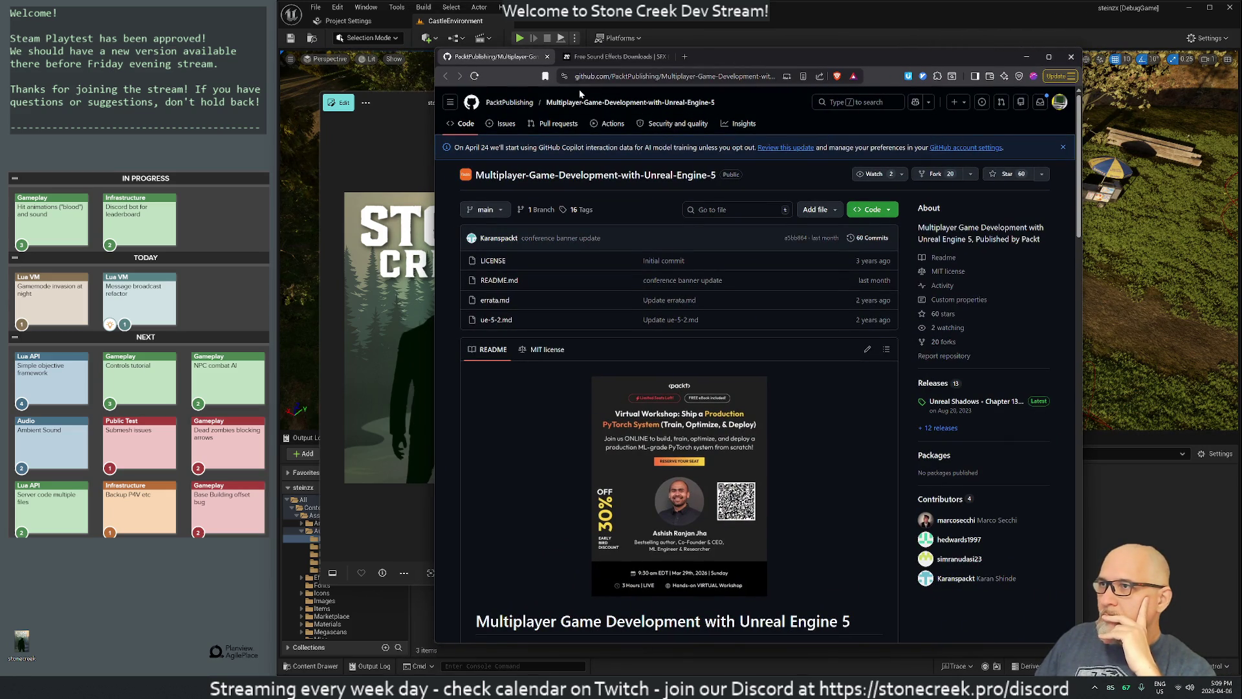
scroll(628, 343, "down", 5)
scroll(628, 348, "down", 3)
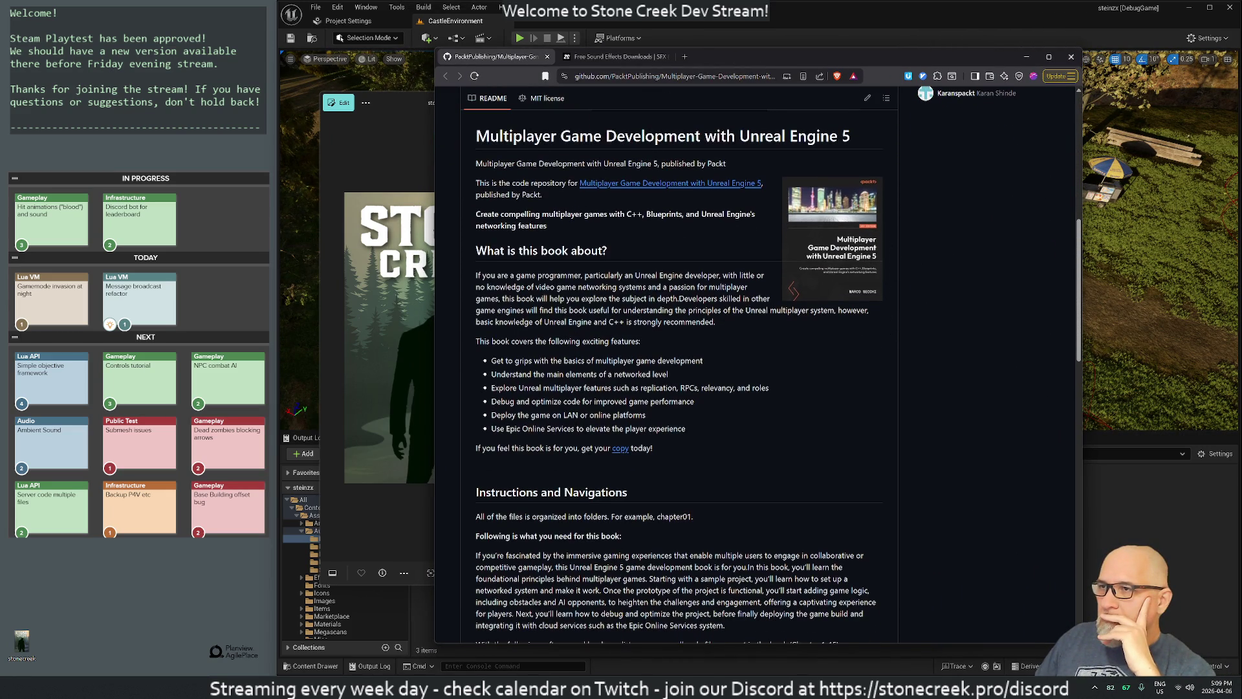
left_click(633, 186)
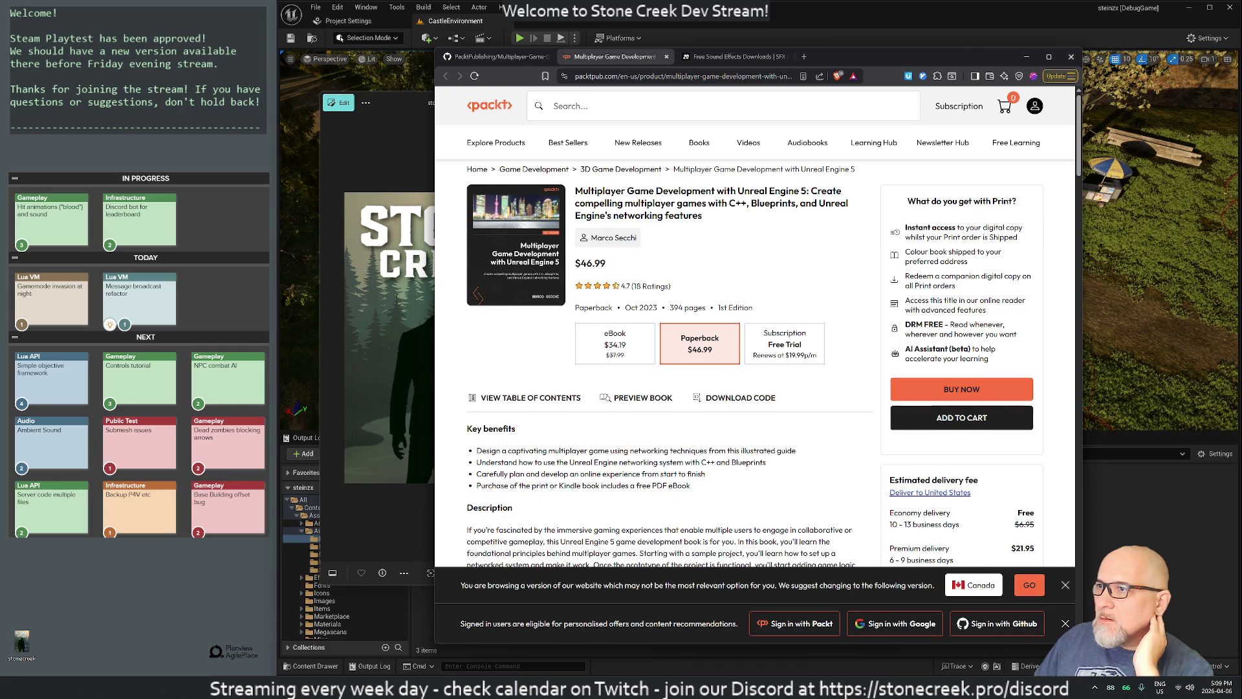
Step: Expand Part 1 and Chapters 1 and 2 in the book's table of contents
scroll(713, 465, "down", 2)
scroll(712, 464, "down", 2)
scroll(723, 413, "down", 3)
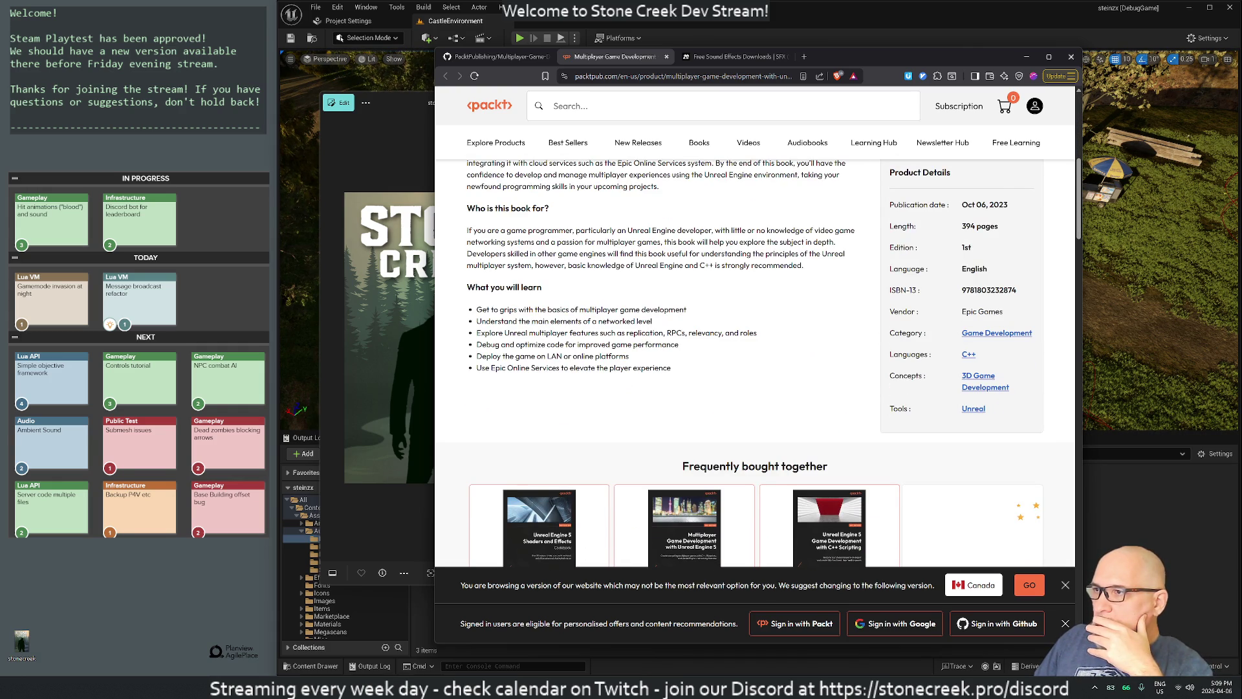
scroll(533, 389, "down", 10)
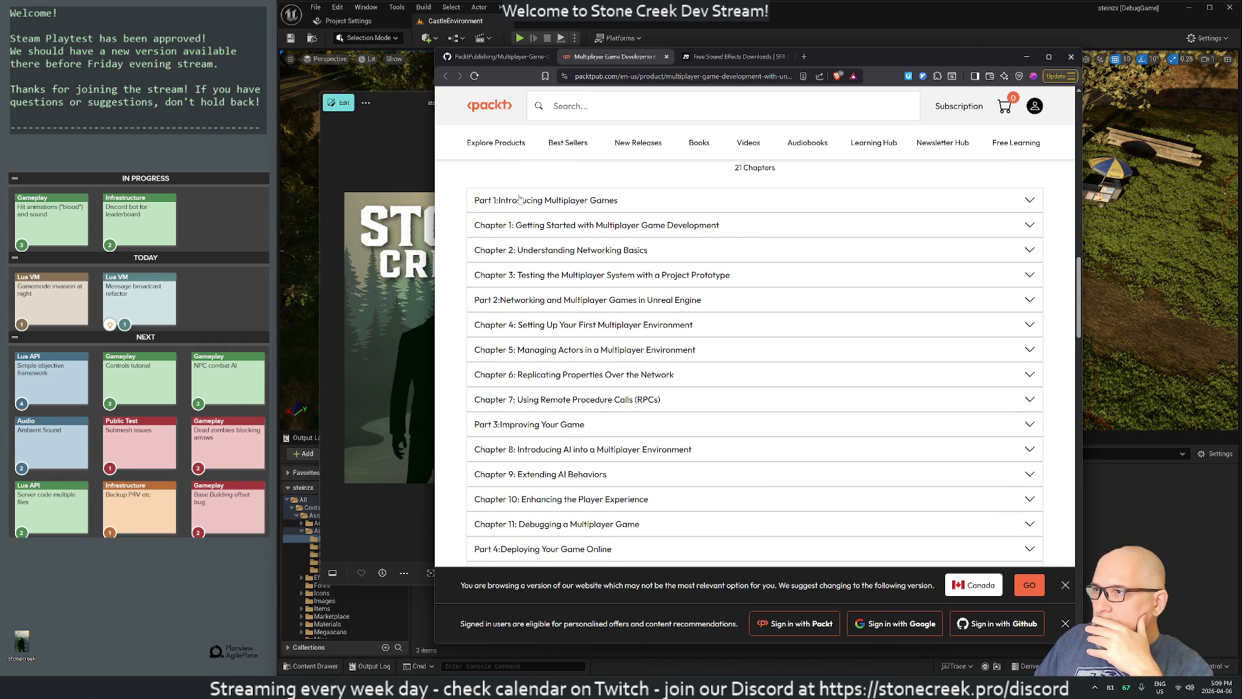
left_click(518, 200)
left_click(552, 252)
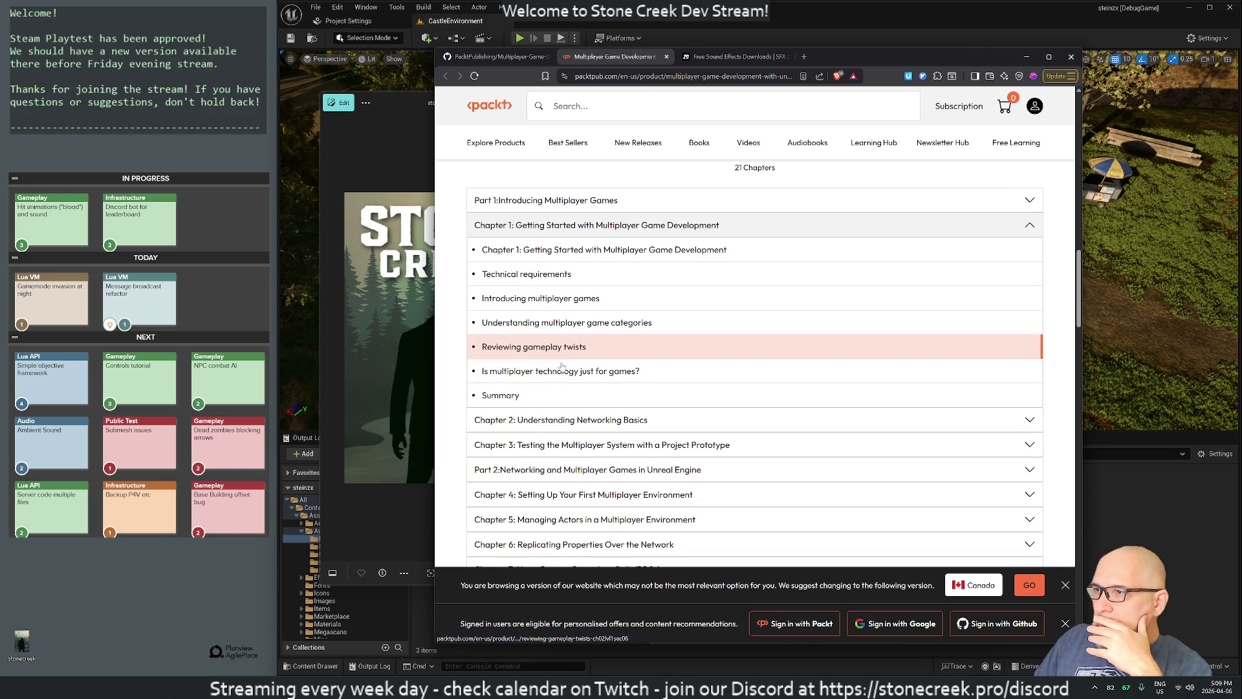
left_click(593, 422)
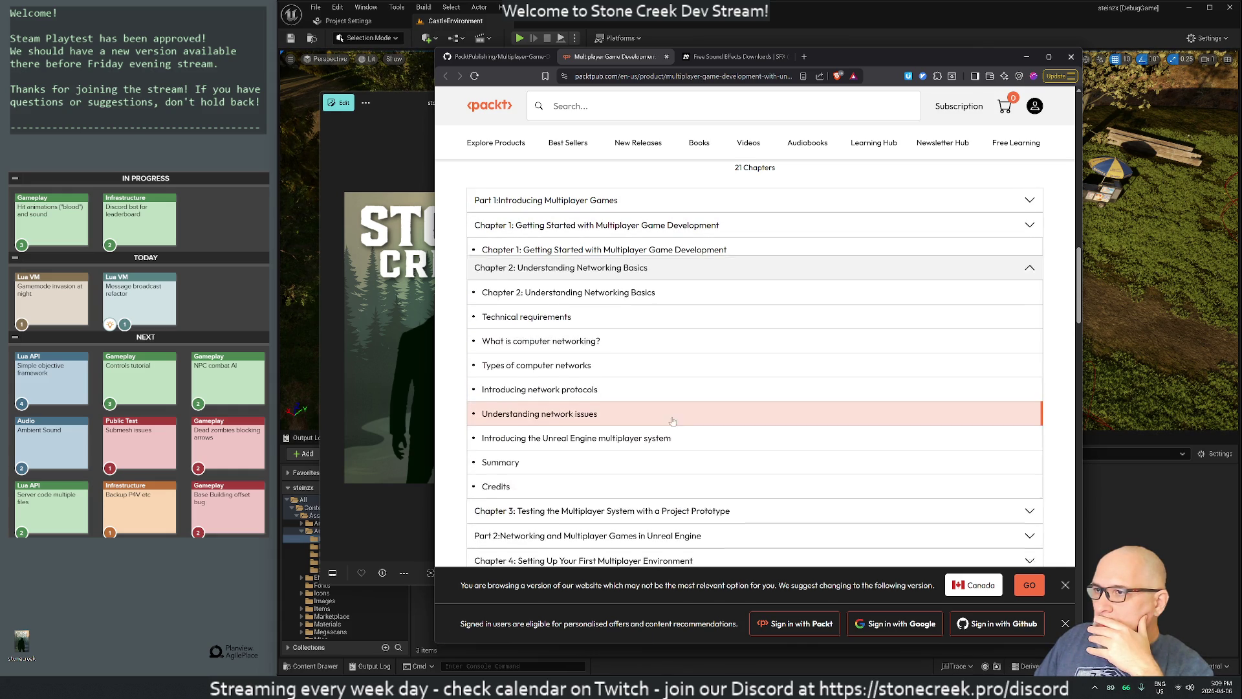
Step: Expand Chapter 3, Part 2, Chapter 4 and Chapter 8 in the contents
scroll(647, 389, "down", 3)
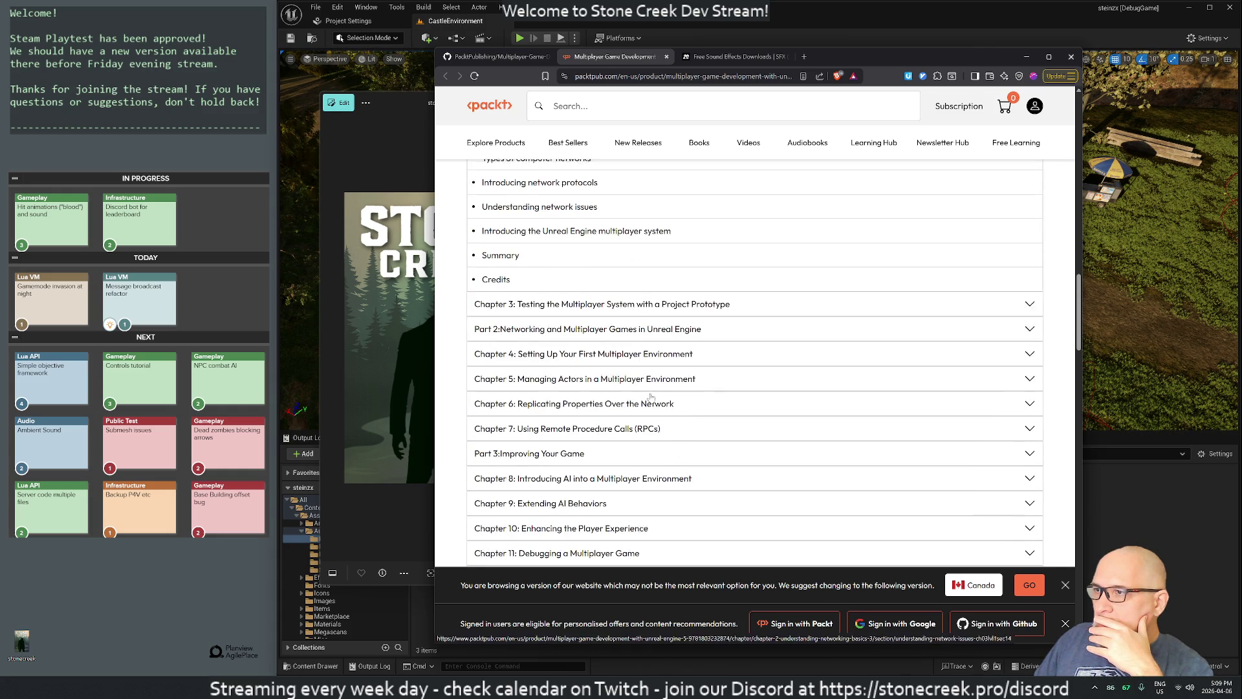
left_click(607, 304)
scroll(594, 303, "down", 1)
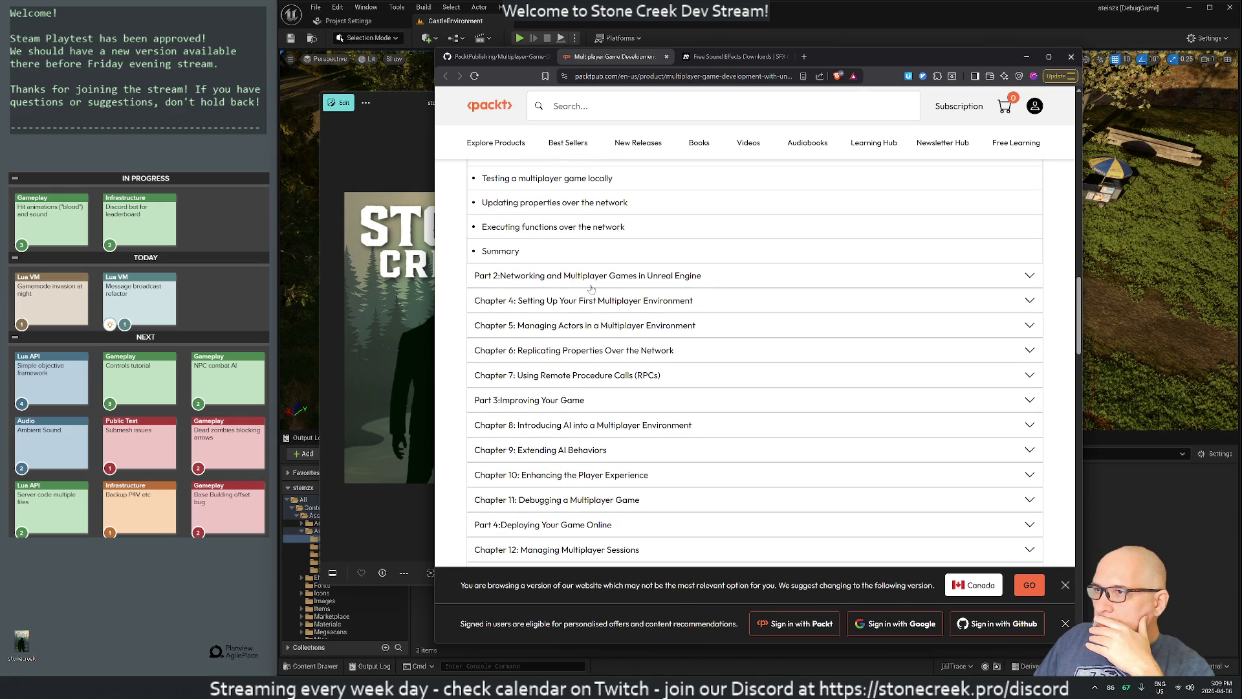
left_click(588, 275)
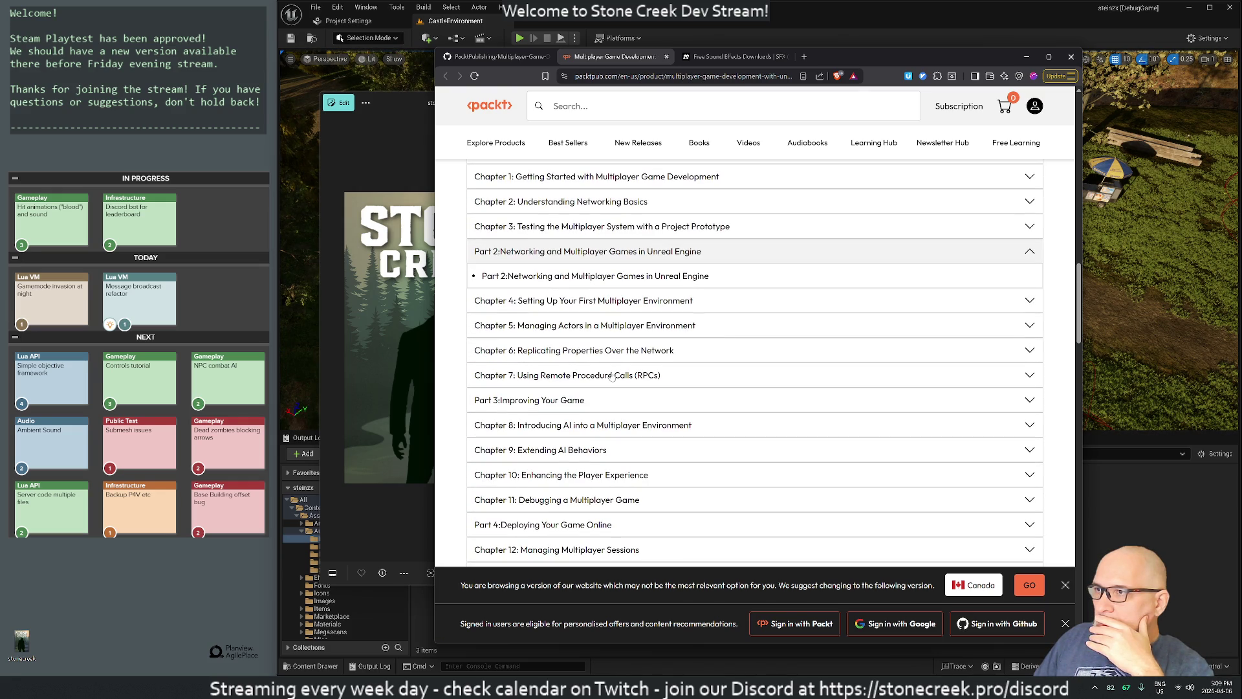
left_click(568, 303)
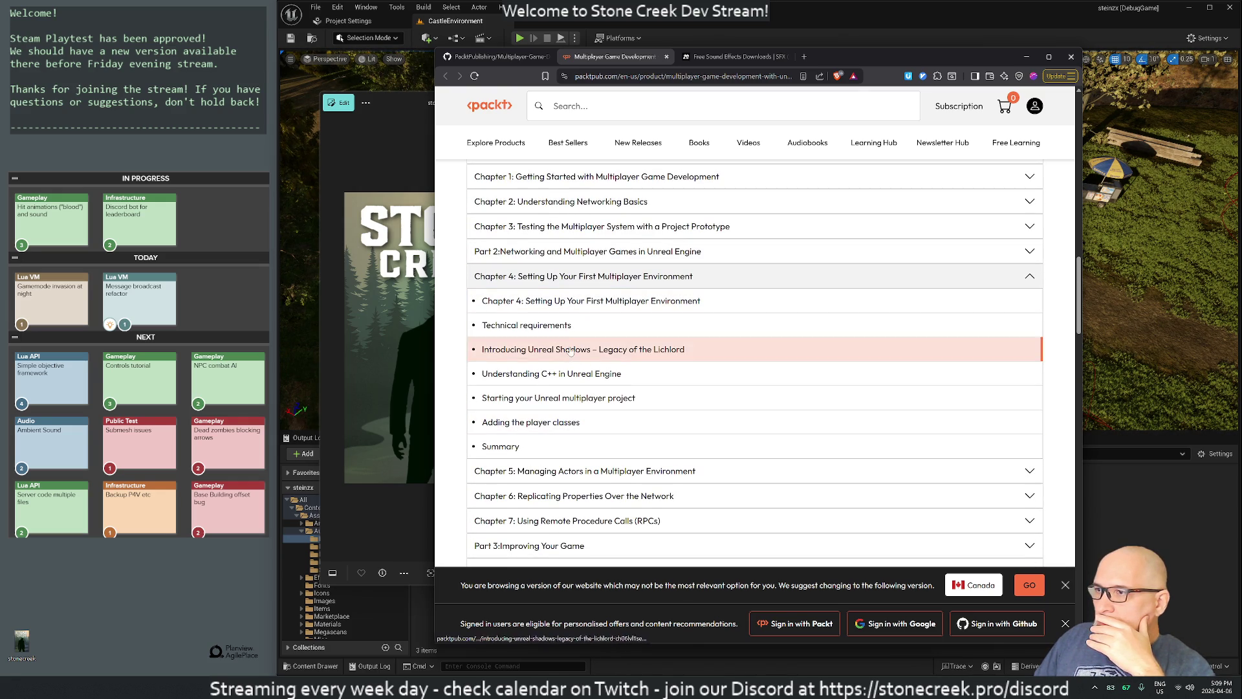
scroll(583, 395, "down", 3)
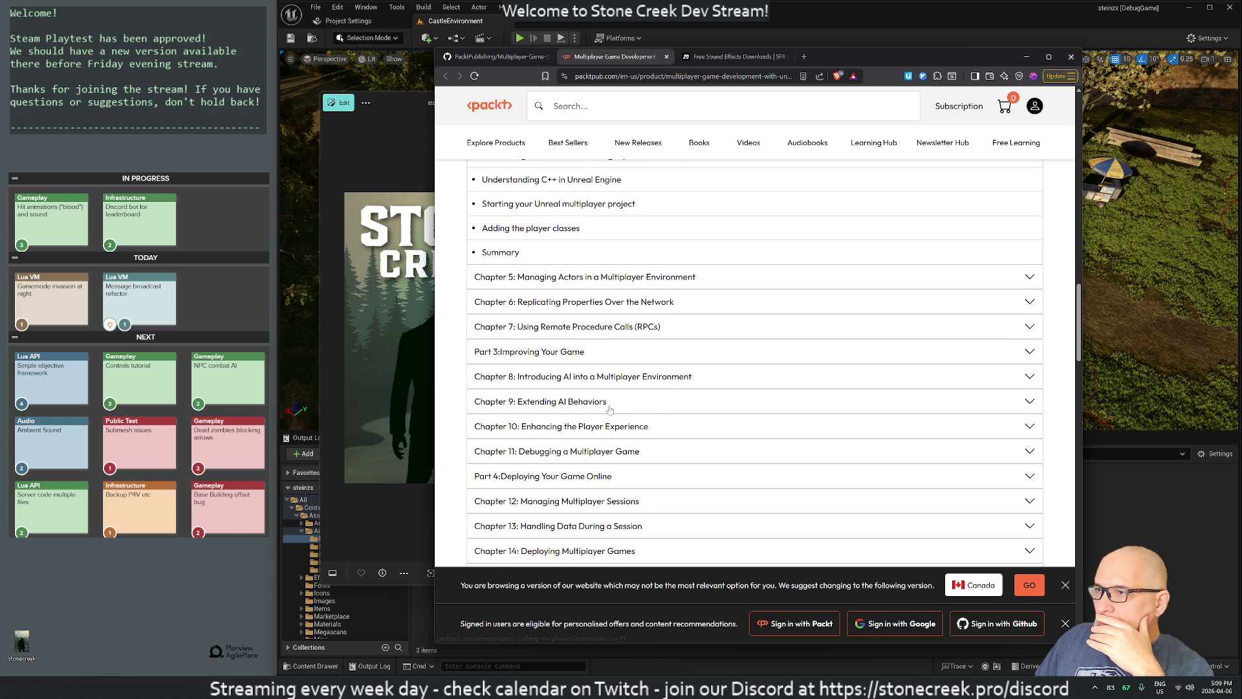
scroll(609, 409, "down", 2)
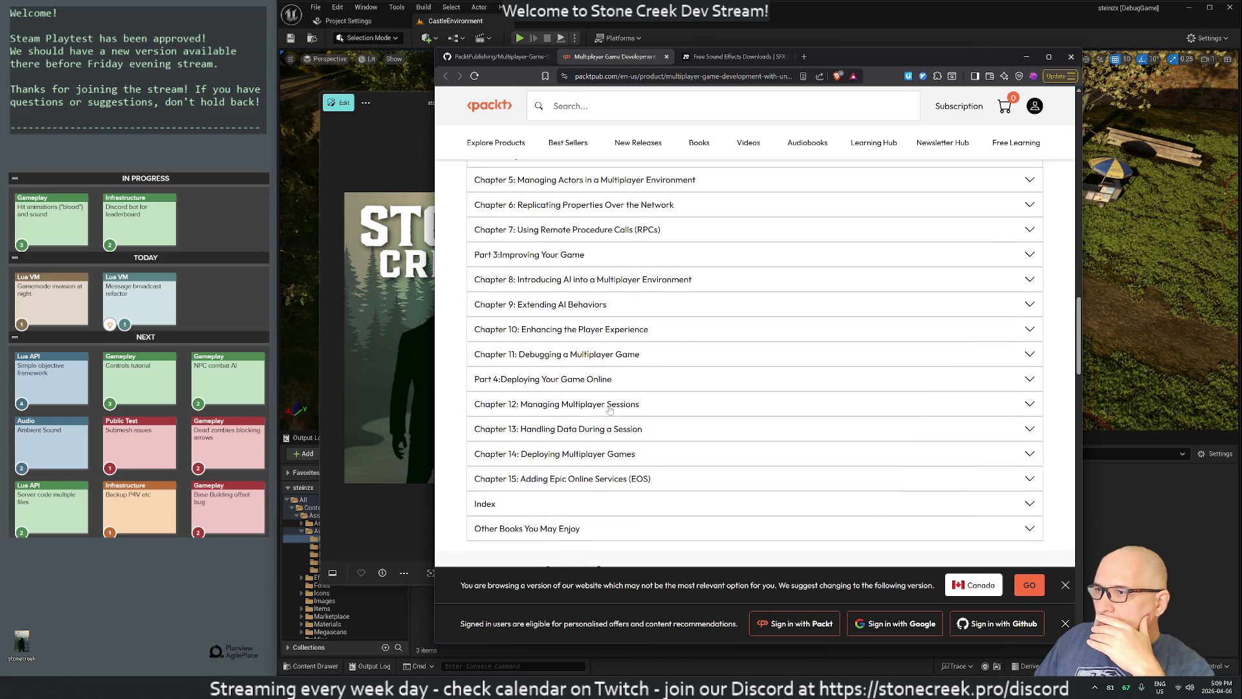
left_click(571, 284)
scroll(573, 285, "down", 3)
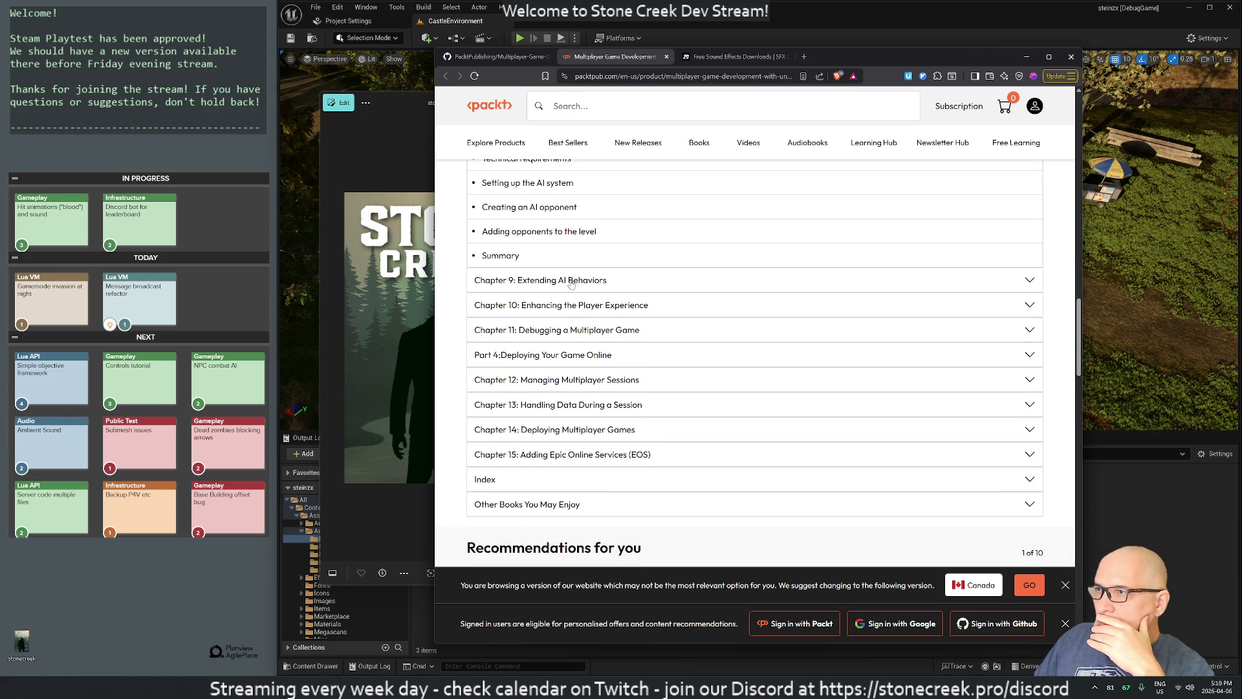
scroll(575, 289, "up", 2)
Step: Preview the 'Setting up the AI system' section, then close that tab
left_click(569, 283)
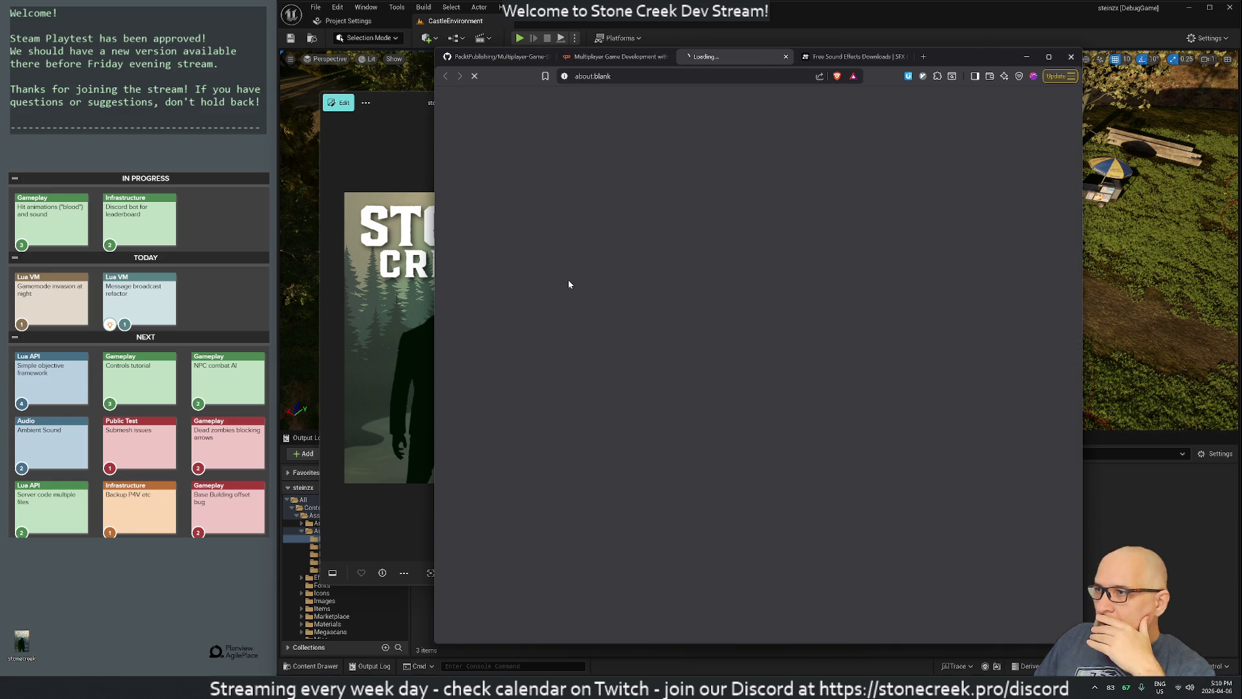
scroll(618, 319, "down", 5)
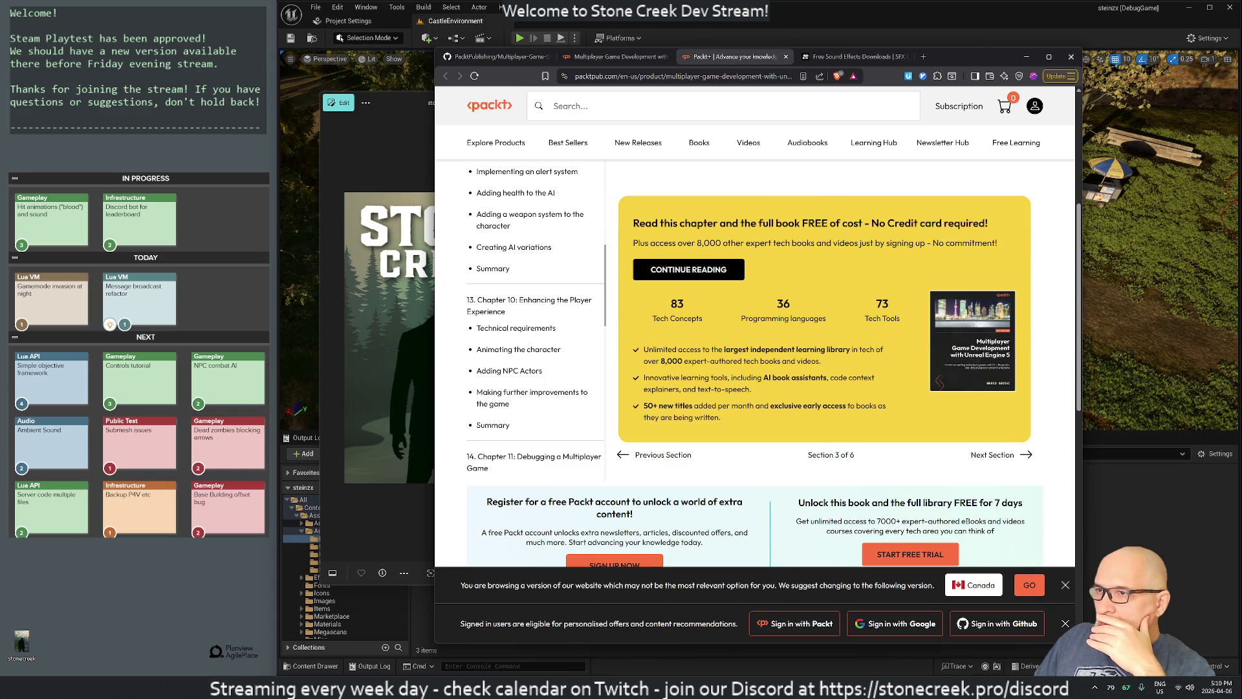
scroll(580, 240, "up", 5)
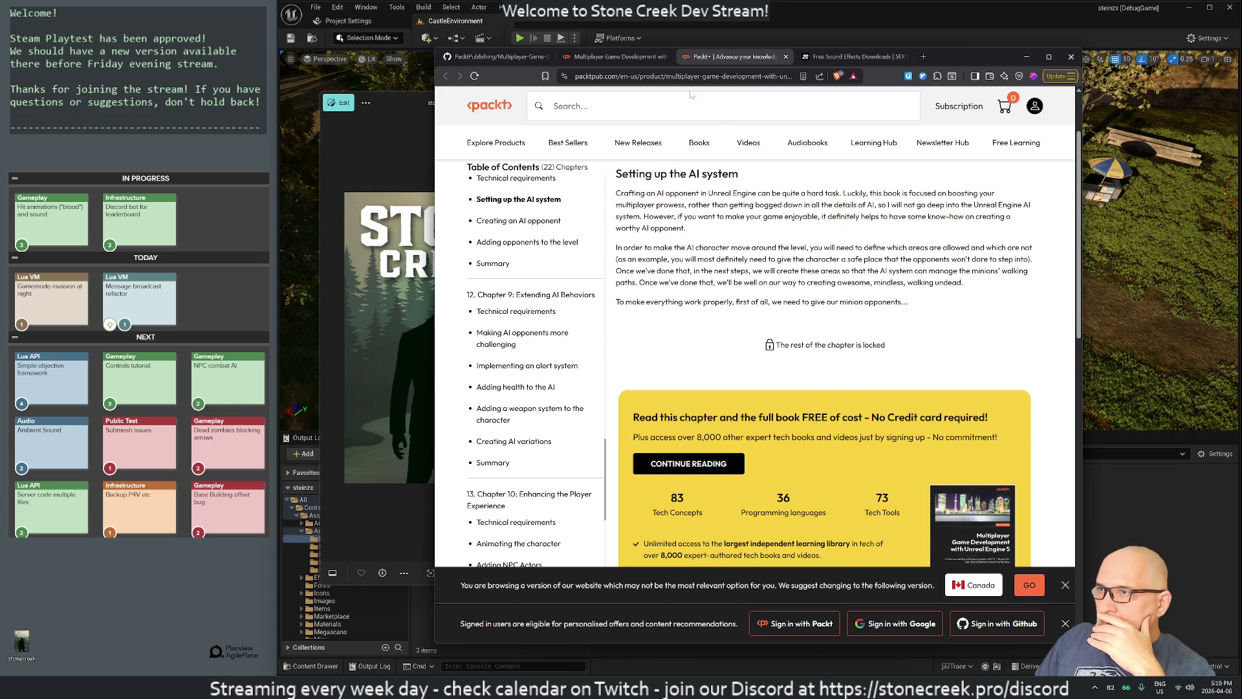
key("ctrl+w")
Step: Expand Chapters 11, 12 and 13 of the contents
scroll(584, 289, "down", 3)
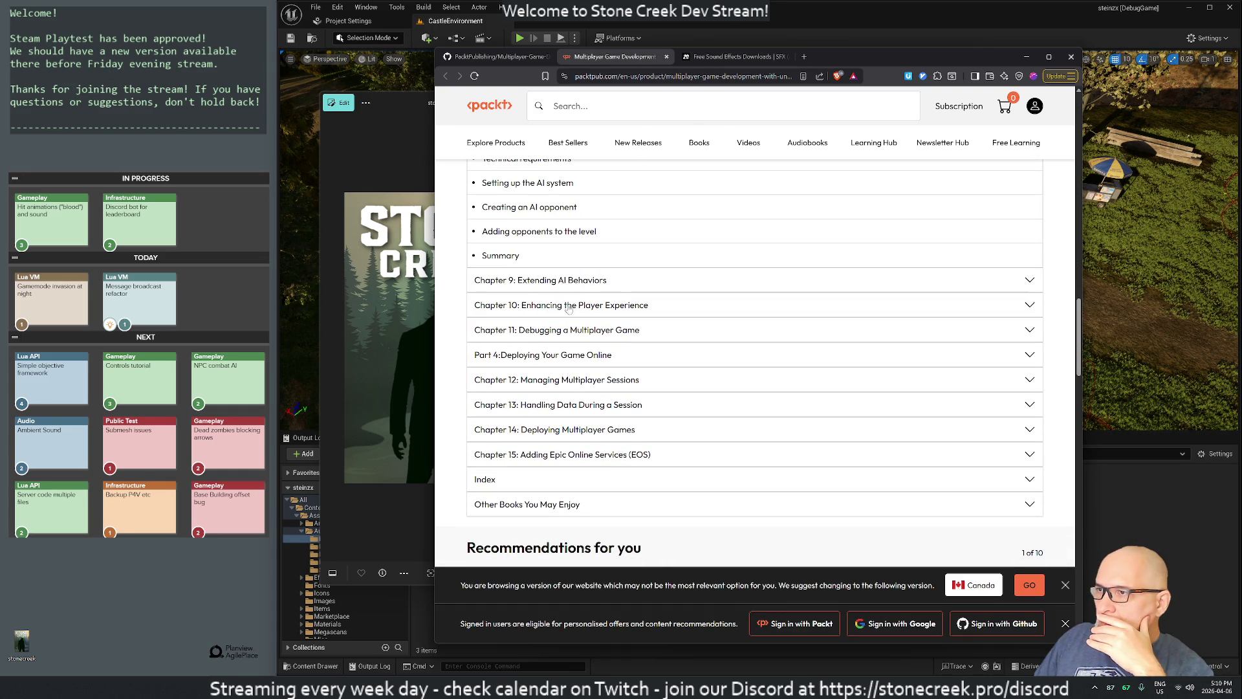
left_click(561, 335)
scroll(562, 323, "down", 2)
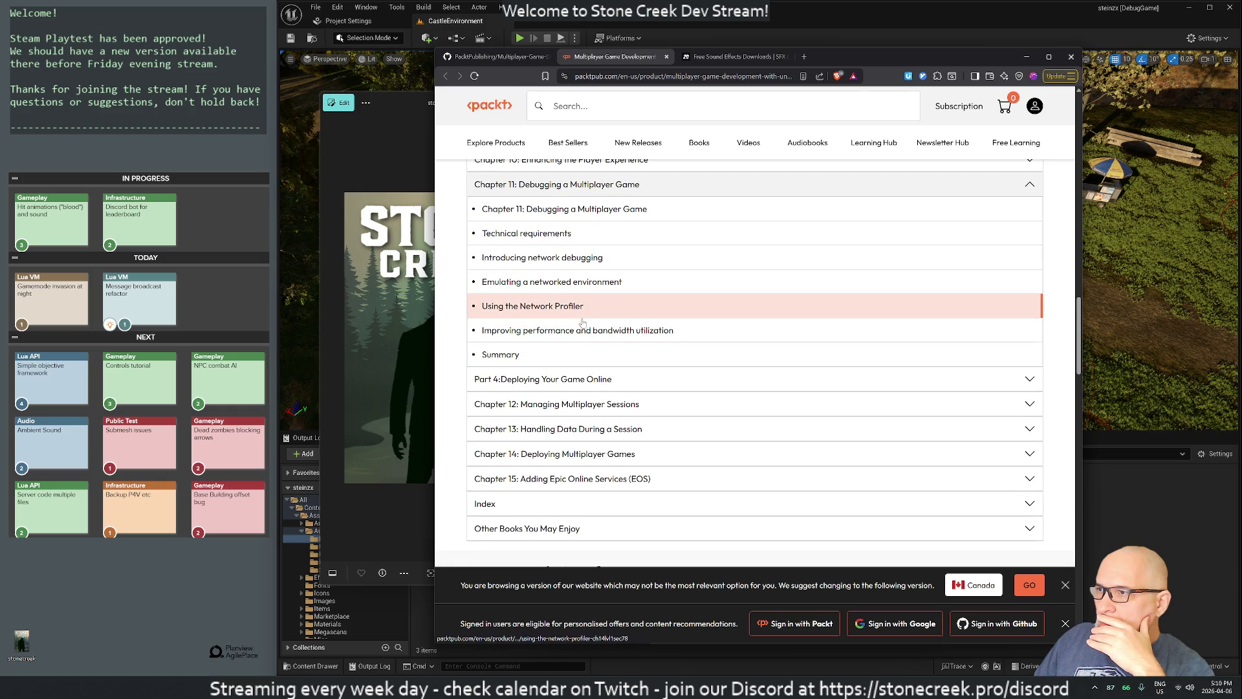
left_click(586, 406)
scroll(592, 362, "down", 2)
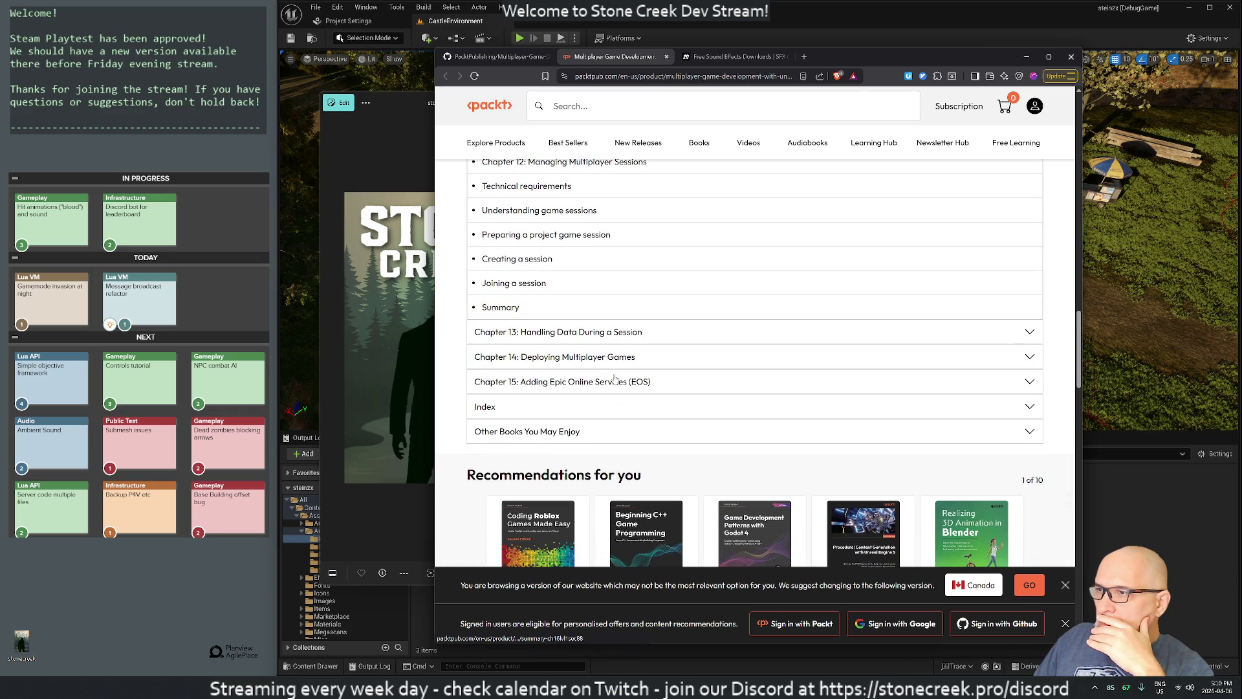
left_click(597, 333)
scroll(582, 291, "down", 3)
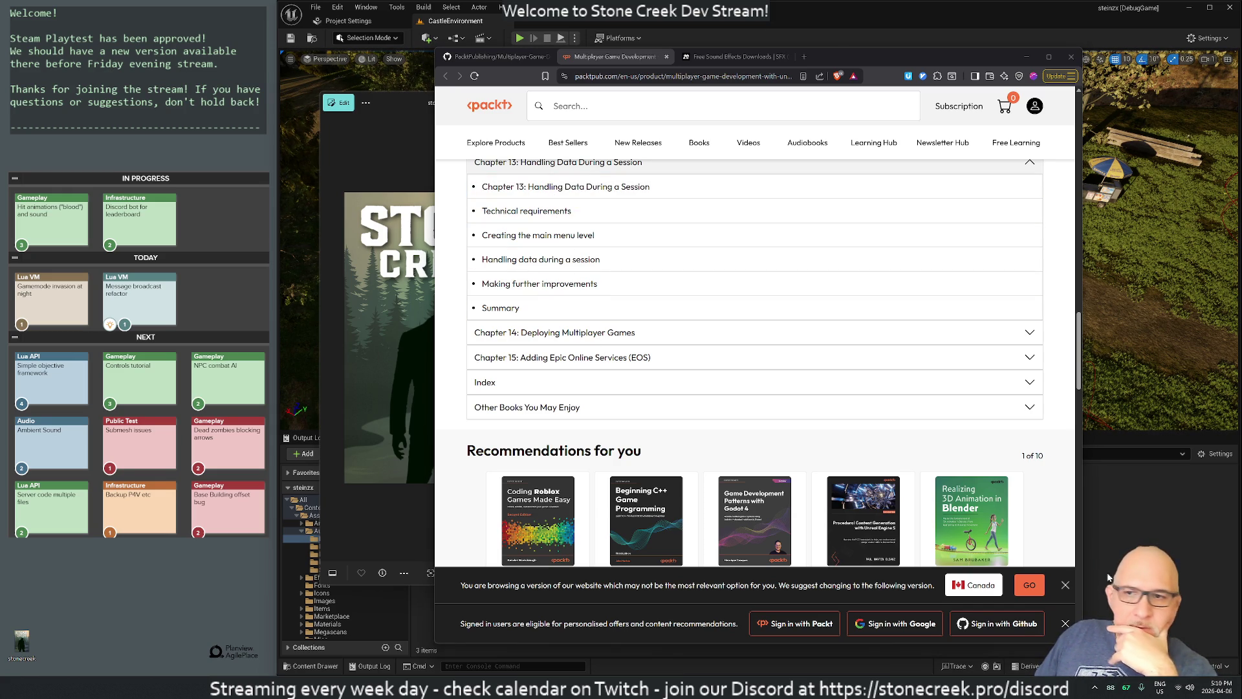
Step: Close the quick settings panel and scroll back up to the book's title and prices
left_click(1184, 684)
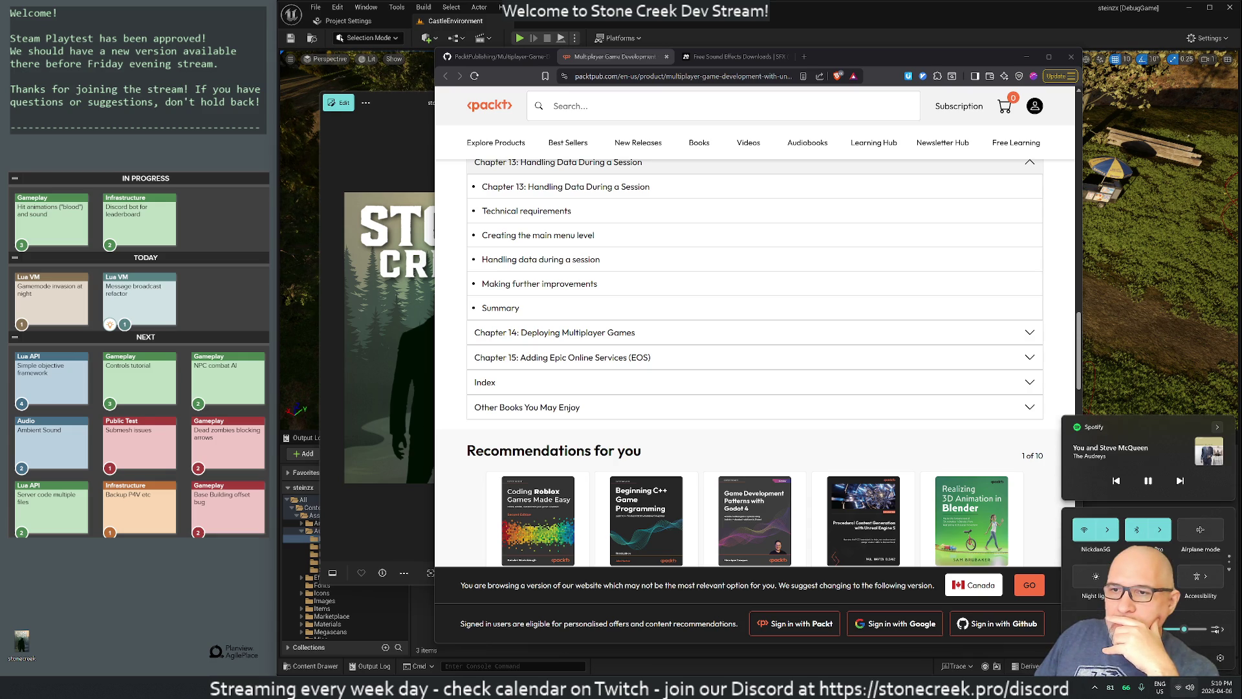
left_click(457, 333)
scroll(647, 284, "down", 2)
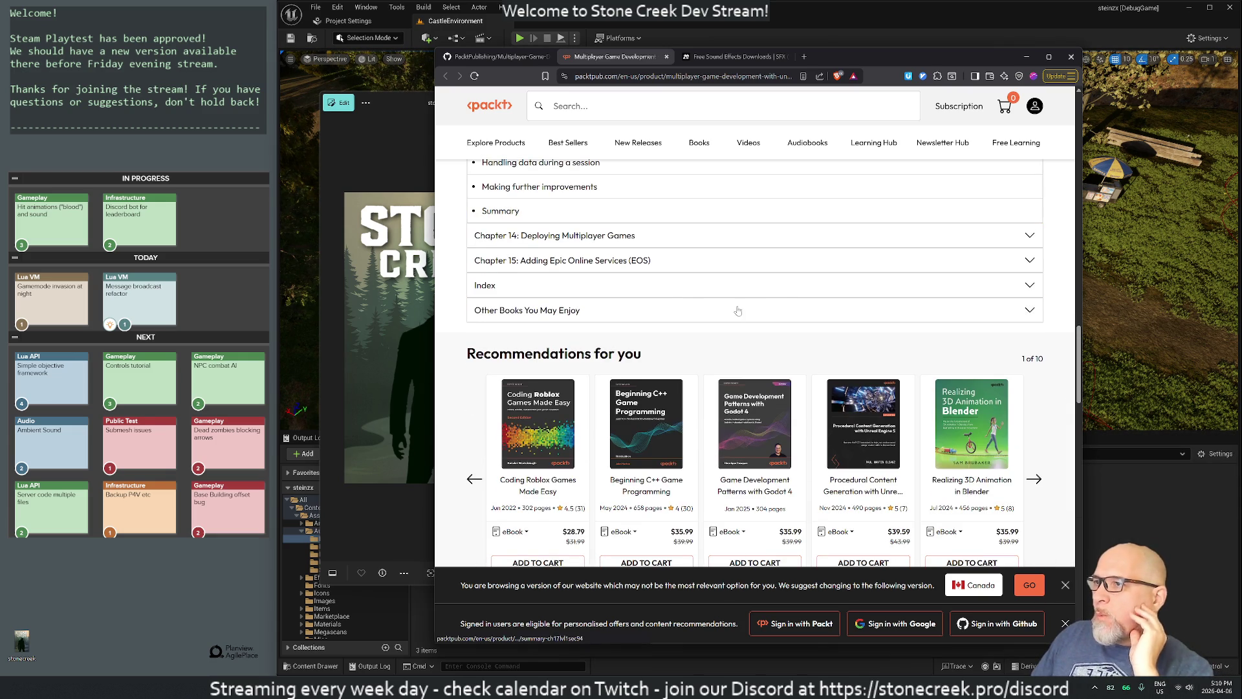
scroll(728, 298, "down", 2)
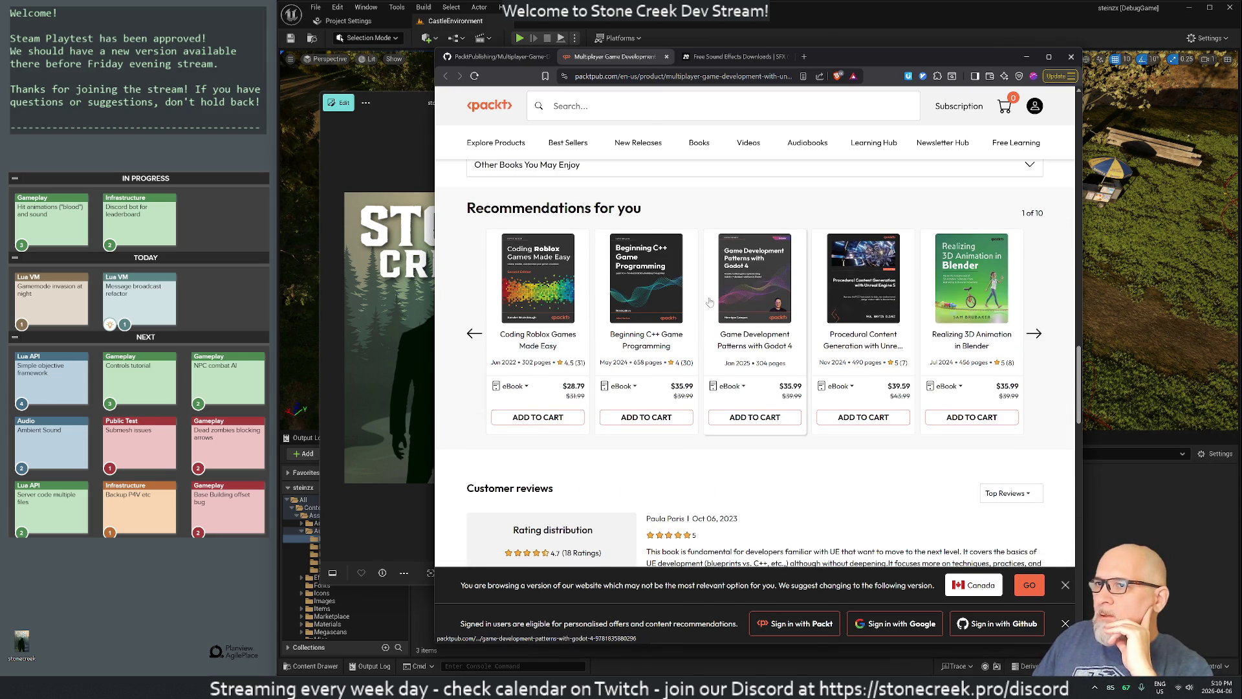
scroll(710, 303, "up", 15)
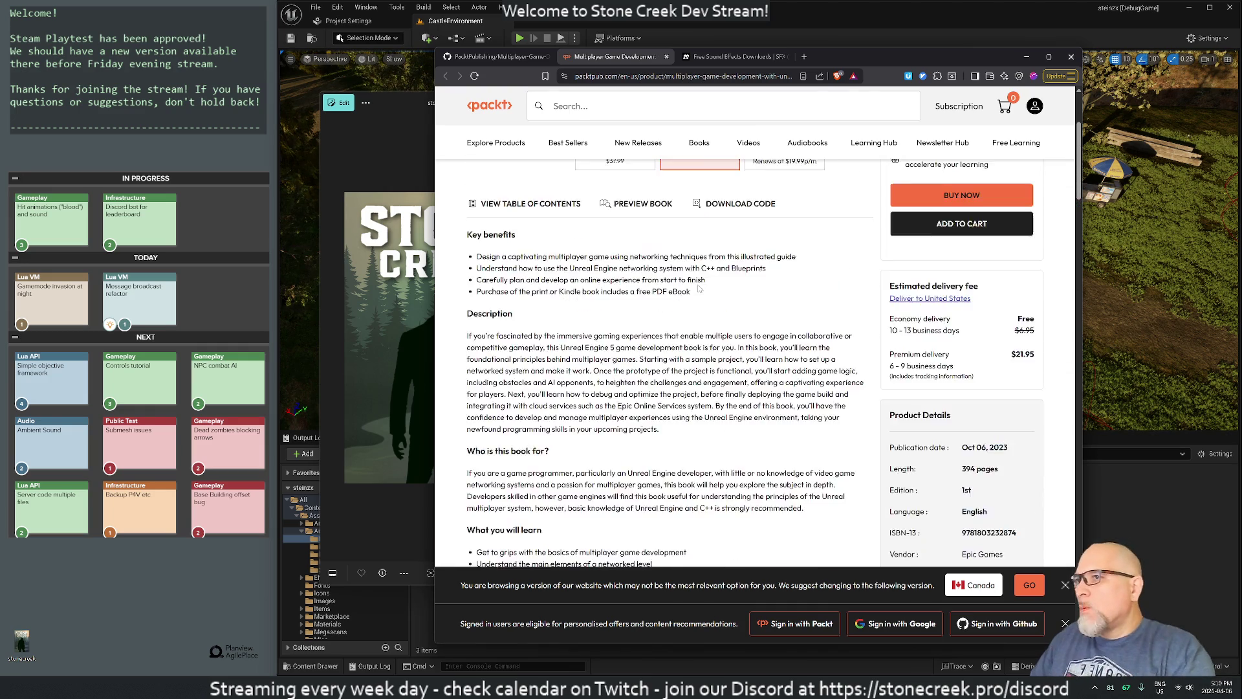
scroll(699, 289, "up", 3)
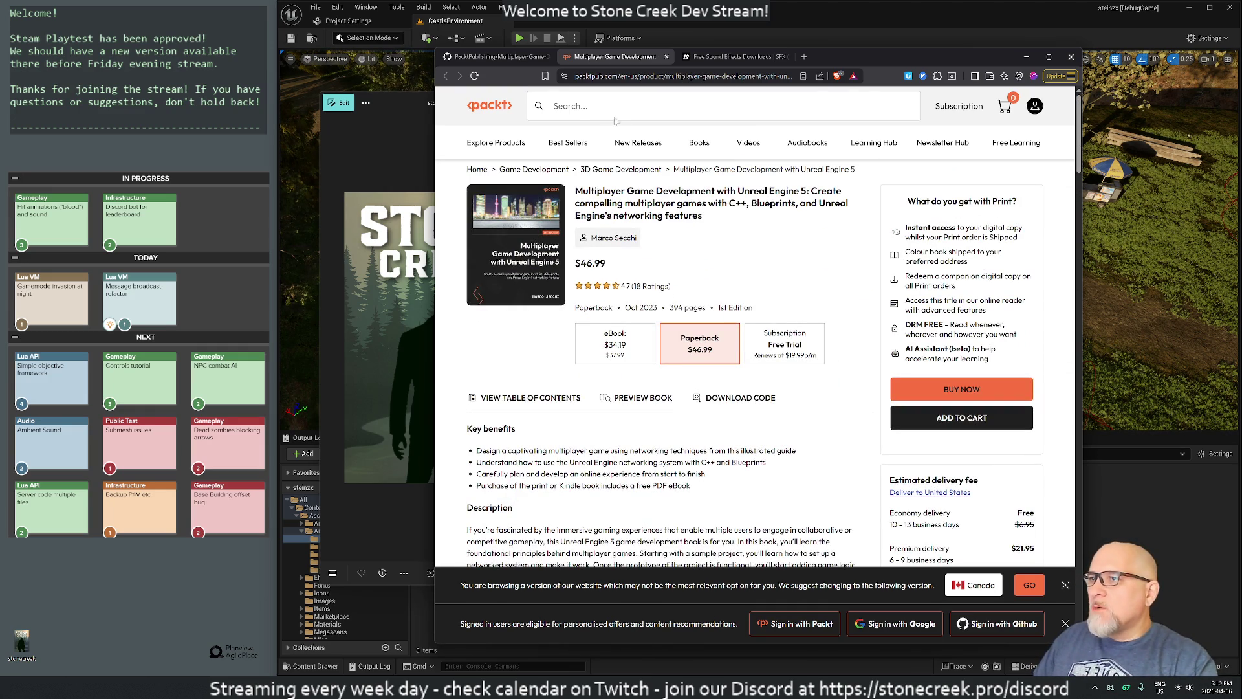
Step: Go to amazon.ca and search for the book's author
left_click(647, 76)
mouse_move(607, 149)
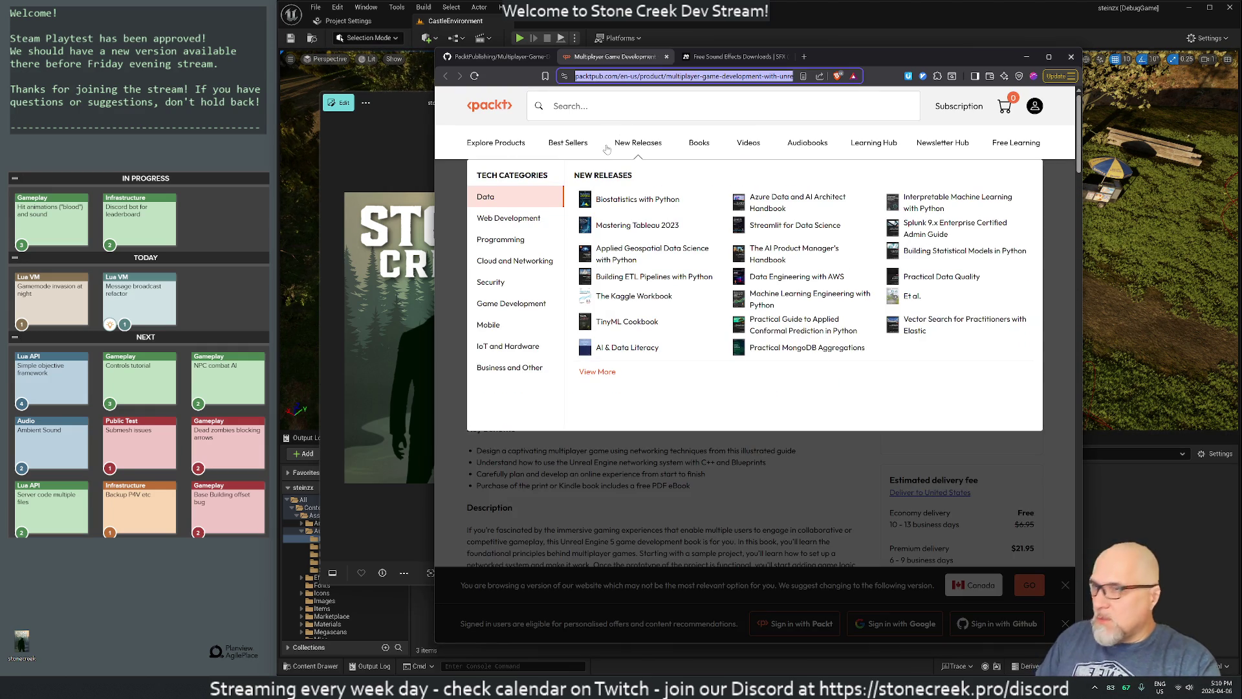
type("amazon.c")
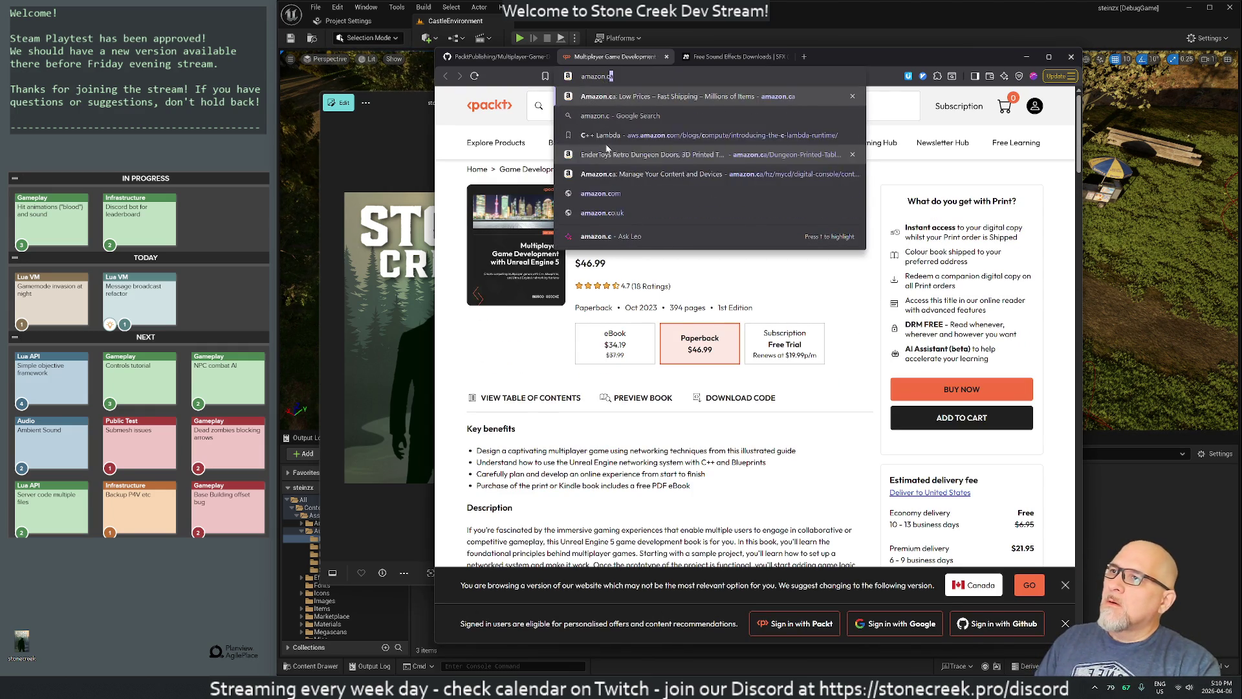
key("Return")
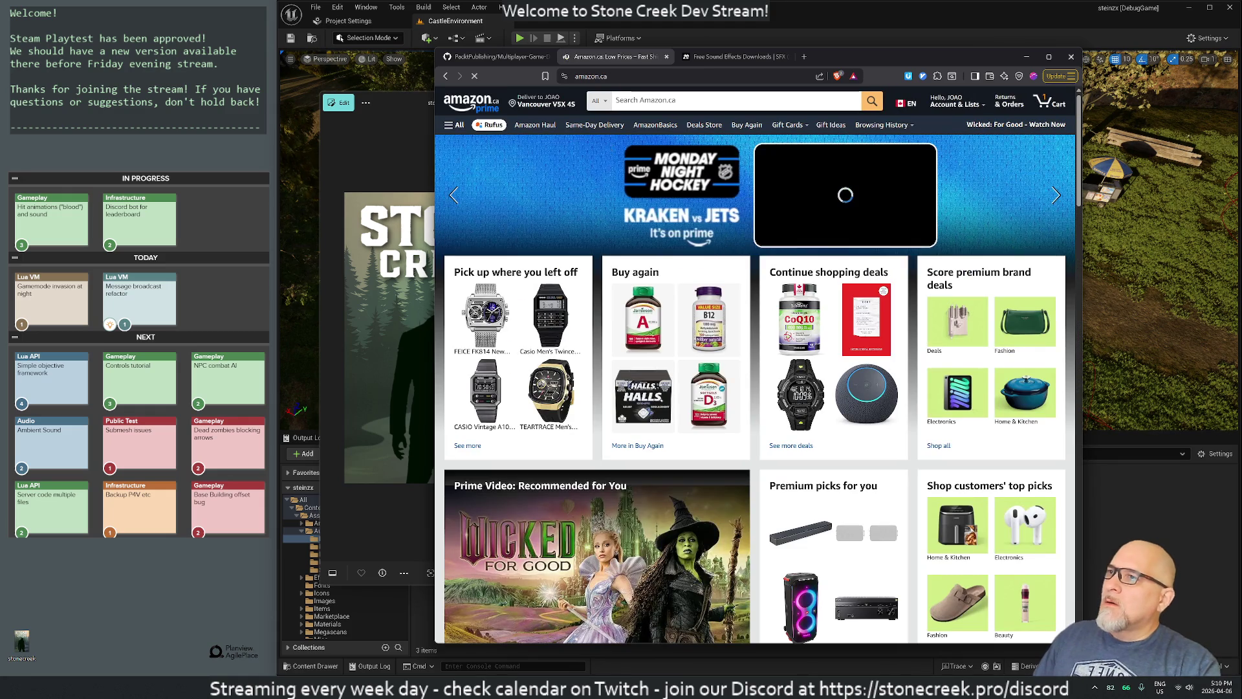
left_click(712, 100)
type("marco secchi")
key("Return")
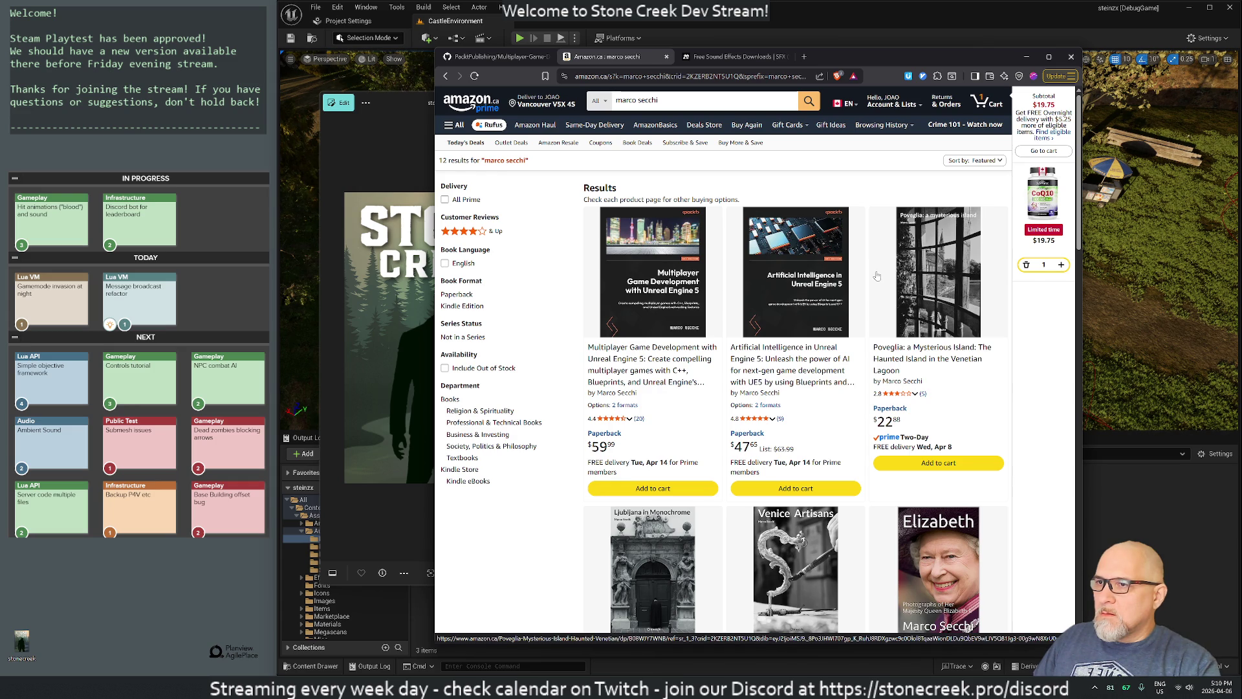
Step: Send a free Kindle sample of the Multiplayer Game Development book, then close the Amazon tabs
scroll(877, 275, "down", 3)
scroll(877, 275, "up", 3)
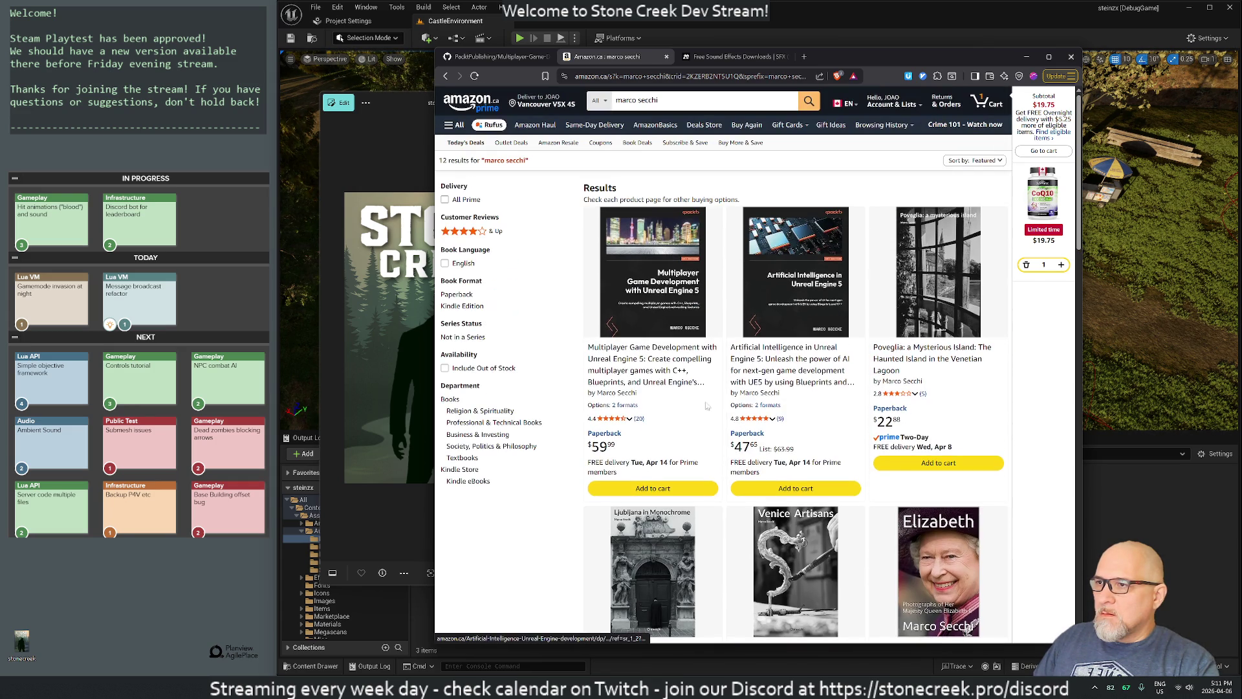
middle_click(751, 360)
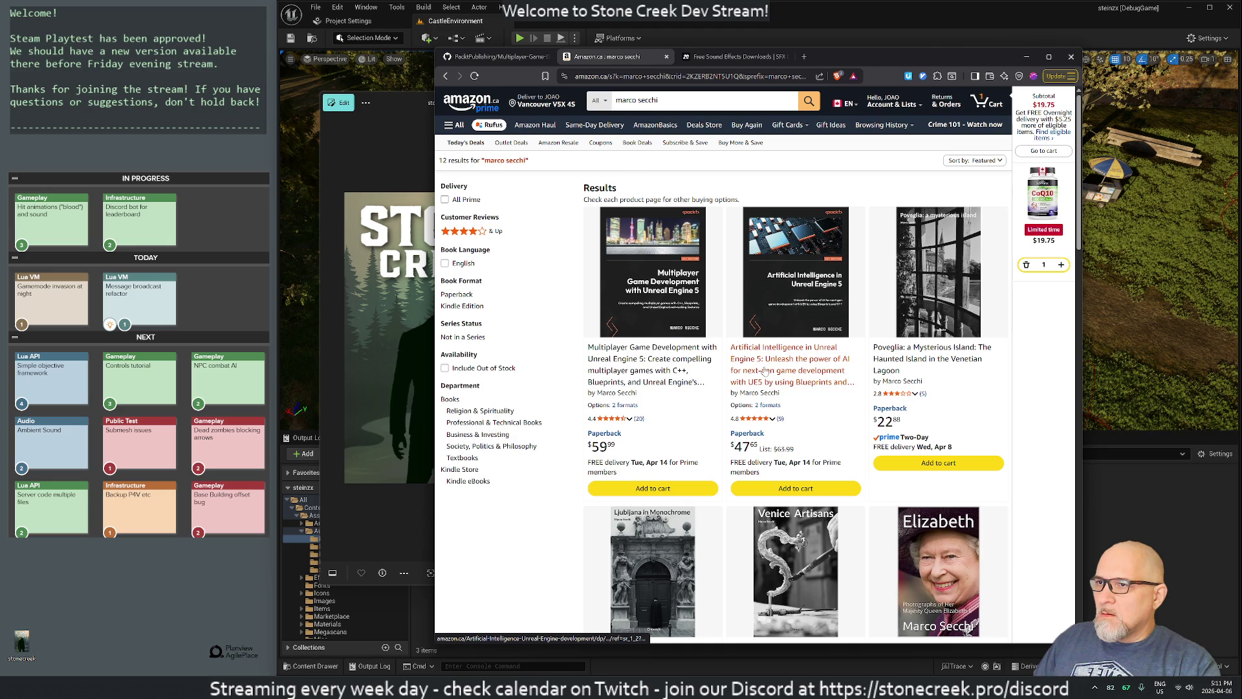
left_click(648, 364)
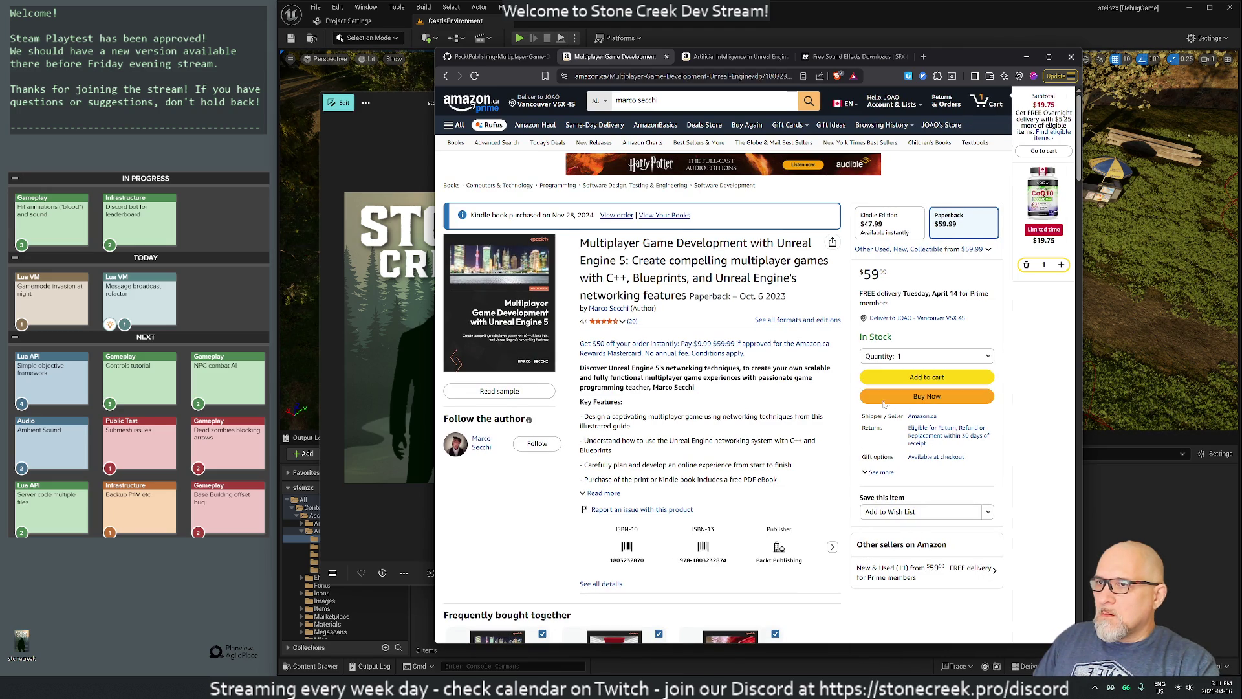
left_click(879, 239)
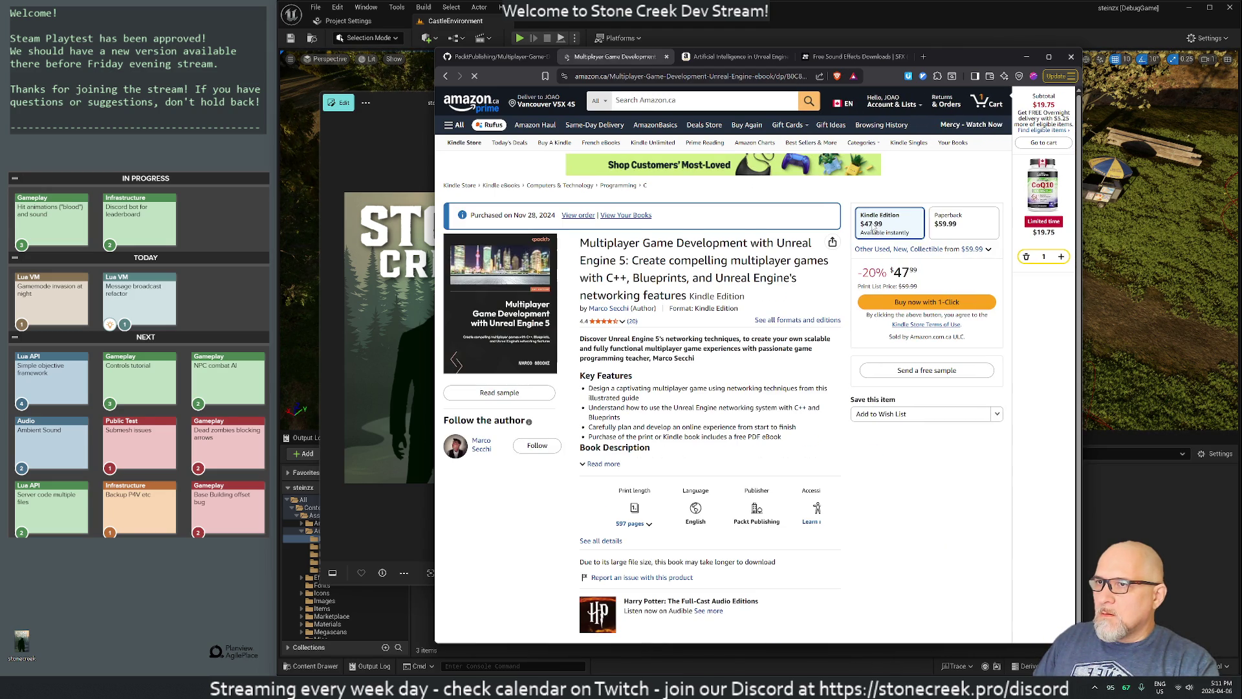
left_click(917, 372)
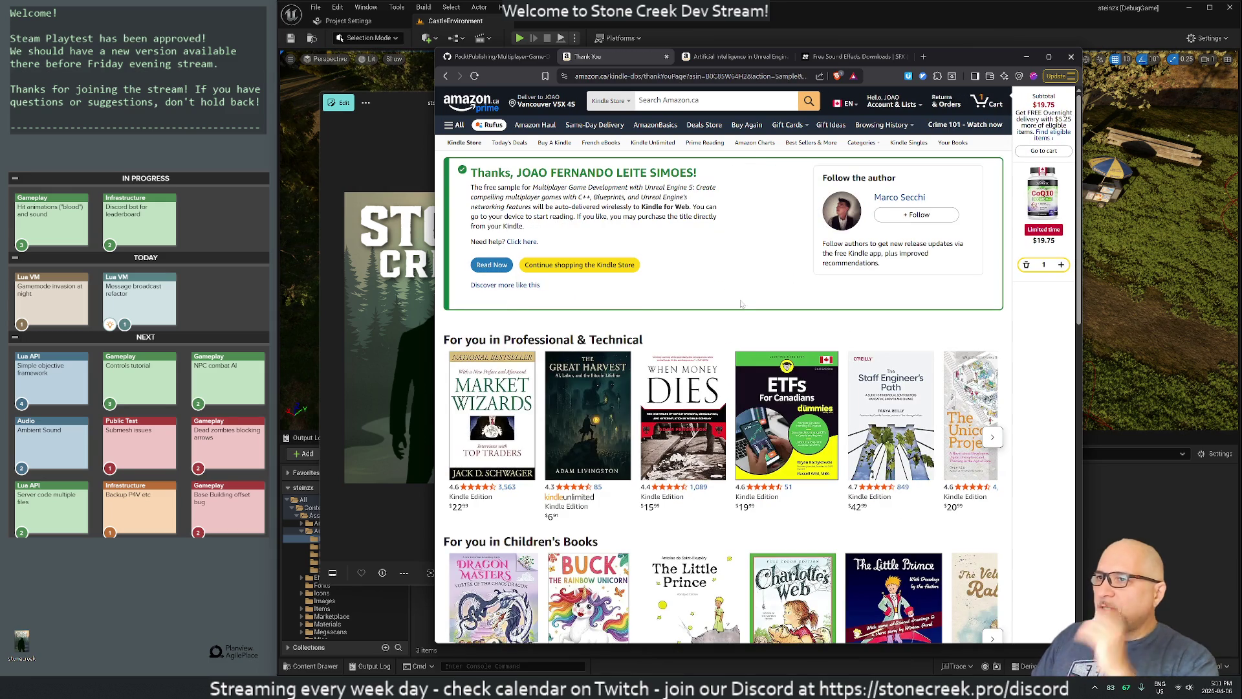
middle_click(601, 60)
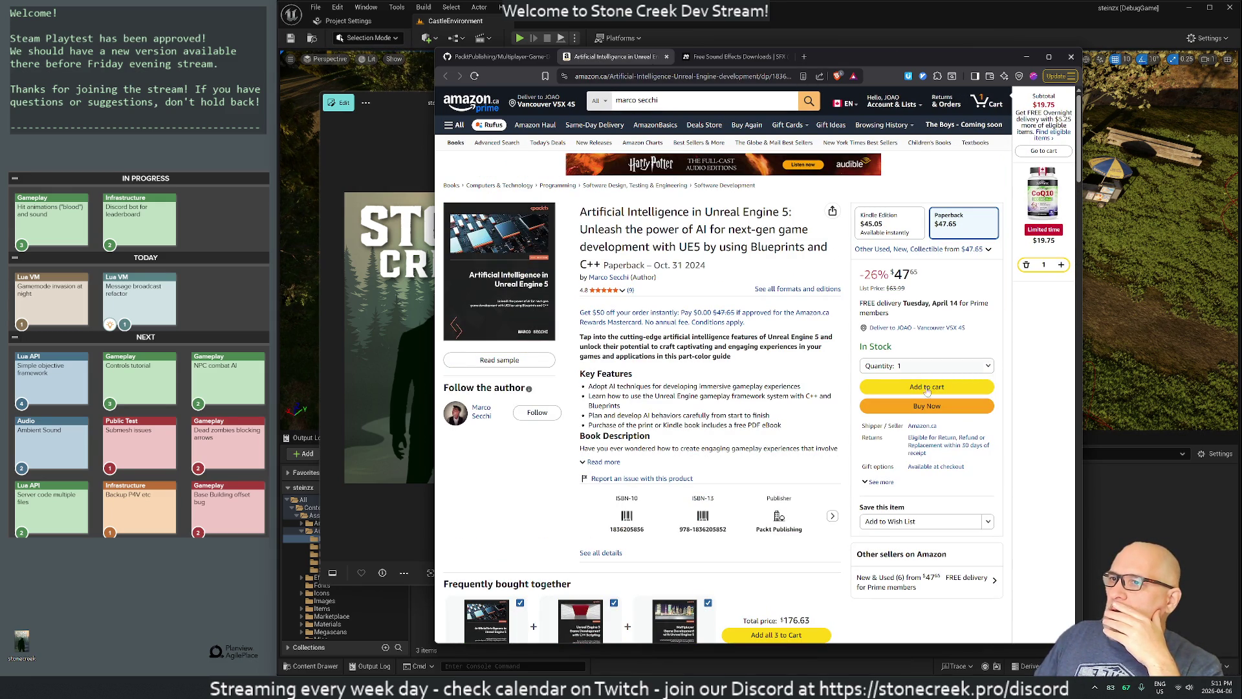
middle_click(610, 59)
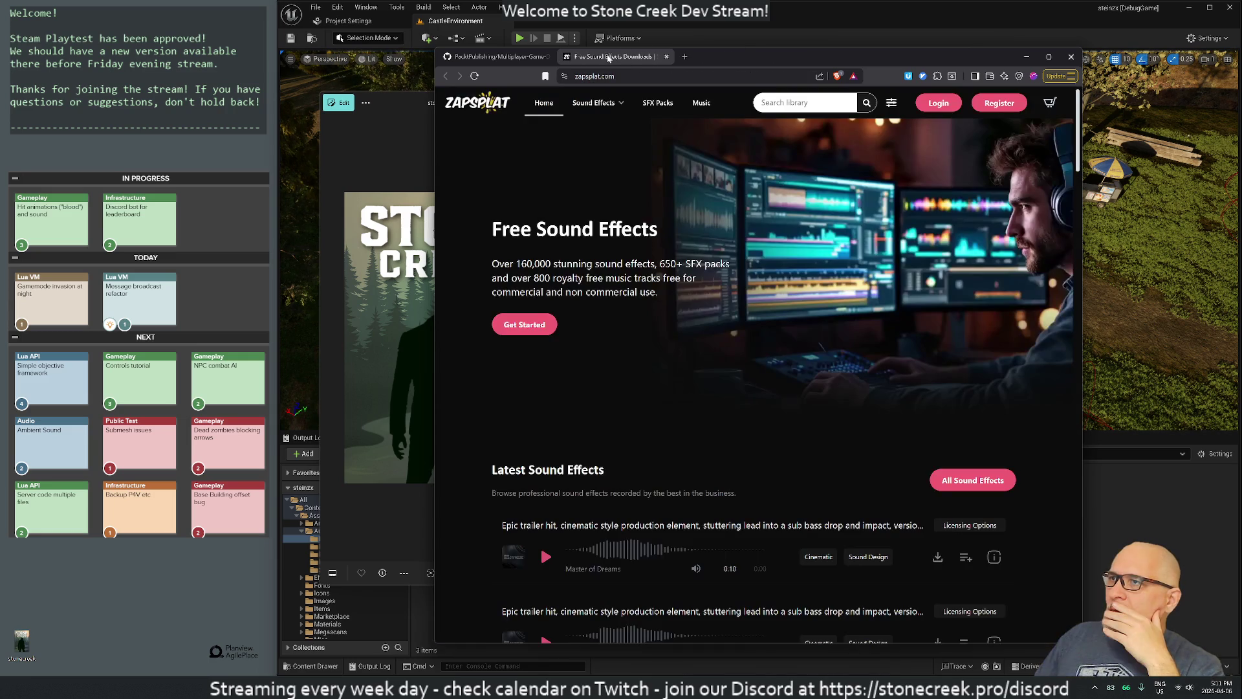
Step: Close the GitHub tab and move the browser window to the right, leaving only ZapSplat
middle_click(524, 57)
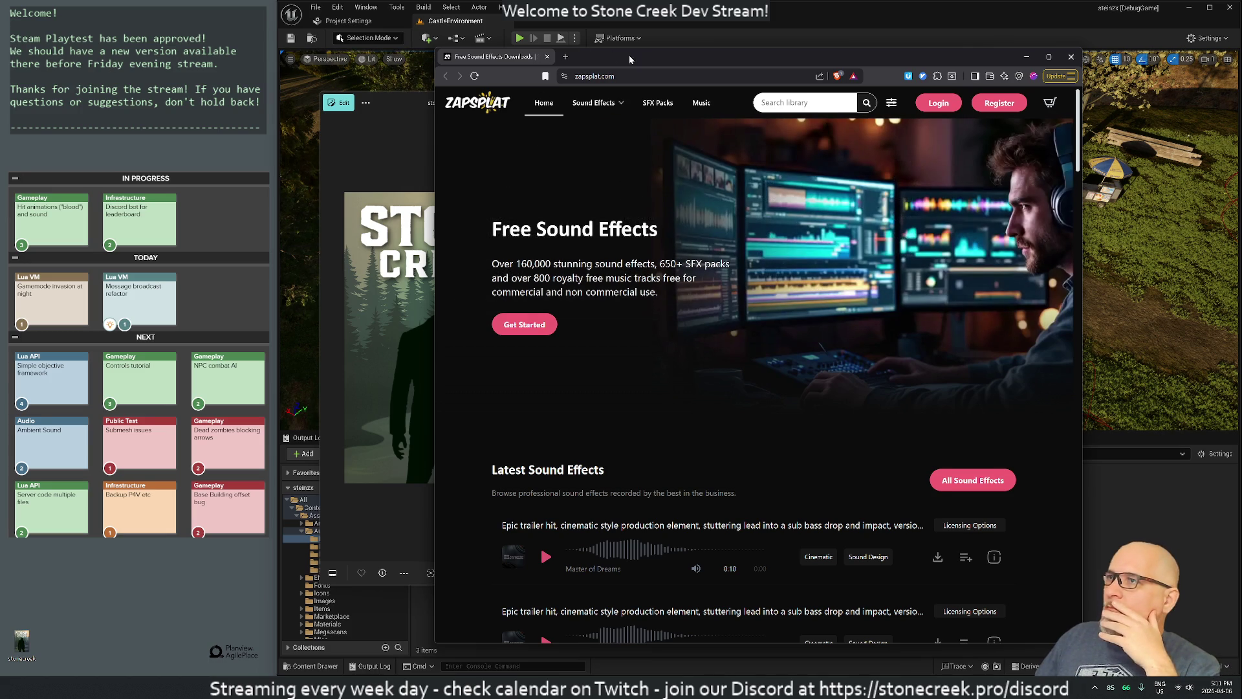
left_click_drag(673, 57, 773, 40)
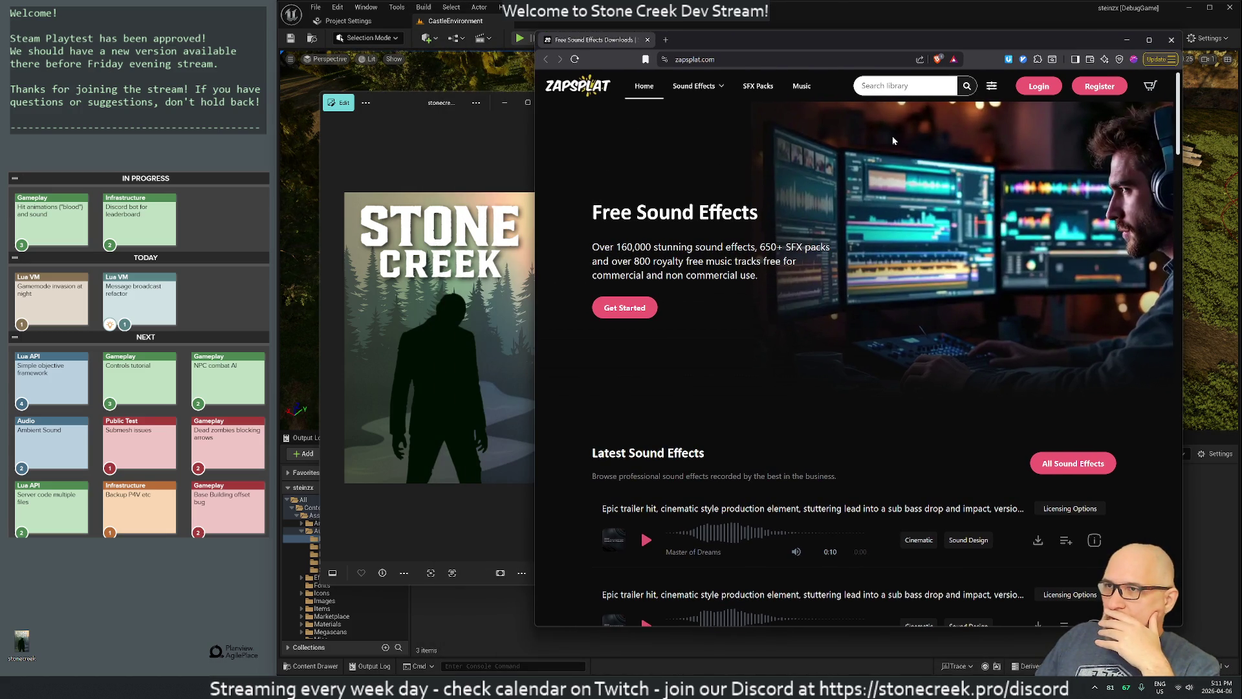
left_click(900, 86)
Step: Search the ZapSplat library for 'bow' and skim the 235 results
type("bow")
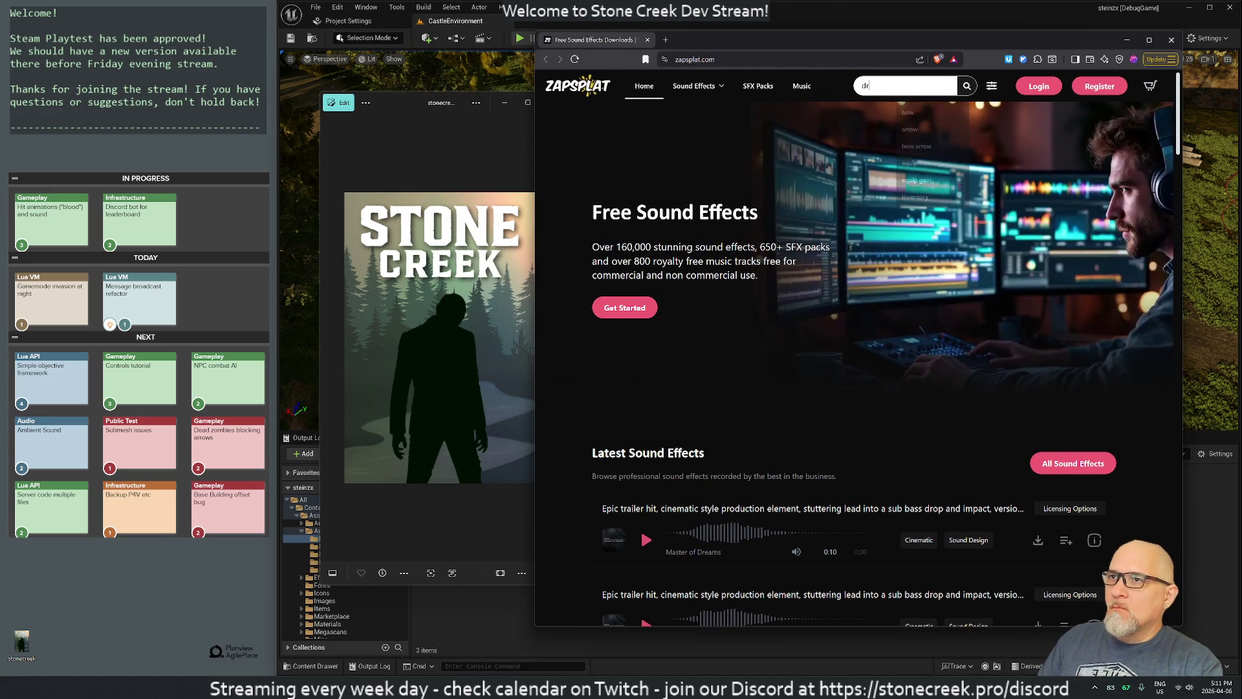
key("Return")
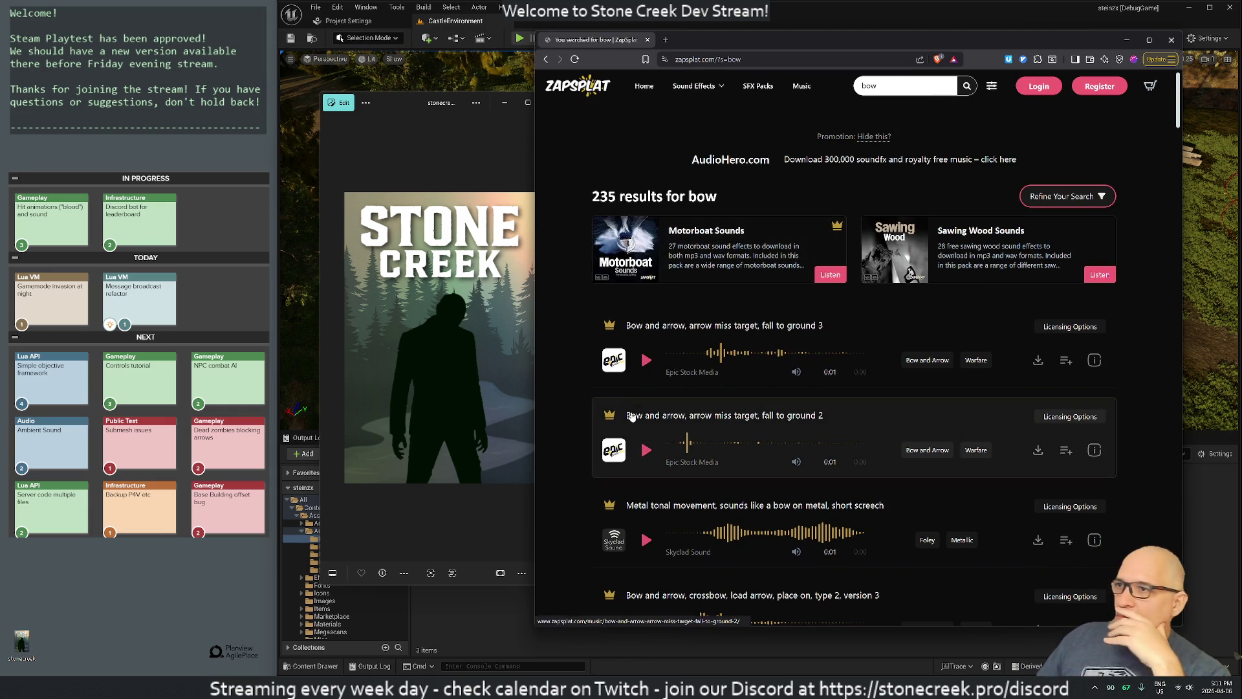
scroll(555, 436, "down", 3)
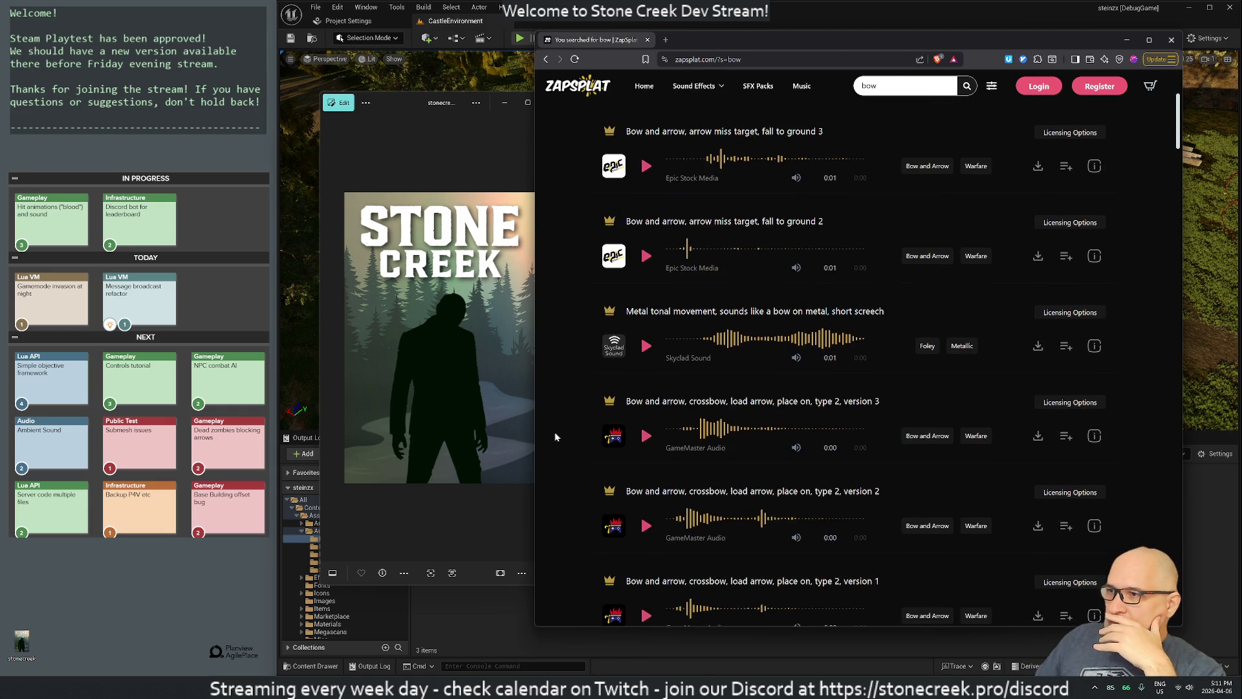
scroll(560, 436, "up", 4)
left_click(877, 85)
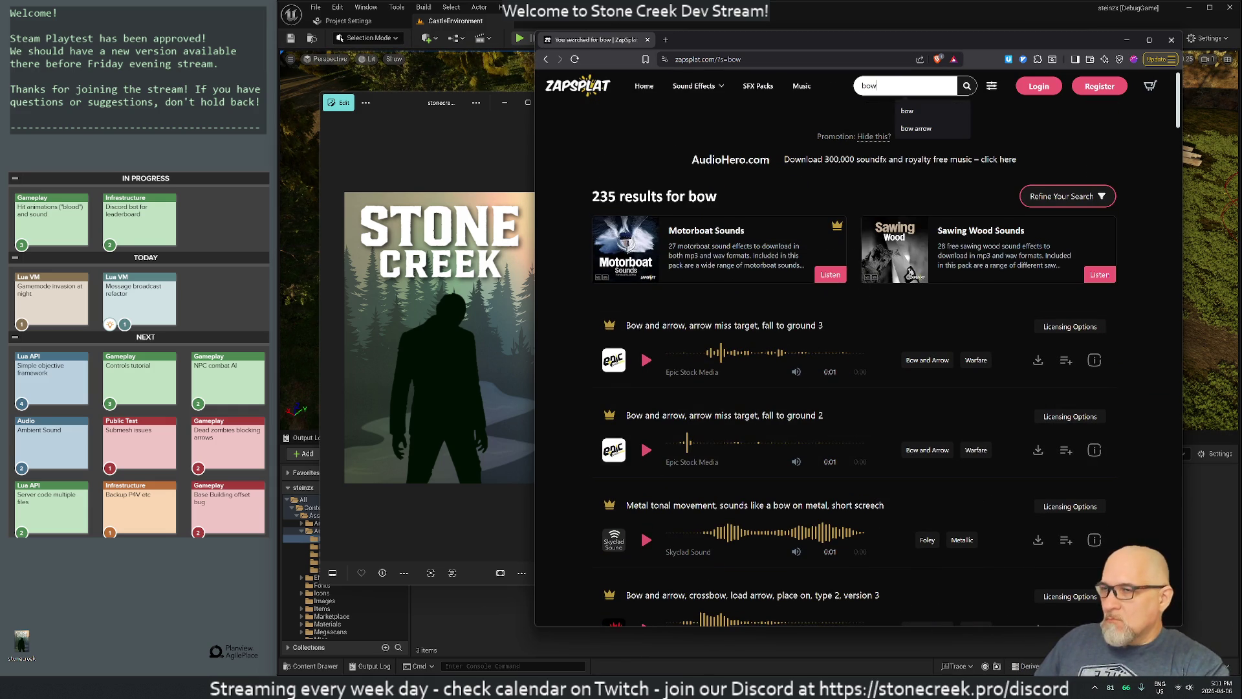
Step: Search for 'bow draw' and preview the type 2 versions 8, 5, 1 and stretch 9 sounds
type(" draw")
key("Return")
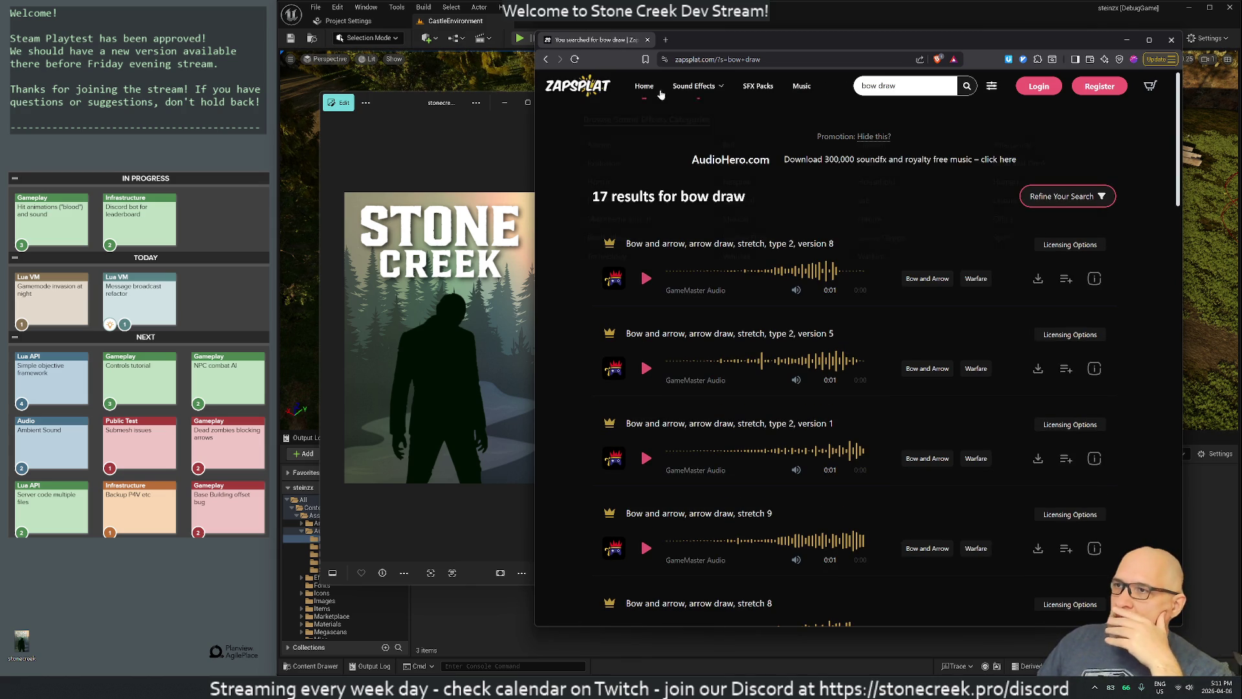
left_click(646, 279)
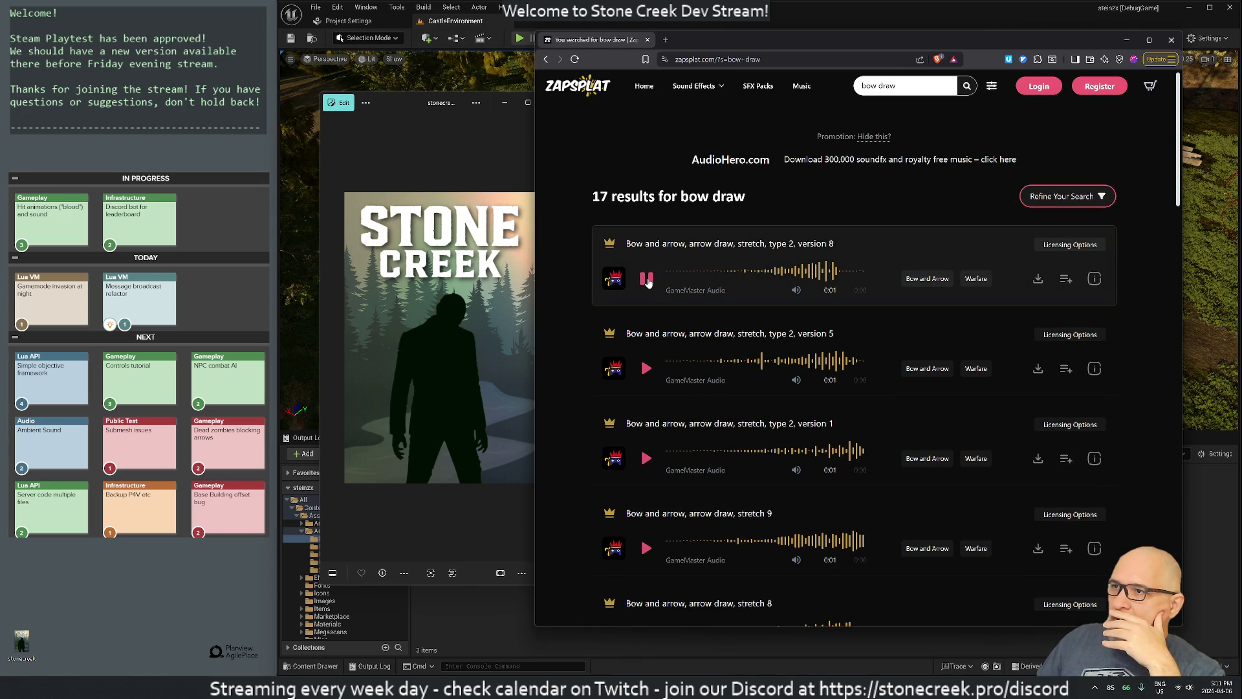
left_click(646, 368)
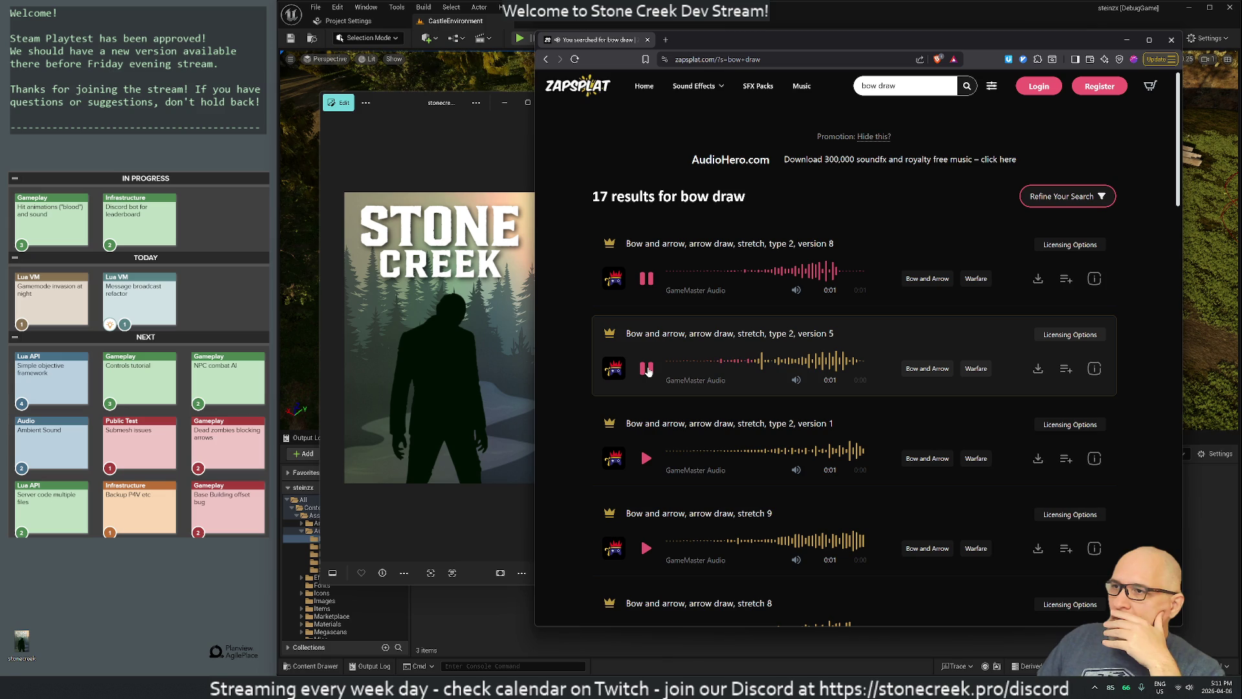
left_click(647, 458)
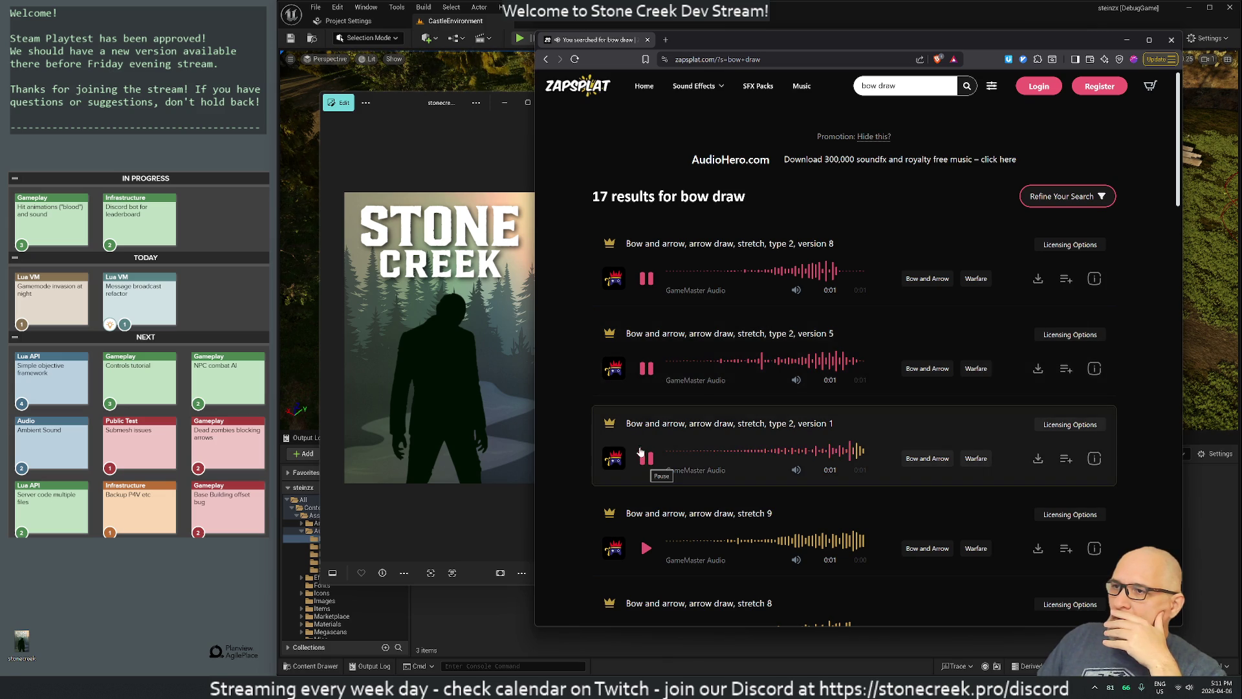
scroll(637, 447, "down", 3)
left_click(650, 309)
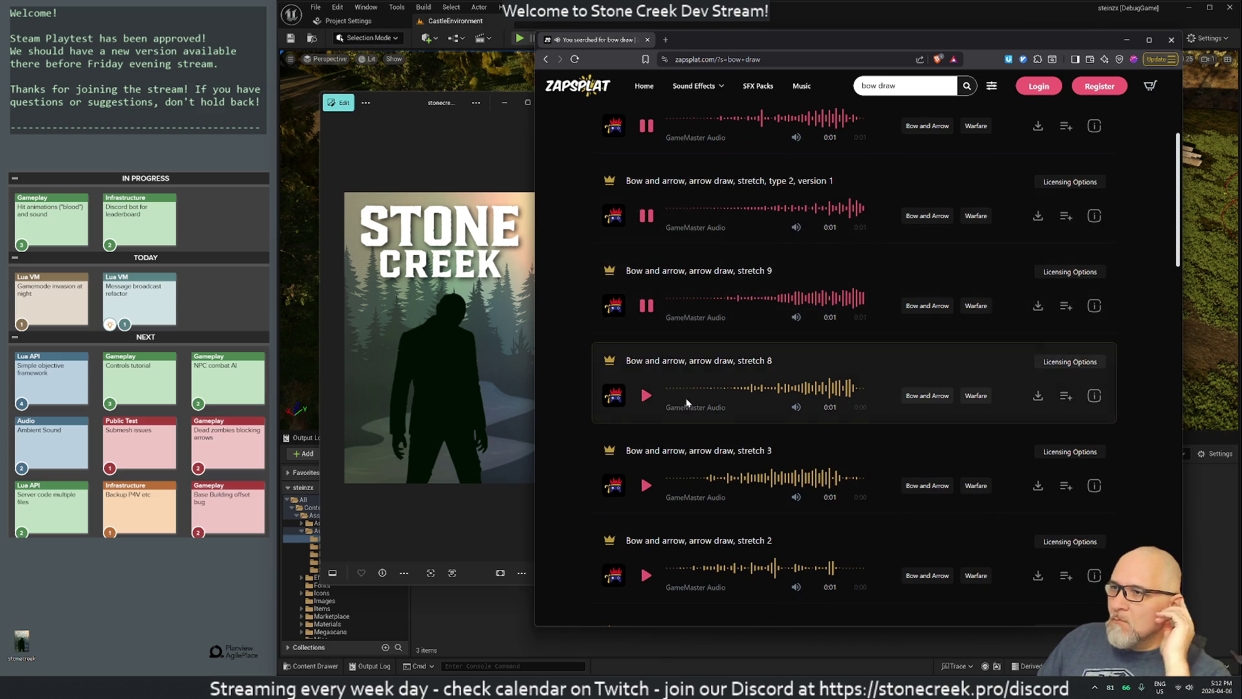
Step: Preview the wooden bow draw medium 1, medium 2, slow, crossbow slide 1 and draw fast sounds
scroll(673, 397, "down", 4)
scroll(673, 408, "down", 5)
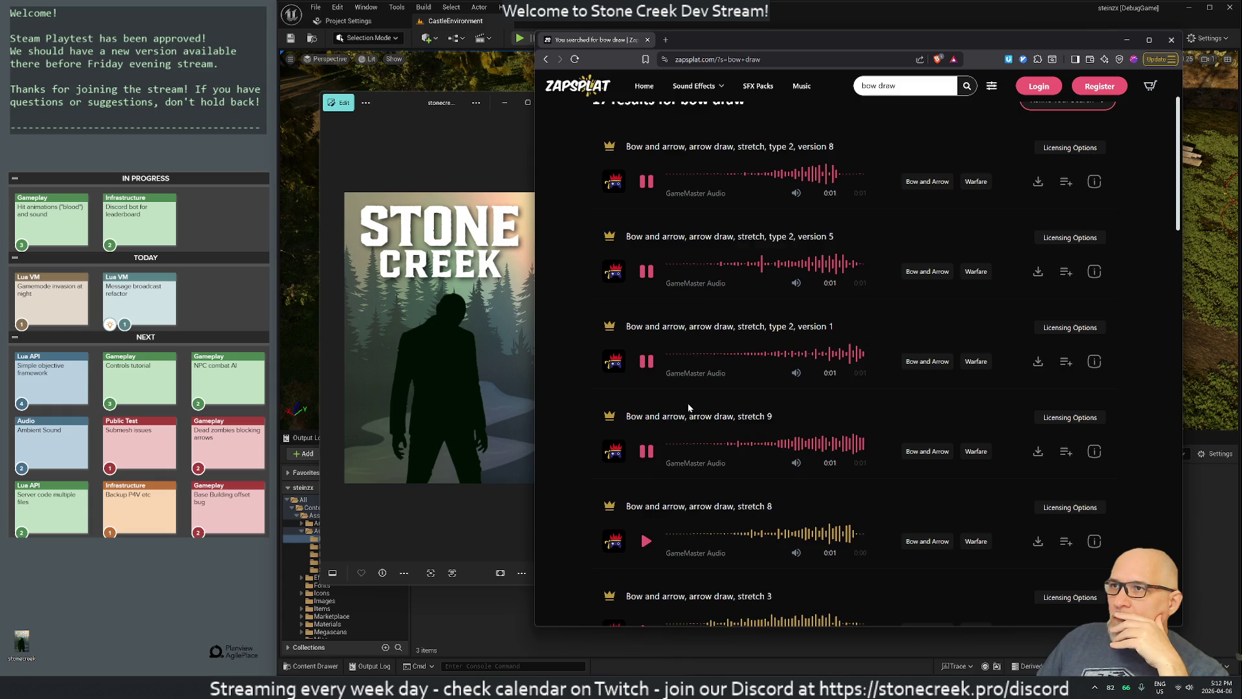
scroll(660, 408, "down", 3)
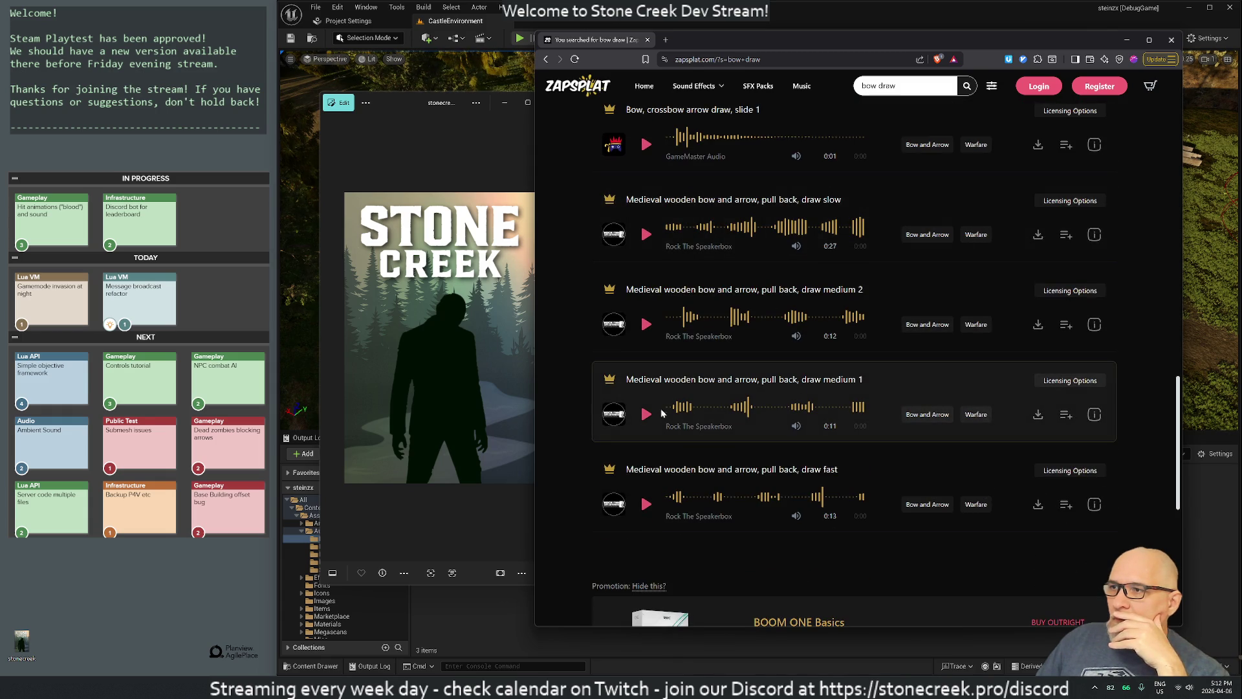
left_click(646, 415)
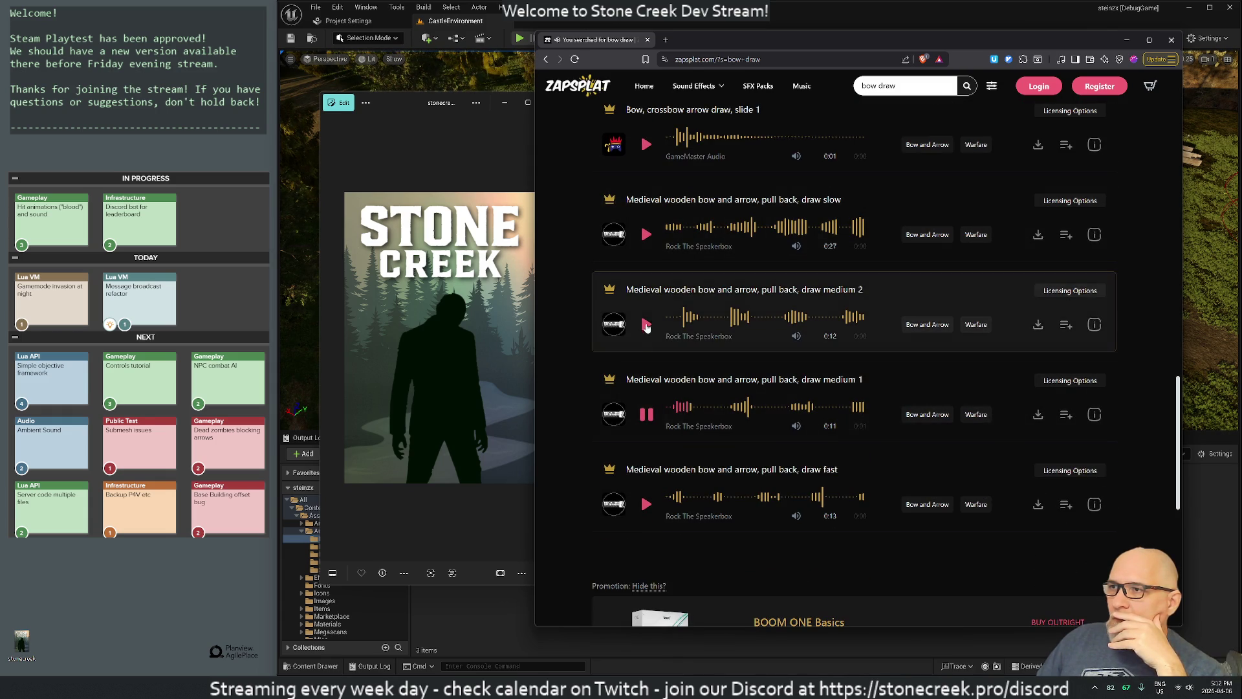
left_click(646, 325)
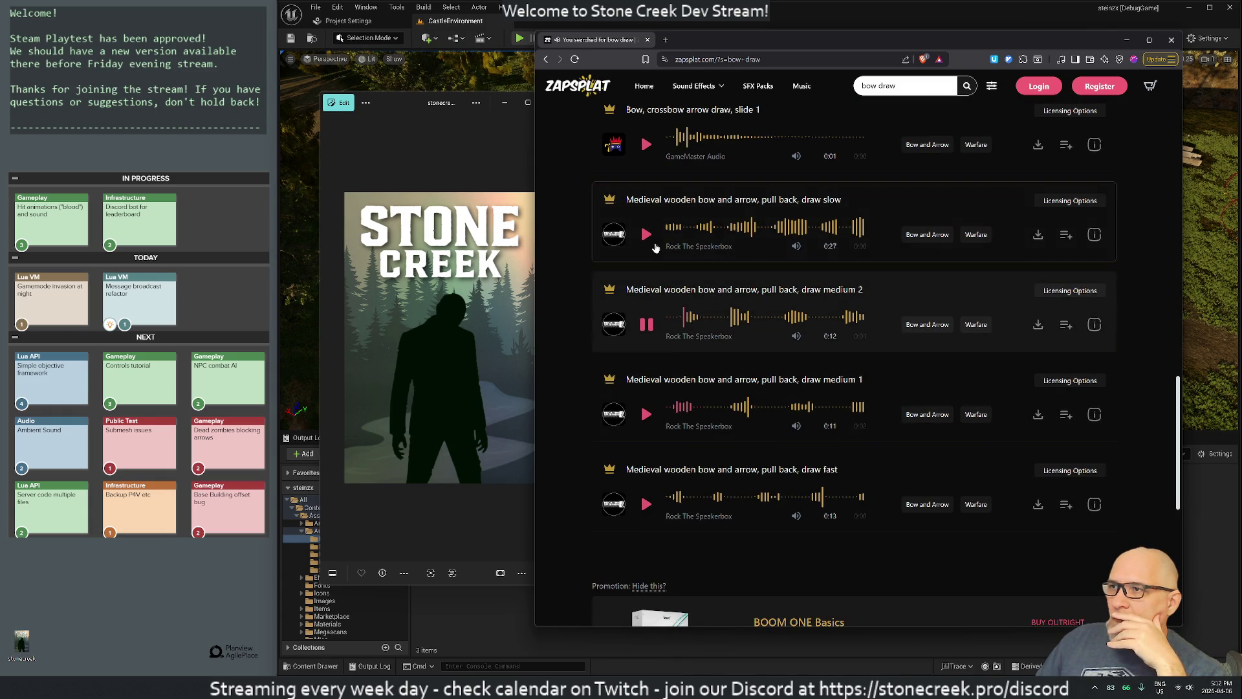
left_click(647, 235)
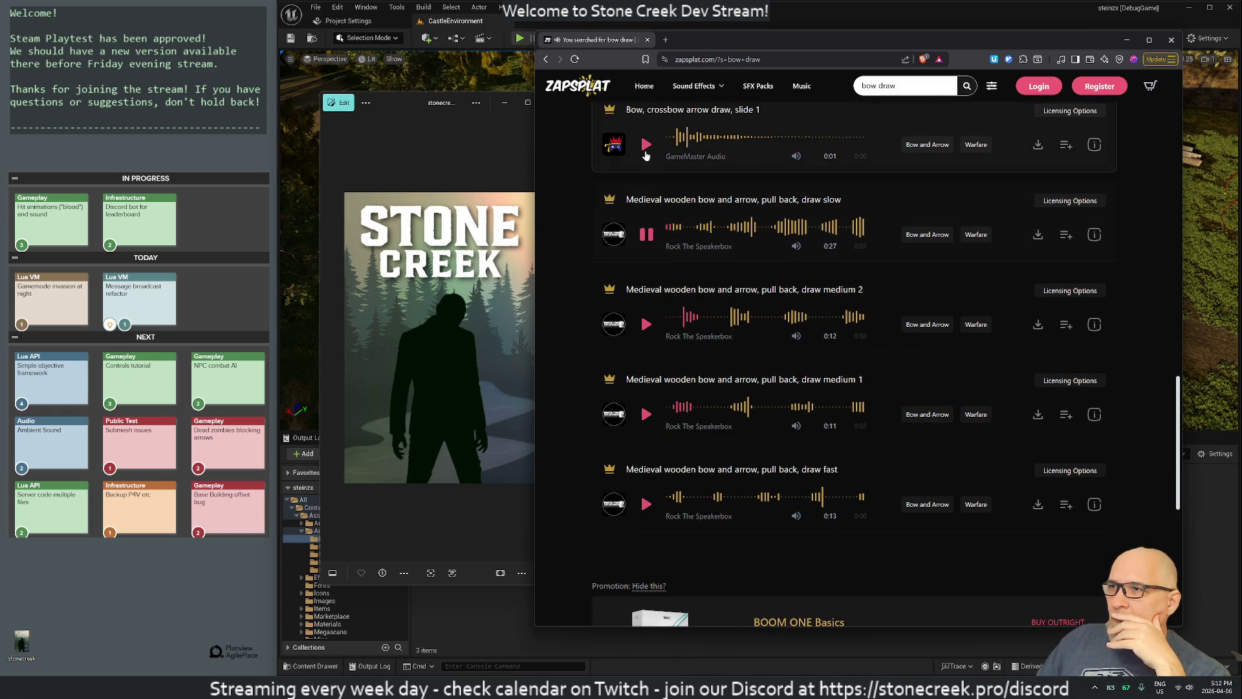
left_click(644, 145)
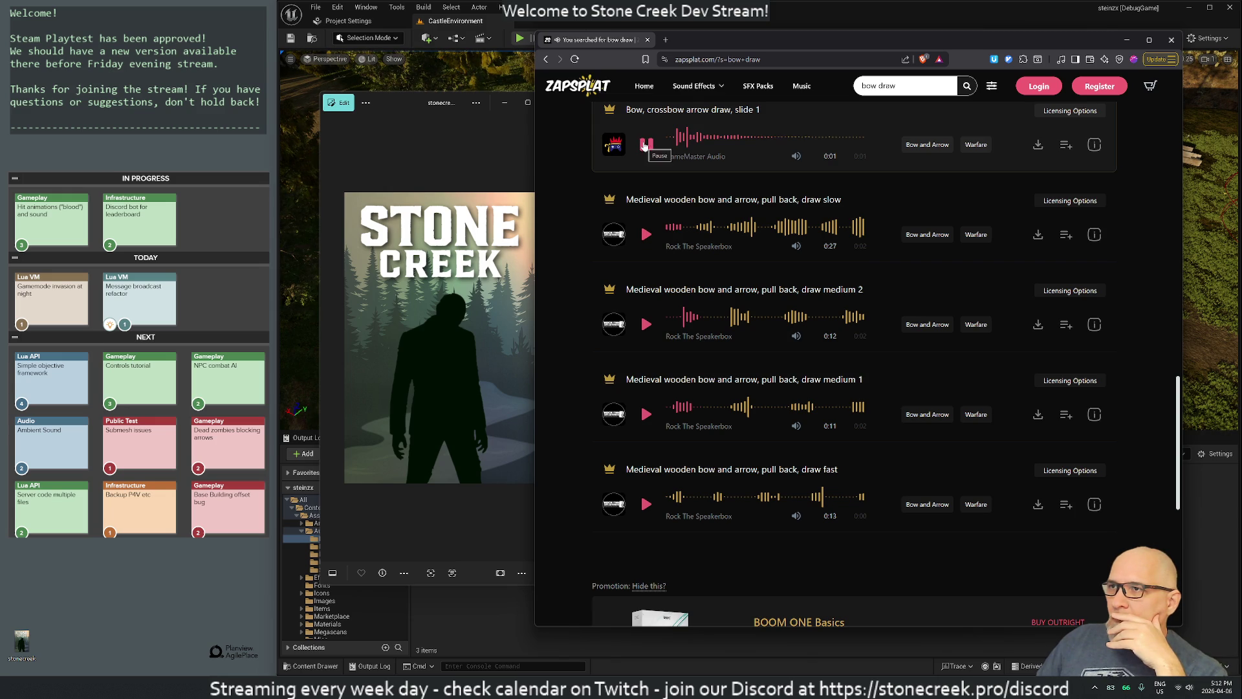
left_click(647, 505)
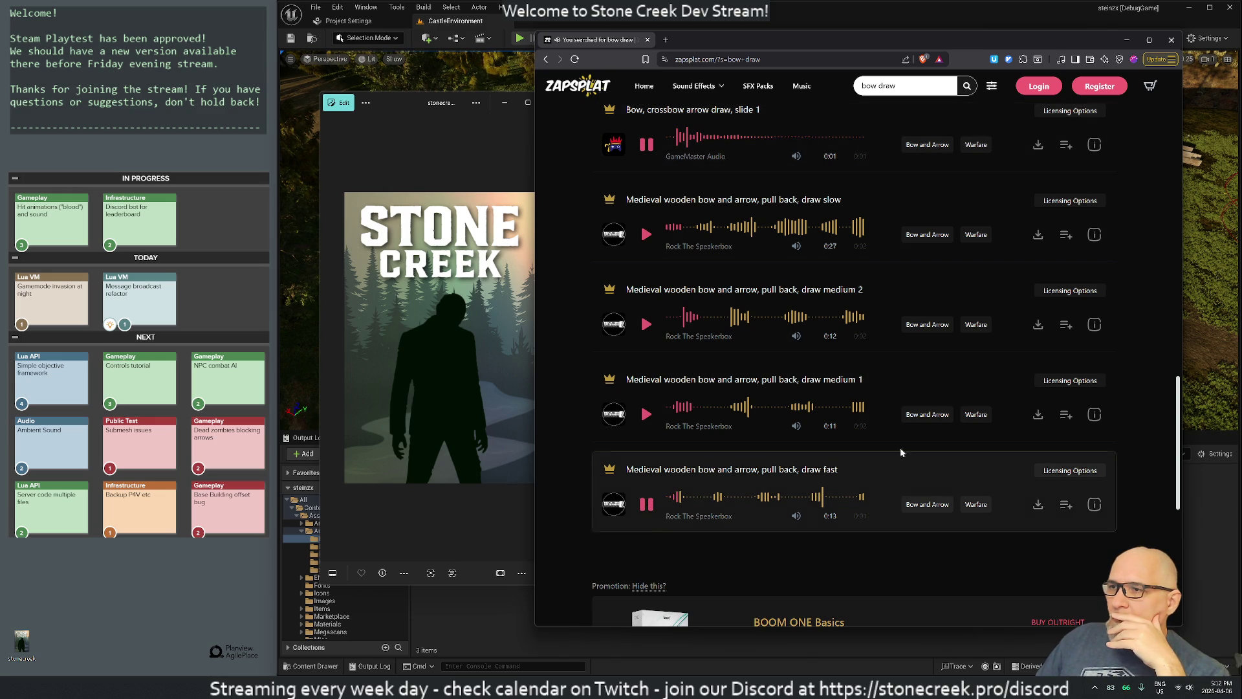
Step: Replay crossbow slide 1, then preview crossbow slide 2 and slide 3
scroll(863, 346, "down", 3)
scroll(846, 343, "up", 15)
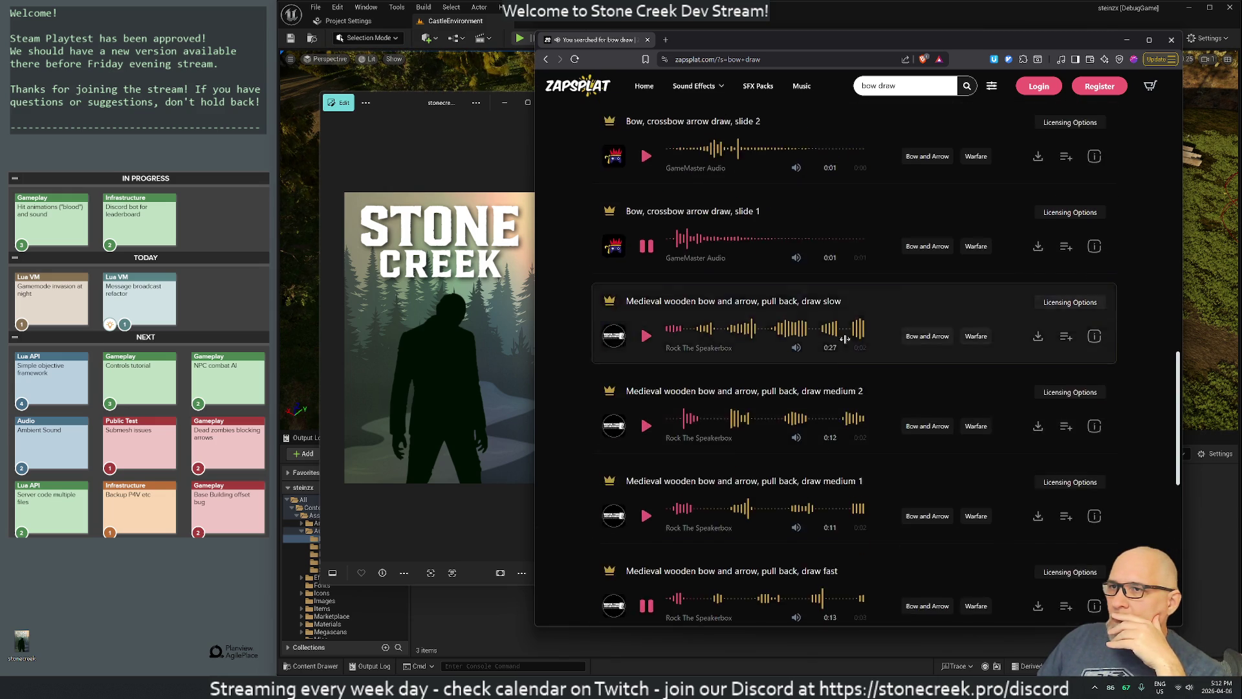
scroll(845, 339, "up", 2)
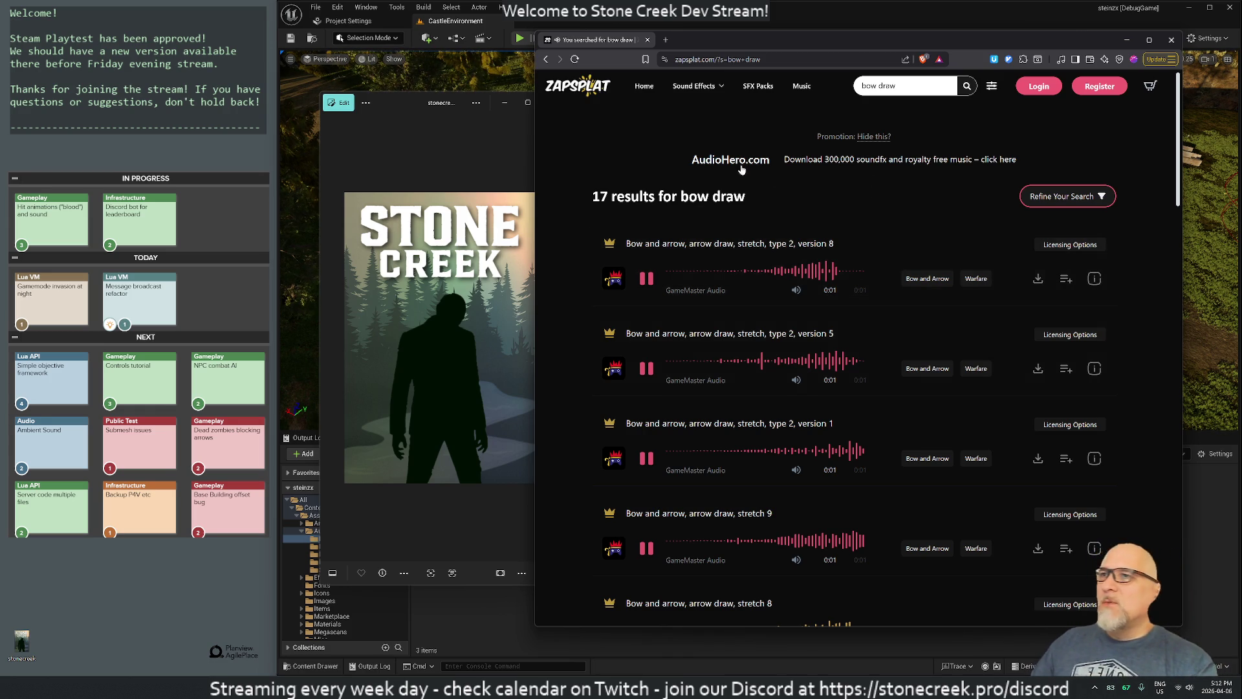
mouse_move(694, 86)
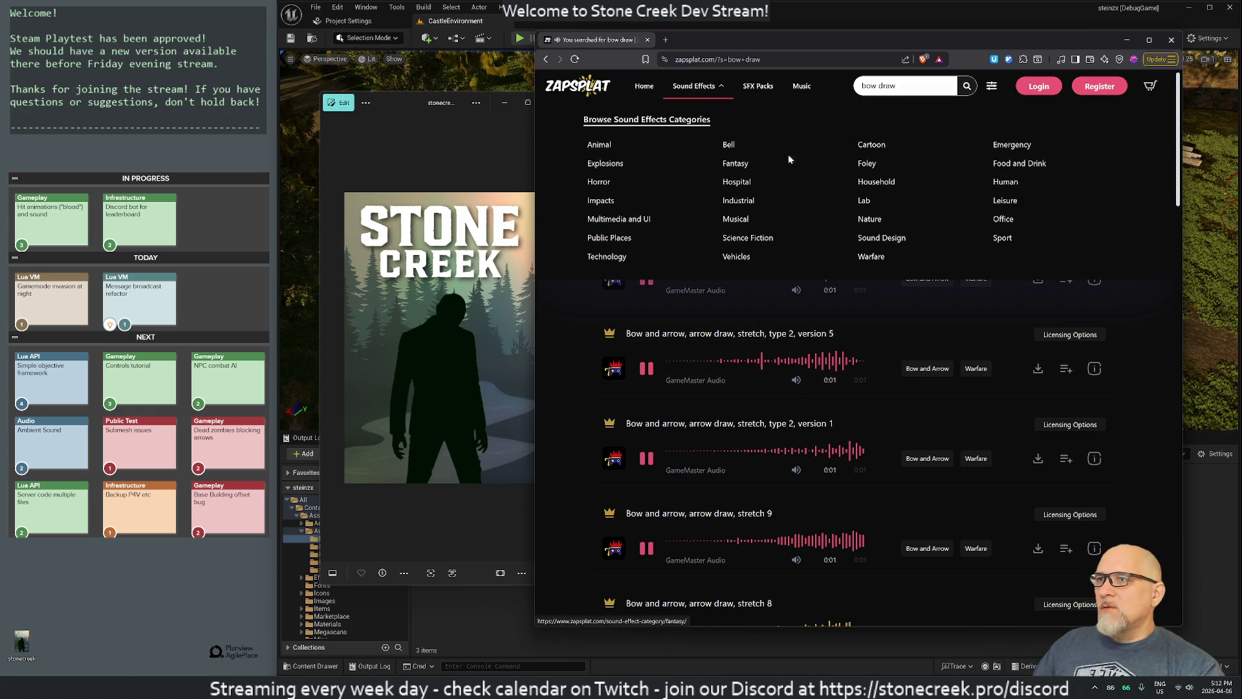
scroll(757, 402, "down", 20)
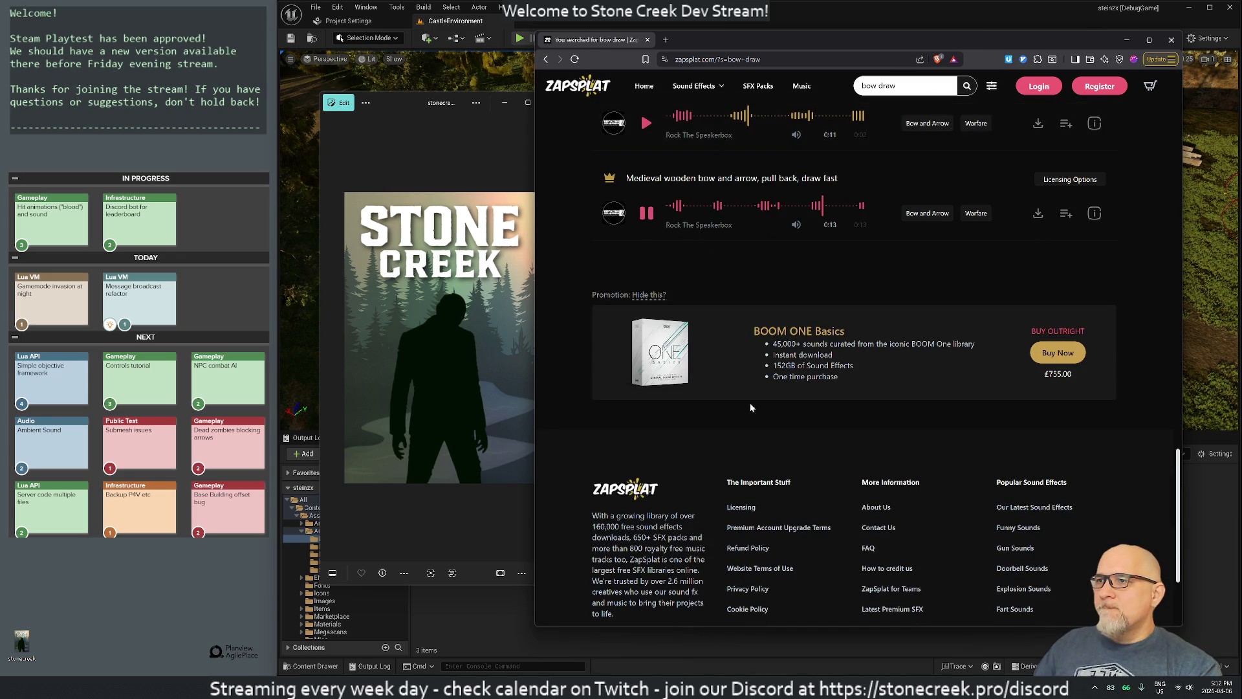
scroll(757, 402, "up", 3)
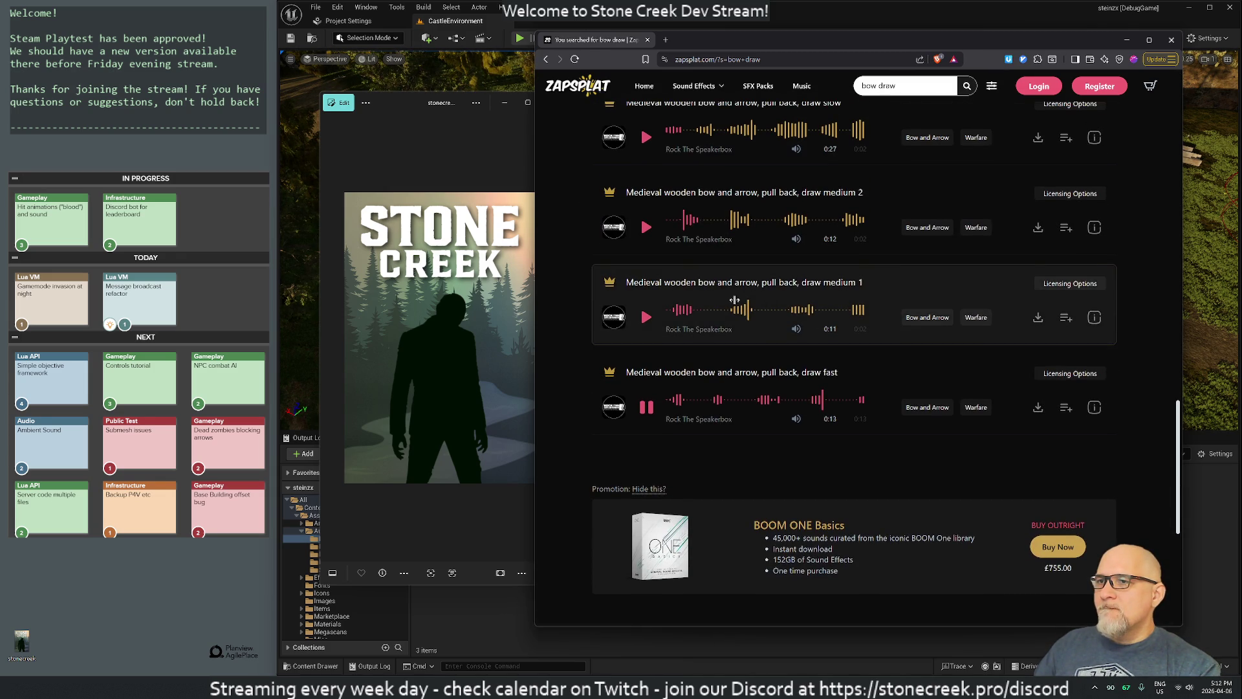
scroll(804, 313, "up", 3)
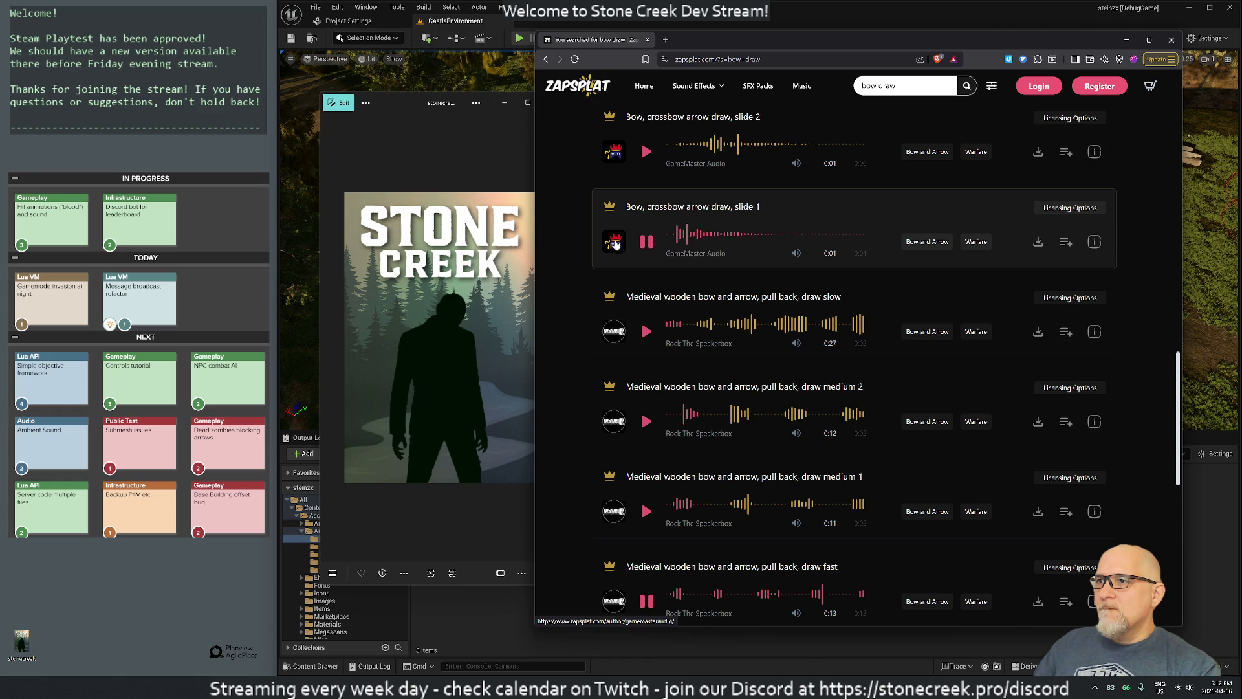
left_click(644, 242)
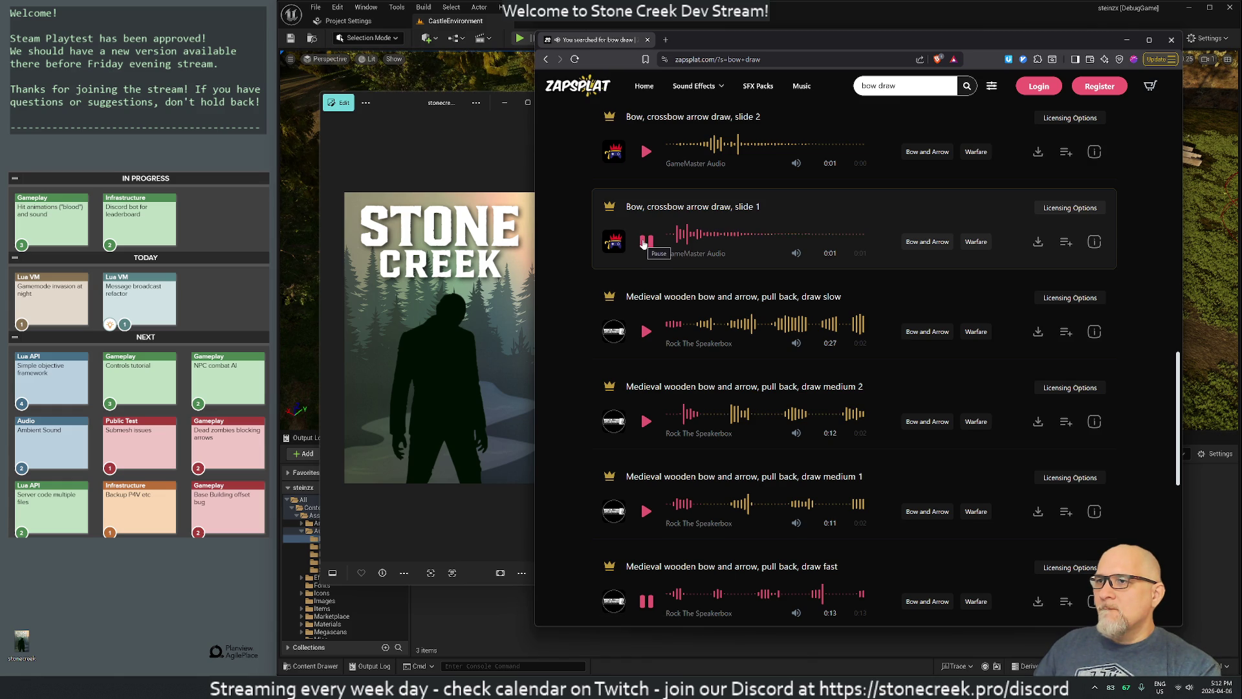
scroll(644, 242, "up", 3)
left_click(644, 297)
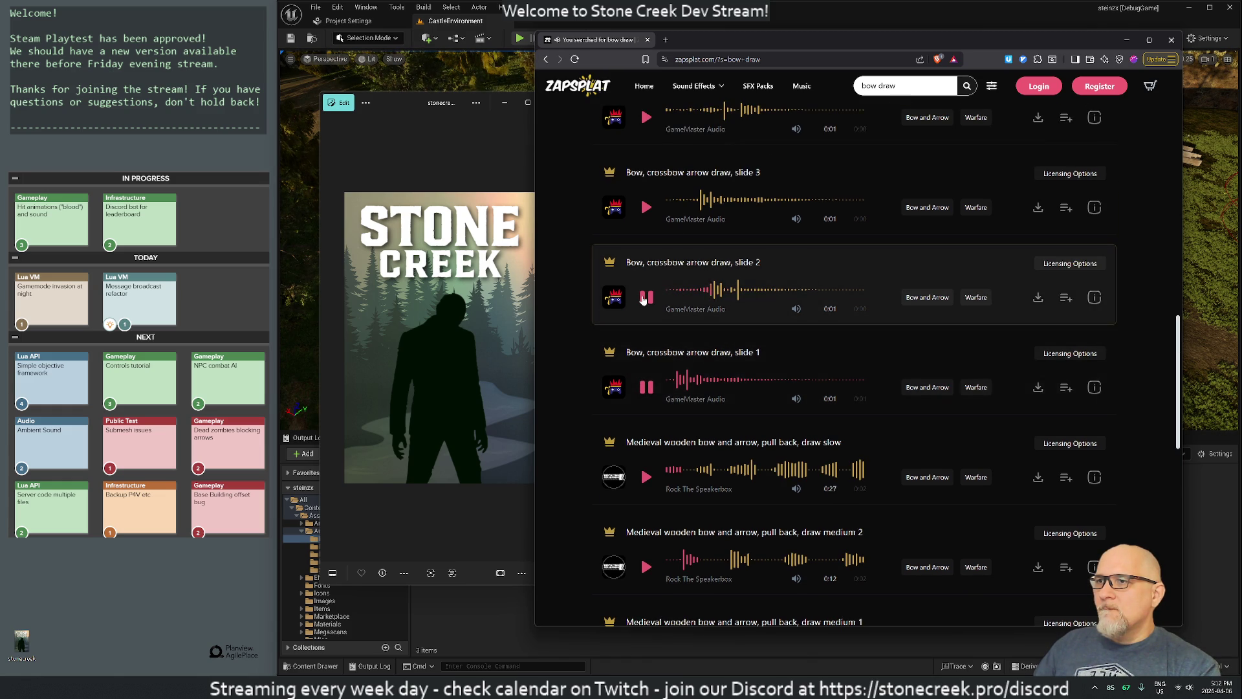
scroll(644, 298, "up", 3)
left_click(647, 353)
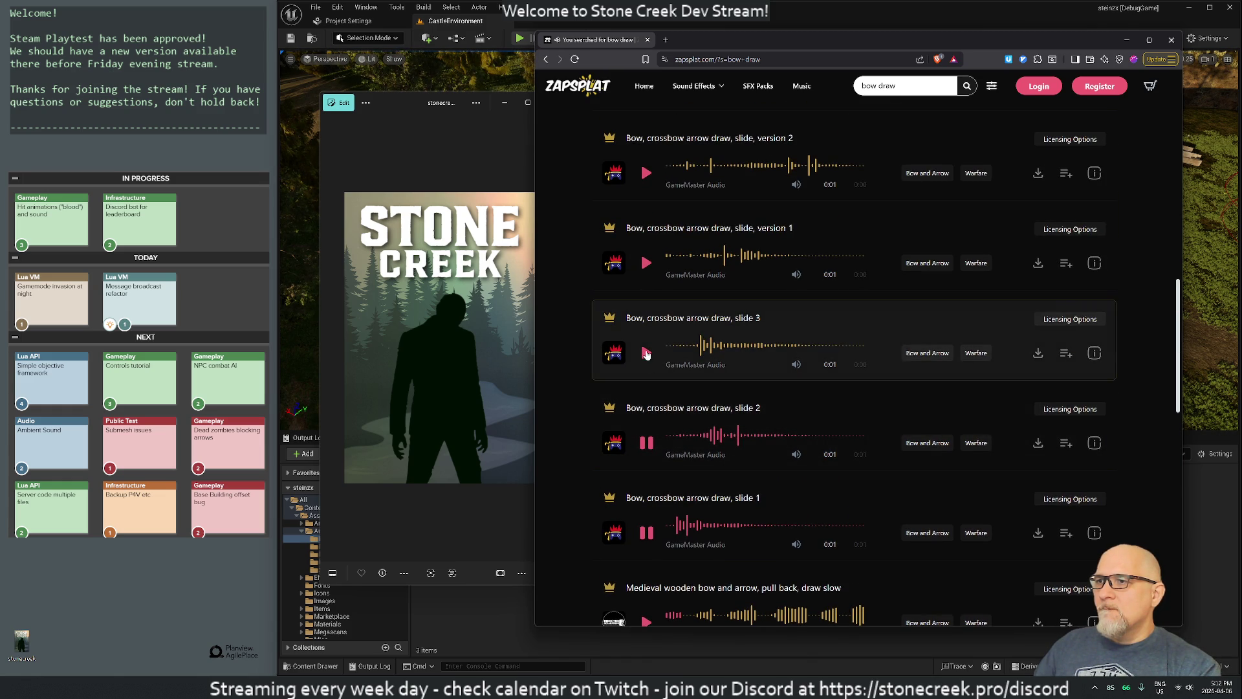
scroll(648, 357, "up", 3)
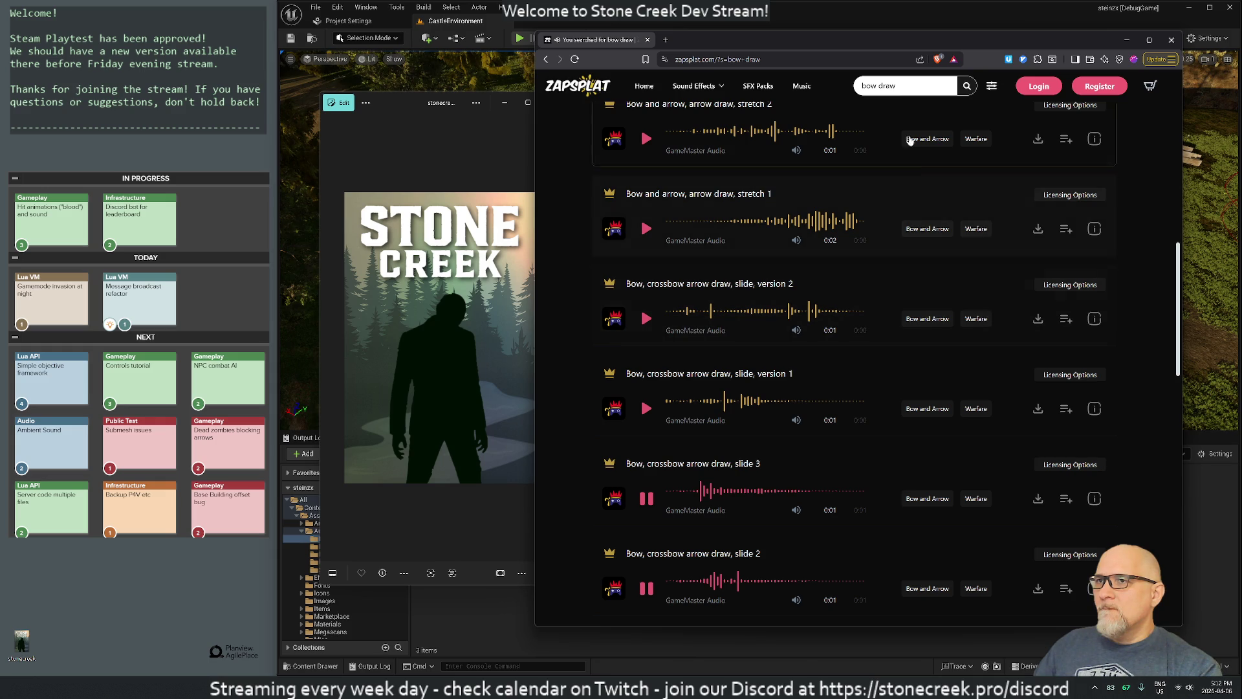
double_click(868, 85)
Step: Search for 'arrow draw' and preview stretch type 2 versions 8, 5, 1, then stretch 9 and 8
type("arro")
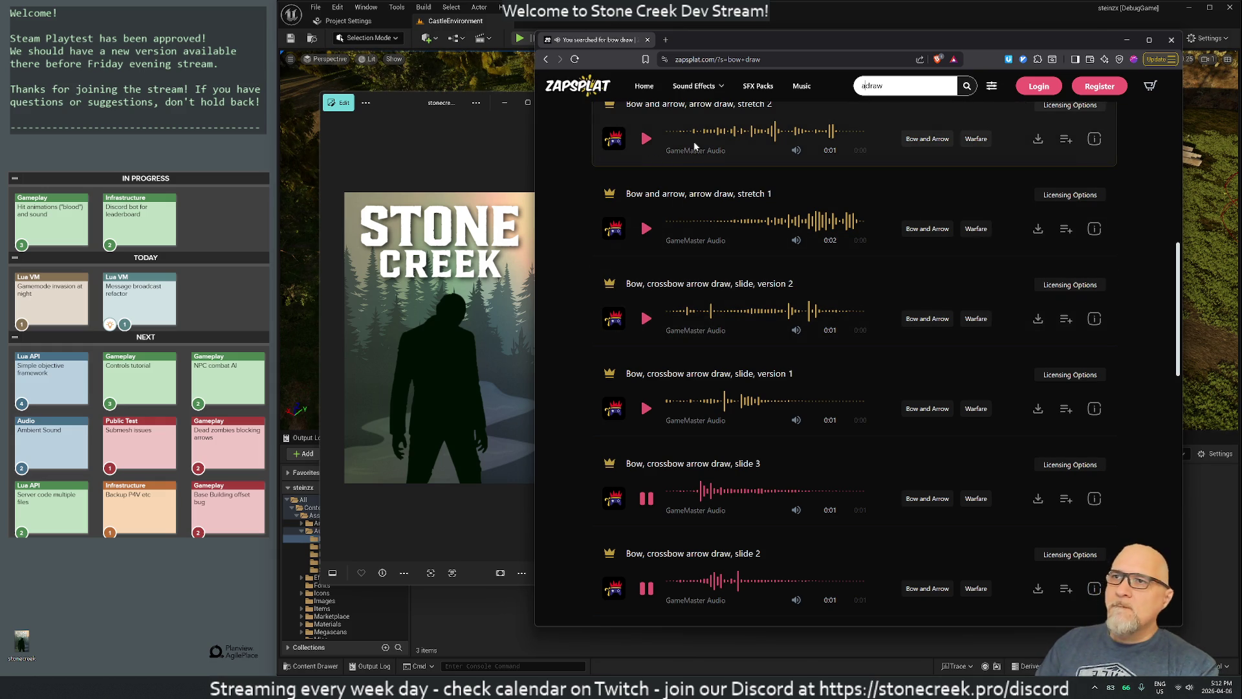
type("w")
key("Return")
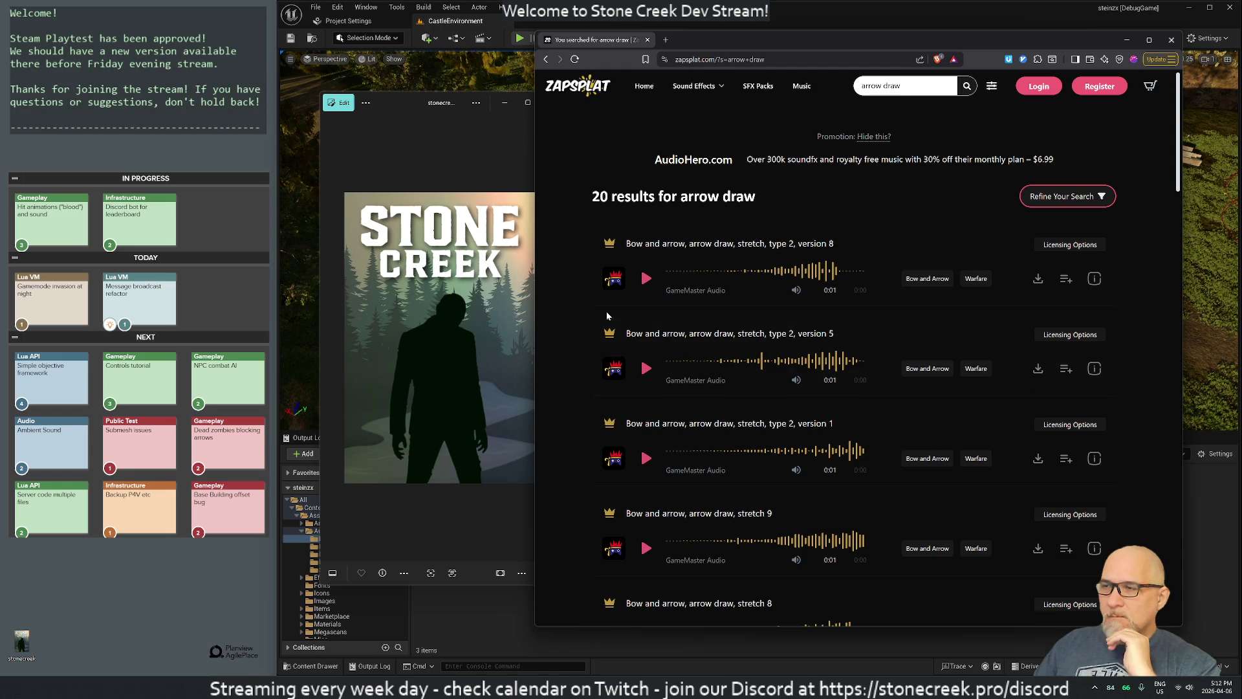
left_click(647, 281)
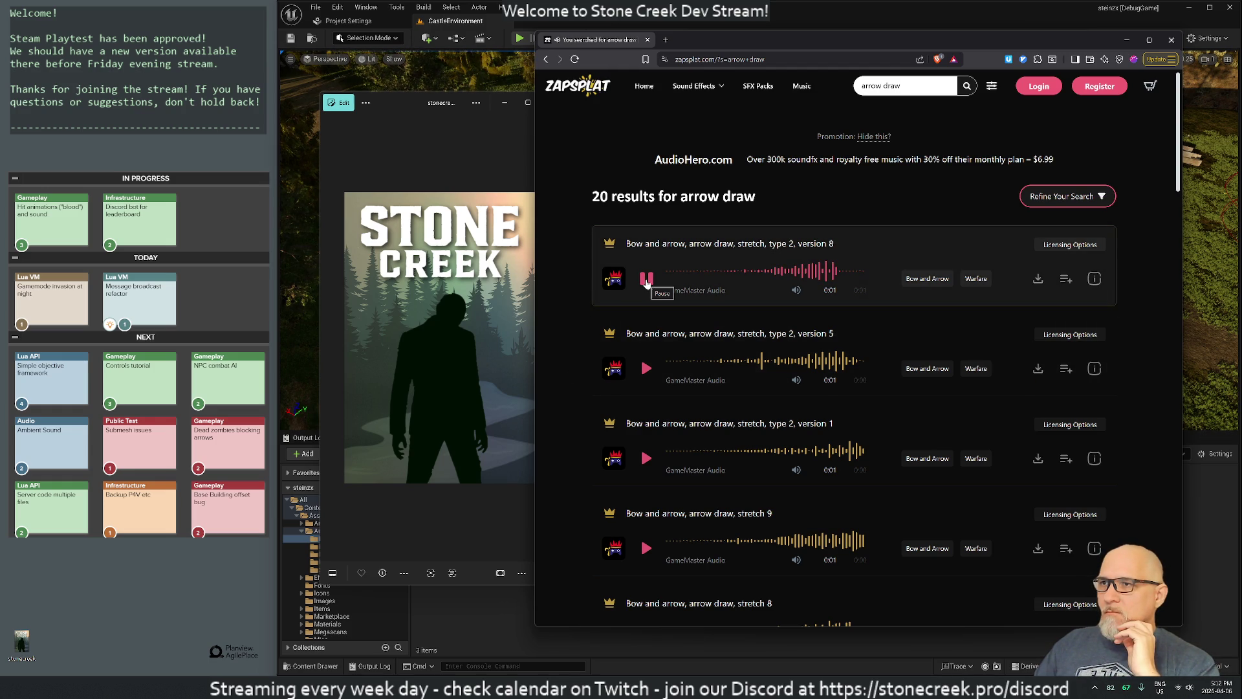
left_click(646, 370)
left_click(646, 459)
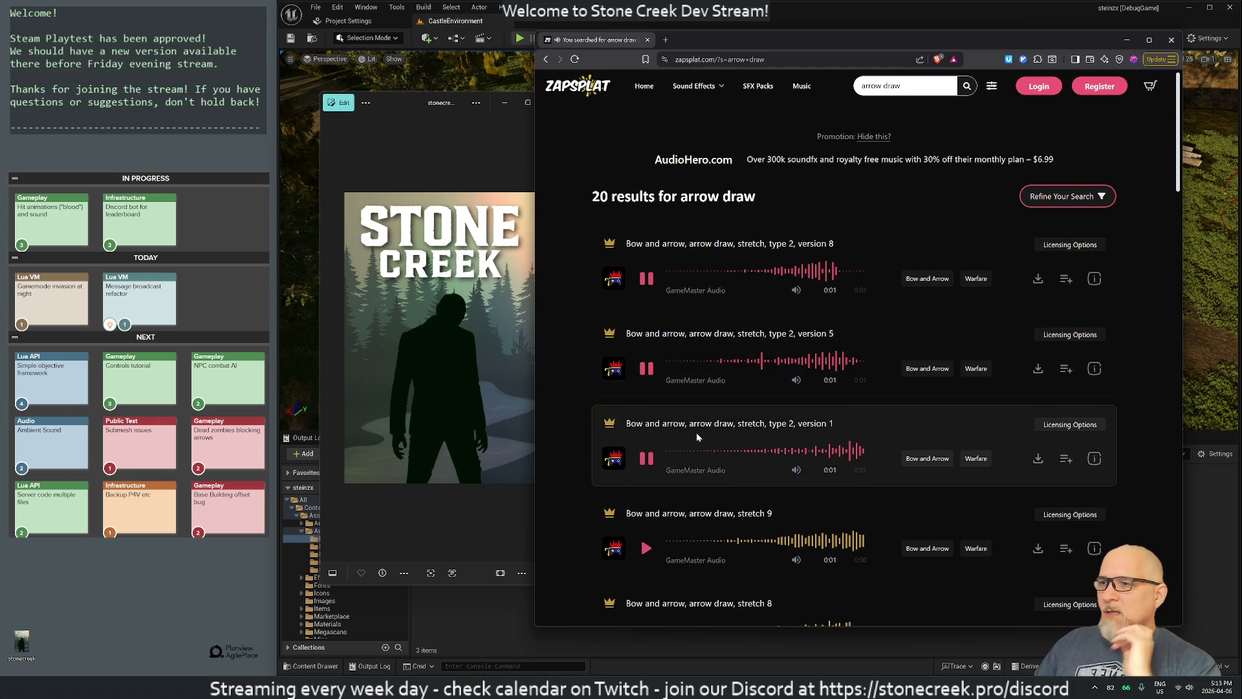
scroll(699, 438, "down", 3)
left_click(645, 354)
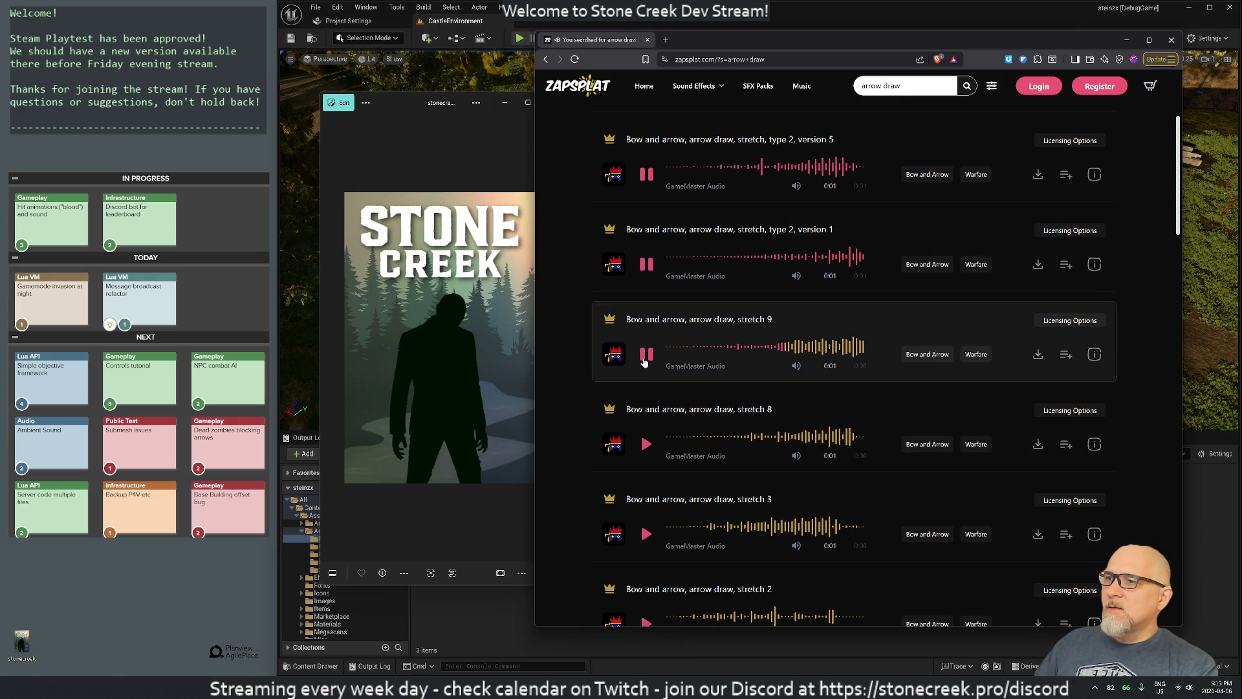
left_click(646, 444)
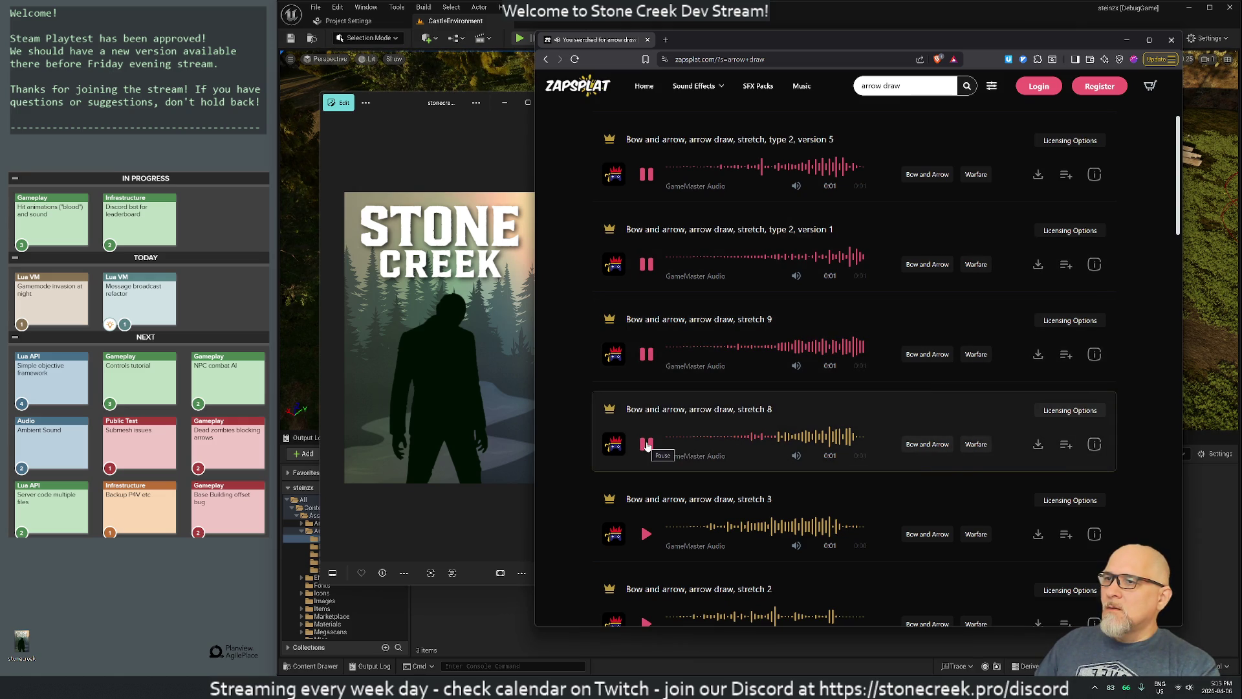
Step: Preview stretch 3, stretch 2 and crossbow slide versions 2 and 1, then request slide version 2 as WAV
scroll(646, 444, "down", 3)
left_click(646, 341)
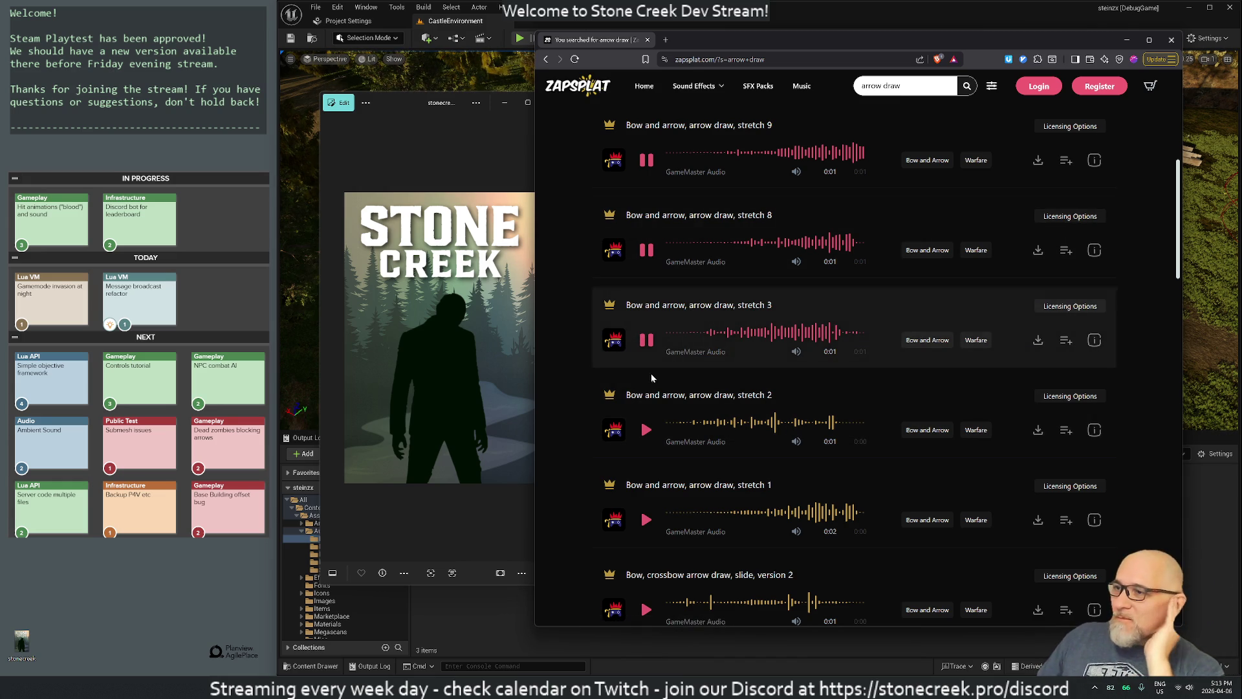
left_click(646, 430)
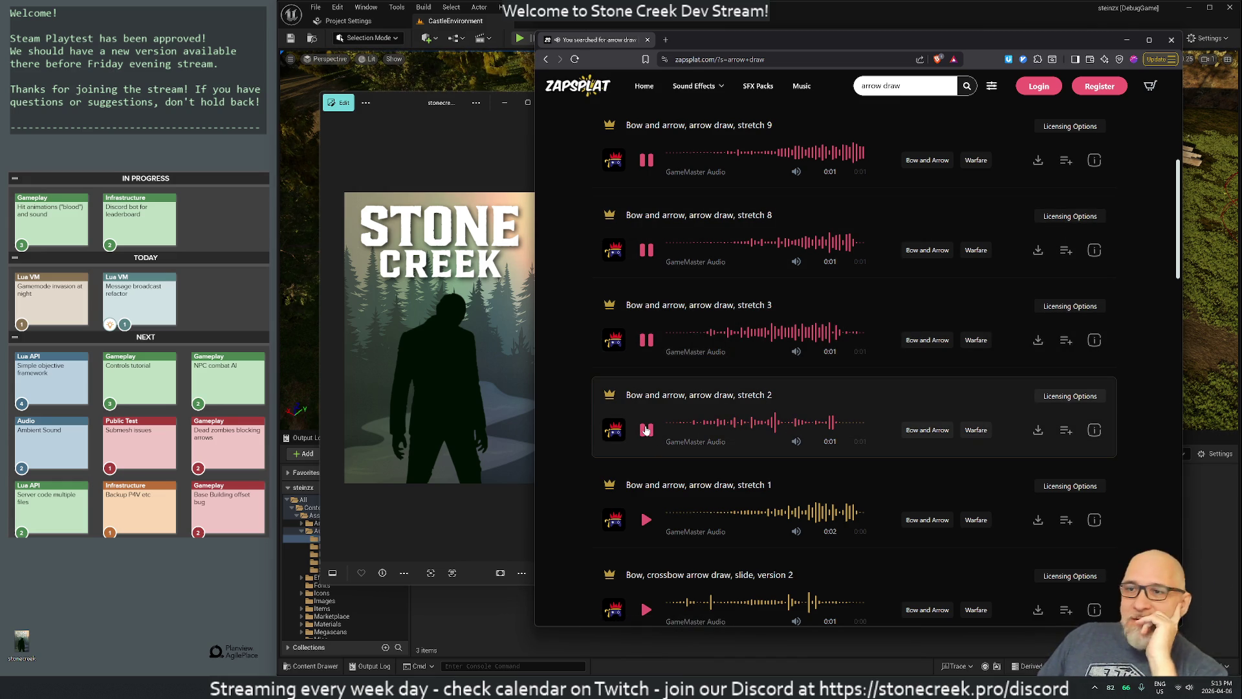
scroll(841, 391, "down", 3)
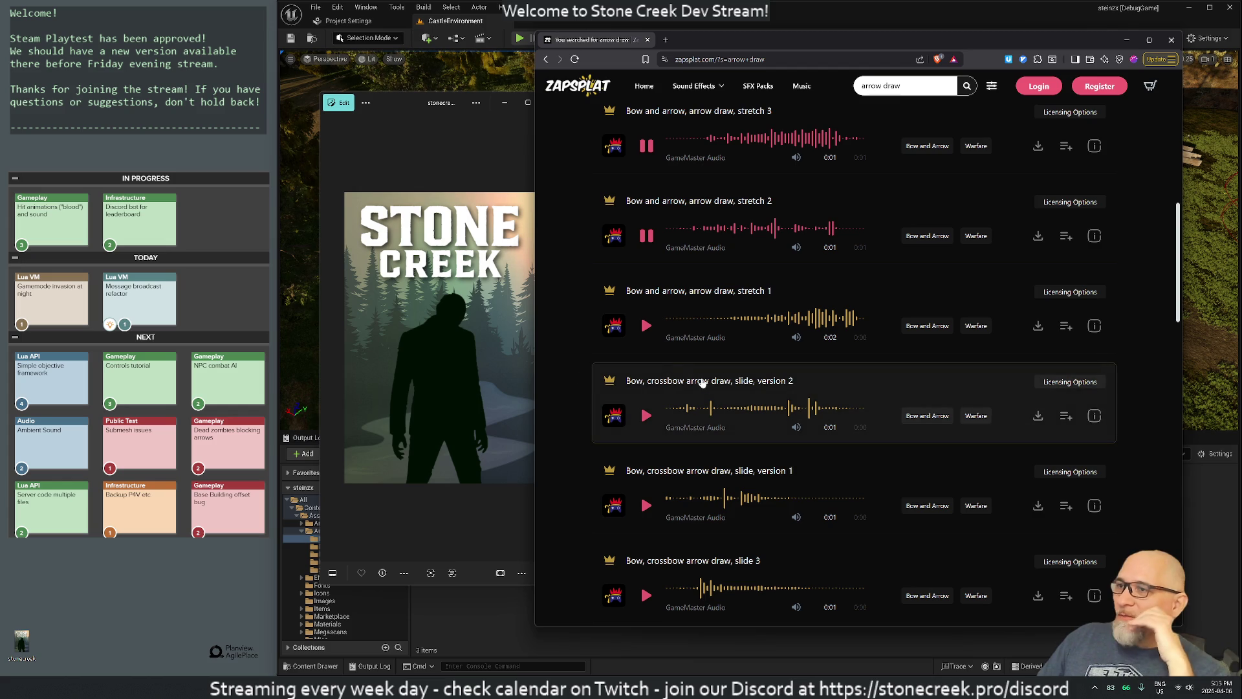
left_click(646, 414)
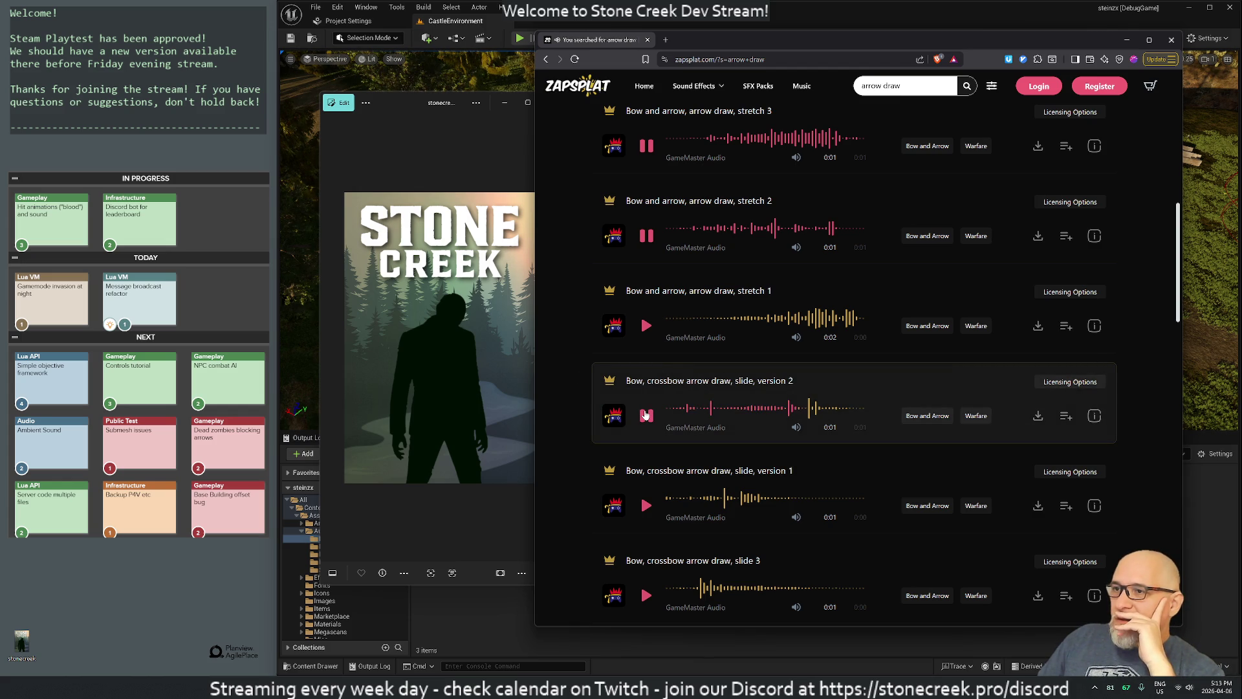
left_click(647, 505)
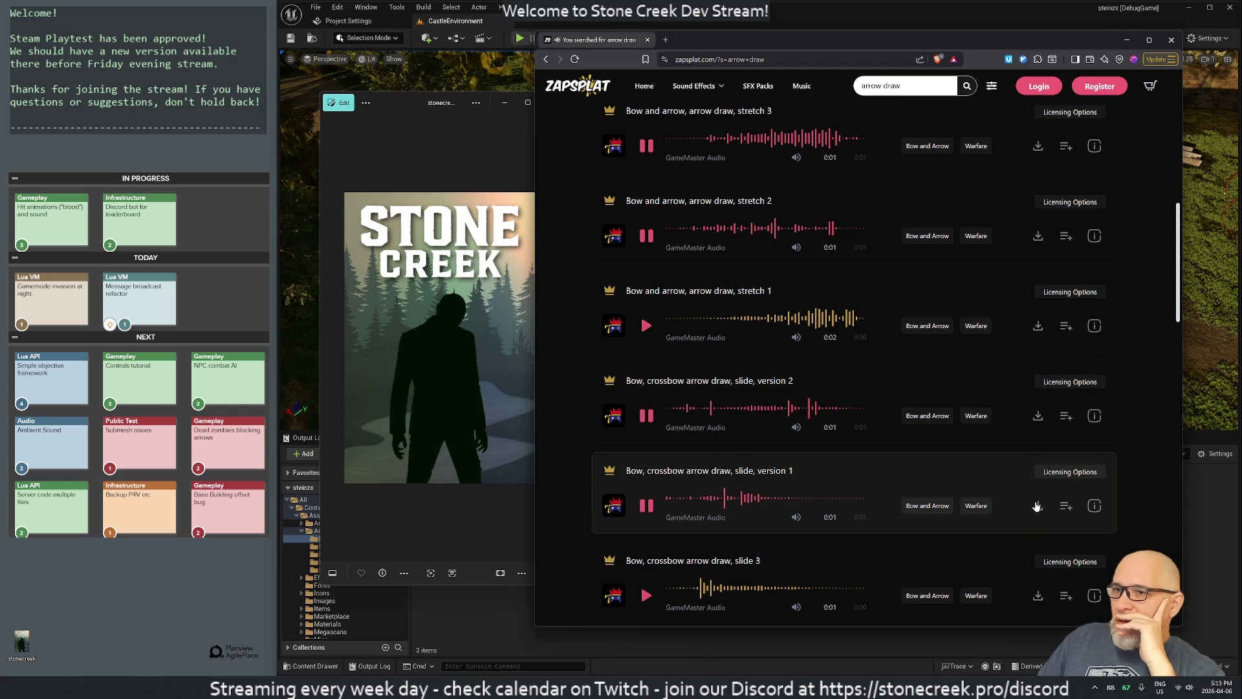
mouse_move(1037, 417)
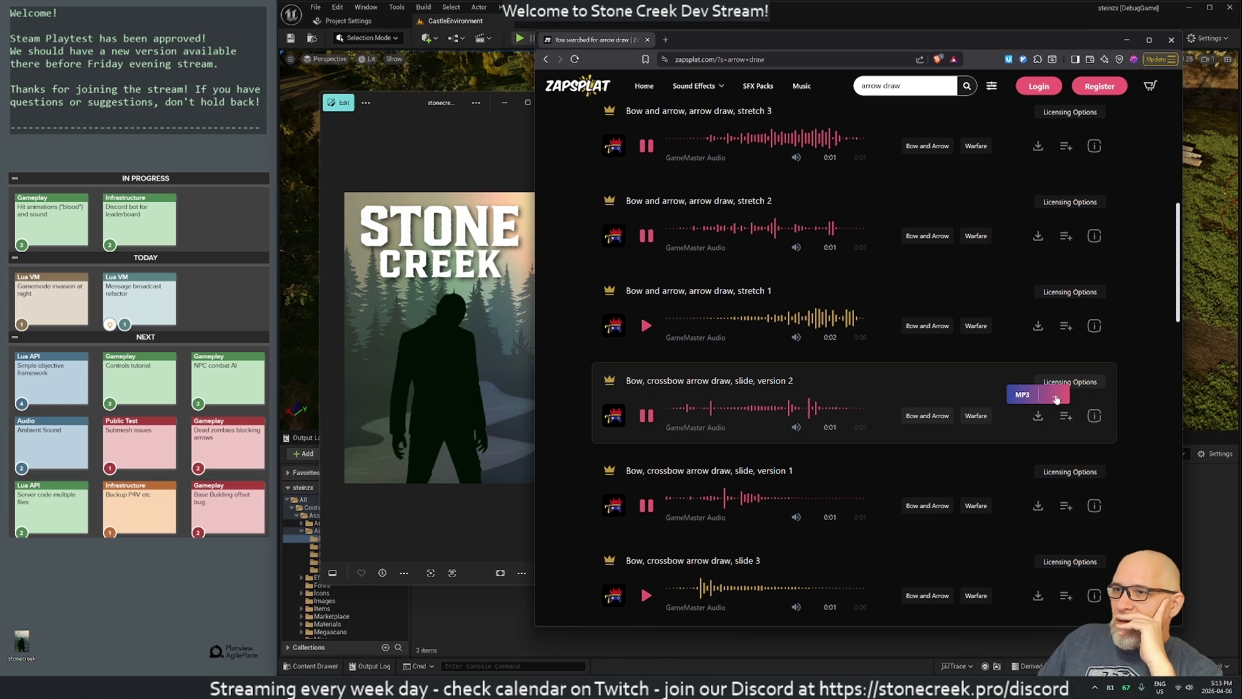
left_click(1056, 398)
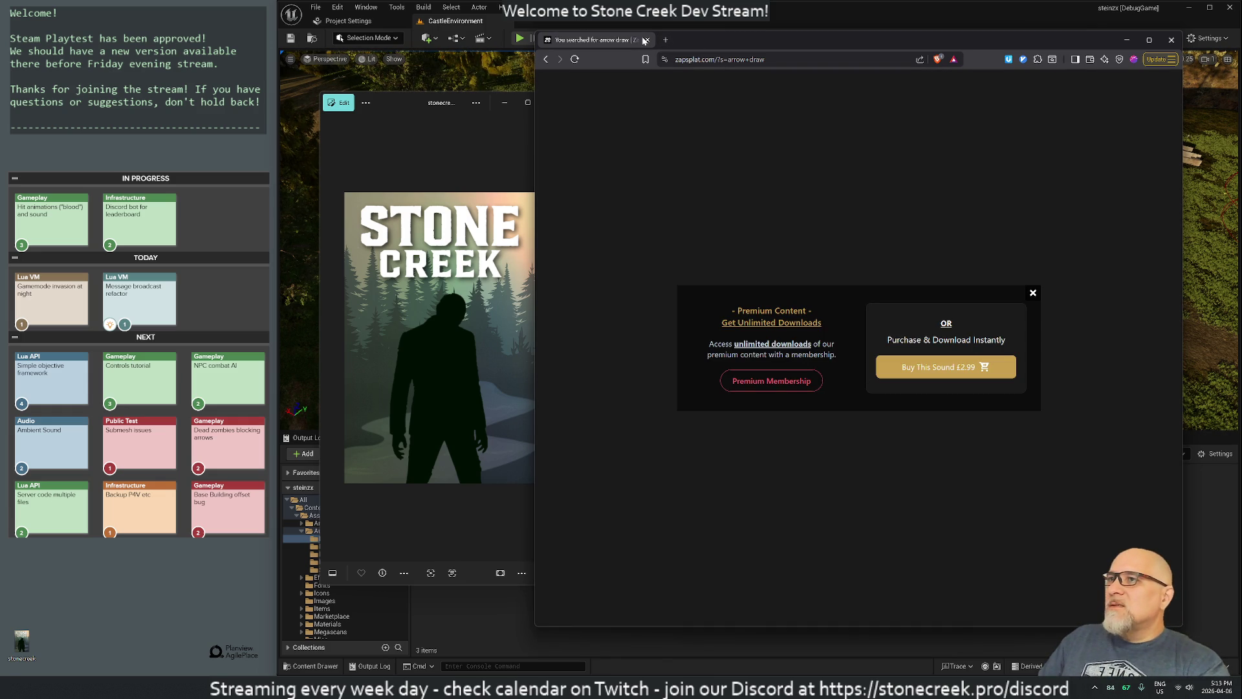
Step: Navigate the tab to claude.ai and shift the browser window left and down
left_click(666, 59)
type("claude.ai")
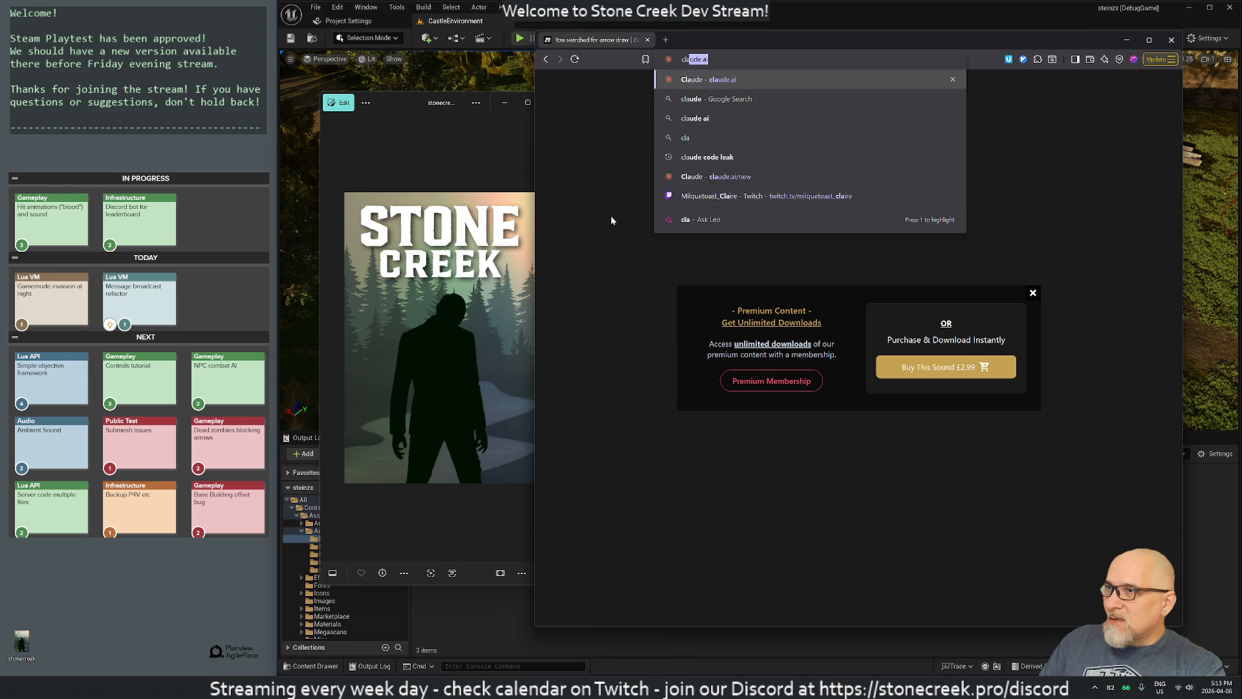
key("Return")
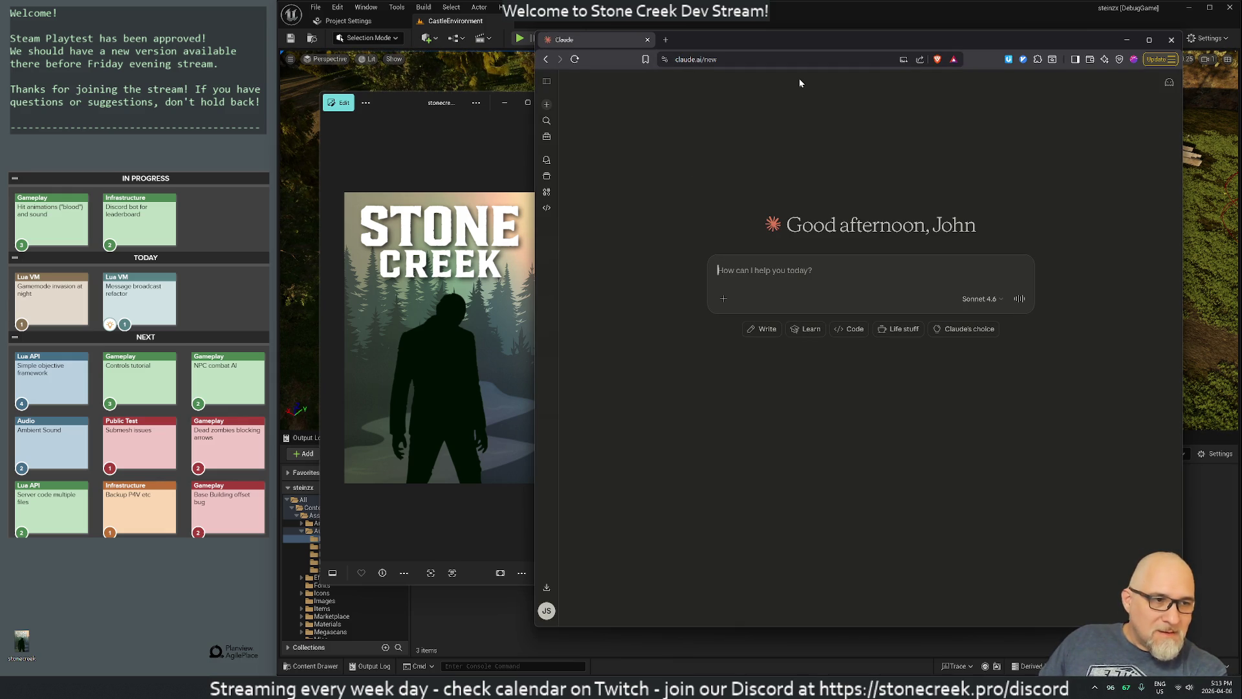
mouse_move(790, 39)
left_mouse_down()
mouse_move(693, 68)
mouse_move(686, 57)
left_mouse_up()
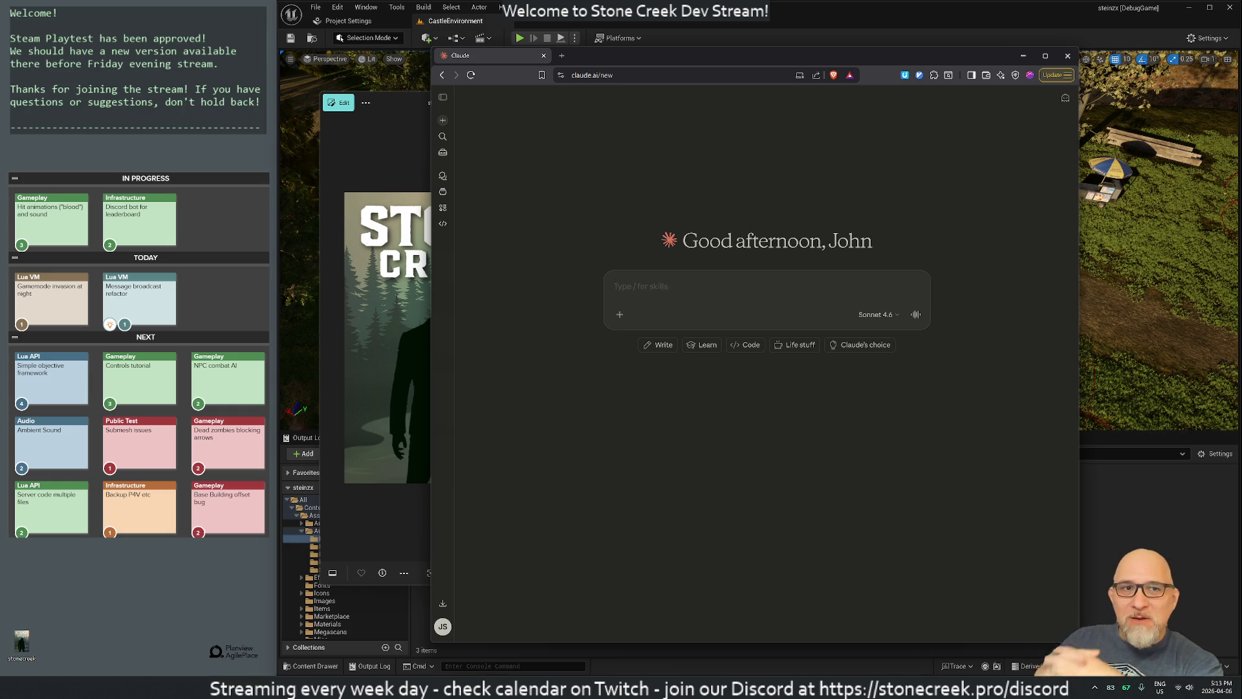
Step: Ask Claude where to find free sound effects of drawing an arrow on a wooden bow
type("where can i find free audios for effects, like")
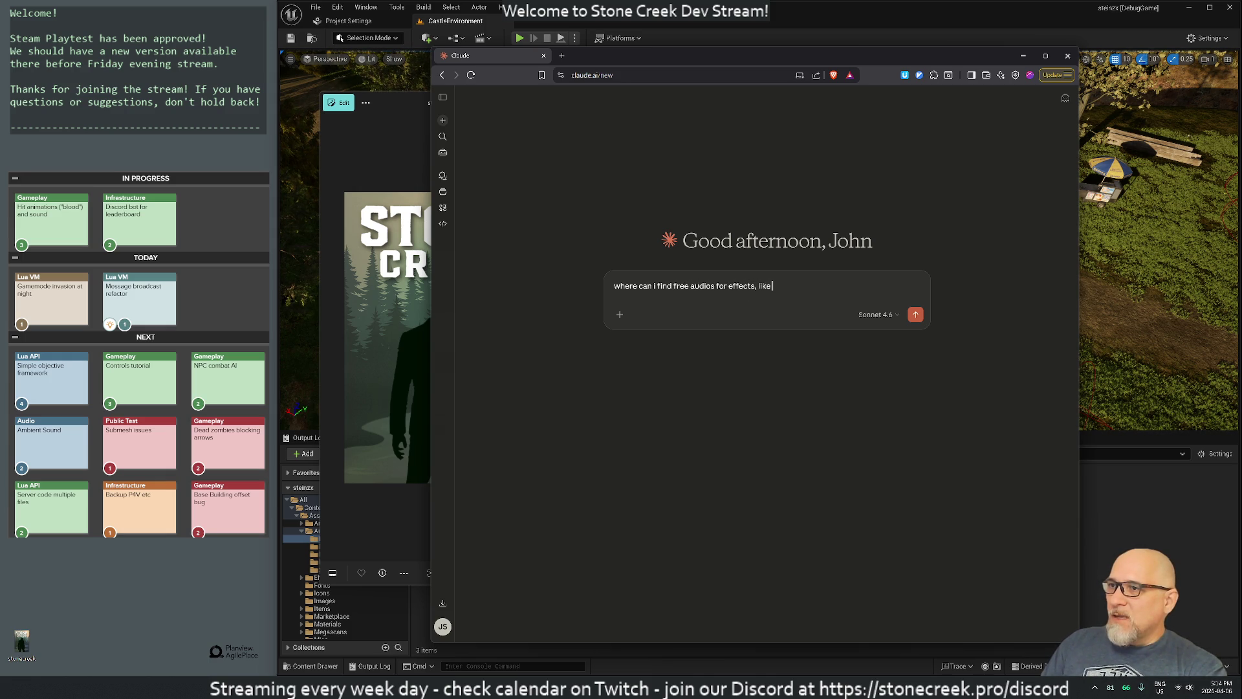
type(" drawing an arrow on a wood bow?")
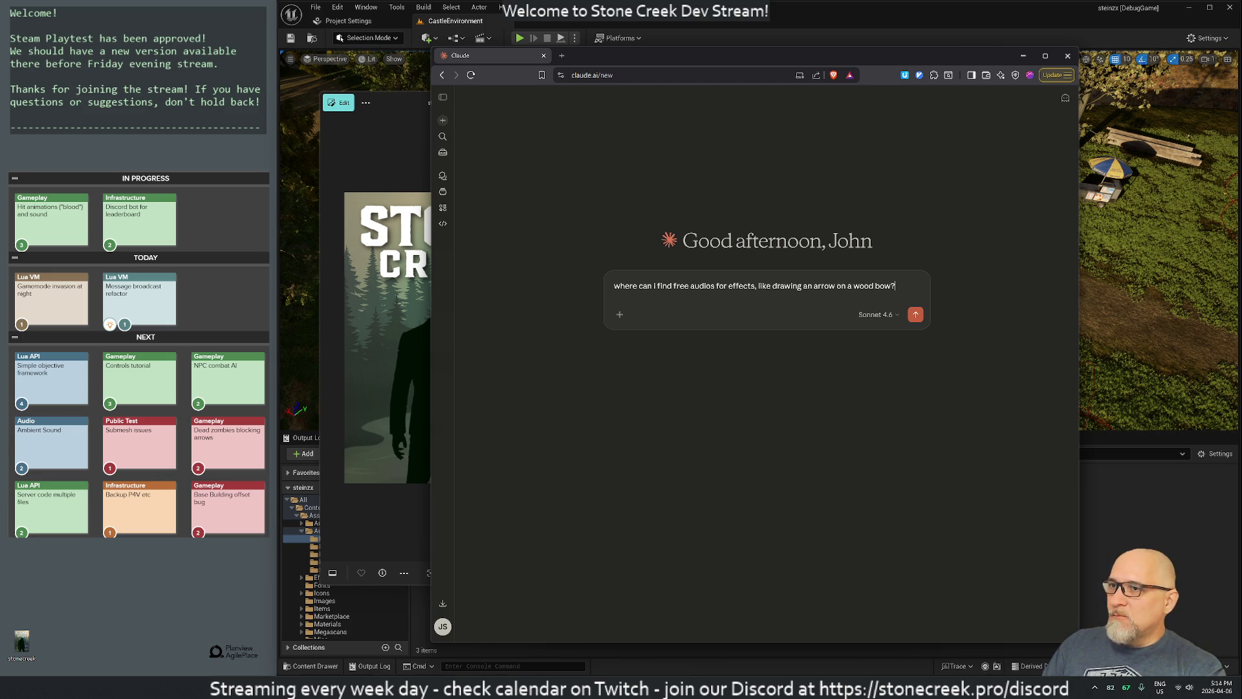
key("Return")
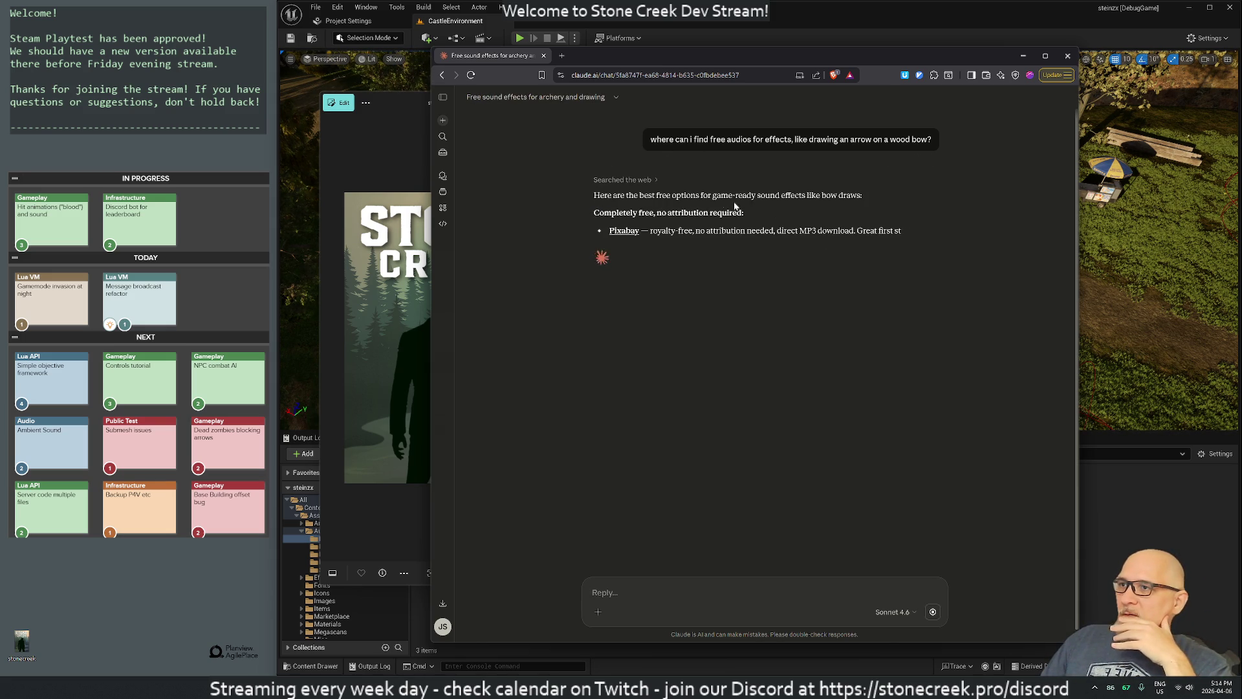
Step: Open Claude's Pixabay, Freesound.org and SoundBible suggestions in new tabs and close the chat
middle_click(623, 231)
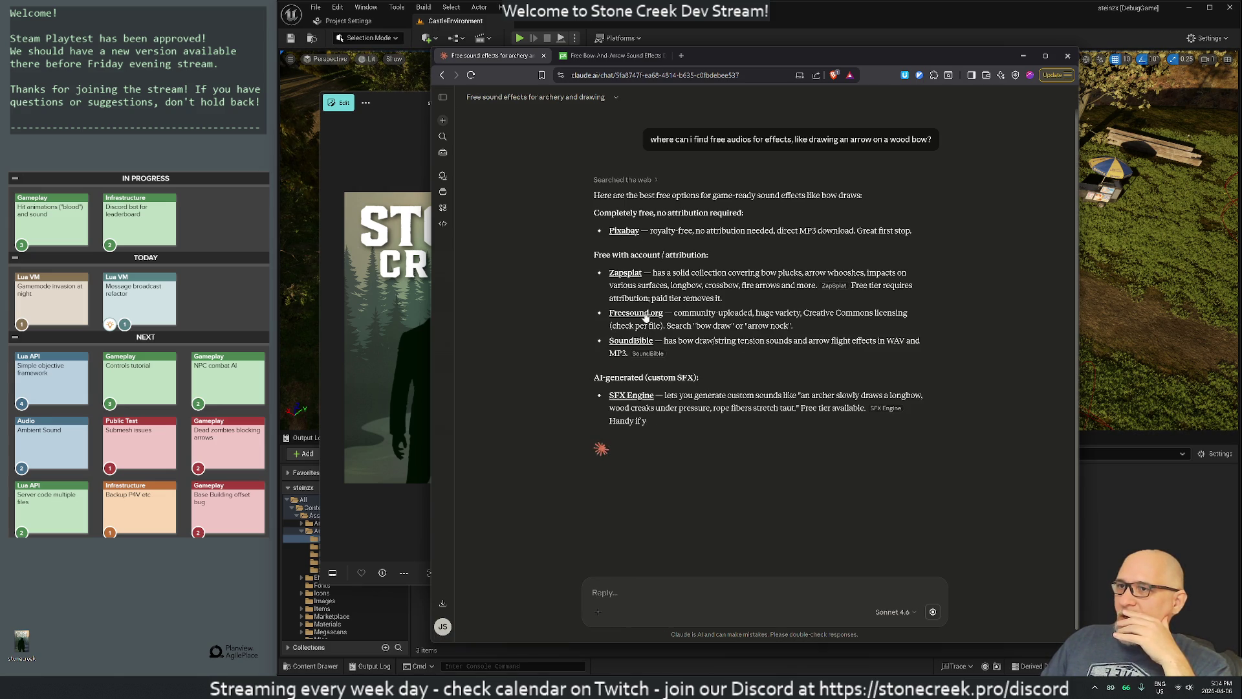
middle_click(628, 313)
middle_click(634, 343)
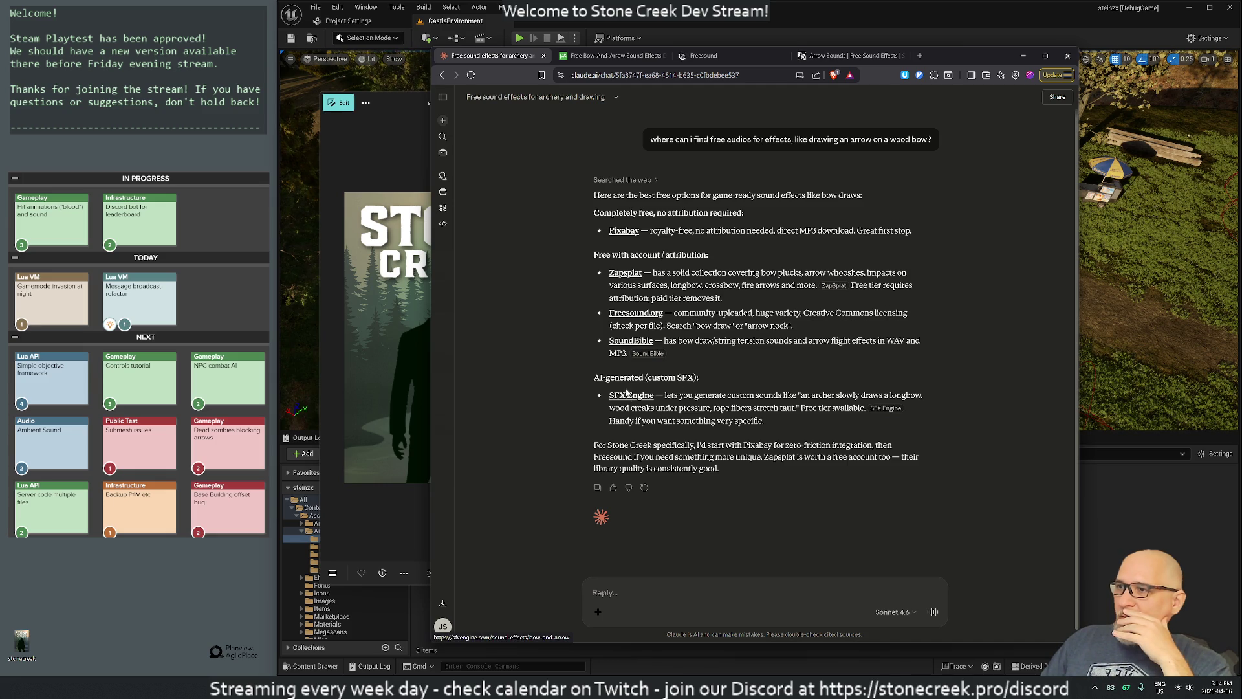
left_click(544, 55)
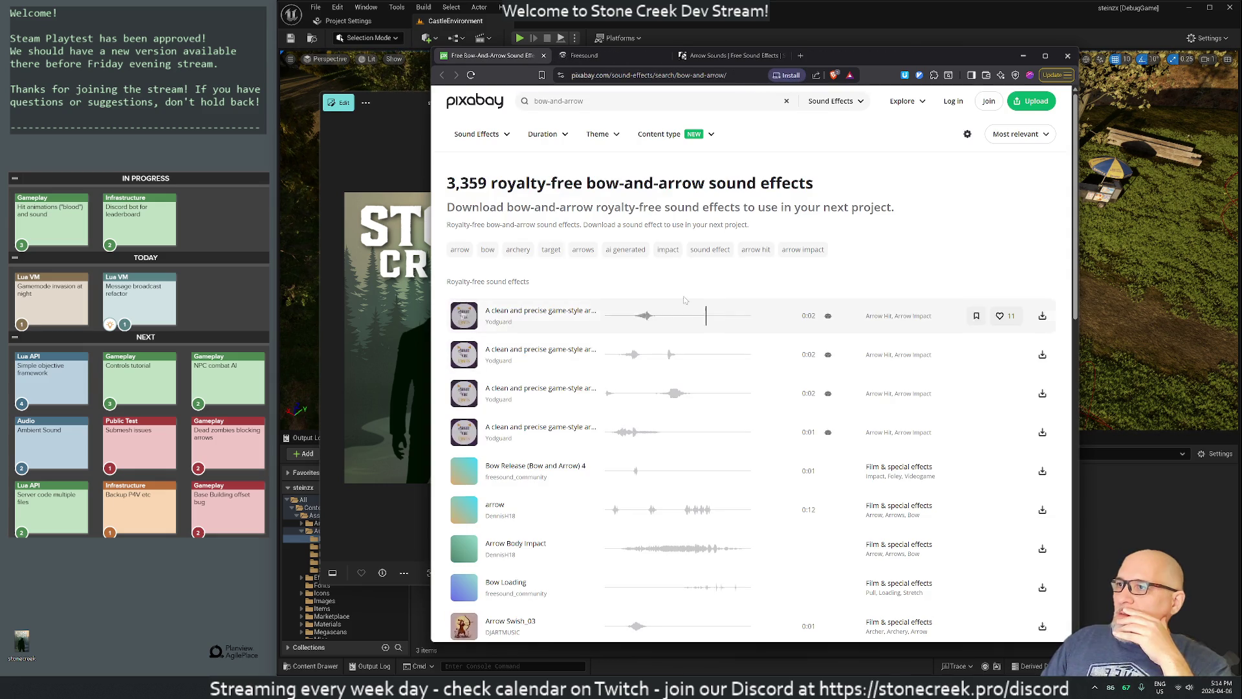
Step: Preview the first Pixabay bow-and-arrow sound and merge the Sonniss archive window into this browser
left_click(465, 319)
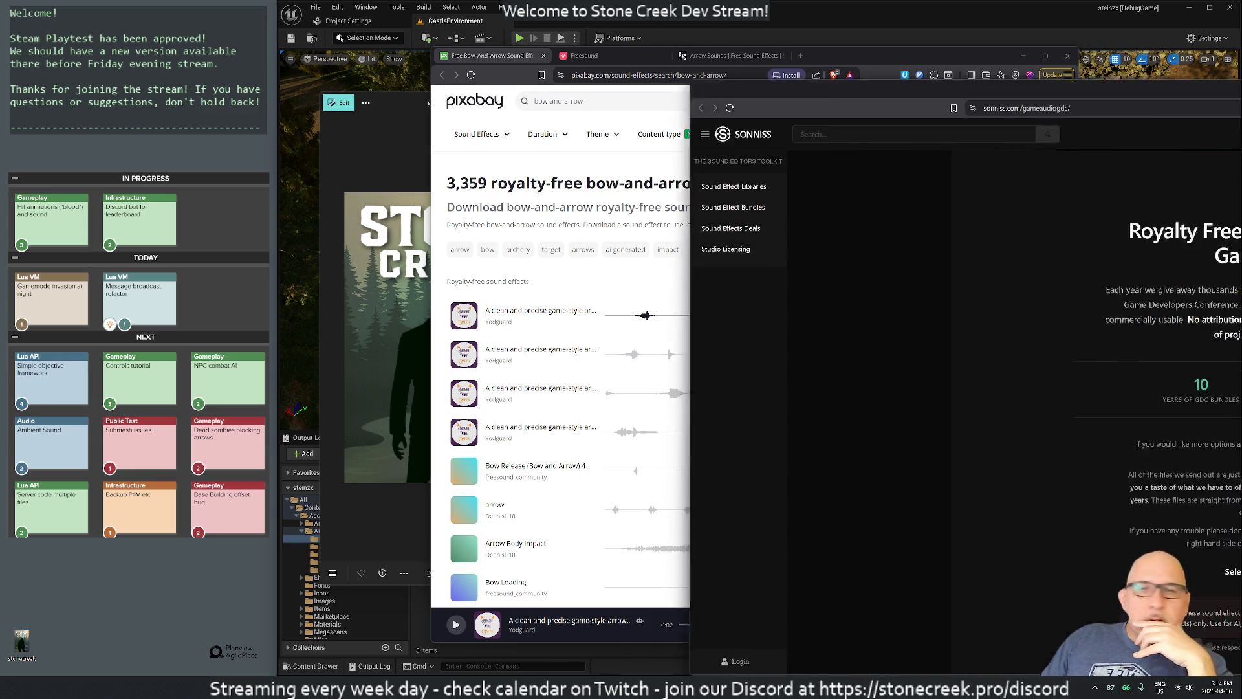
left_click_drag(1241, 123, 851, 131)
mouse_move(149, 135)
left_mouse_down()
mouse_move(447, 77)
mouse_move(524, 41)
mouse_move(610, 114)
mouse_move(673, 56)
mouse_move(848, 56)
left_mouse_up()
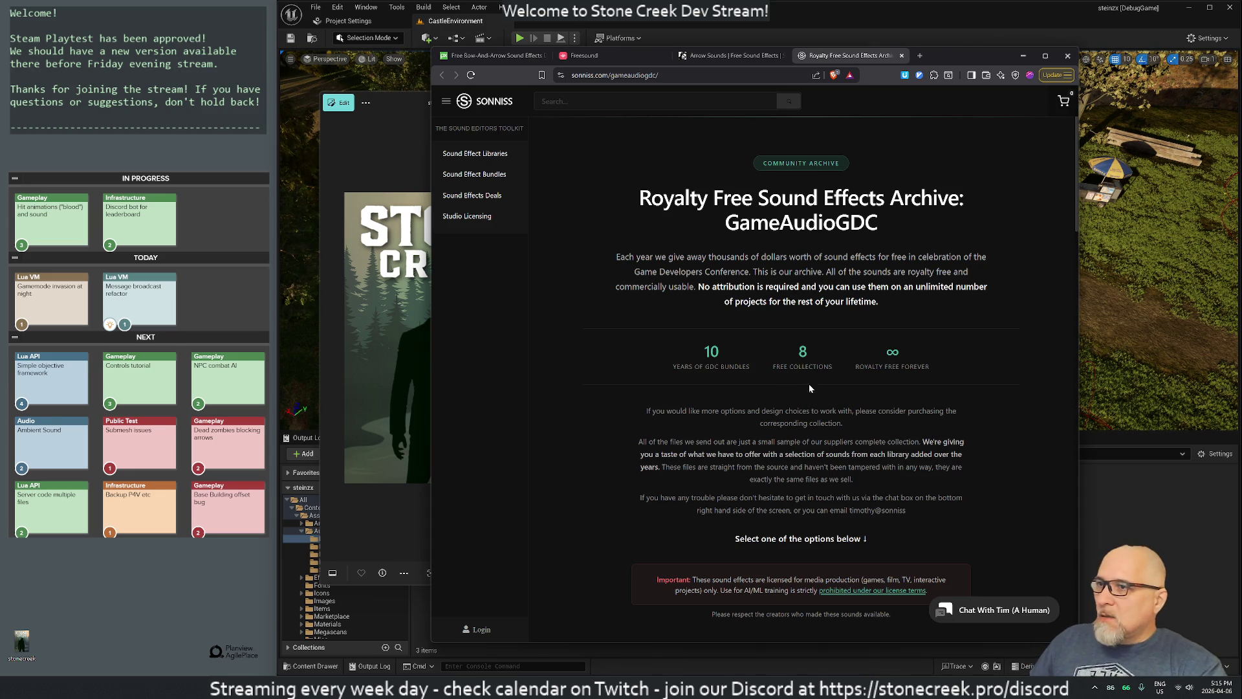
Step: Skim the Sonniss GDC archive, check SoundBible's arrow sounds, then return to Pixabay's results
scroll(897, 417, "down", 4)
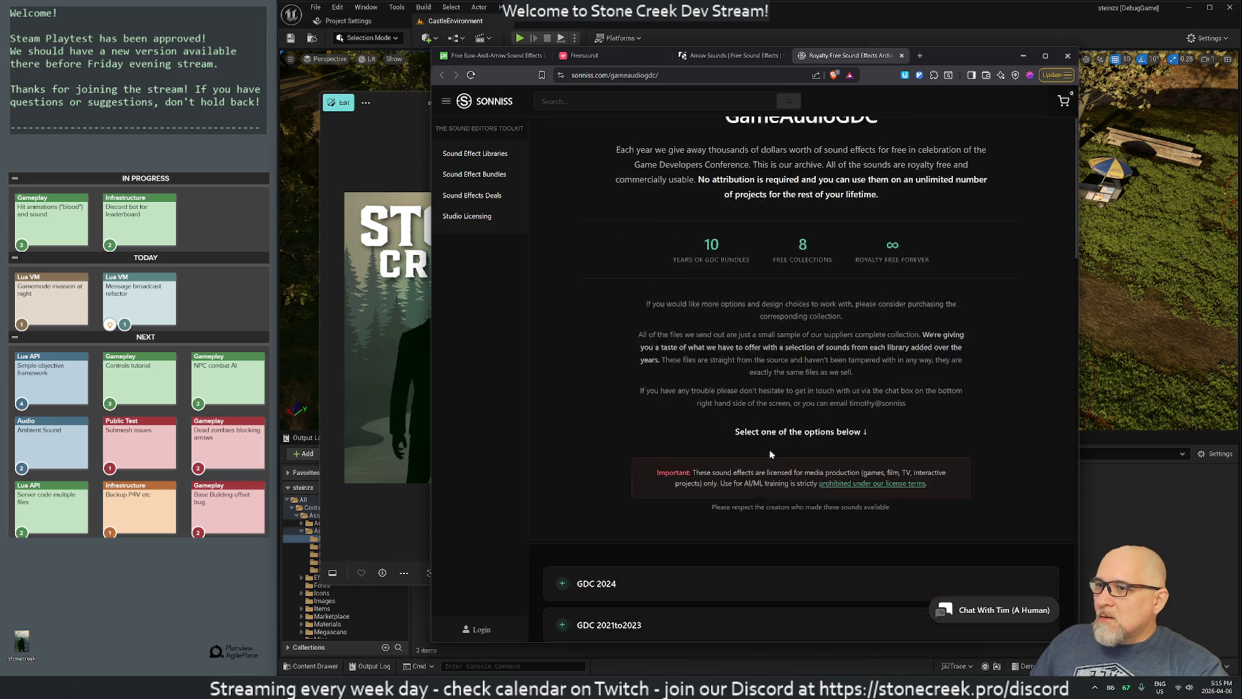
scroll(807, 433, "up", 4)
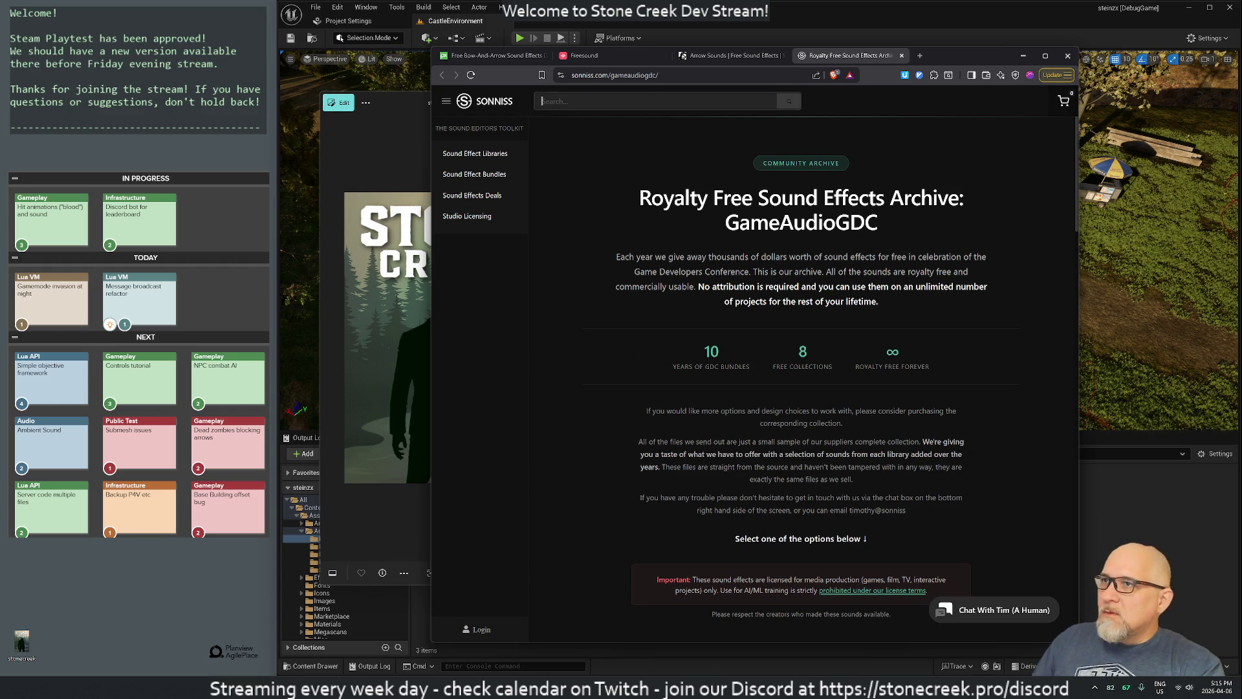
left_click(731, 56)
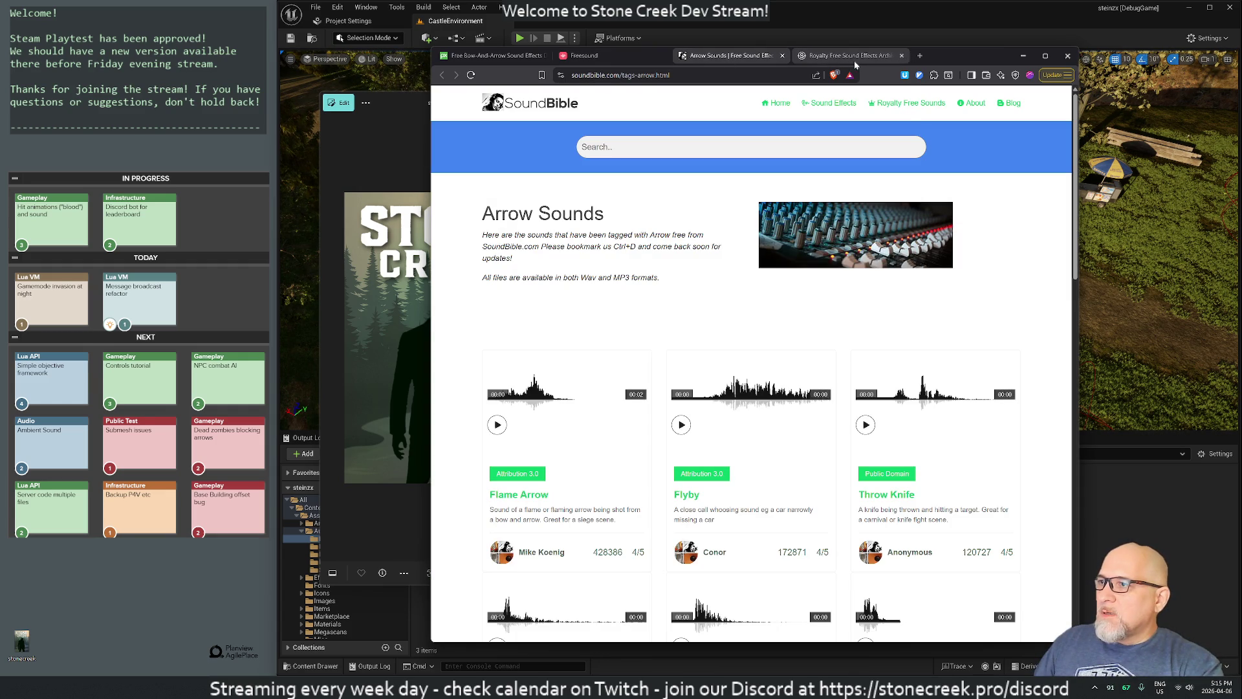
key("ctrl+1")
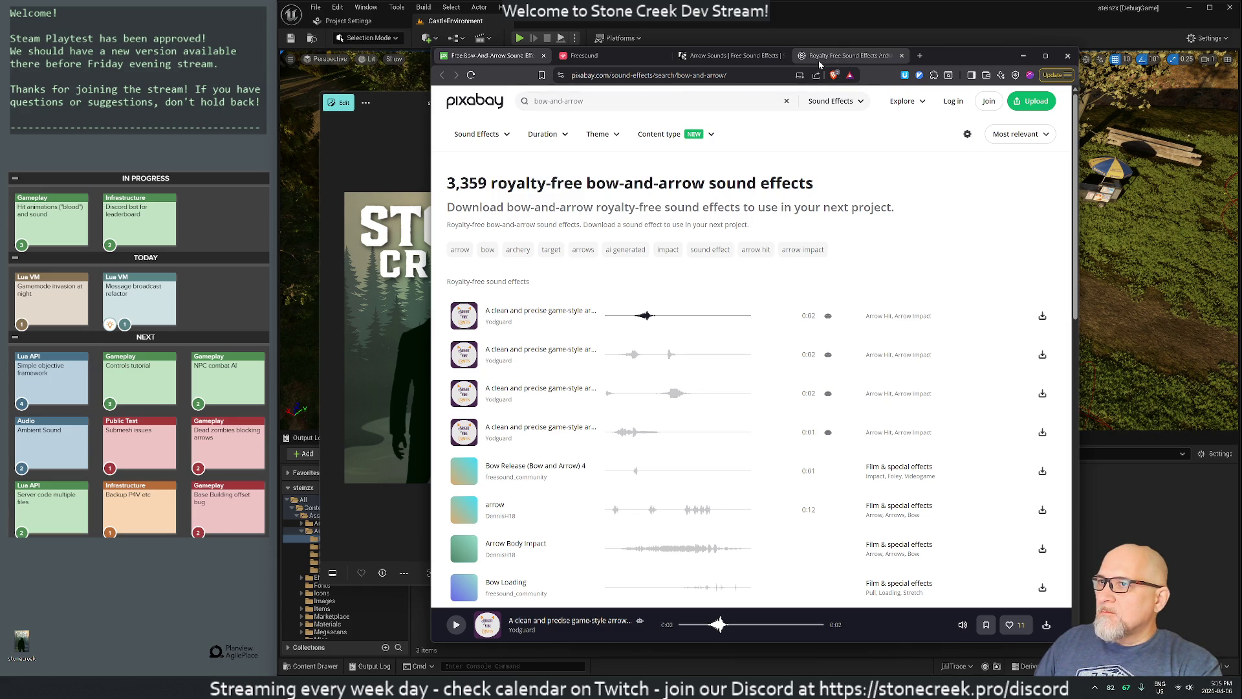
Step: Search Sonniss for 'draw bow' (195 libraries), then browse the Sound Libraries catalogue
left_click(845, 57)
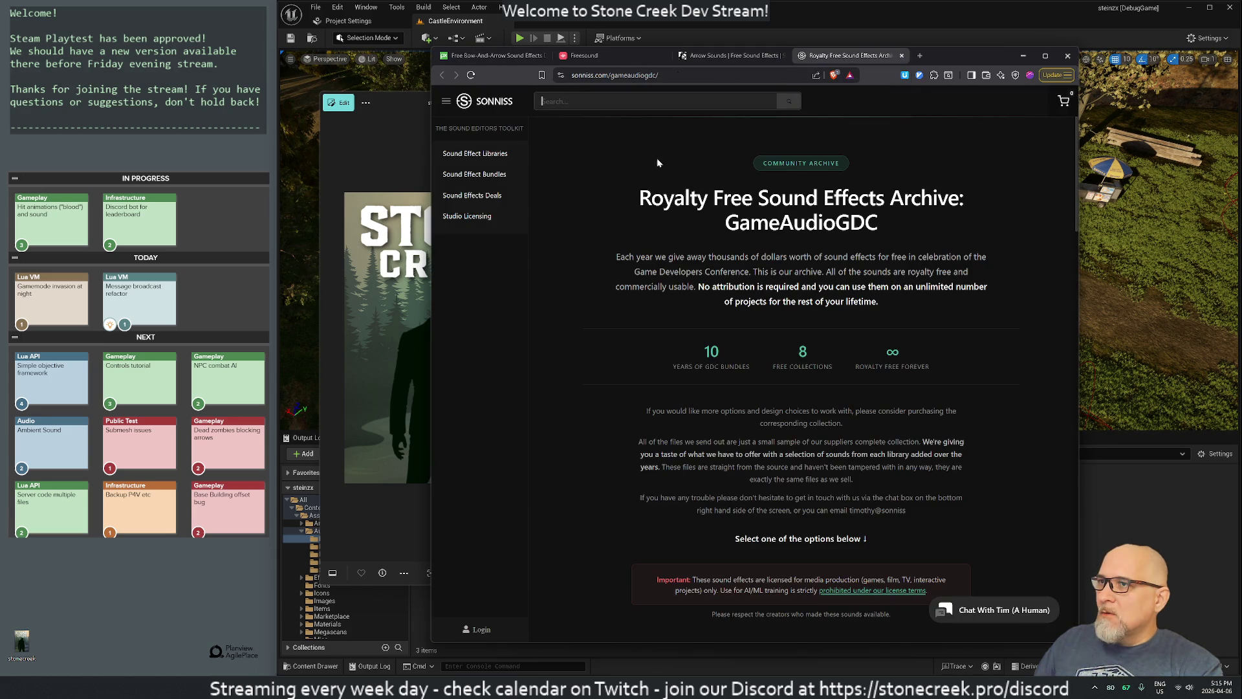
type("bow")
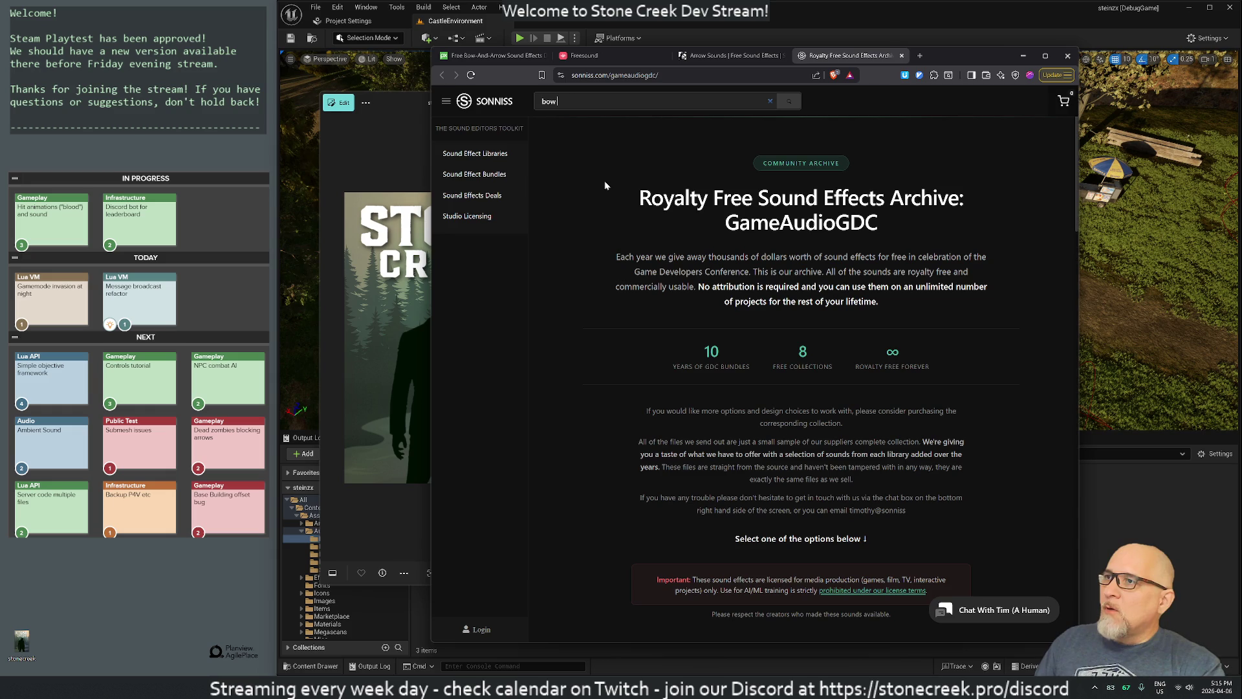
key("Home")
type("draw")
key("Return")
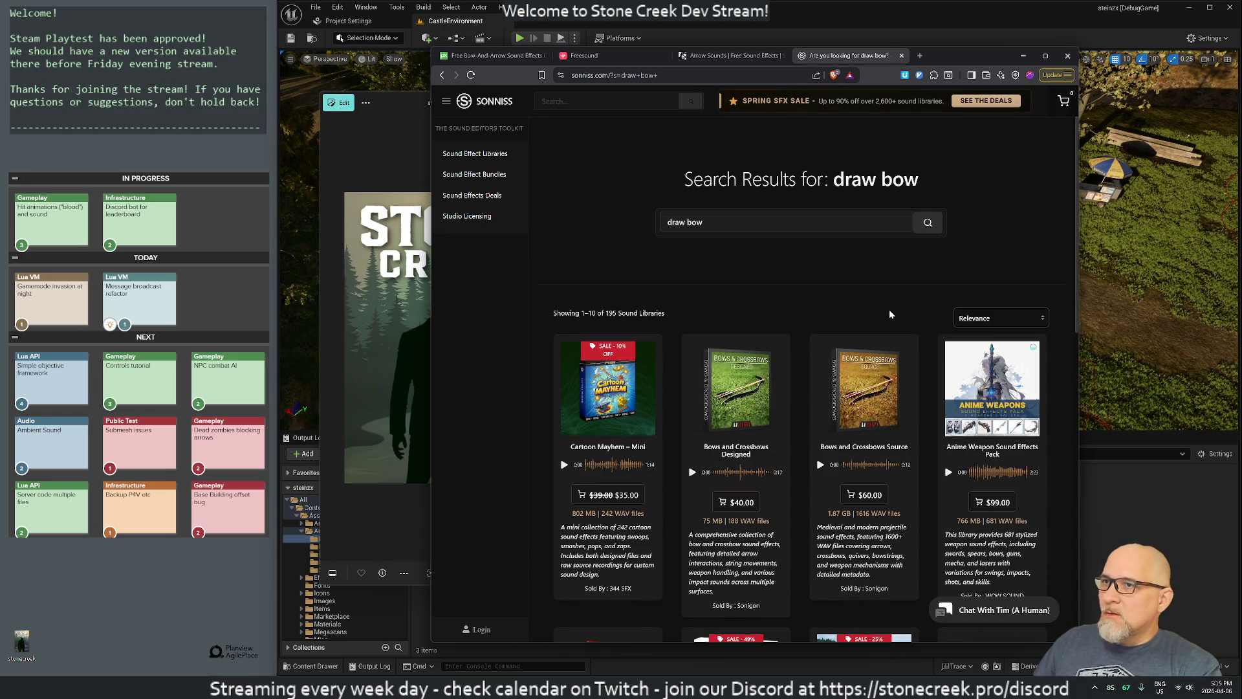
left_click(470, 158)
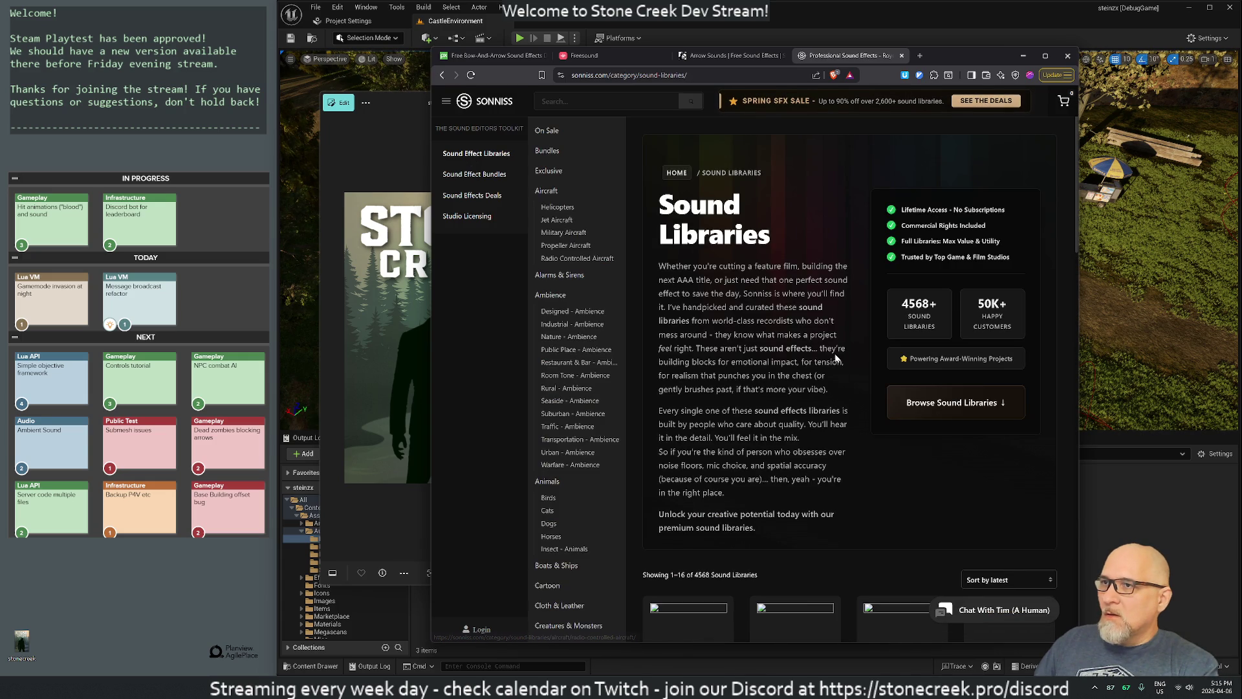
scroll(747, 403, "down", 5)
scroll(746, 404, "down", 3)
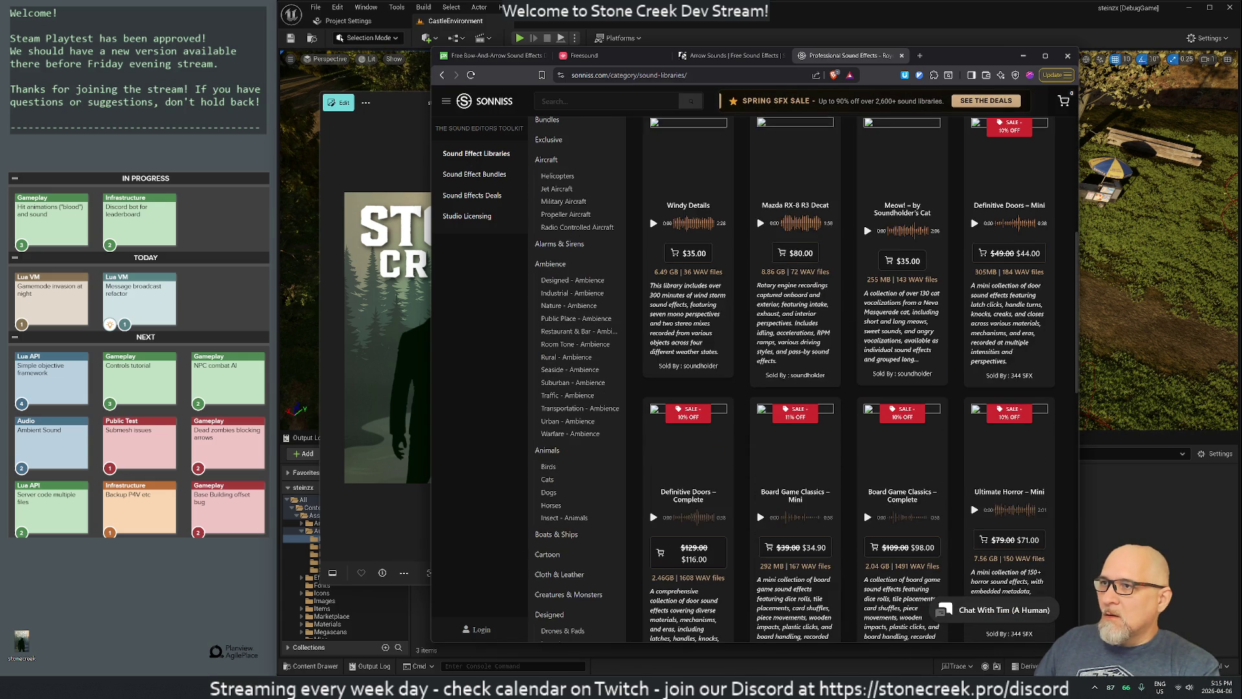
left_click(653, 222)
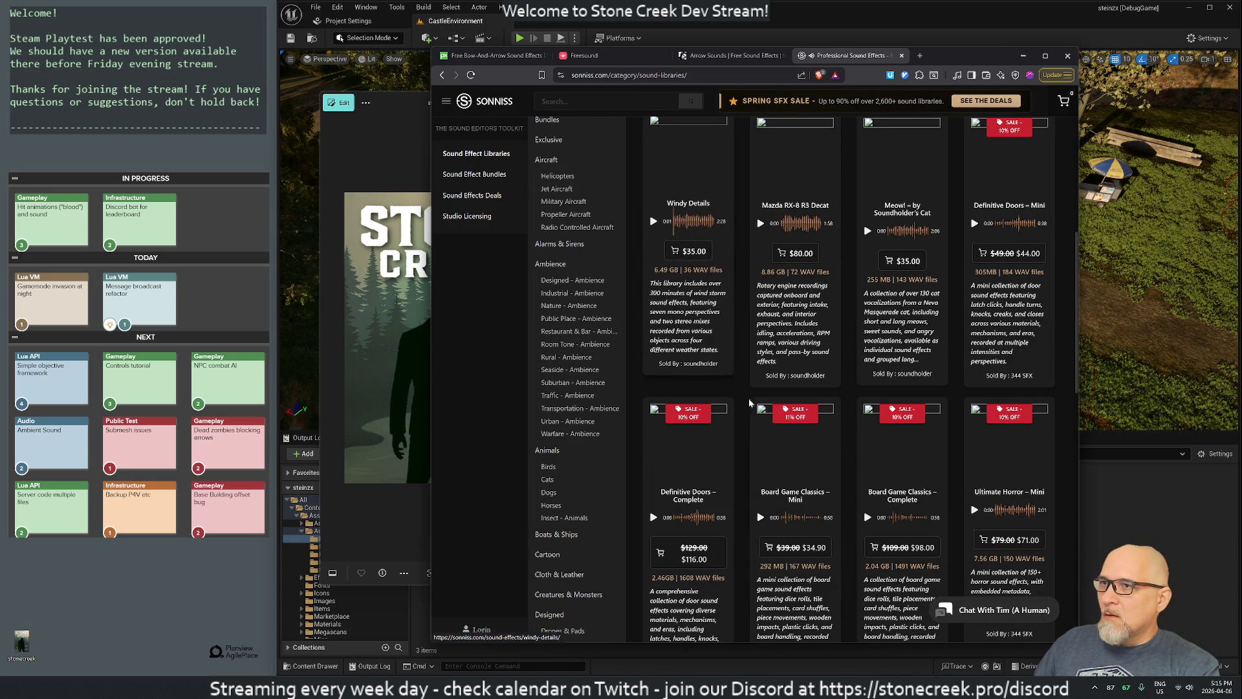
scroll(653, 223, "up", 8)
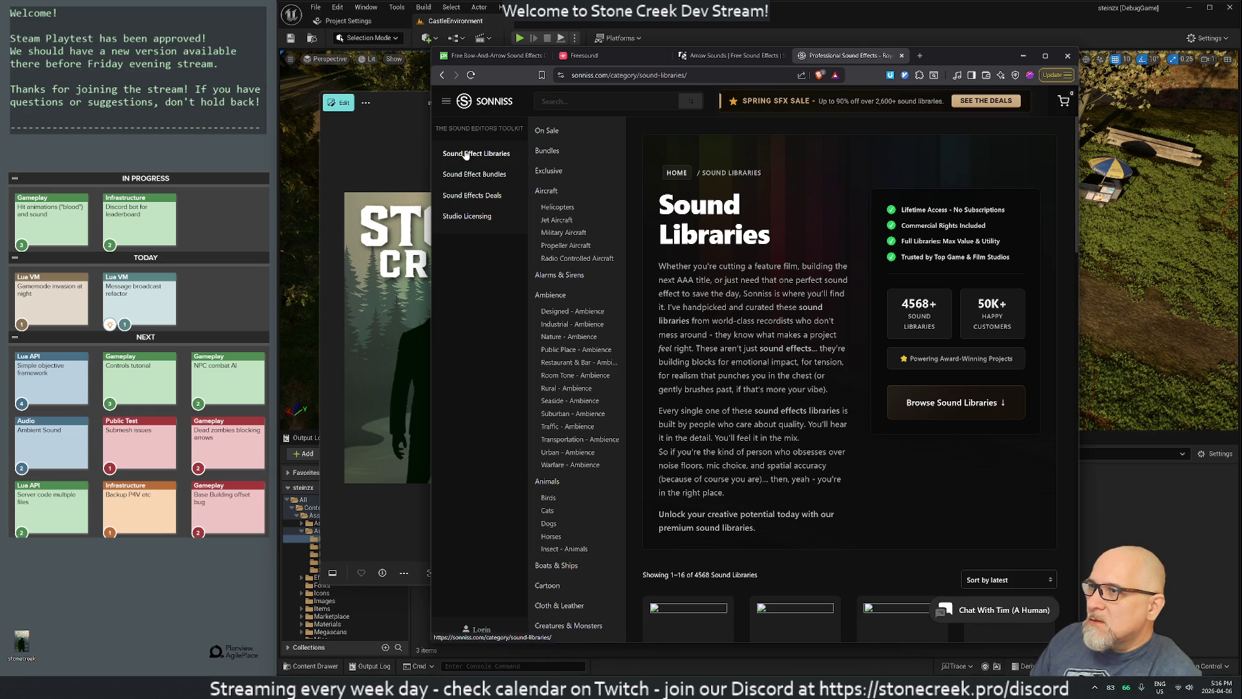
scroll(614, 490, "down", 8)
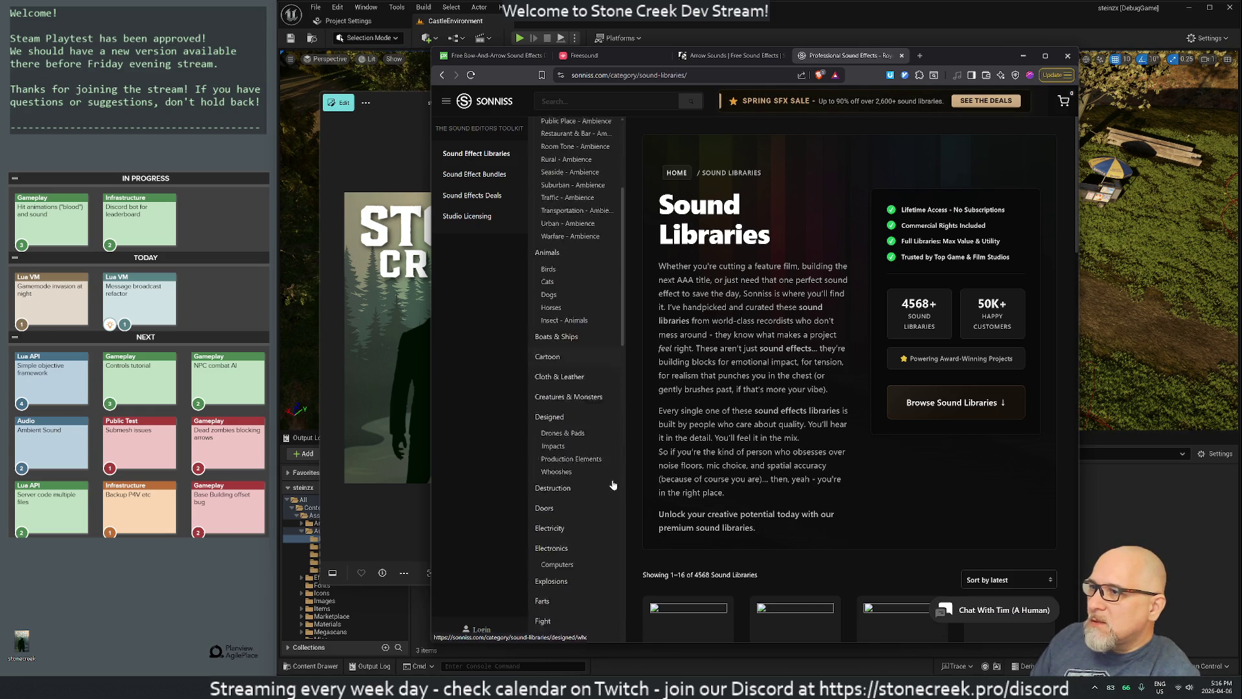
scroll(614, 490, "down", 10)
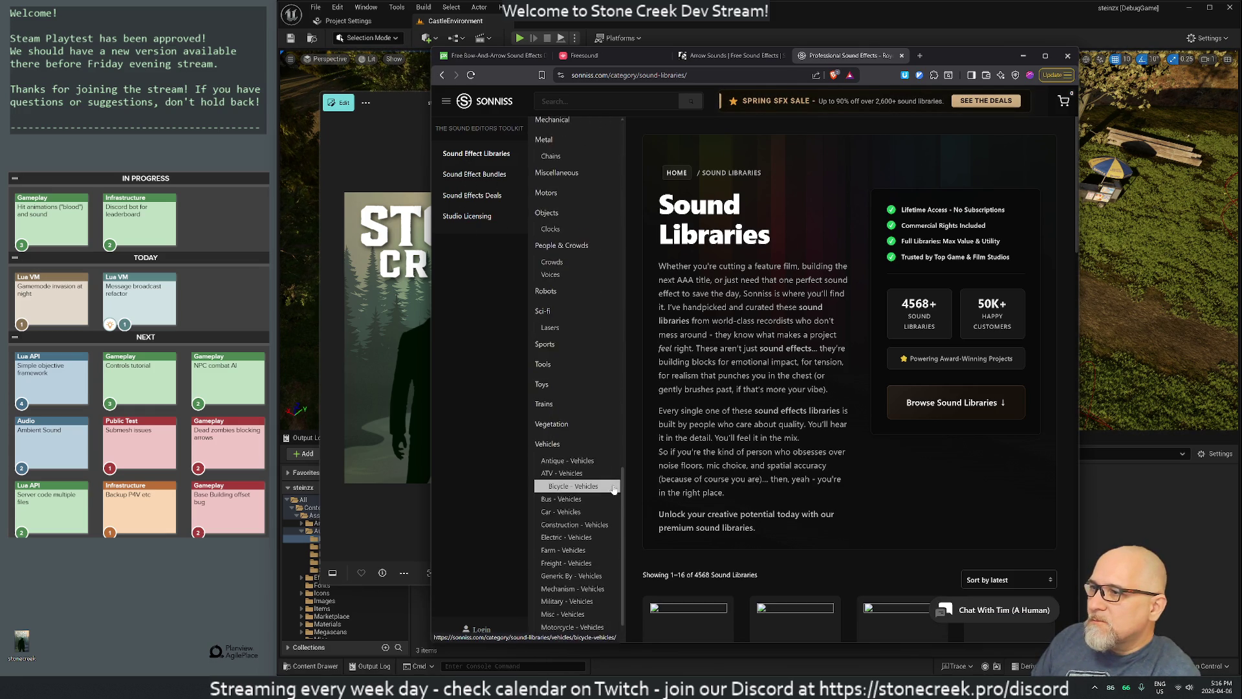
scroll(602, 486, "up", 18)
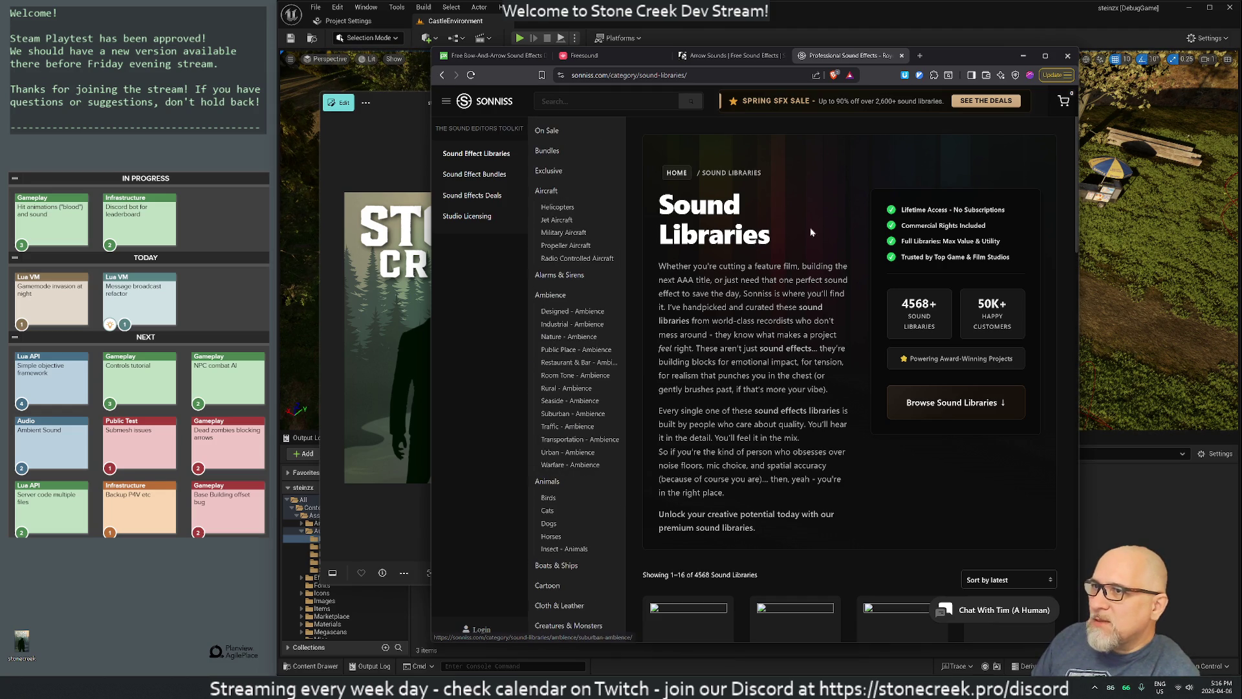
scroll(679, 461, "down", 3)
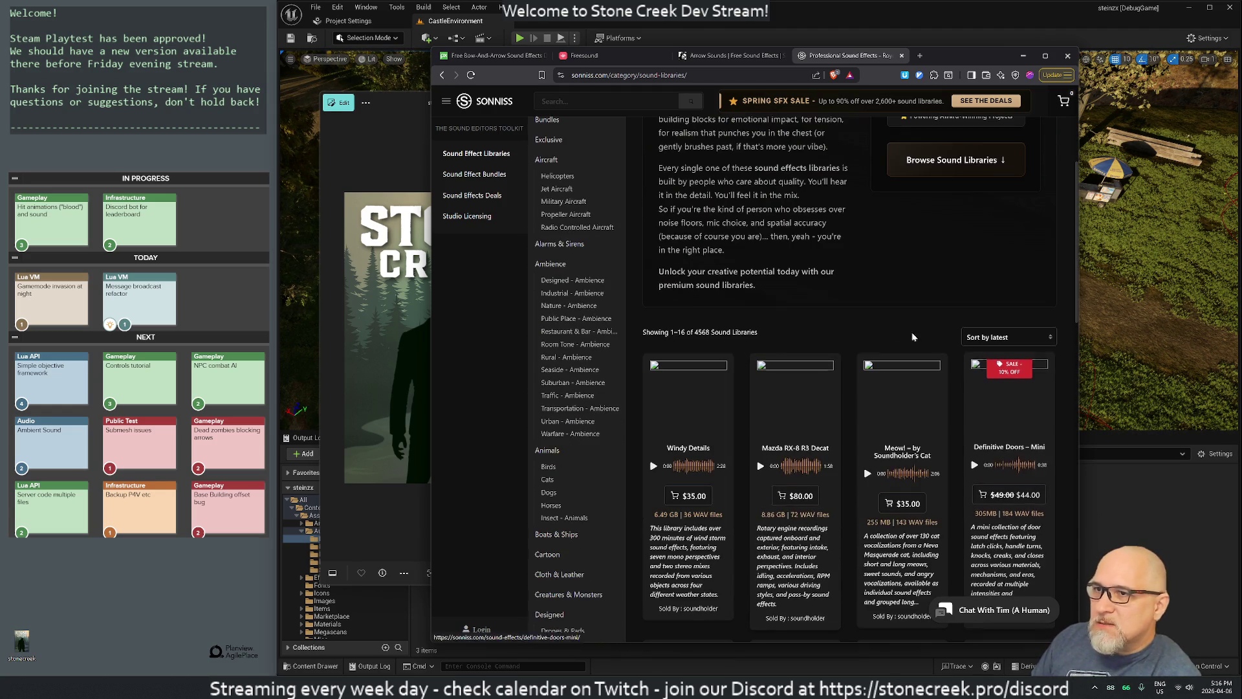
left_click(654, 464)
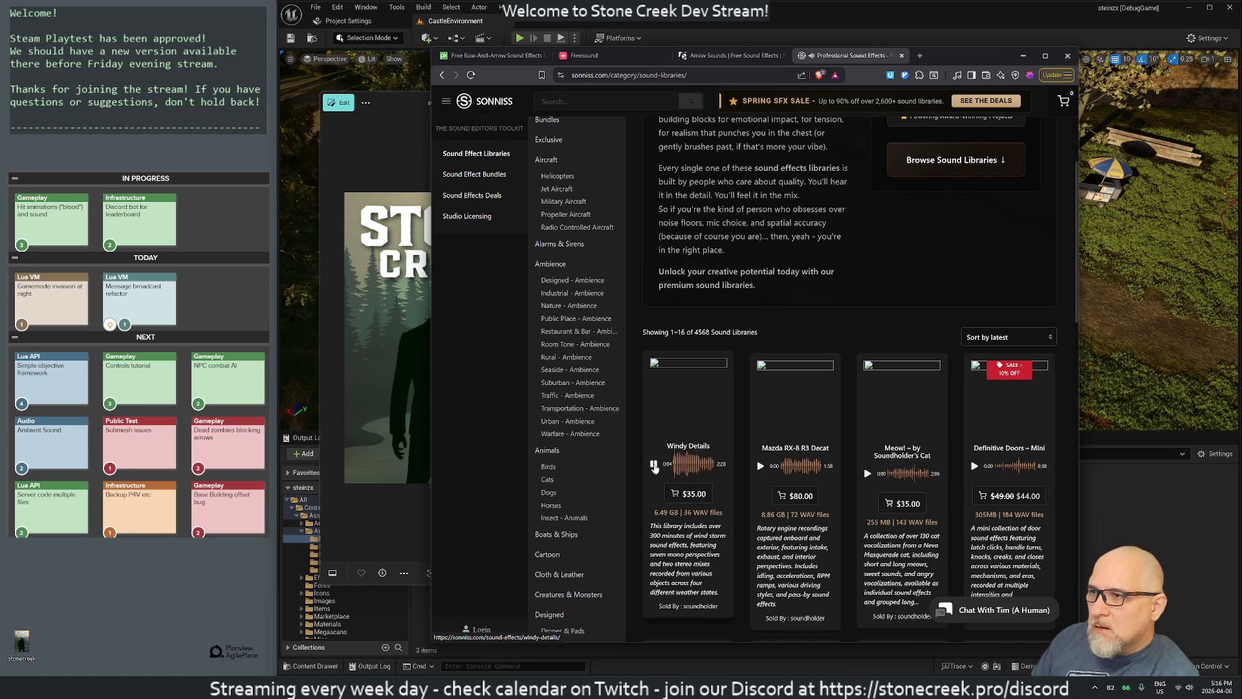
scroll(744, 473, "down", 3)
scroll(809, 476, "up", 6)
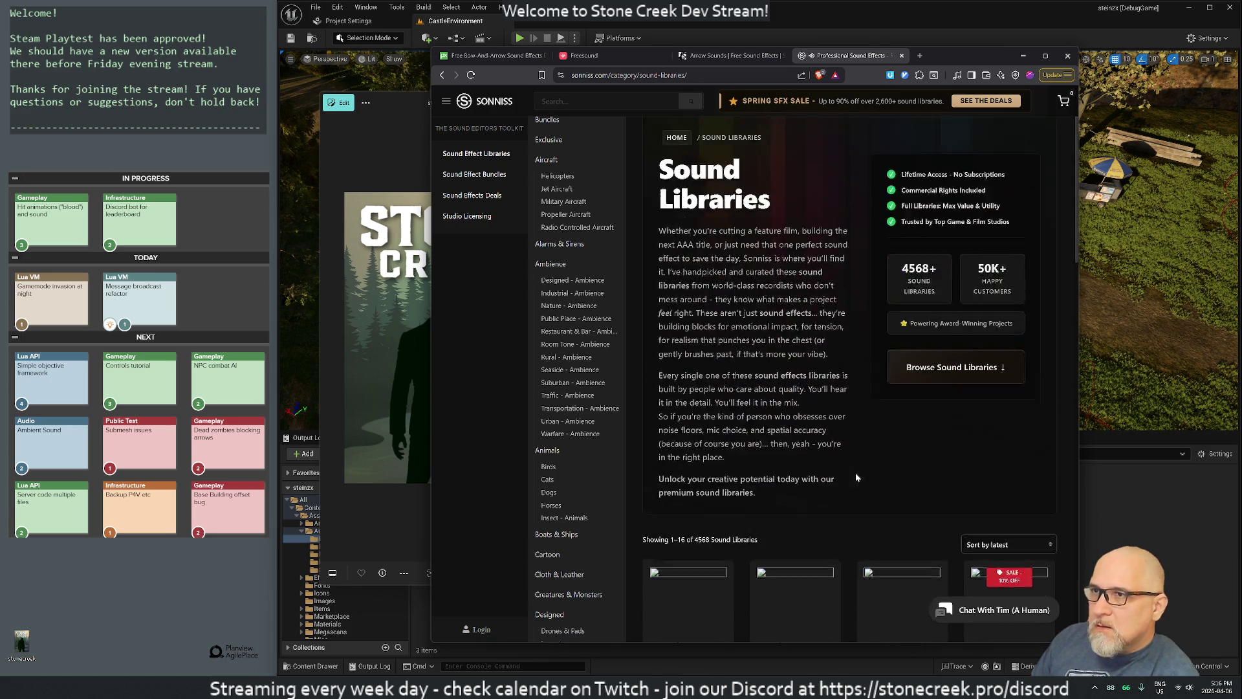
left_click(582, 101)
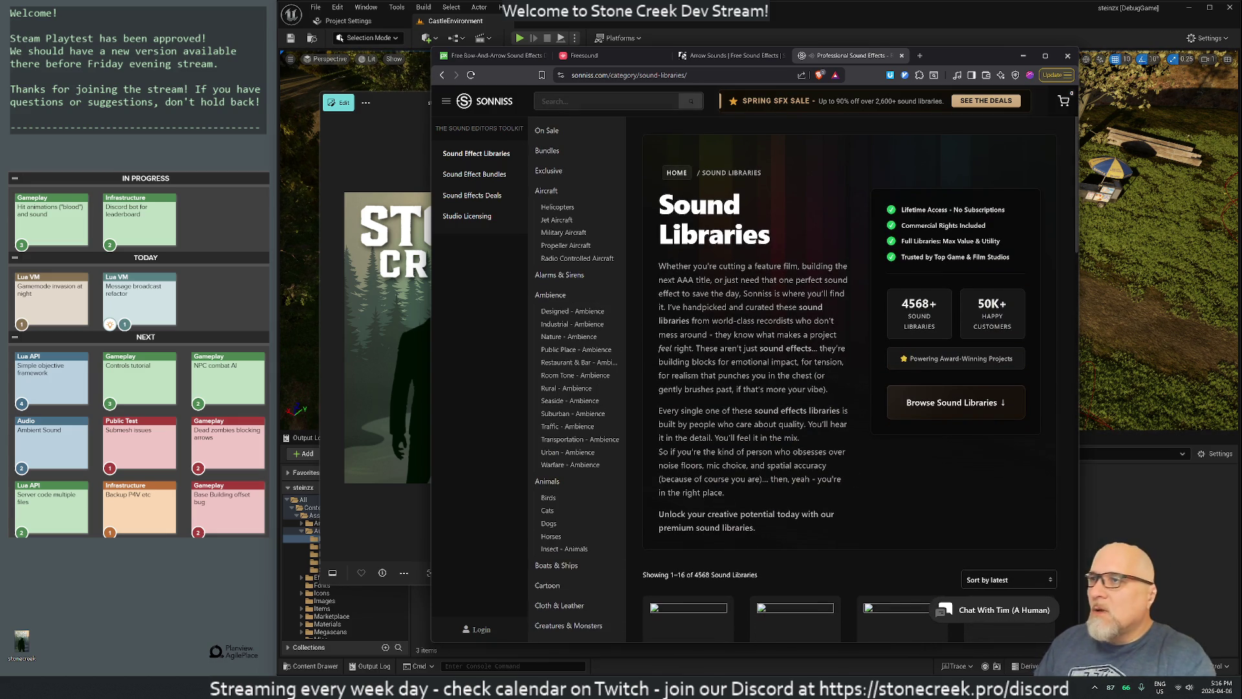
Step: Search Sonniss for 'draw bow' and scroll through the matching sound libraries
type("draw bow")
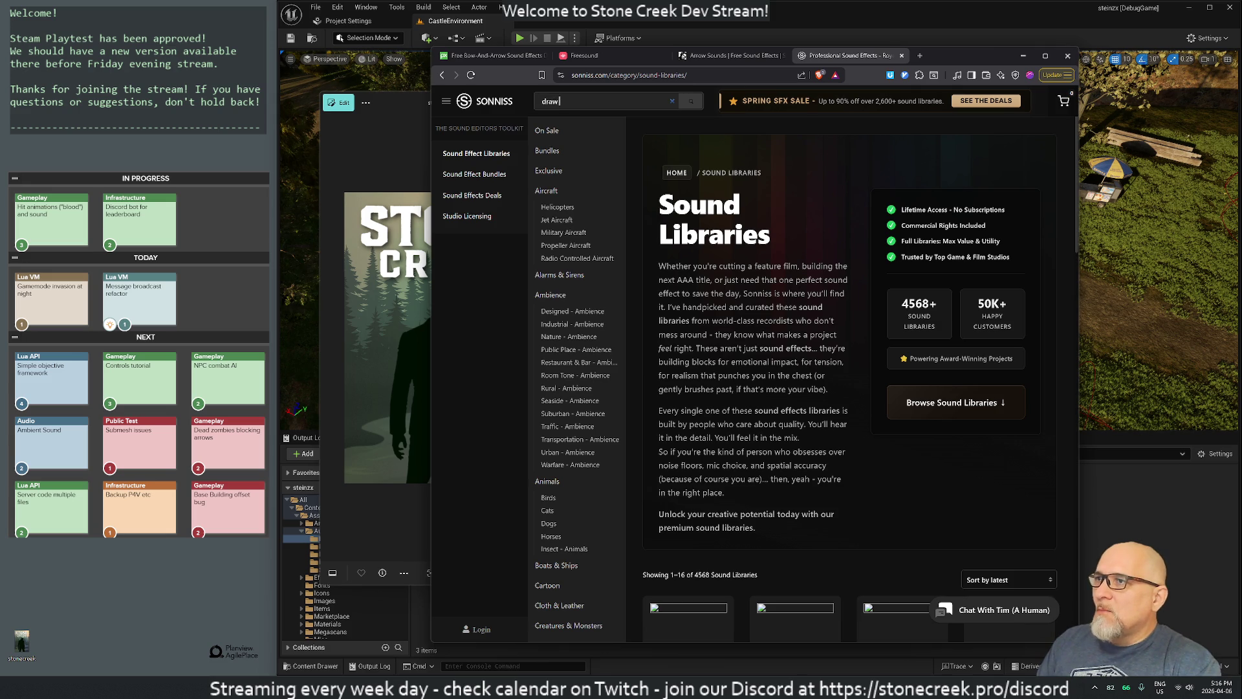
key("Return")
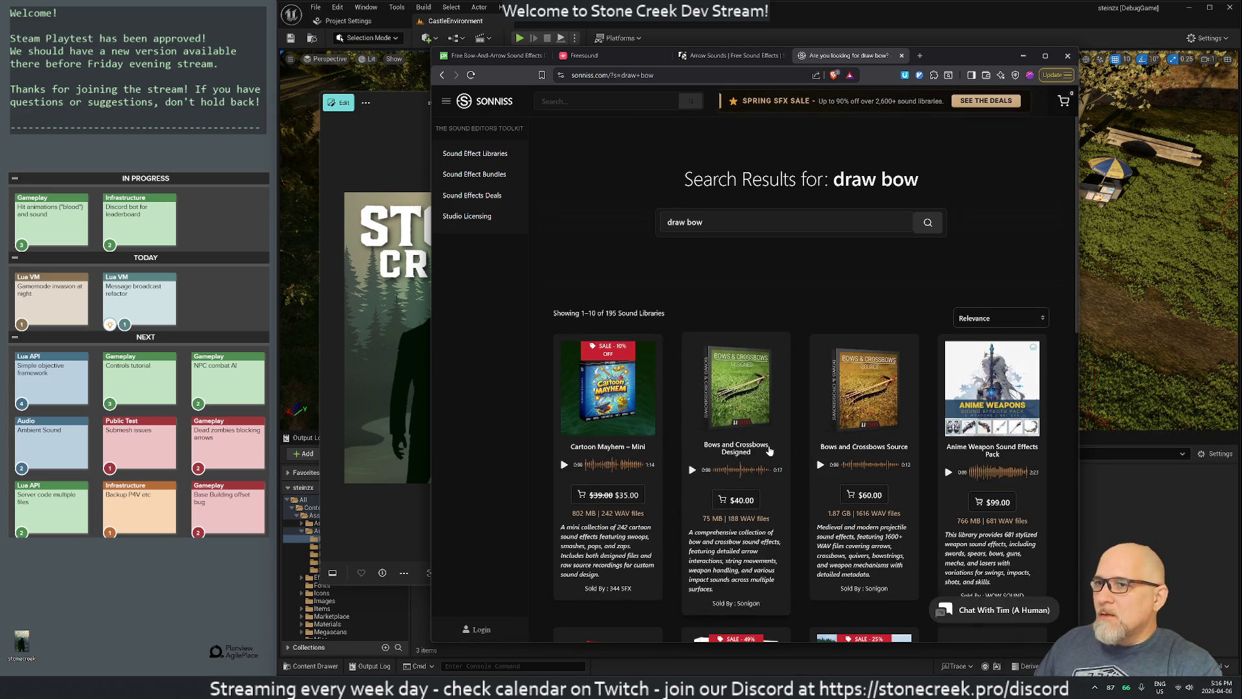
scroll(883, 489, "down", 4)
scroll(883, 490, "down", 2)
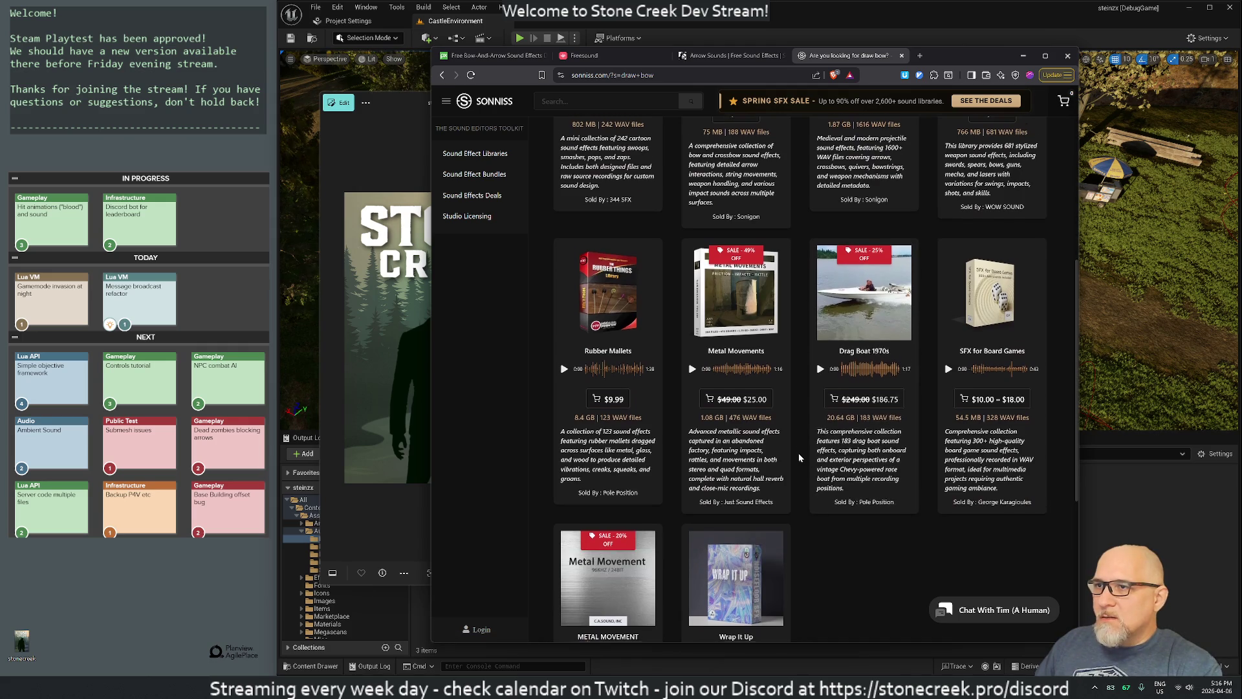
scroll(799, 453, "down", 1)
scroll(800, 457, "down", 2)
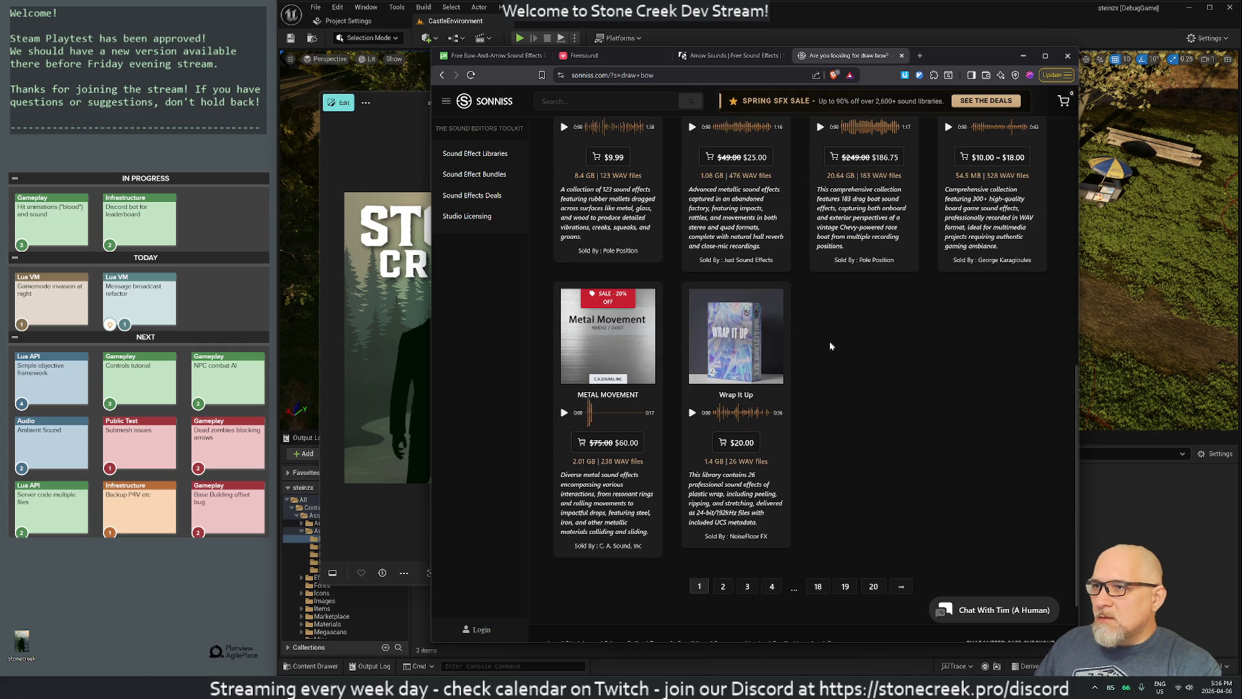
Step: Preview the Wrap It Up library, then go to results page 2 and play the Nocked preview
left_click(692, 411)
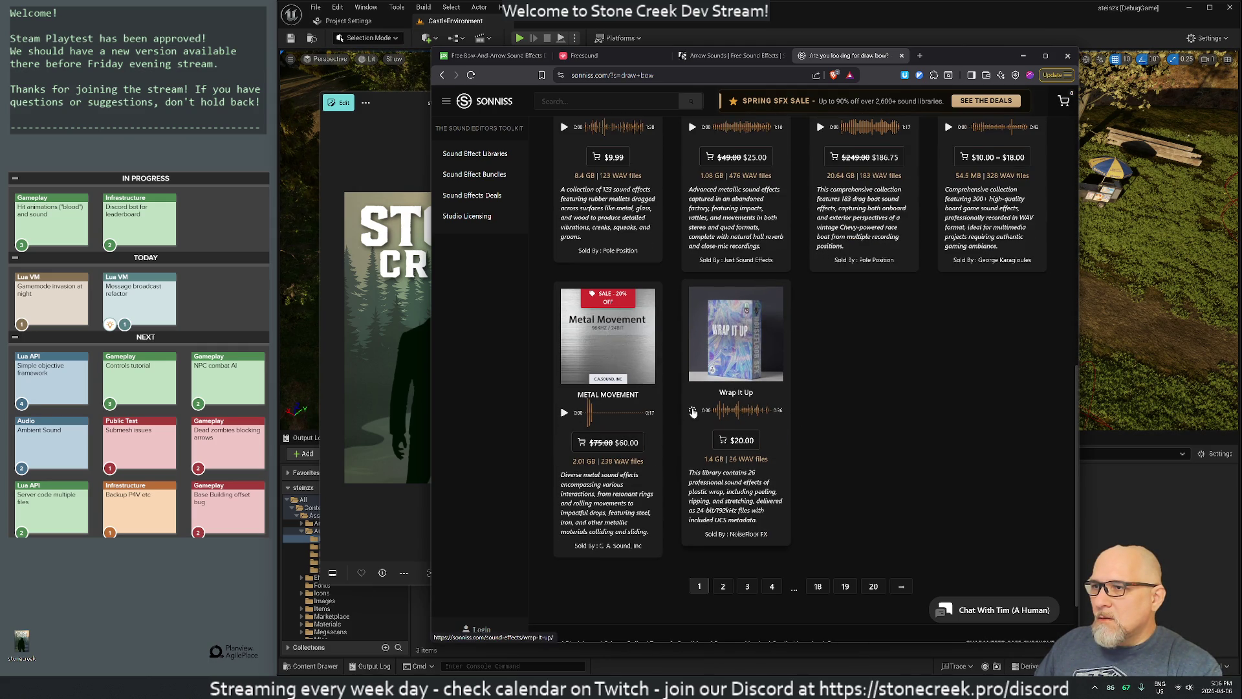
left_click(723, 586)
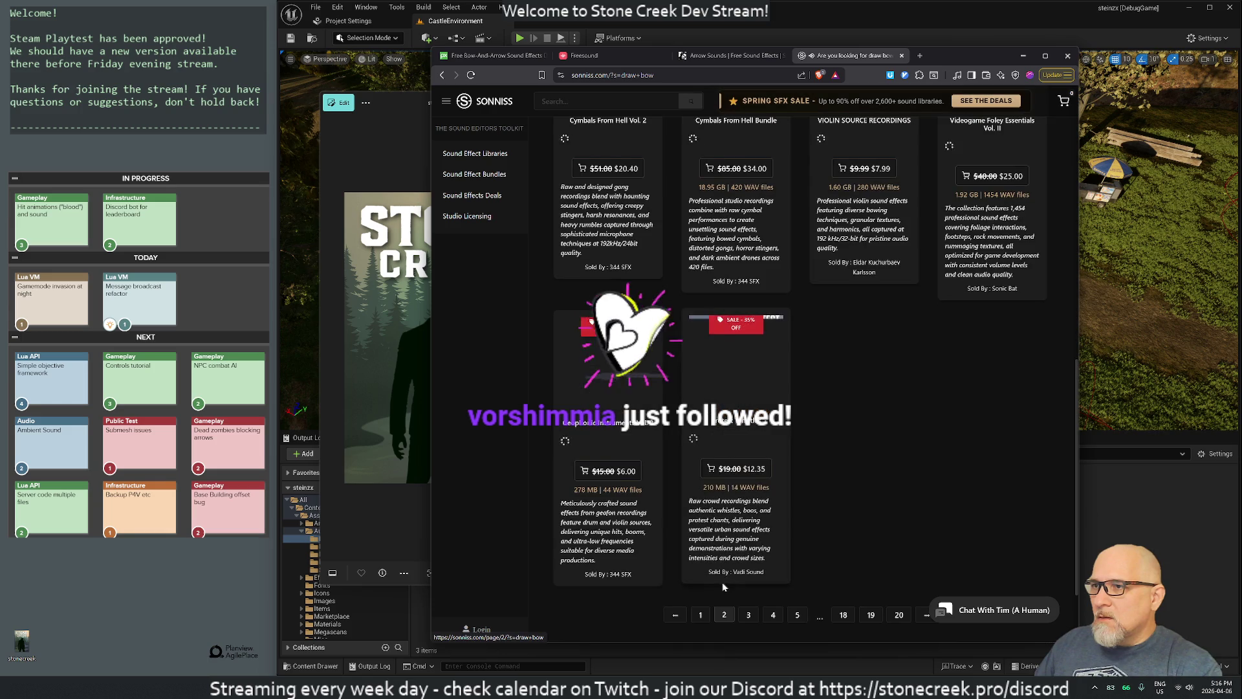
scroll(922, 396, "down", 3)
scroll(922, 396, "up", 10)
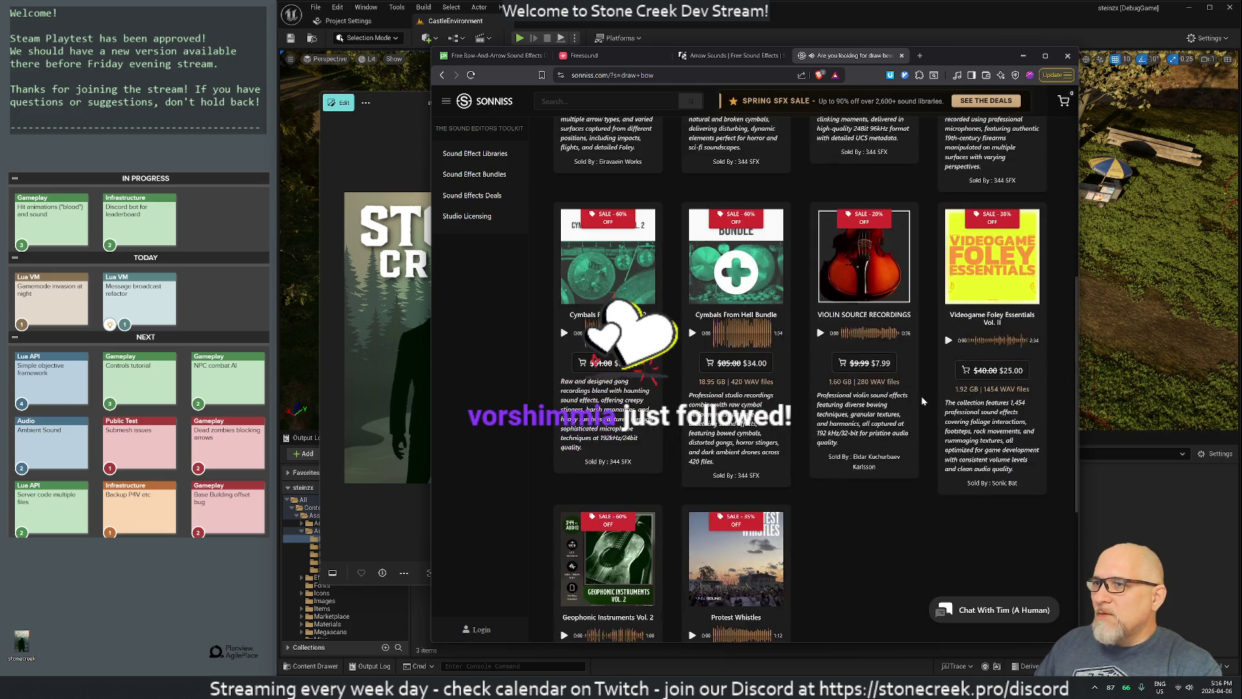
scroll(921, 396, "up", 2)
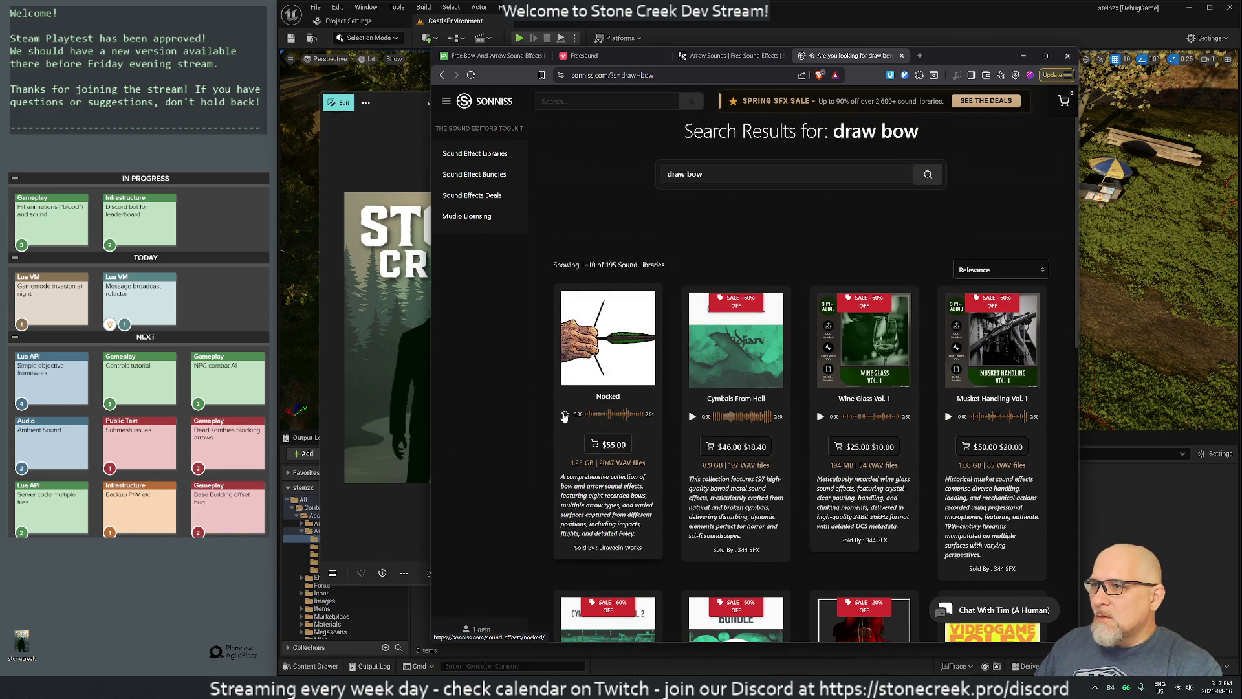
left_click(565, 416)
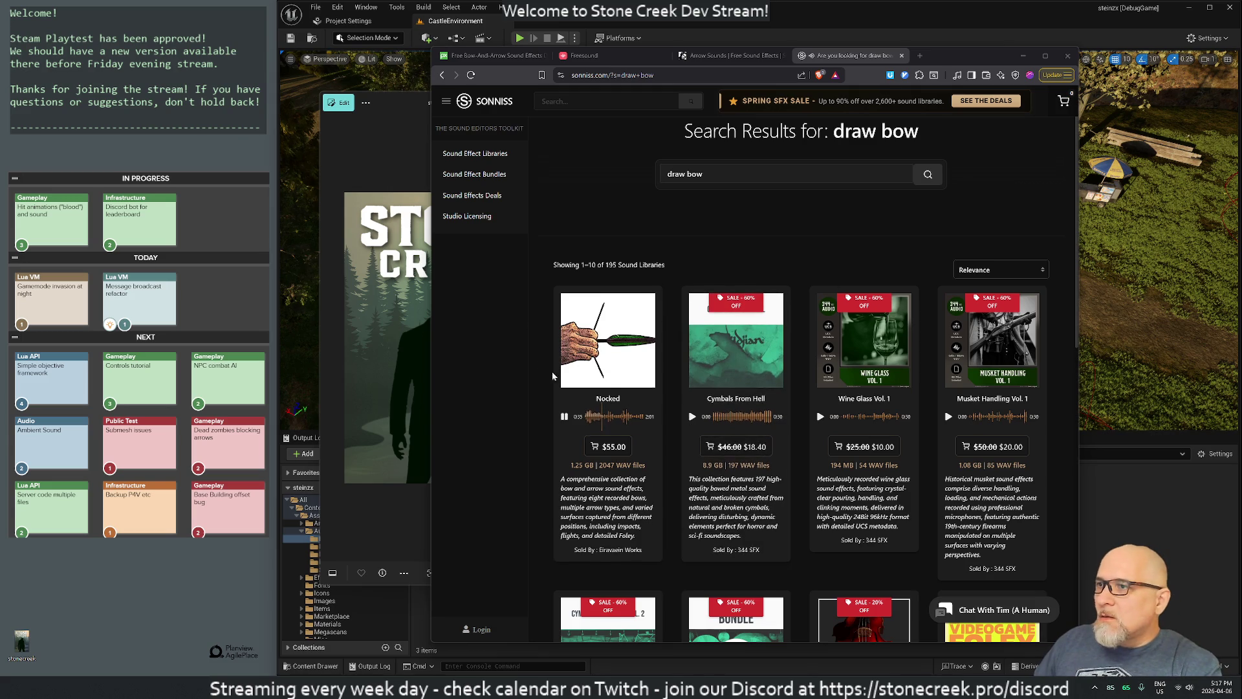
Step: Skip ahead in the Nocked preview, then stop it
left_click(612, 420)
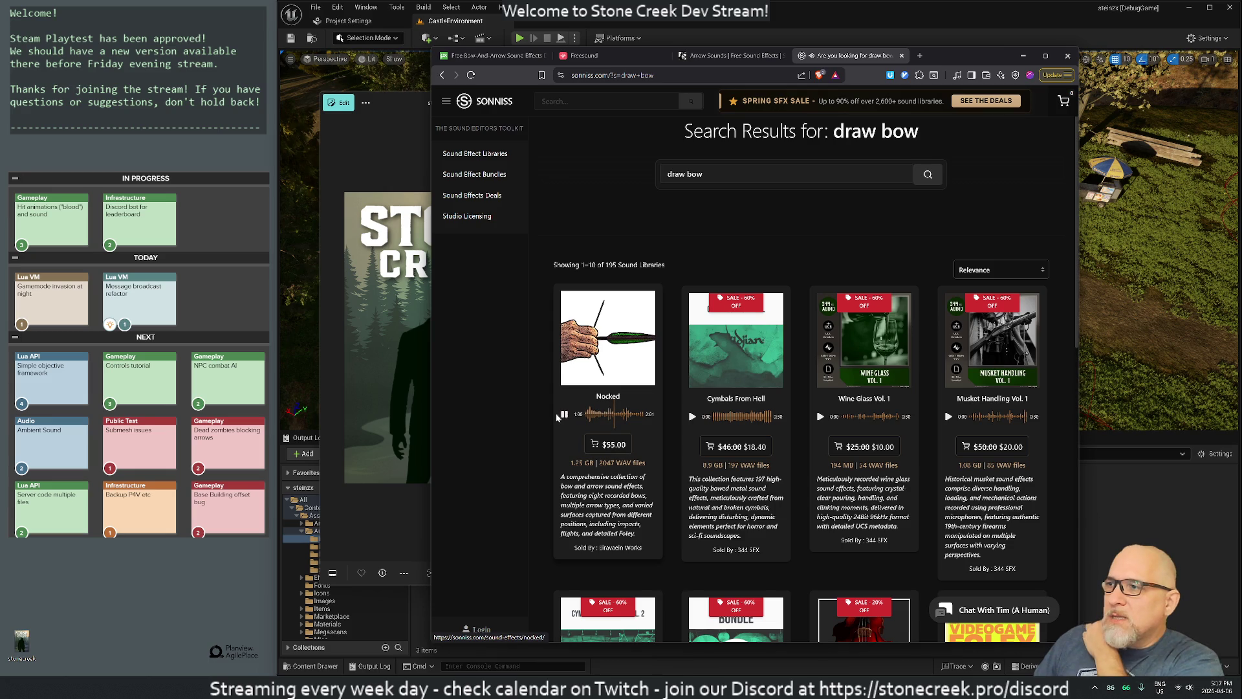
left_click(564, 415)
scroll(776, 492, "down", 6)
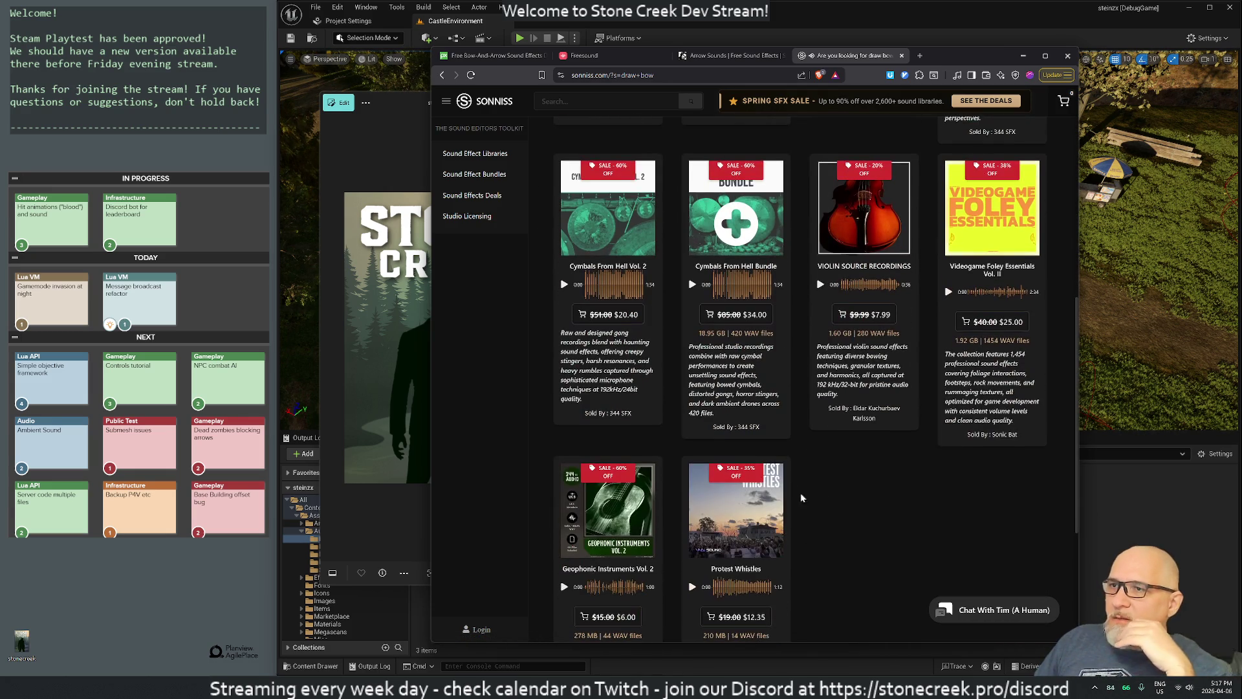
scroll(747, 455, "down", 3)
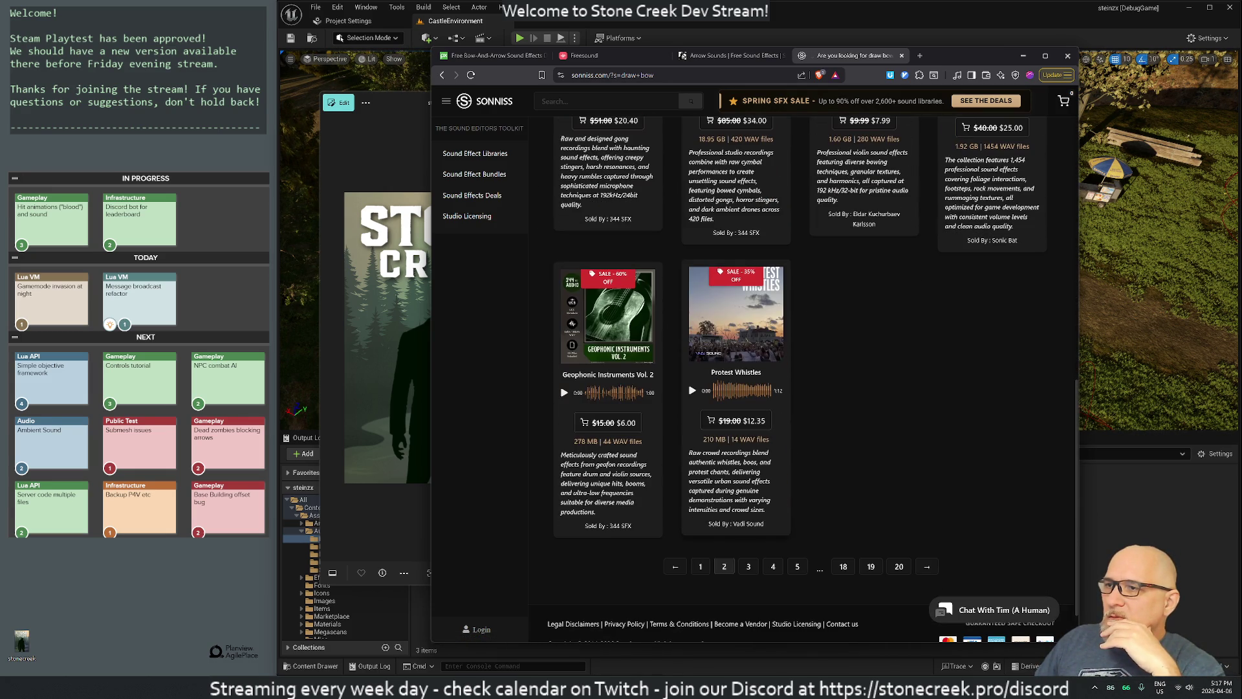
scroll(813, 513, "up", 10)
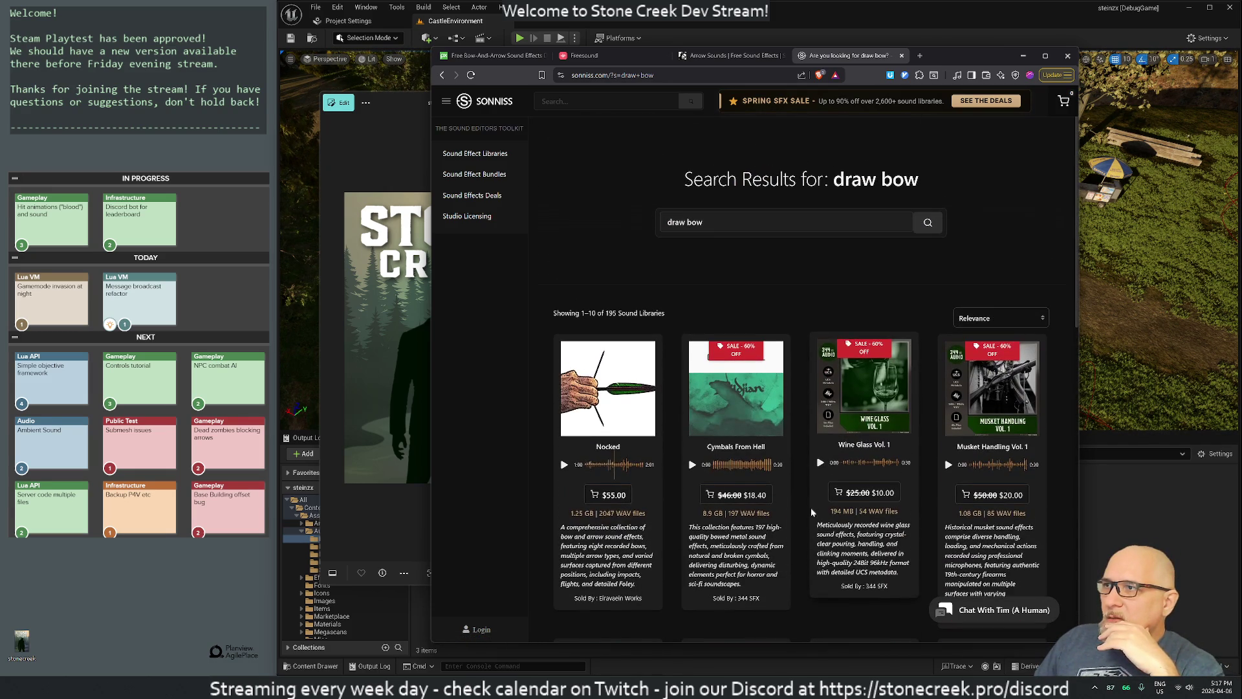
Step: Sort the draw bow results by price, low to high, then close the Sonniss tab
left_click(1010, 320)
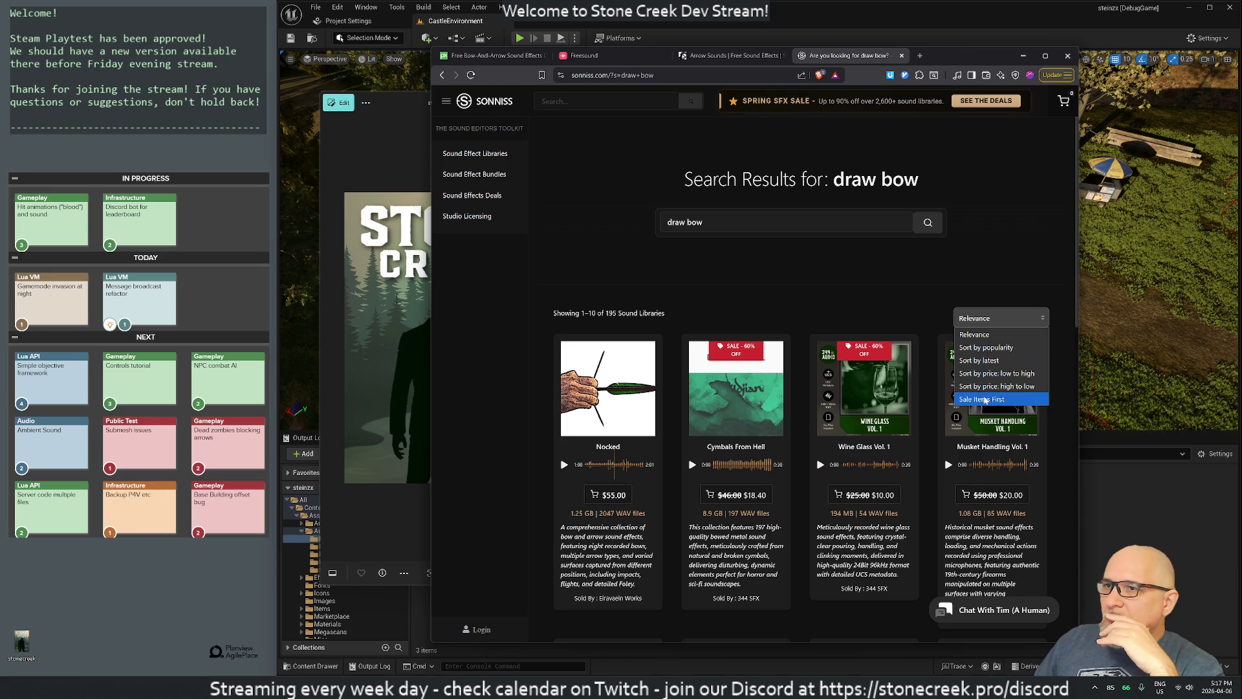
left_click(977, 373)
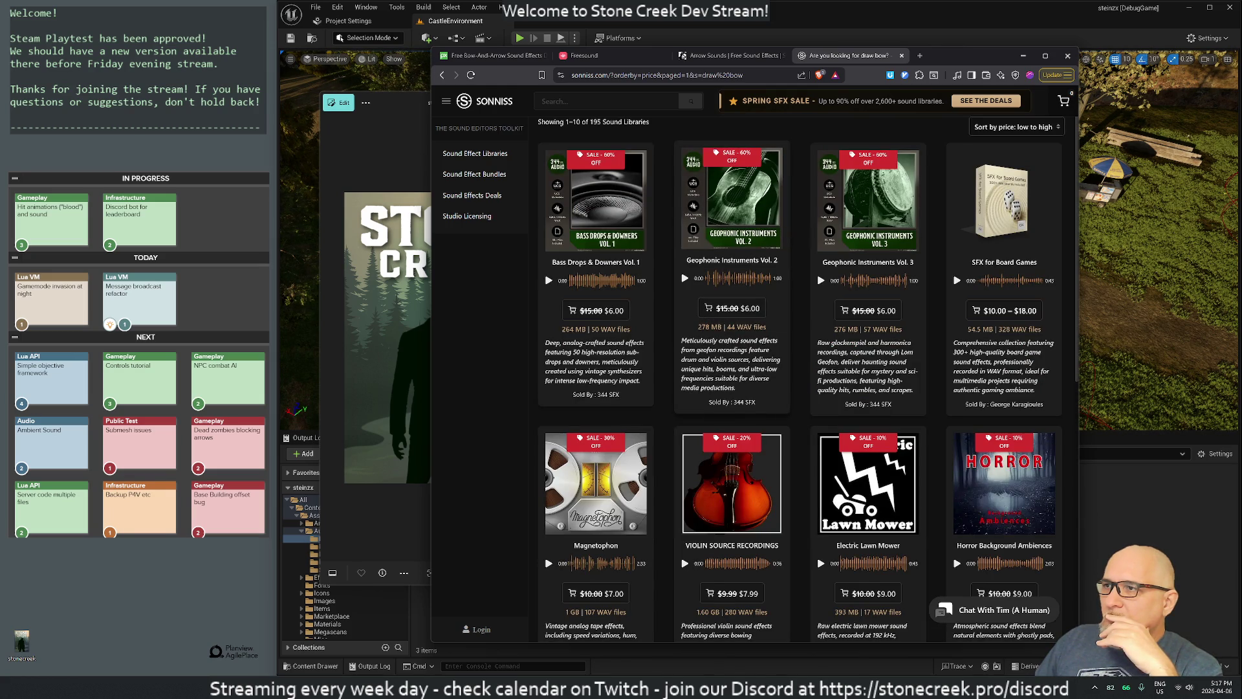
middle_click(837, 58)
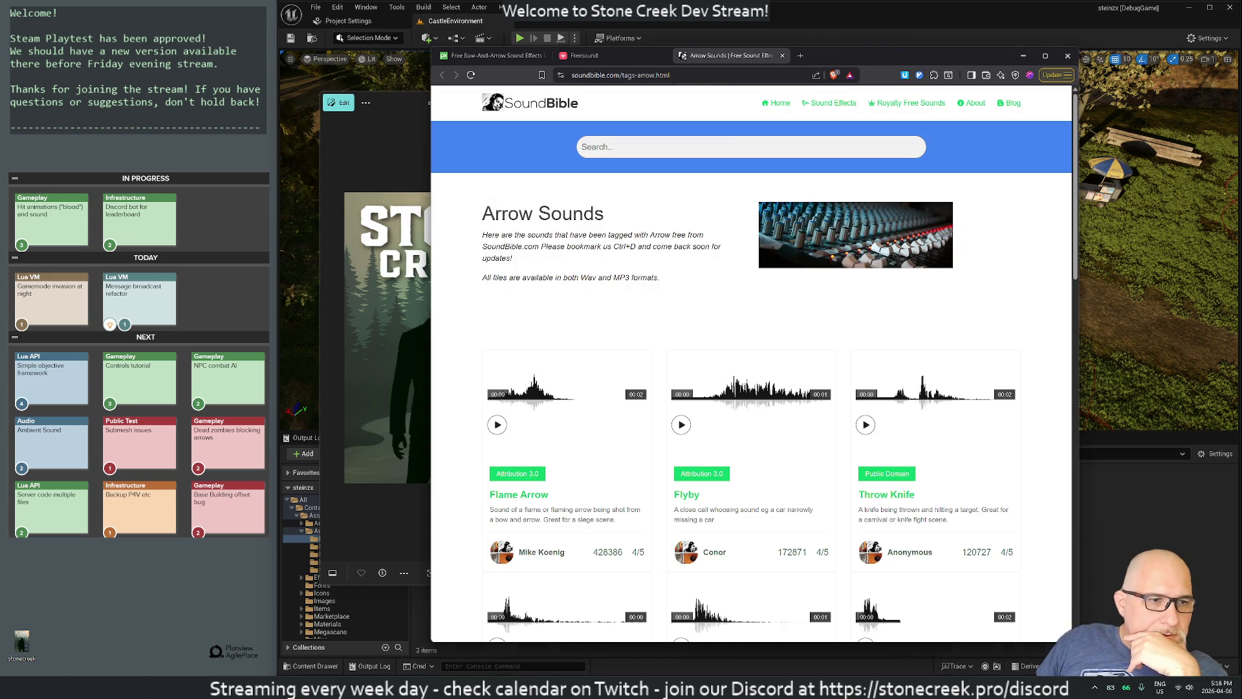
Step: Reopen the most recently closed browser tab with Ctrl+Shift+T
key("ctrl+shift+t")
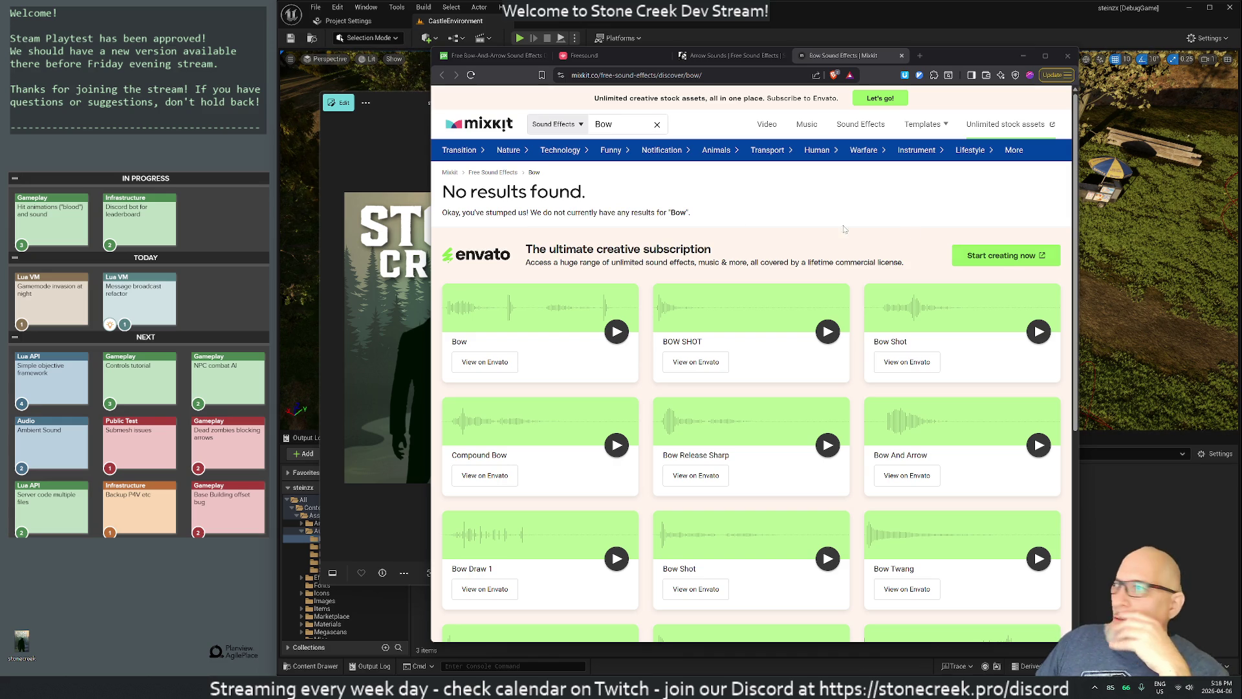
Step: Preview the Mixkit Bow and BOW SHOT sounds, replaying each a few times
left_click(622, 333)
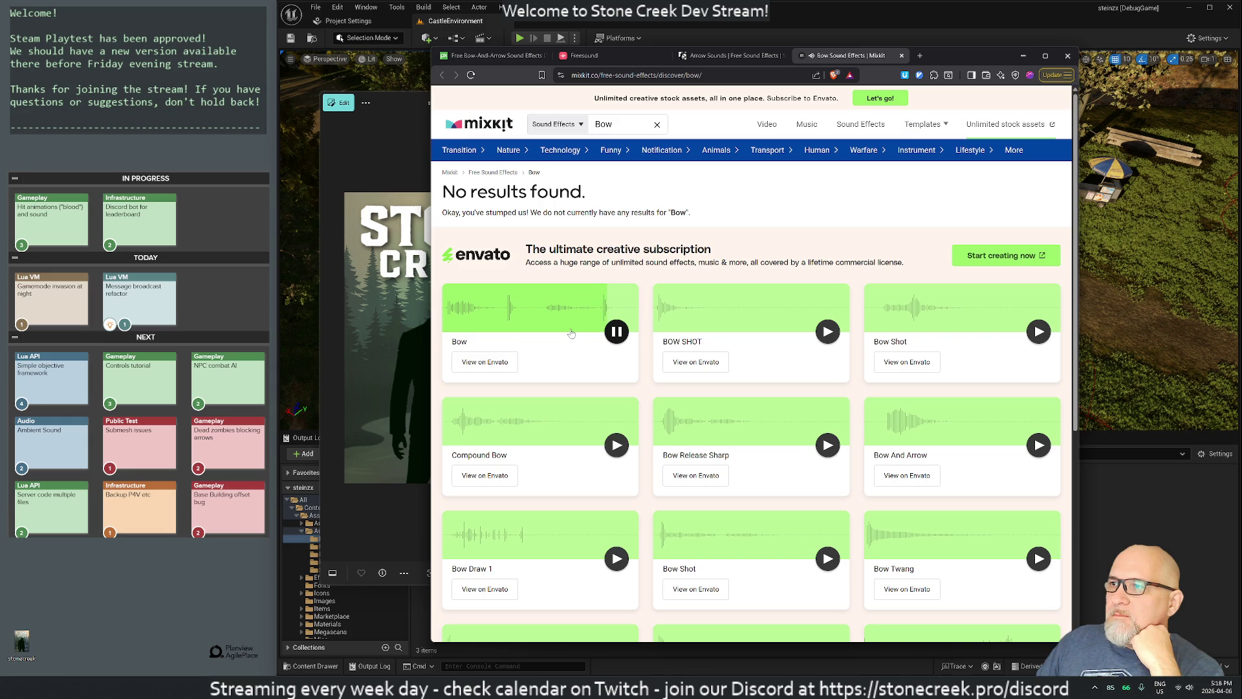
left_click(615, 332)
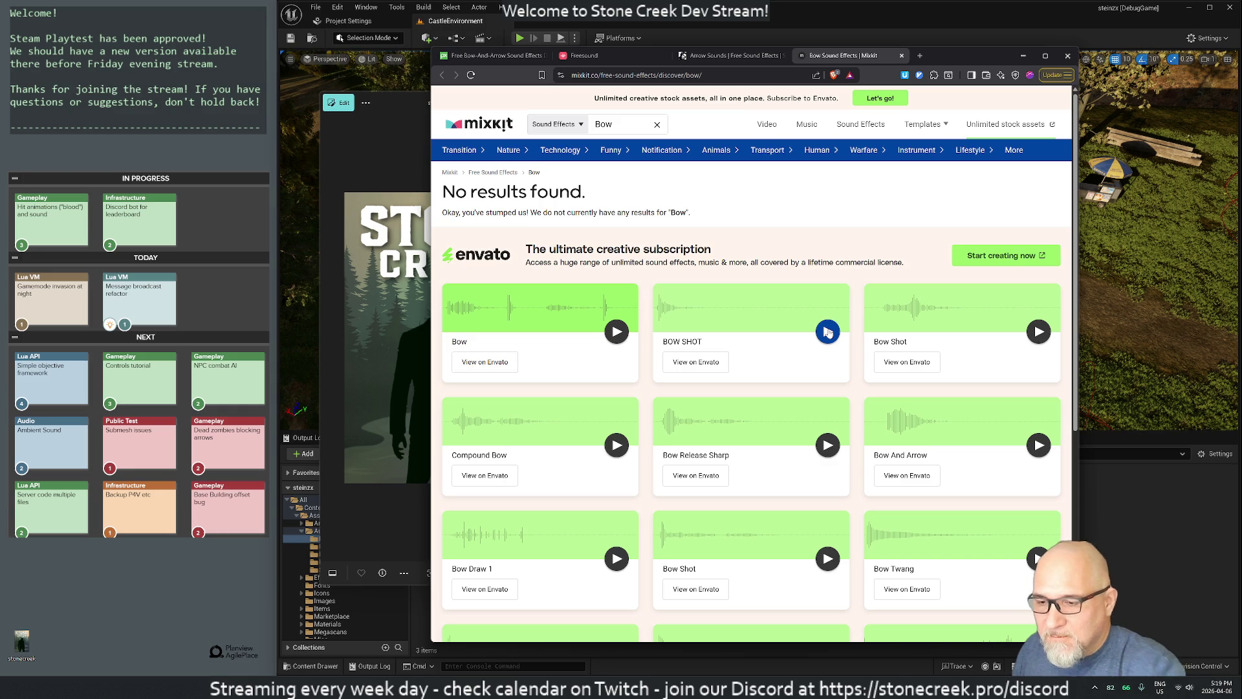
left_click(829, 332)
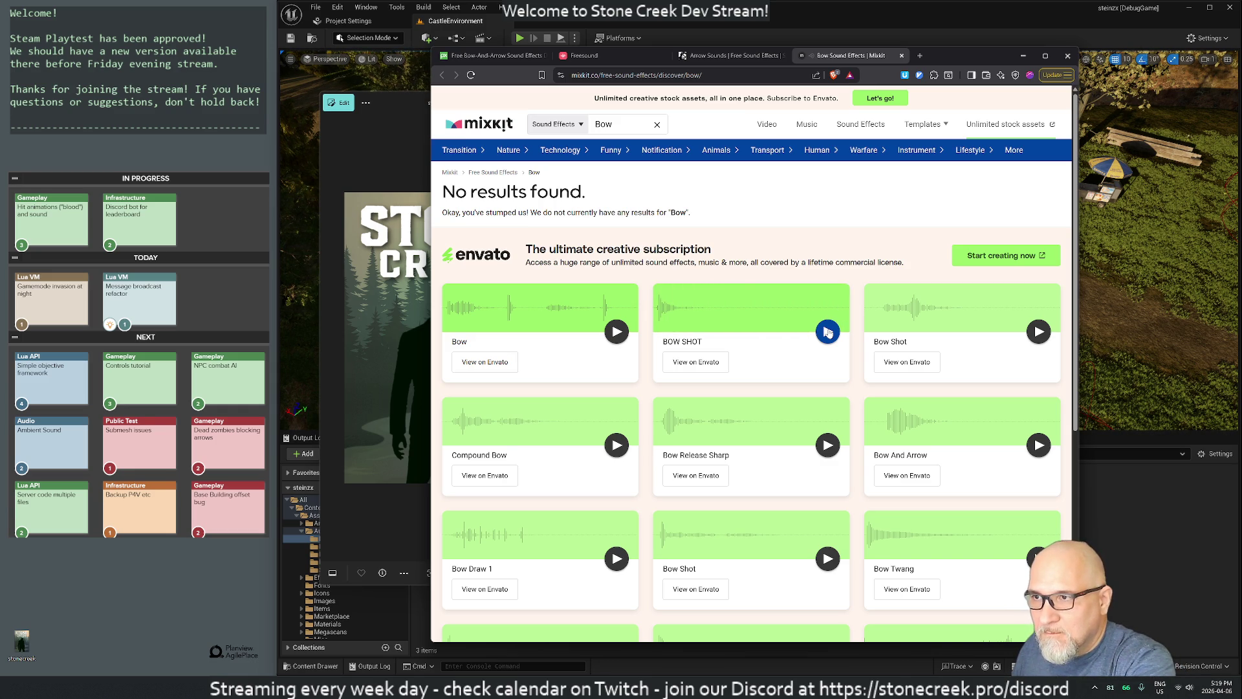
left_click(829, 332)
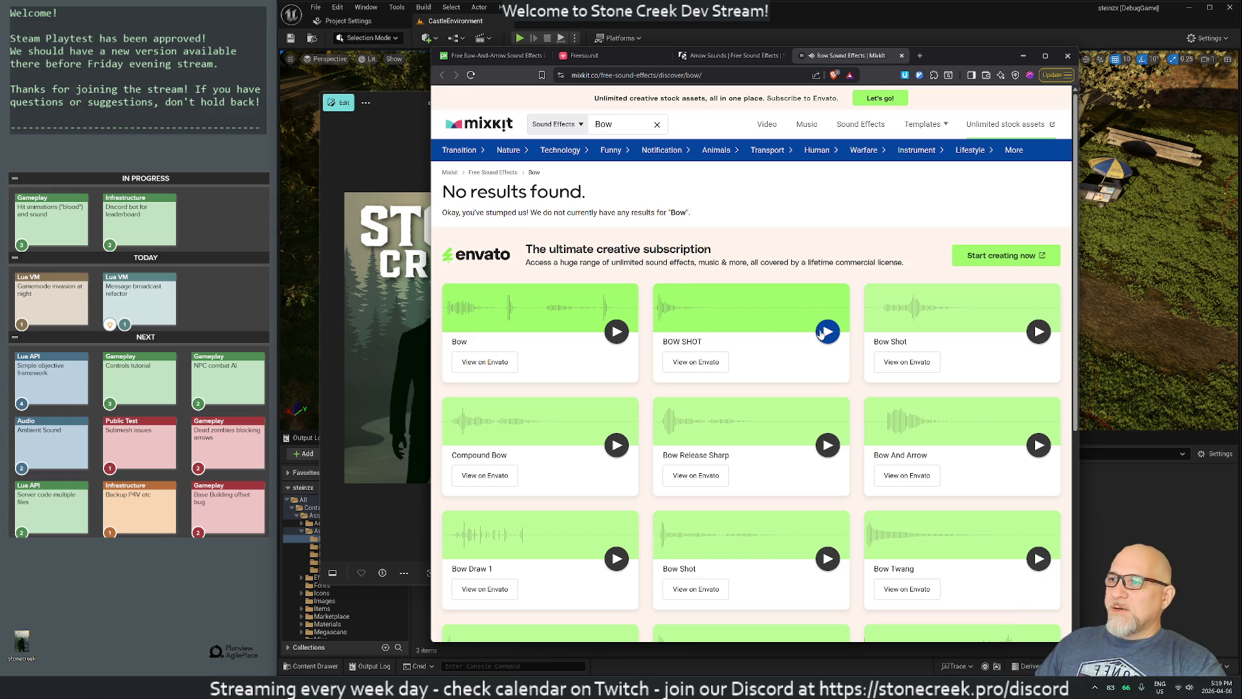
left_click(821, 333)
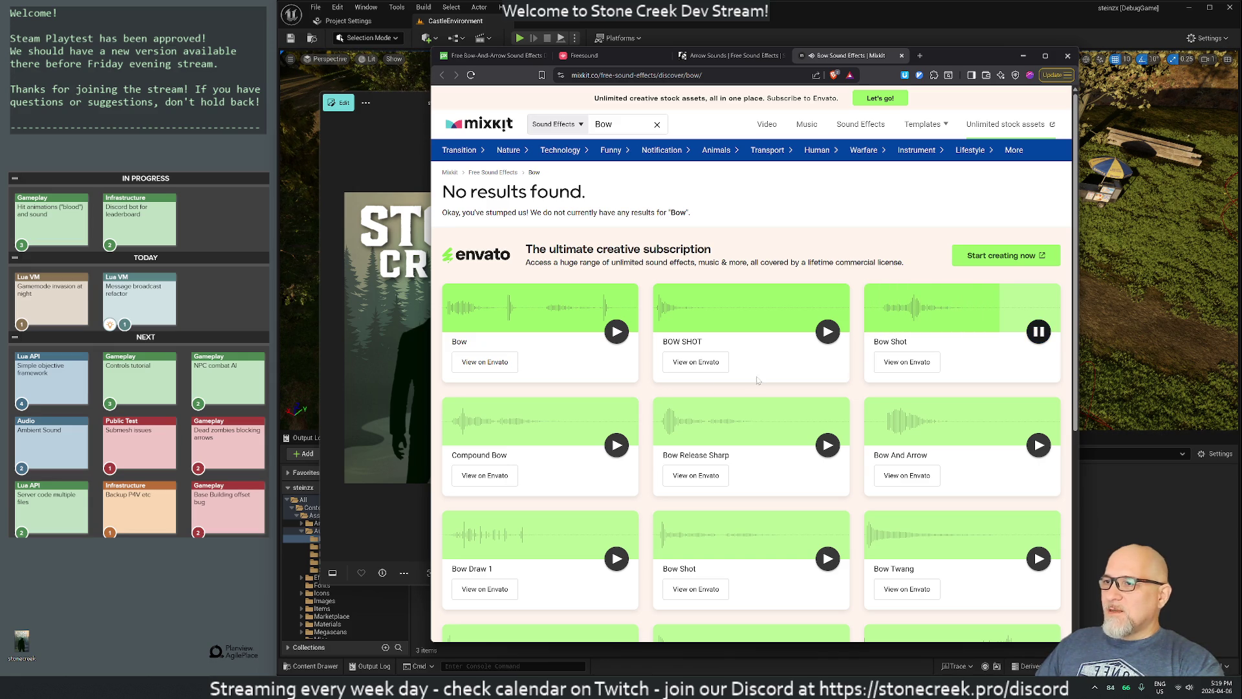
Step: Preview Bow Draw 1 and Bow Shot, then open BOW SHOT's Envato page
scroll(800, 380, "down", 3)
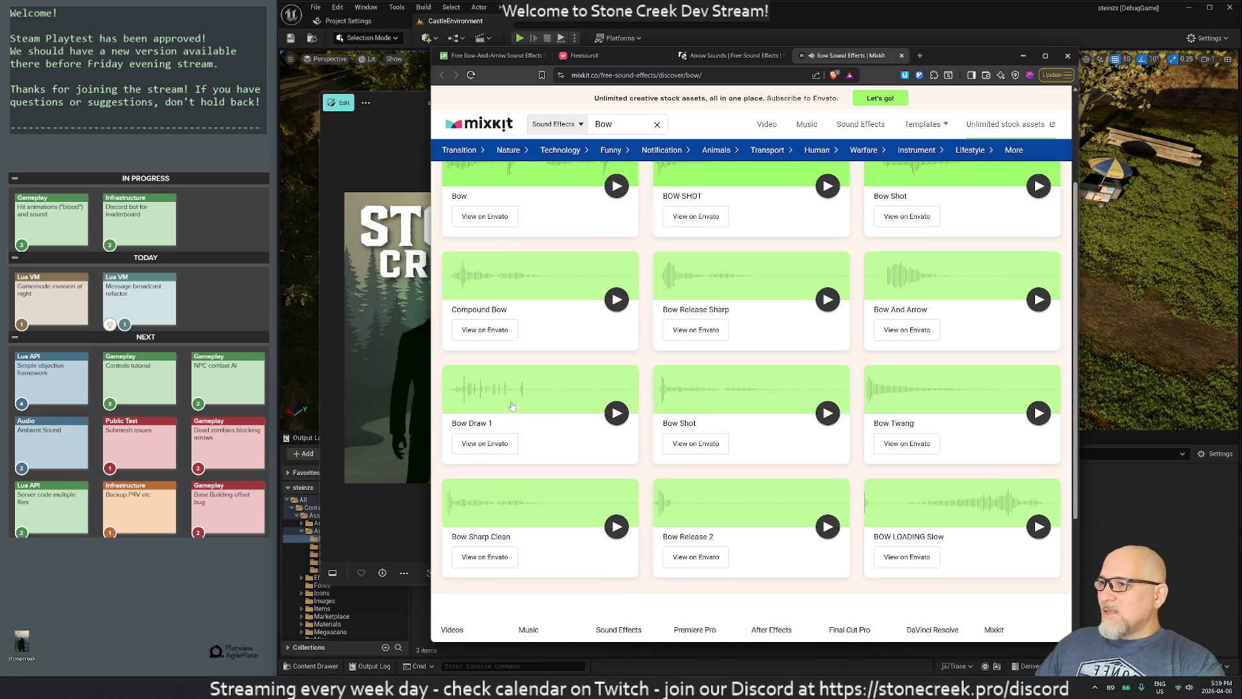
left_click(618, 414)
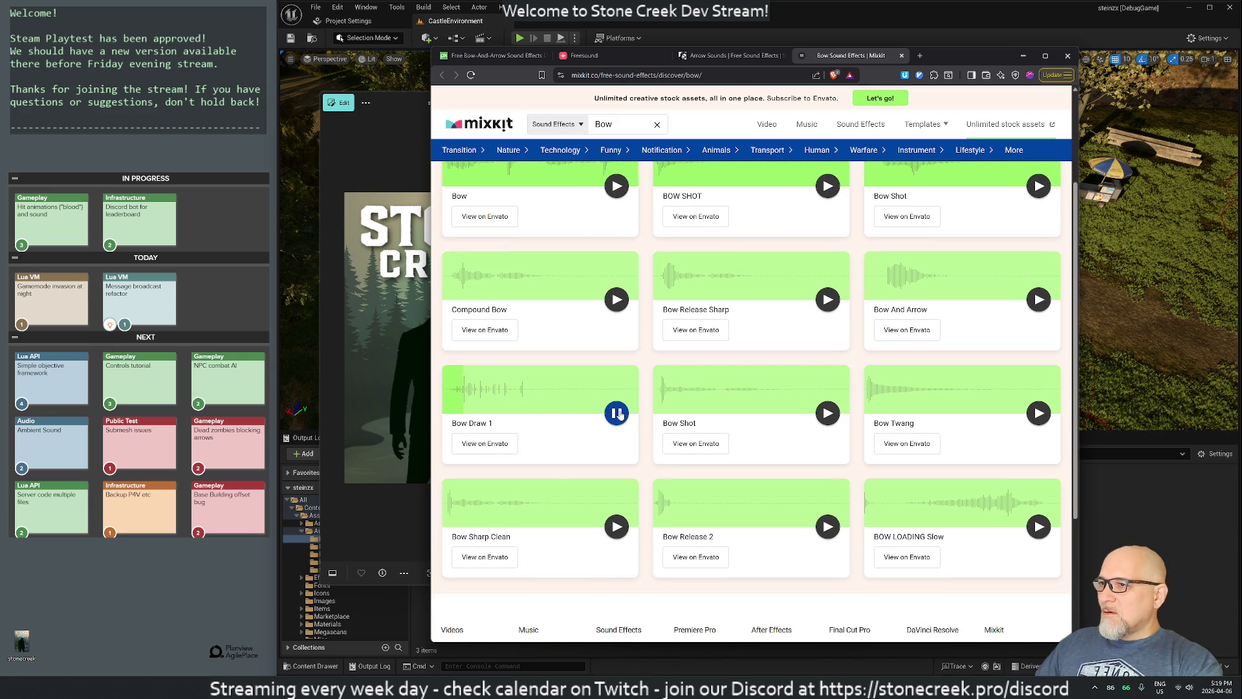
left_click(828, 414)
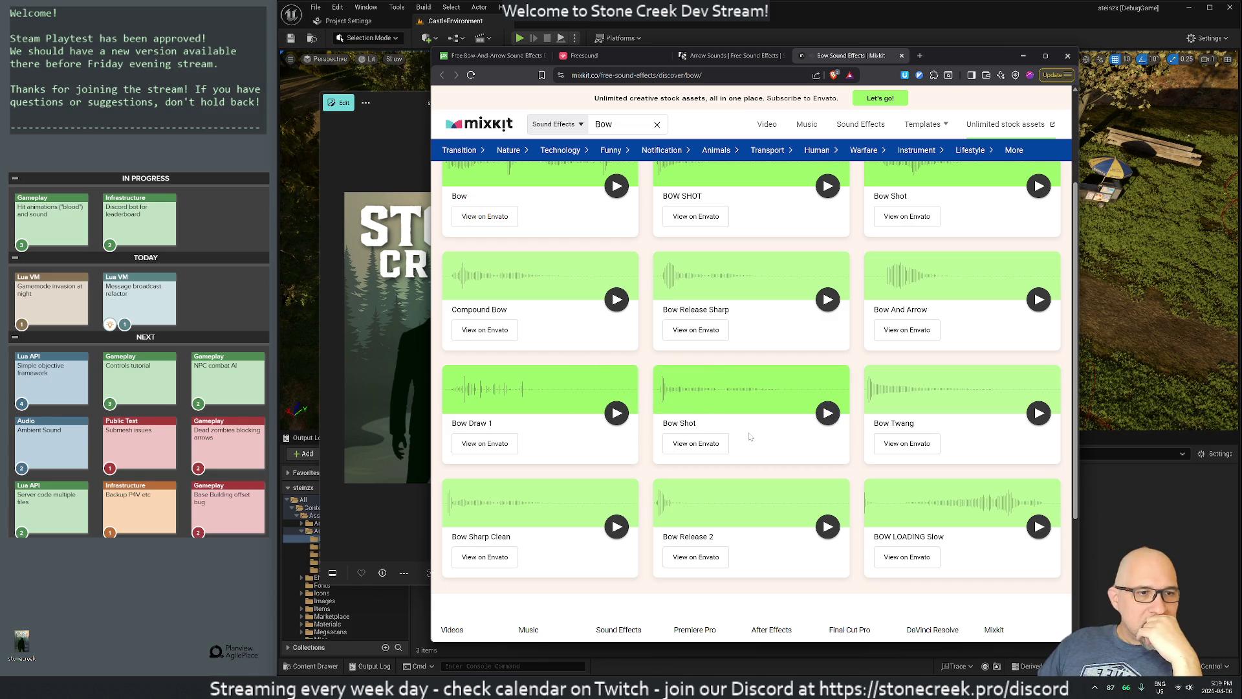
scroll(714, 396, "up", 3)
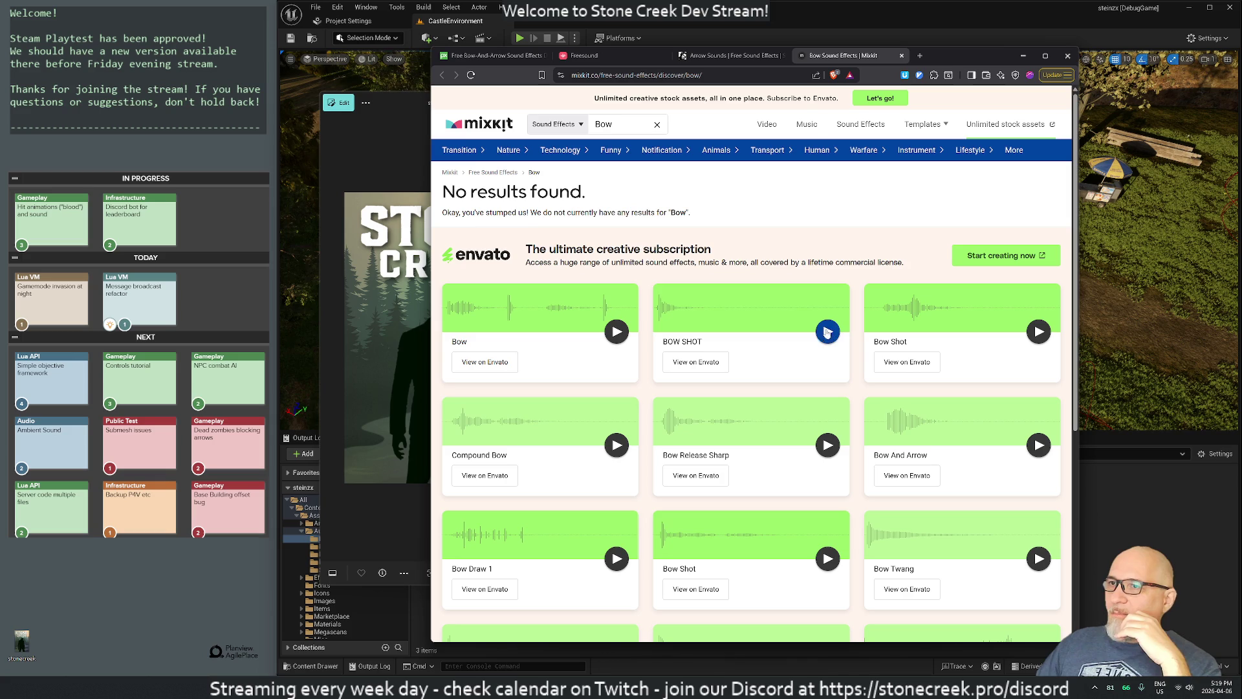
left_click(829, 333)
left_click(687, 366)
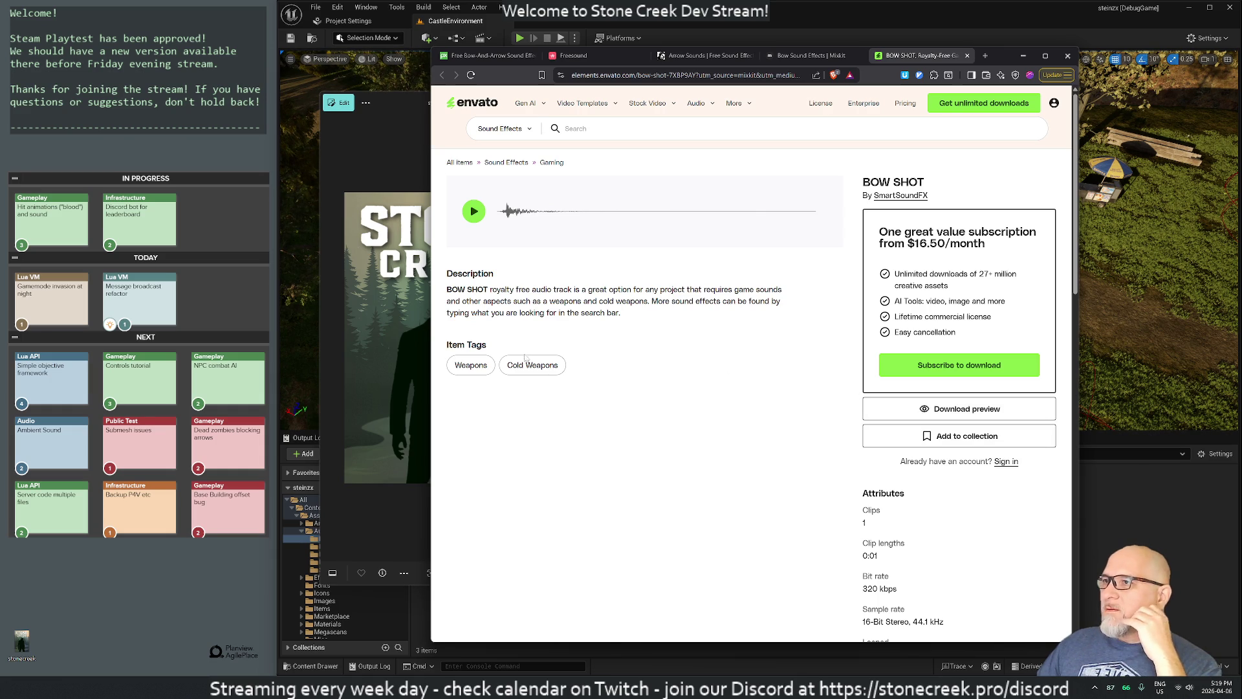
Step: On Envato's BOW SHOT page, preview the similar Bow Shot and Bow and Arrow clips
scroll(707, 408, "down", 5)
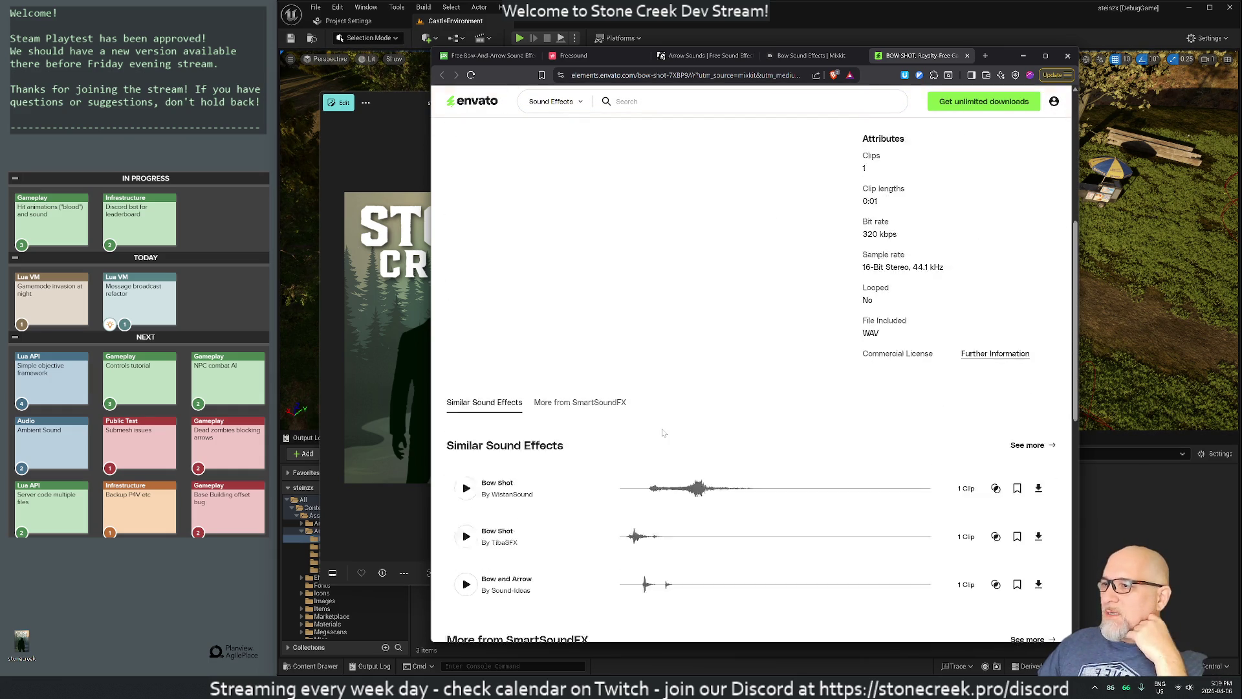
left_click(469, 455)
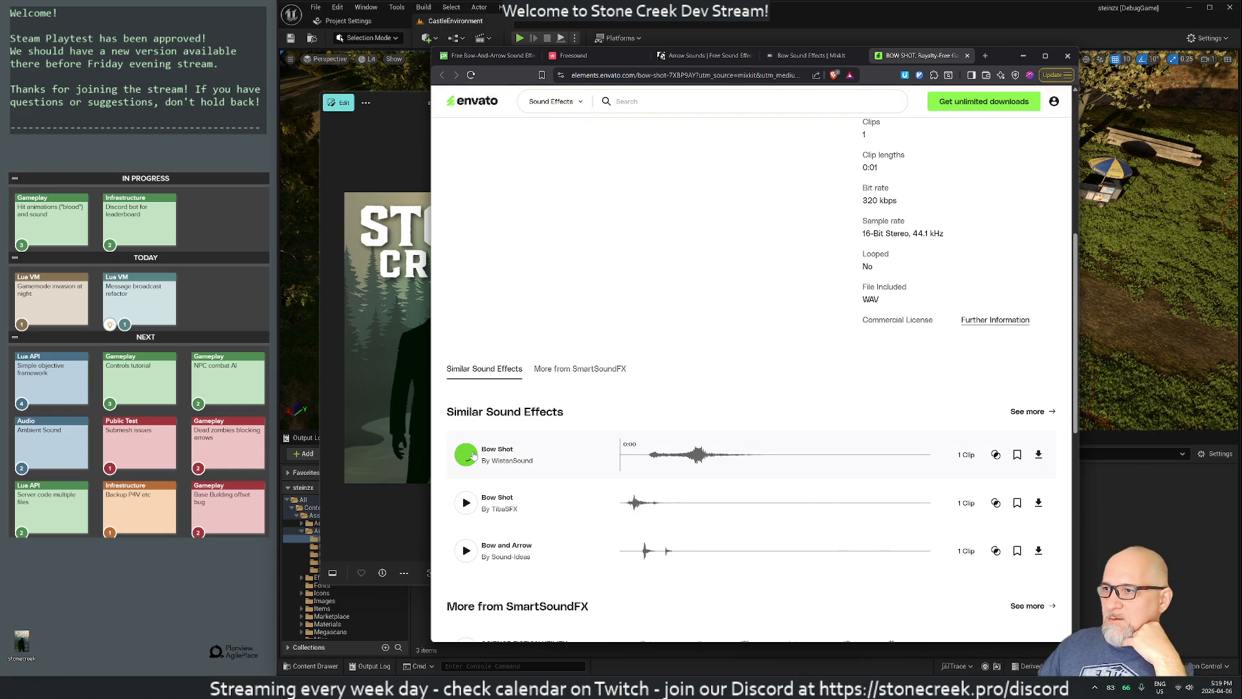
left_click(467, 504)
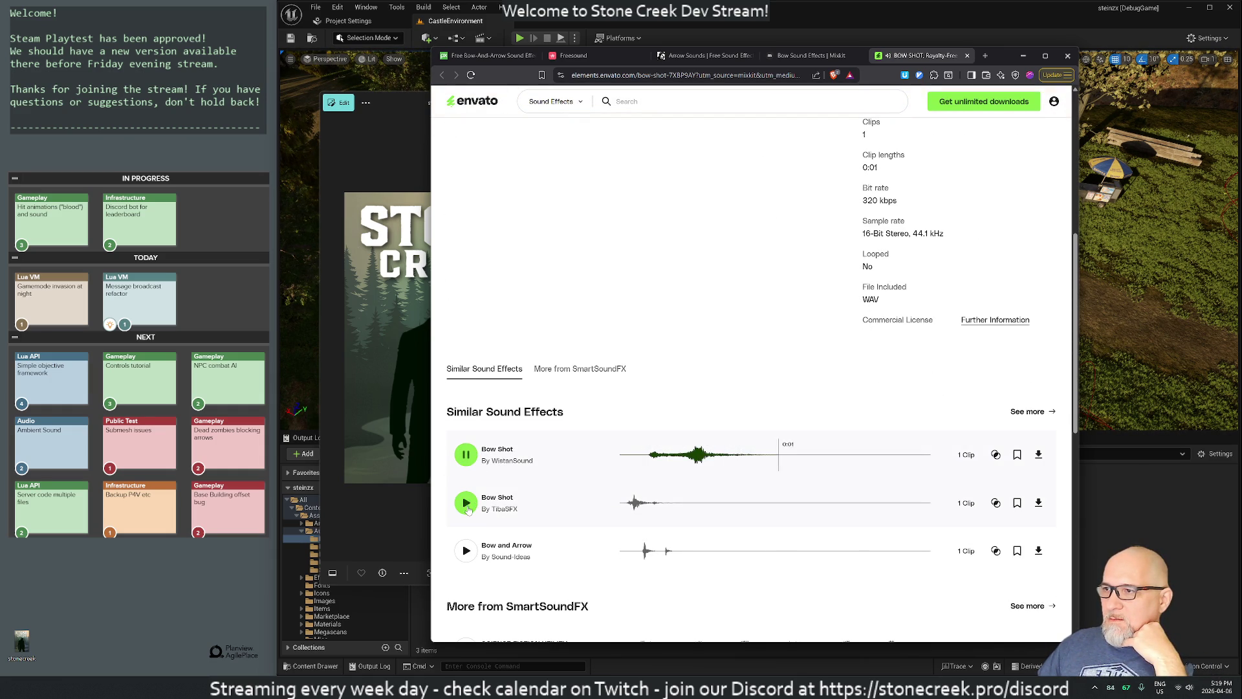
left_click(467, 552)
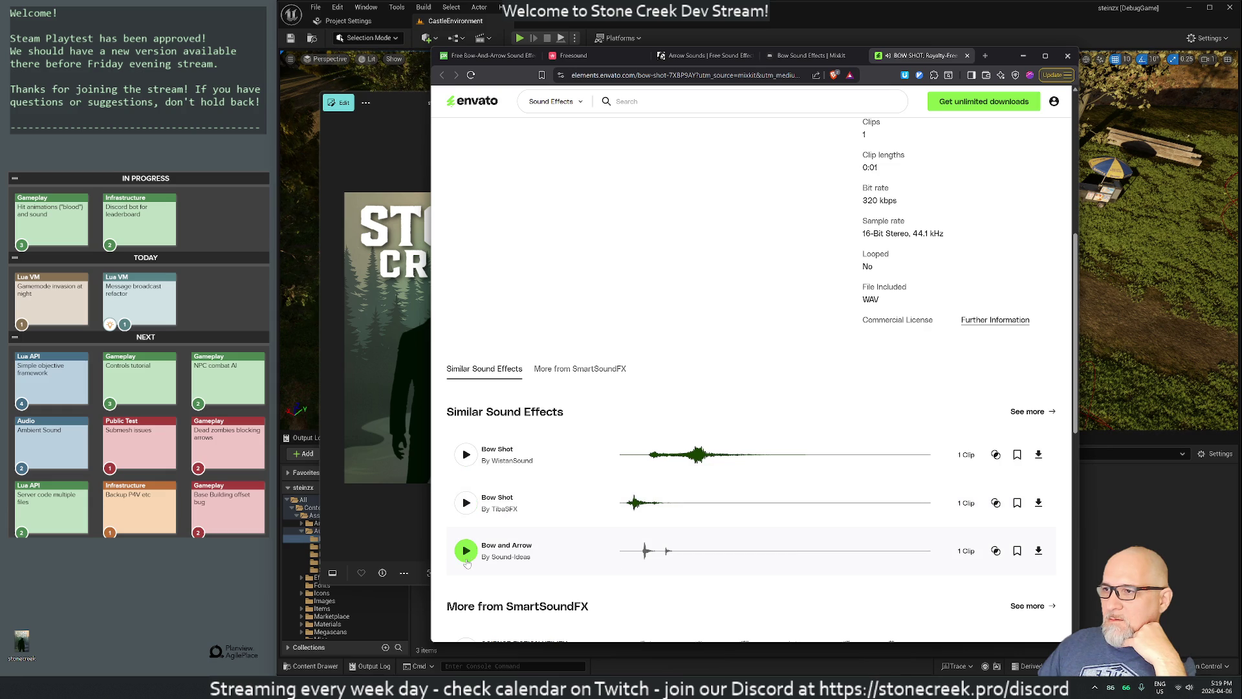
left_click(468, 504)
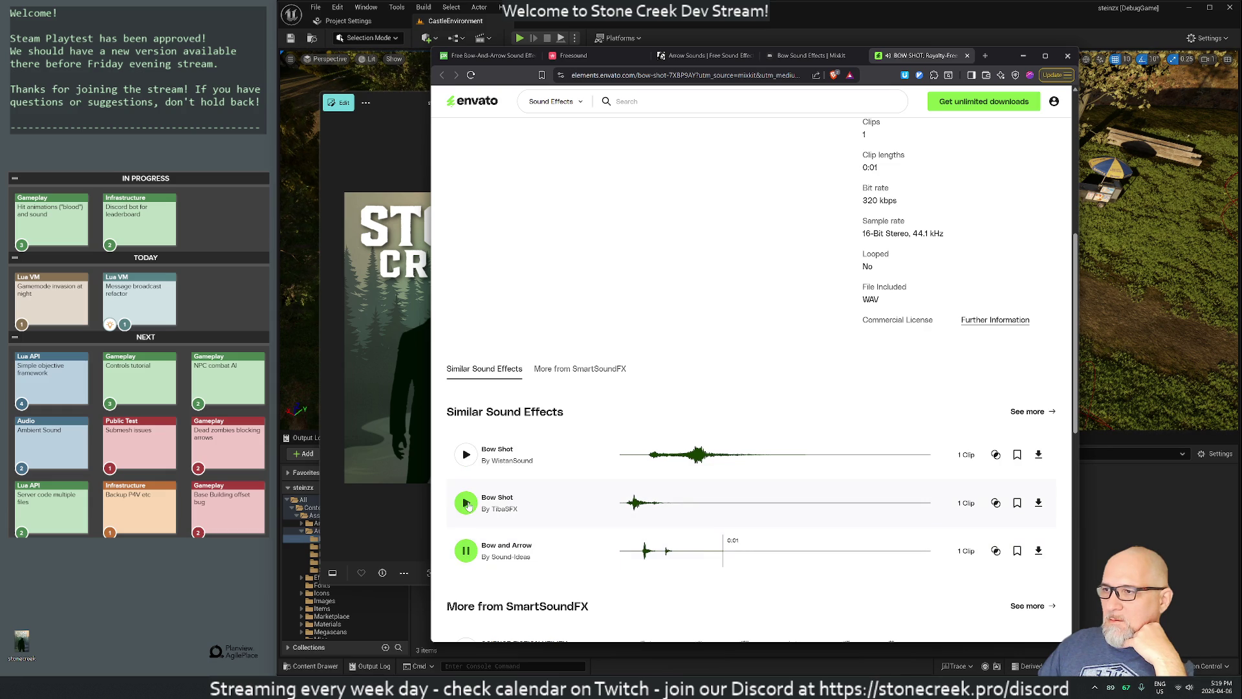
scroll(853, 436, "down", 3)
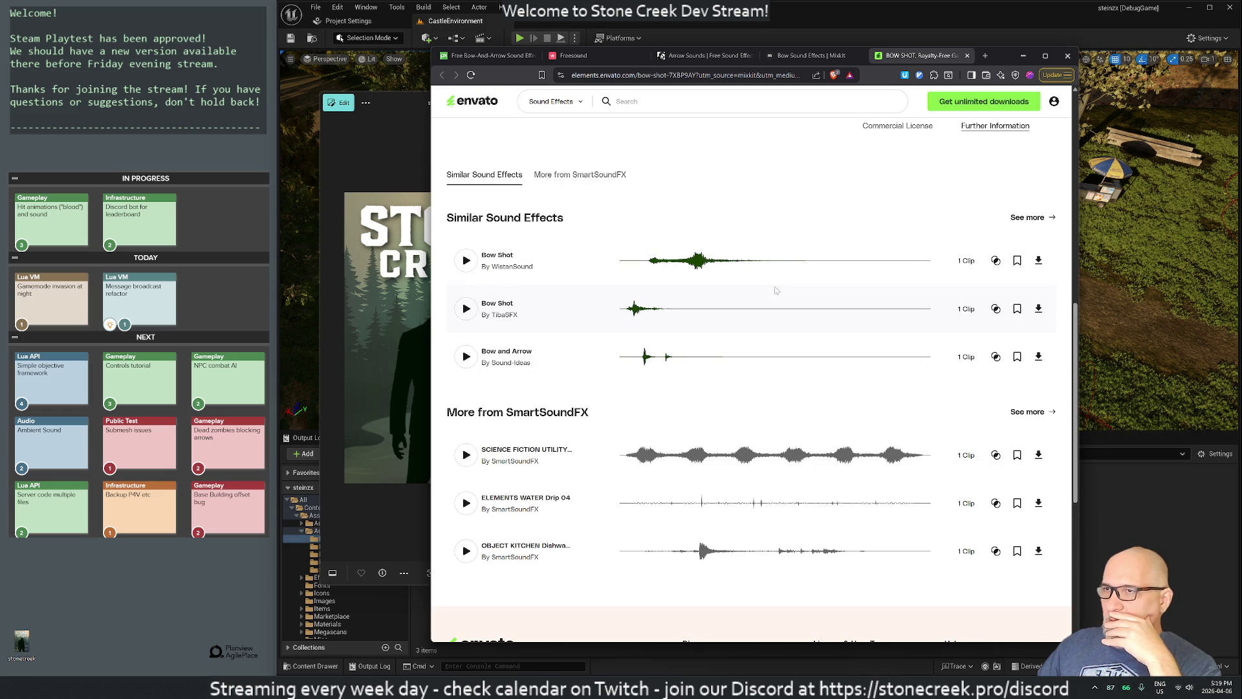
Step: Compare the second similar Bow Shot clip against Mixkit's BOW SHOT sound
left_click(802, 56)
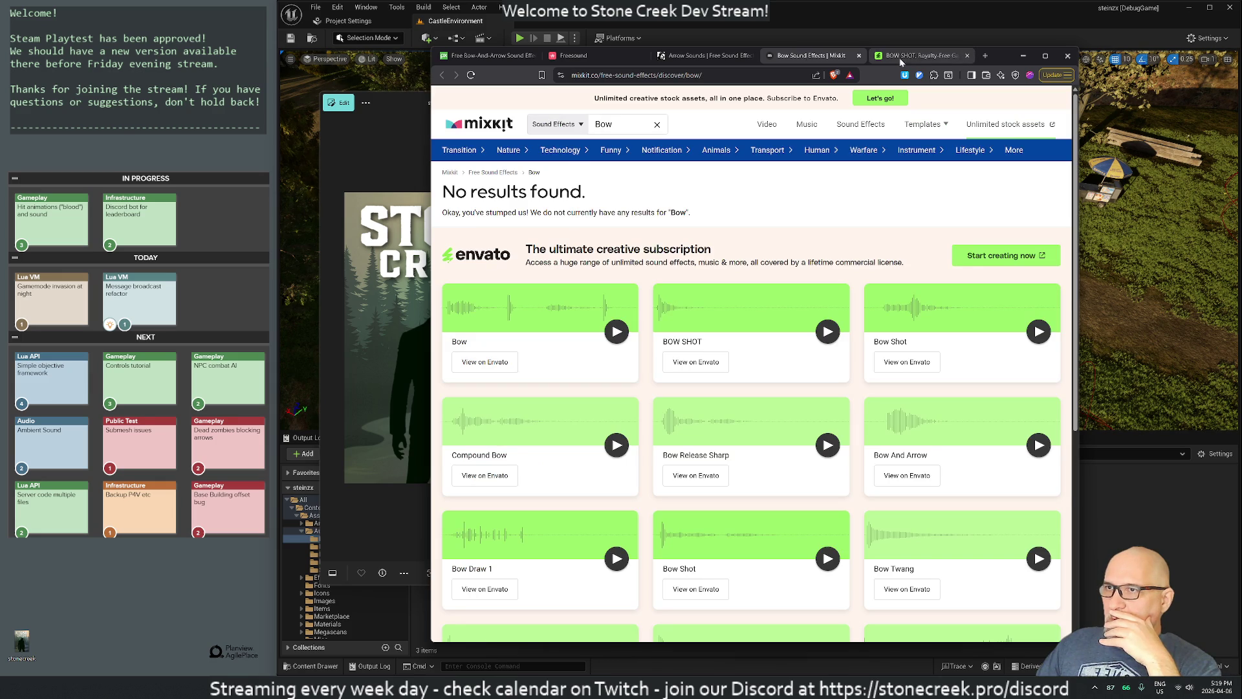
left_click(898, 56)
left_click(474, 310)
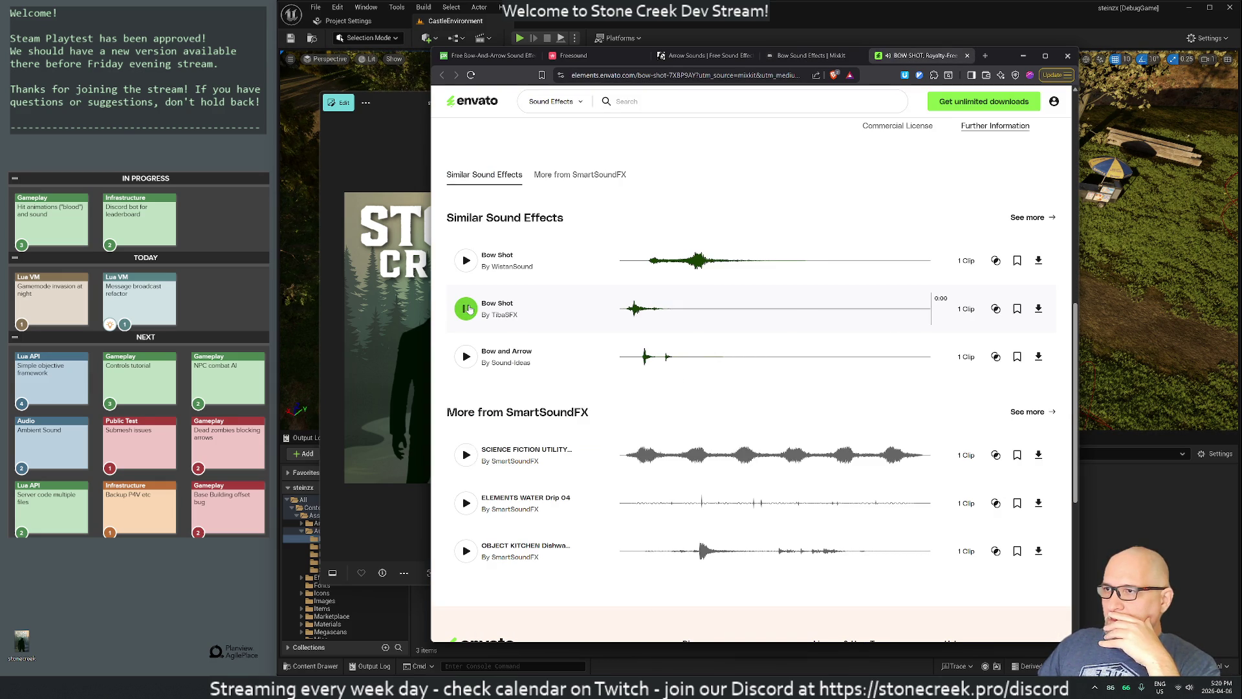
left_click(469, 310)
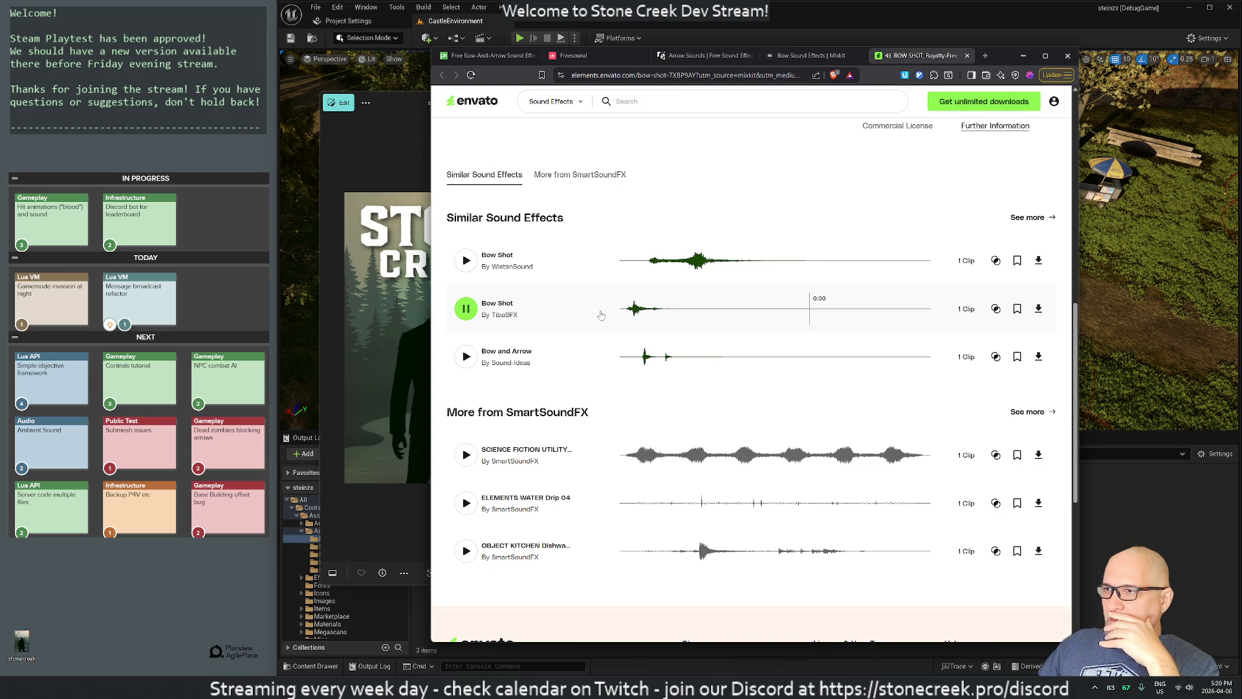
left_click(805, 55)
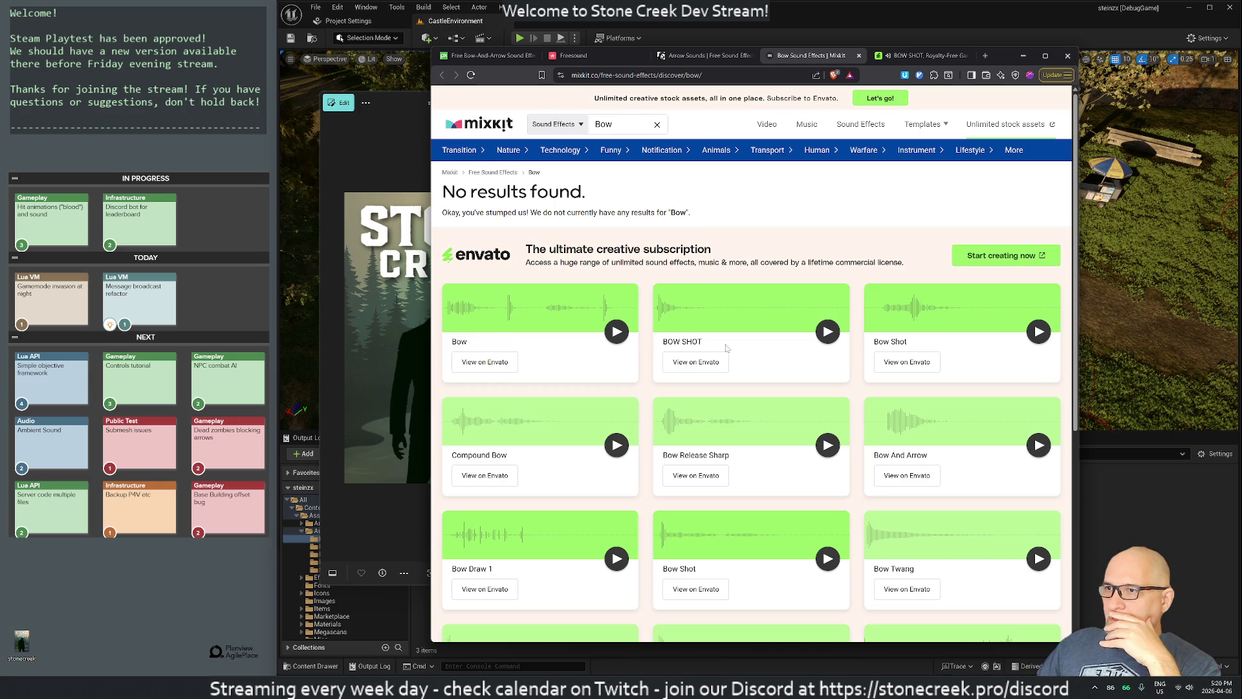
left_click(826, 332)
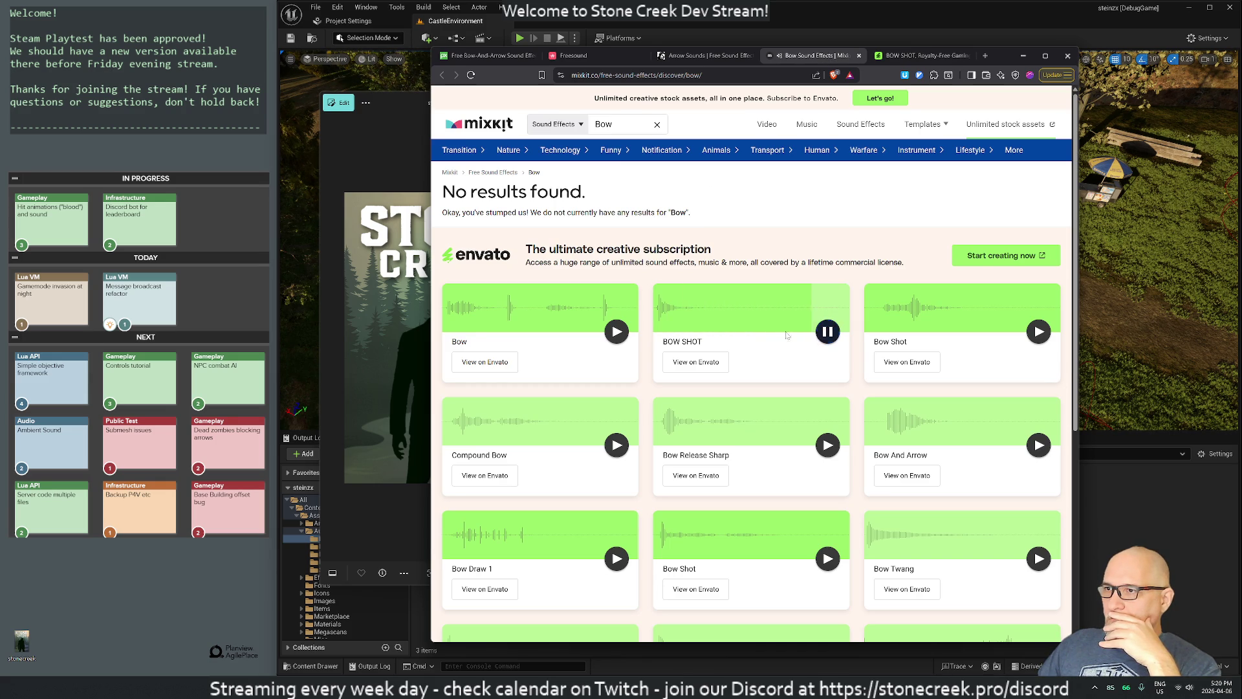
left_click(707, 360)
Step: Replay the BOW SHOT preview on its Envato page
scroll(759, 376, "down", 3)
scroll(760, 376, "up", 4)
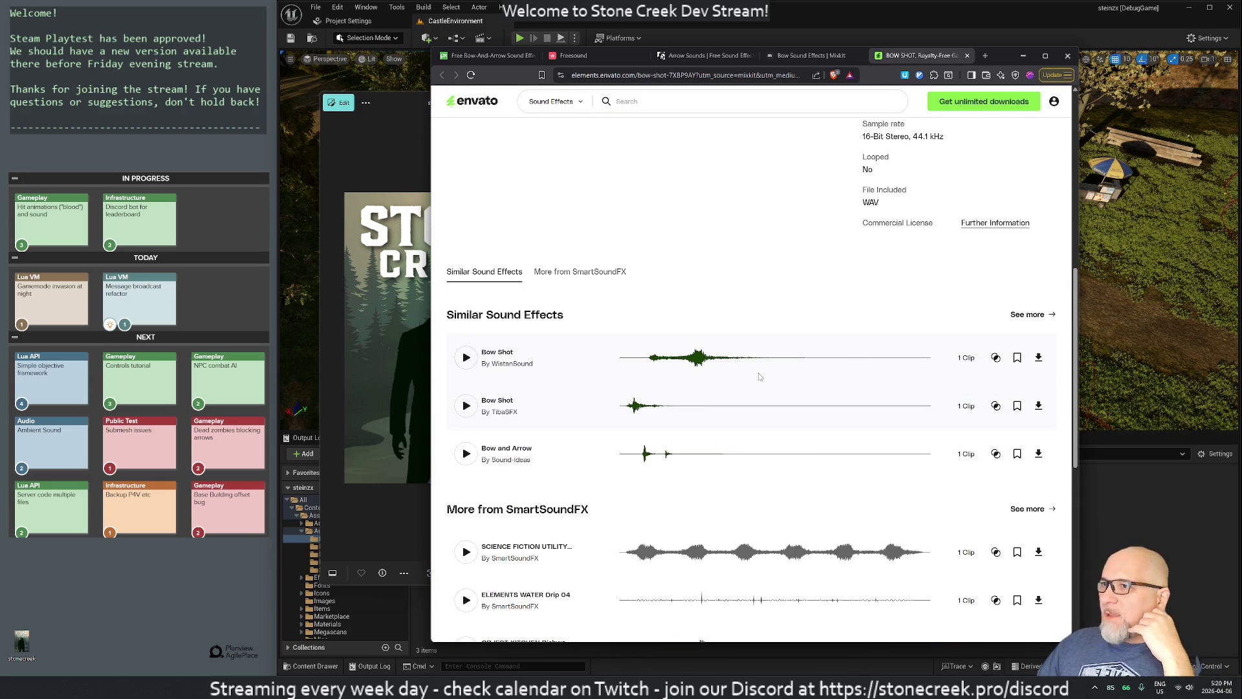
scroll(750, 376, "down", 6)
scroll(736, 375, "up", 5)
scroll(710, 360, "up", 8)
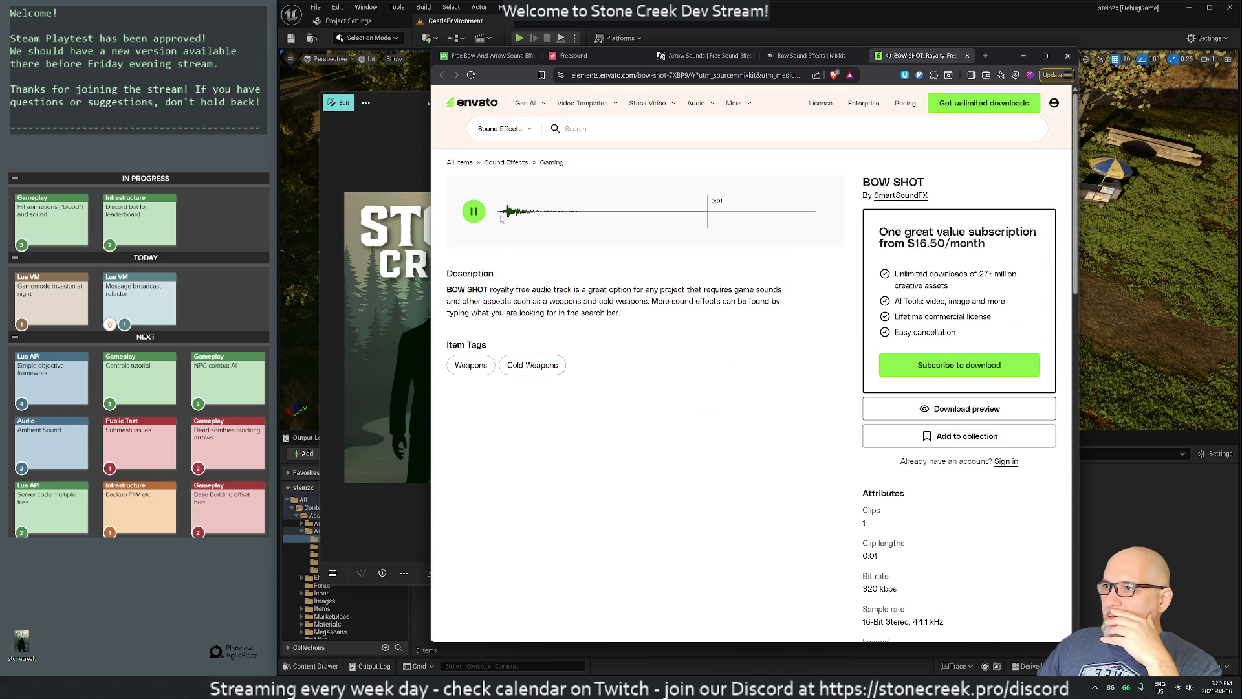
left_click(479, 215)
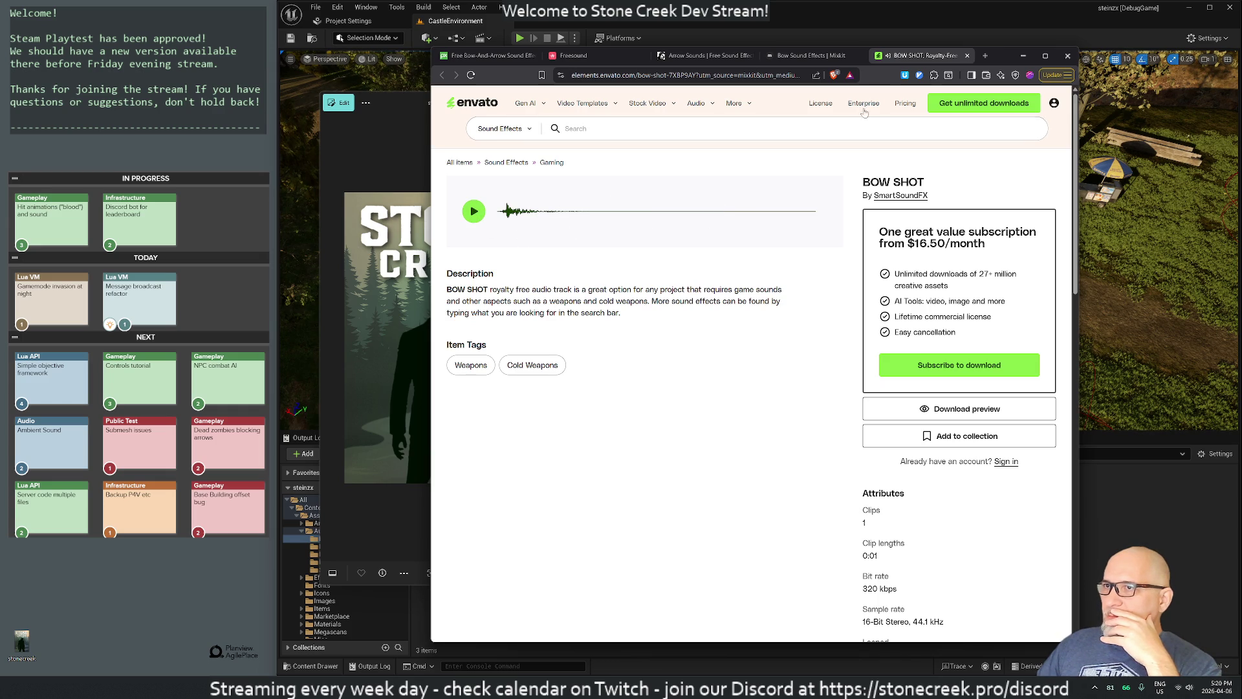
Step: Open Bow Draw 1 on Envato, then close both Envato pages and the Mixkit tab, returning to Pixabay
left_click(794, 57)
scroll(628, 413, "down", 3)
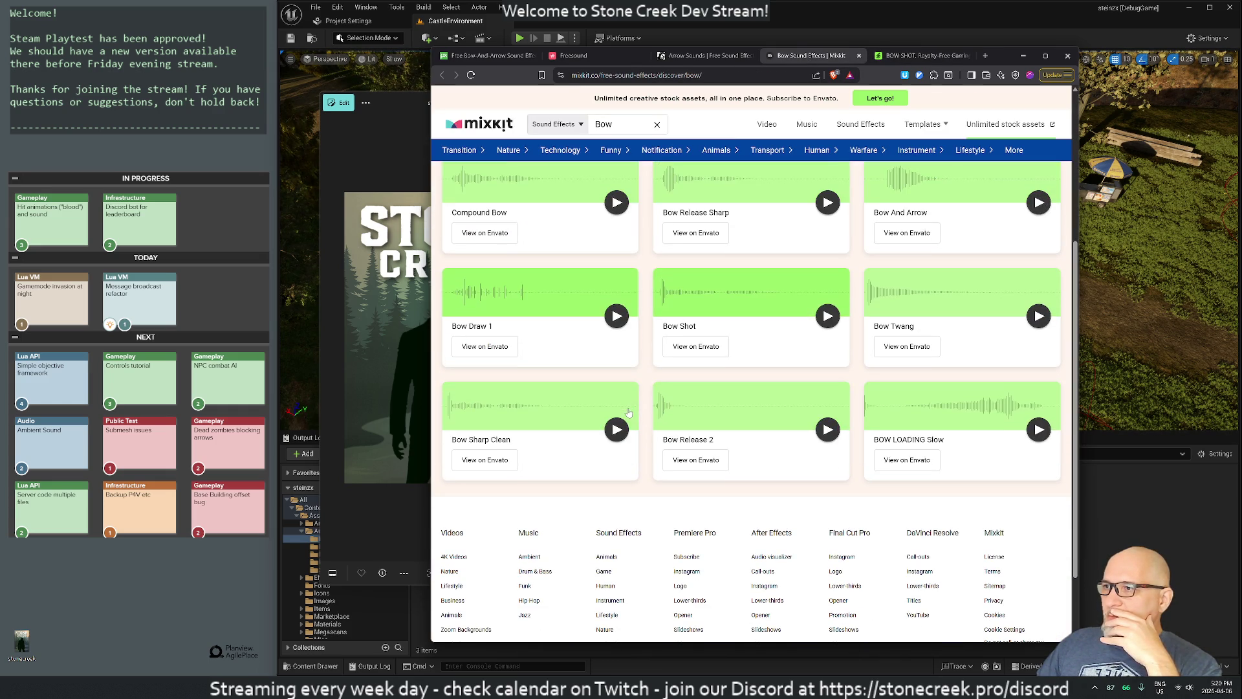
left_click(475, 348)
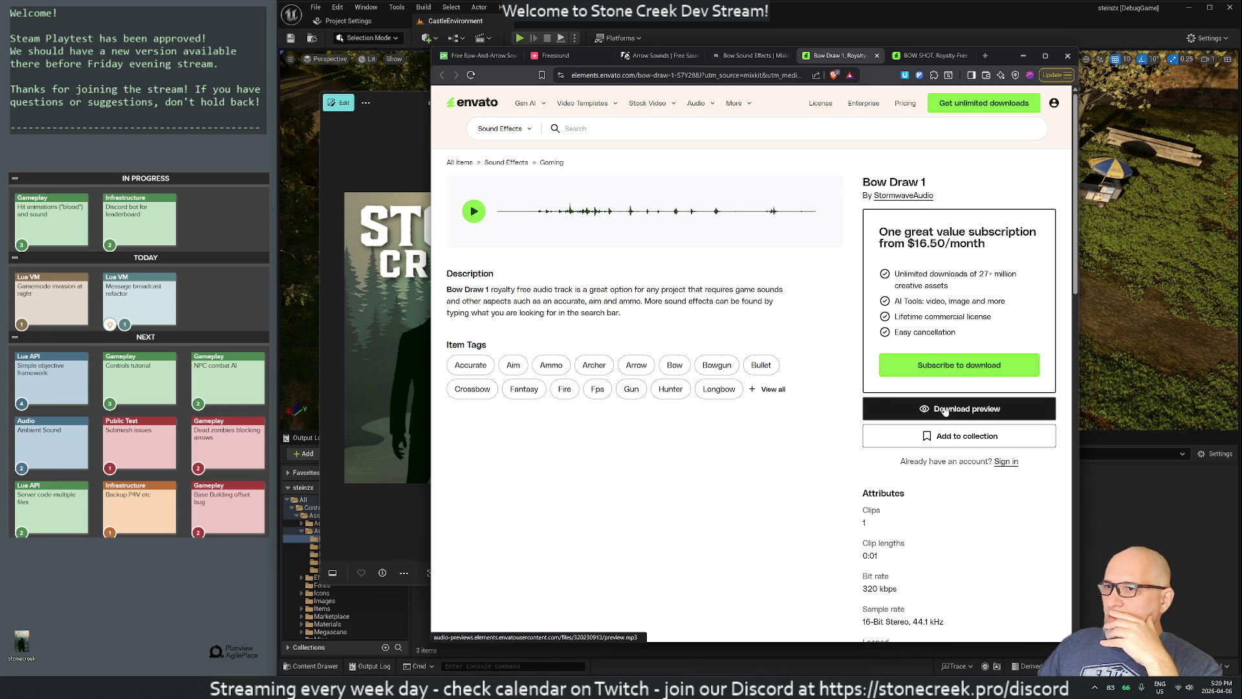
left_click(876, 56)
left_click(877, 56)
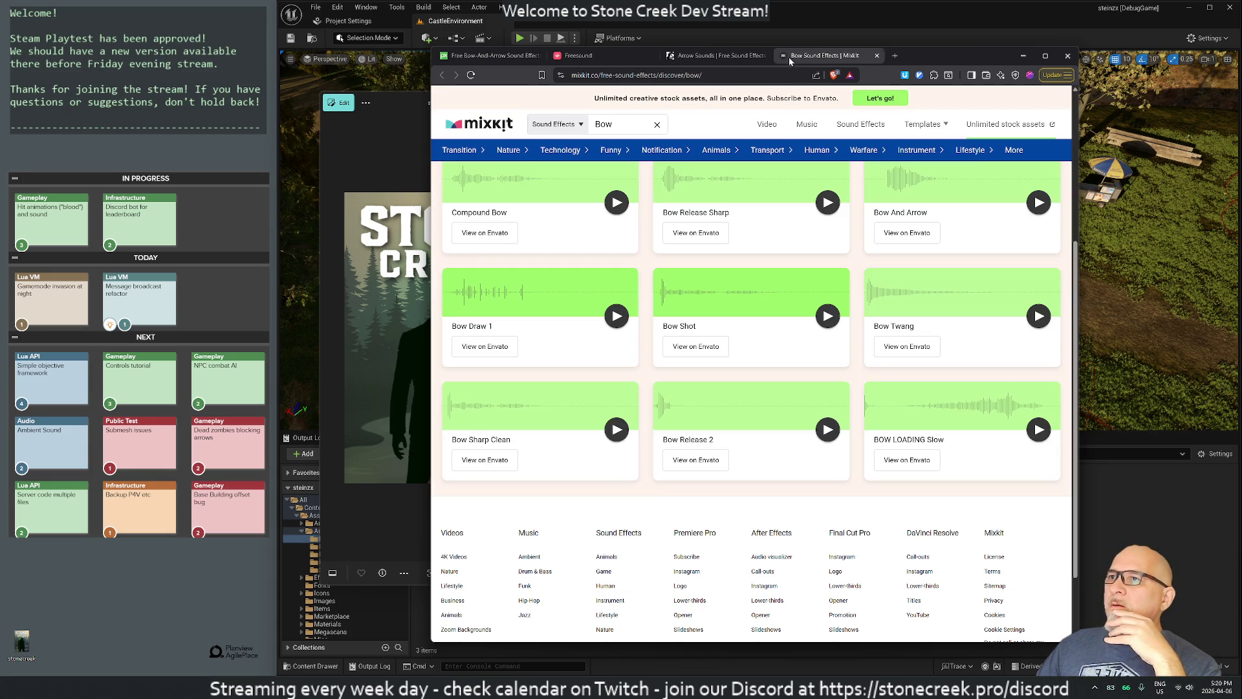
middle_click(805, 57)
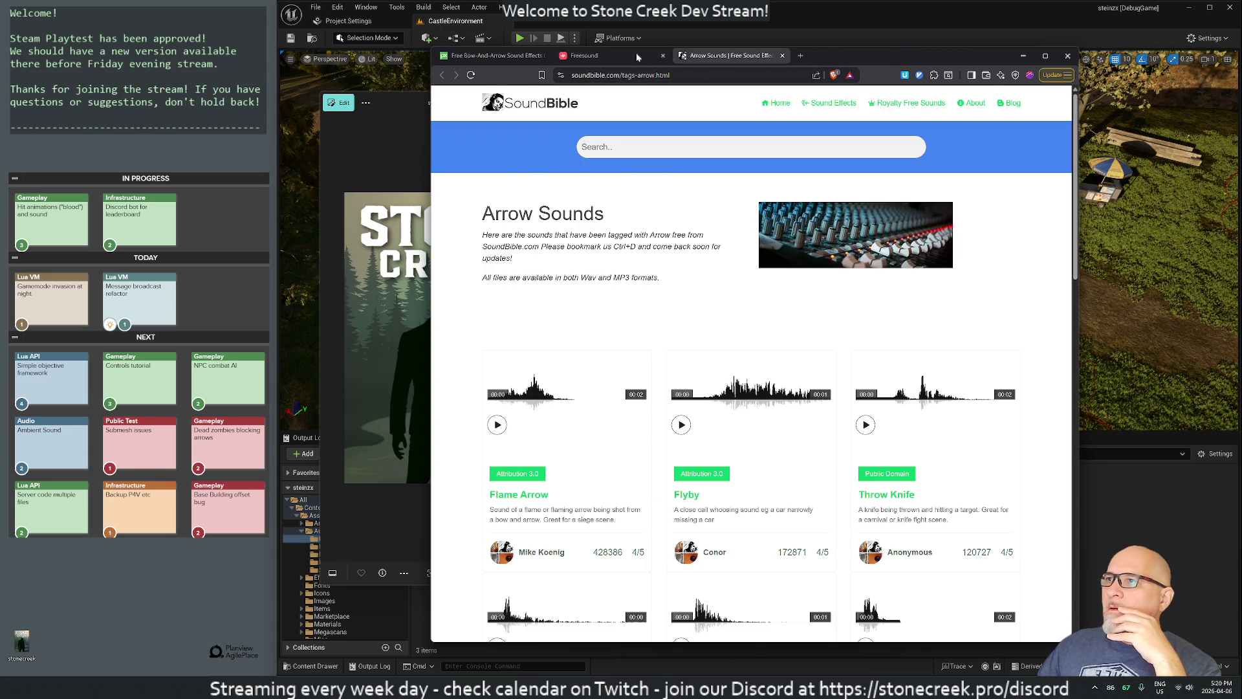
left_click(492, 56)
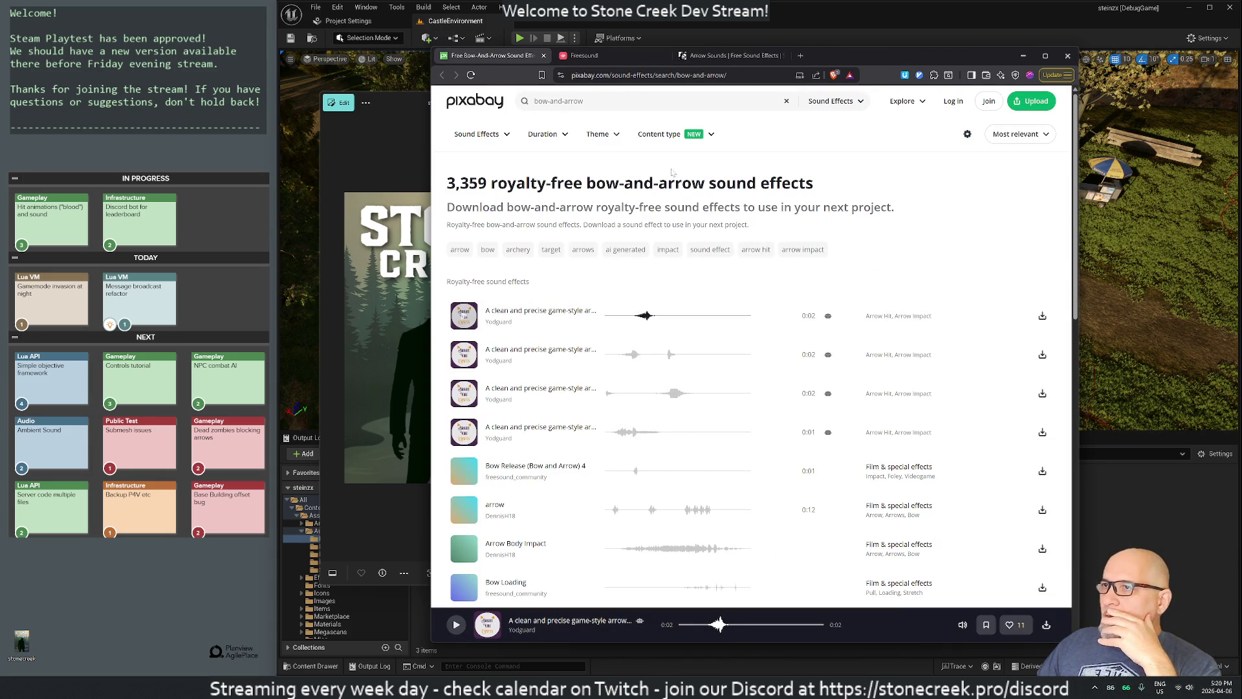
Step: Preview Pixabay's first arrow result, then change the sound search to 'draw bow'
left_click(615, 101)
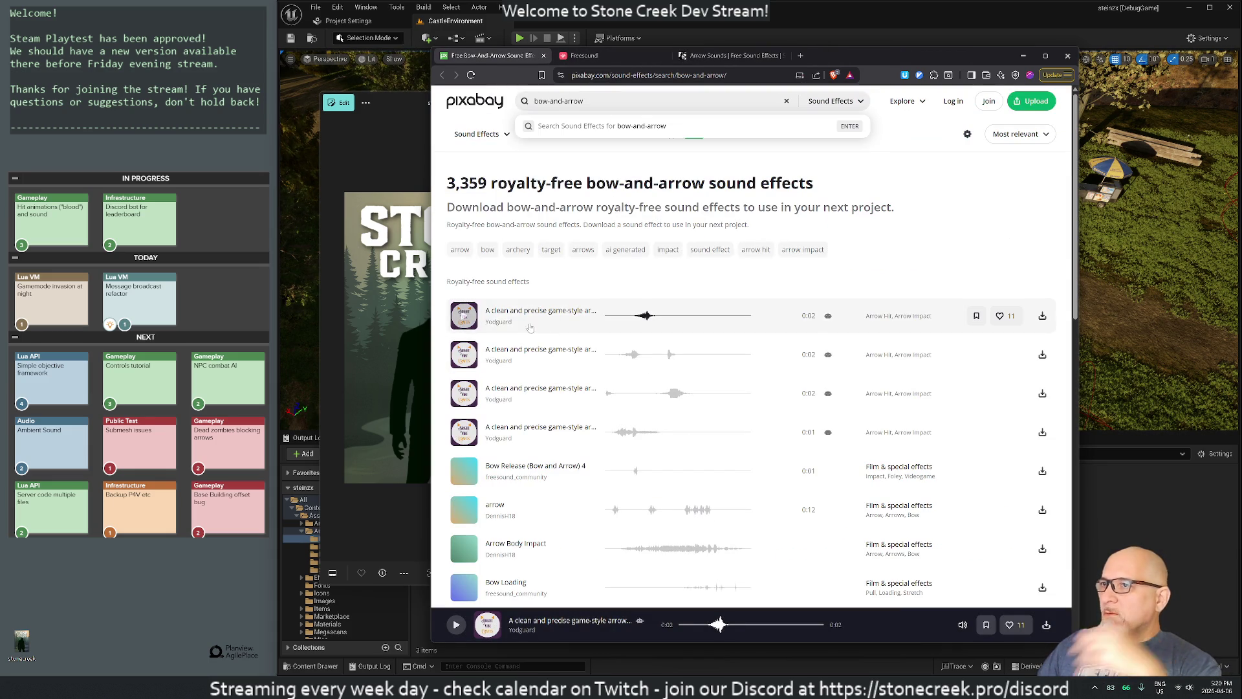
left_click(464, 317)
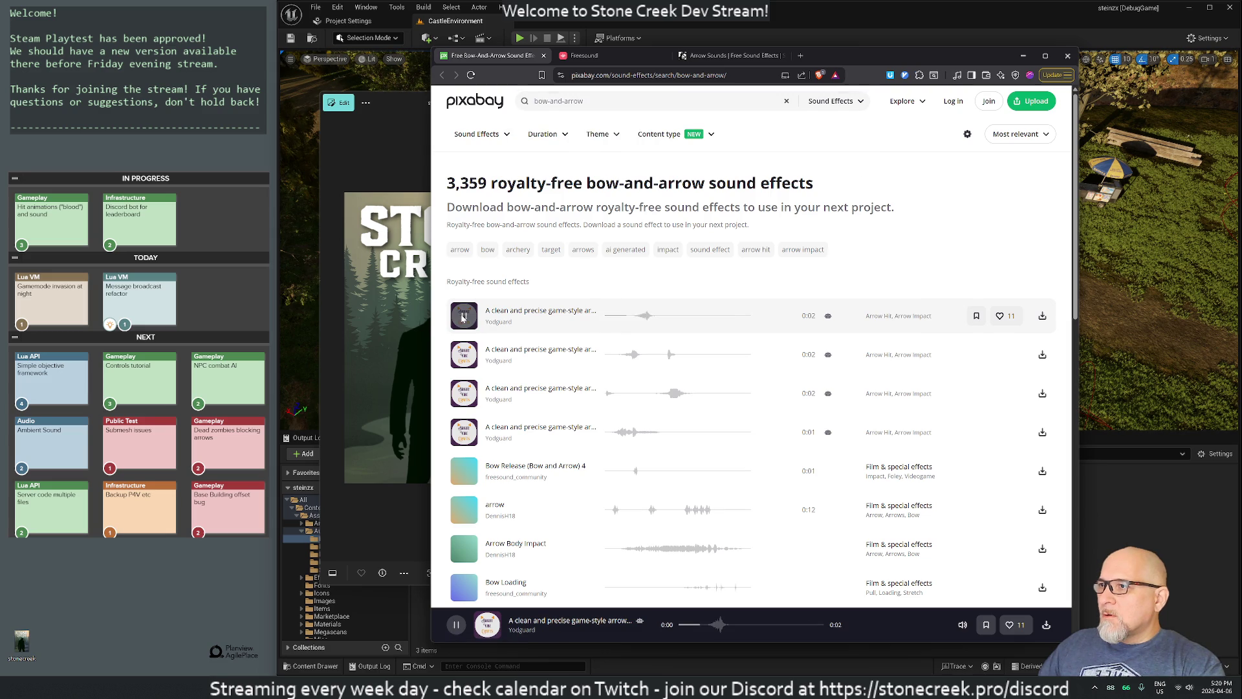
left_click(583, 101)
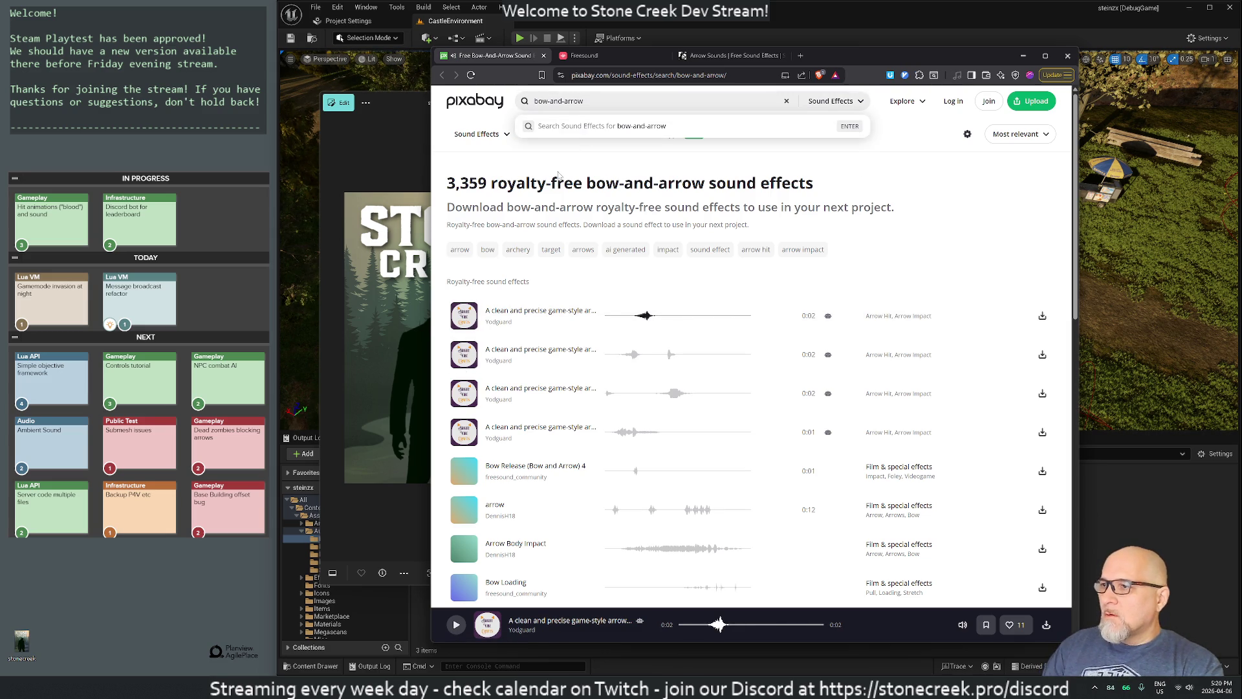
key("BackSpace")
key("BackSpace")
key("BackSpace")
type("d")
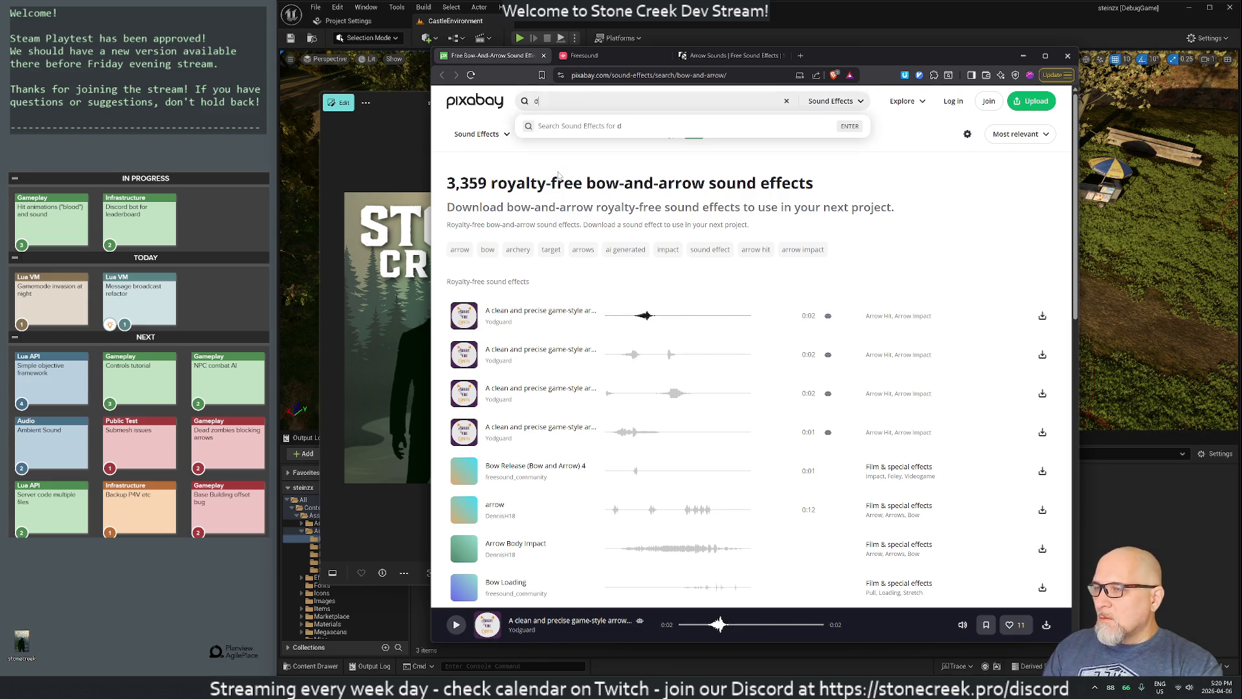
type("raw bow")
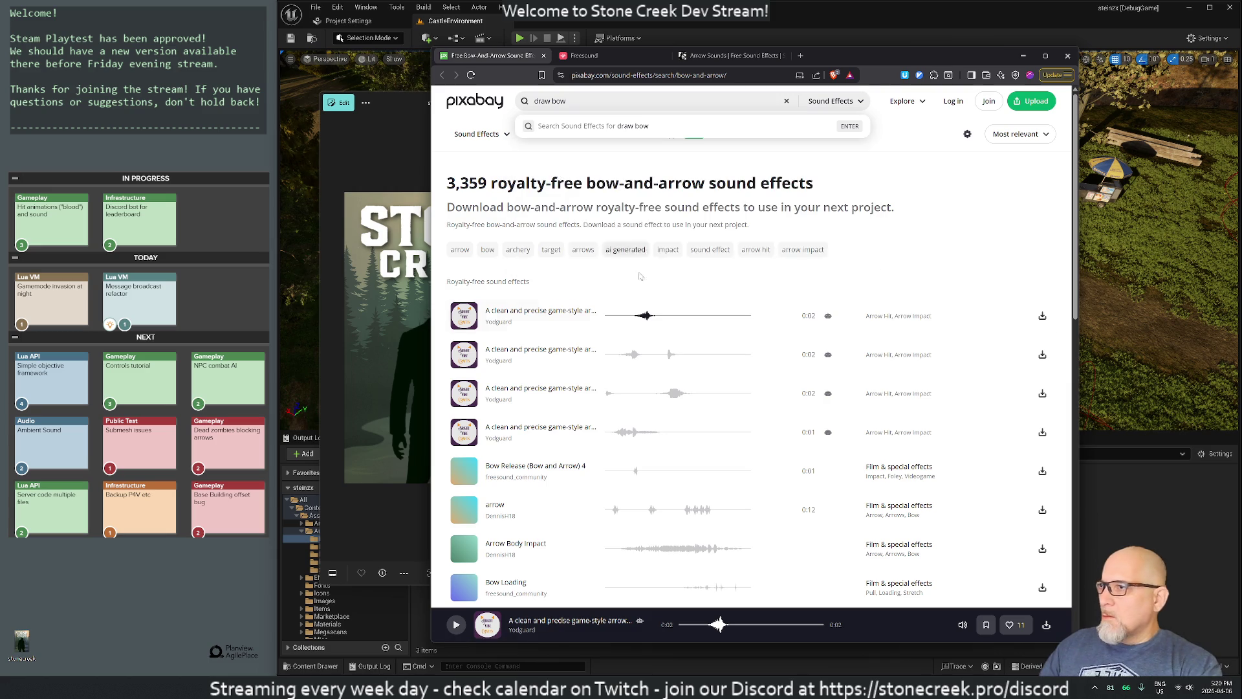
scroll(660, 418, "down", 10)
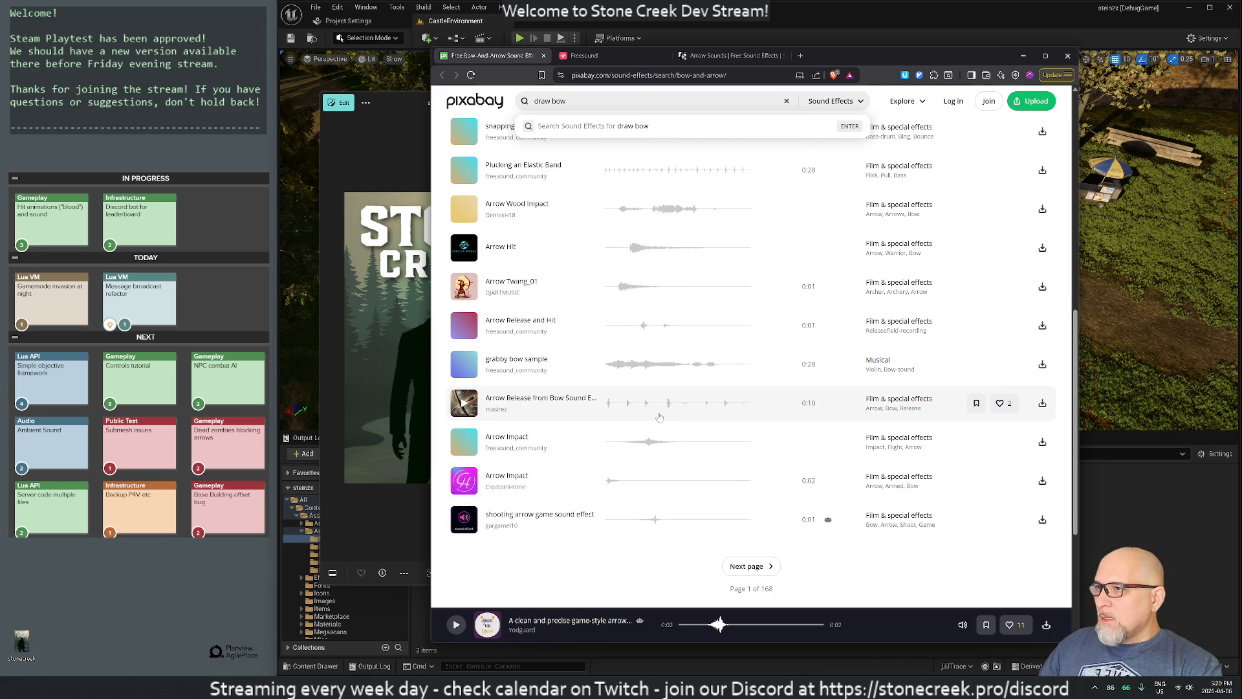
scroll(660, 417, "up", 10)
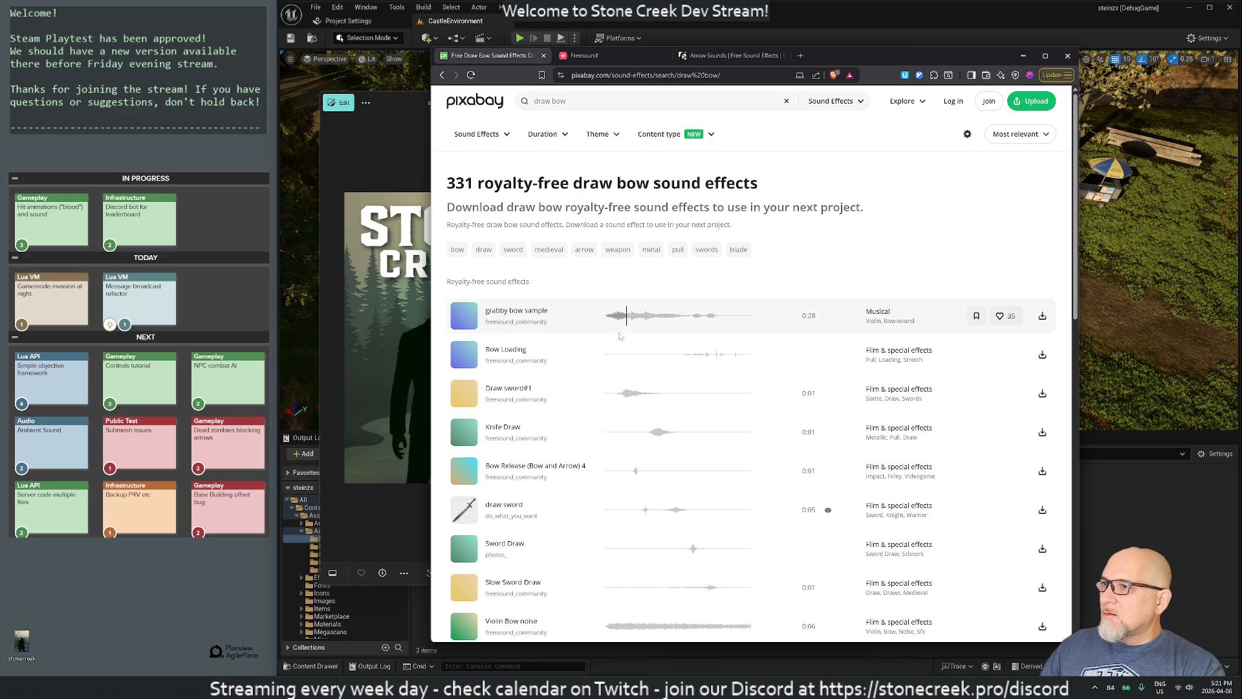
scroll(563, 299, "down", 2)
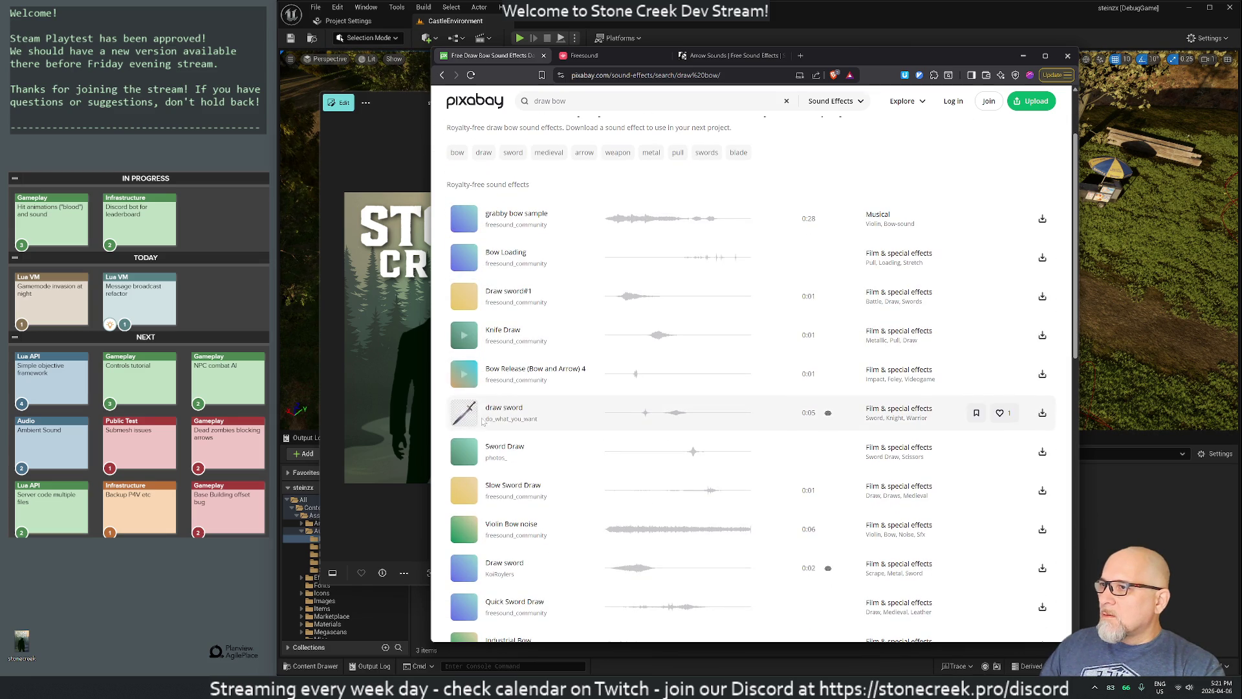
Step: Preview Bow Release (Bow and Arrow) 4, Bow Loading, grabby bow sample and Violin Bow noise
left_click(463, 375)
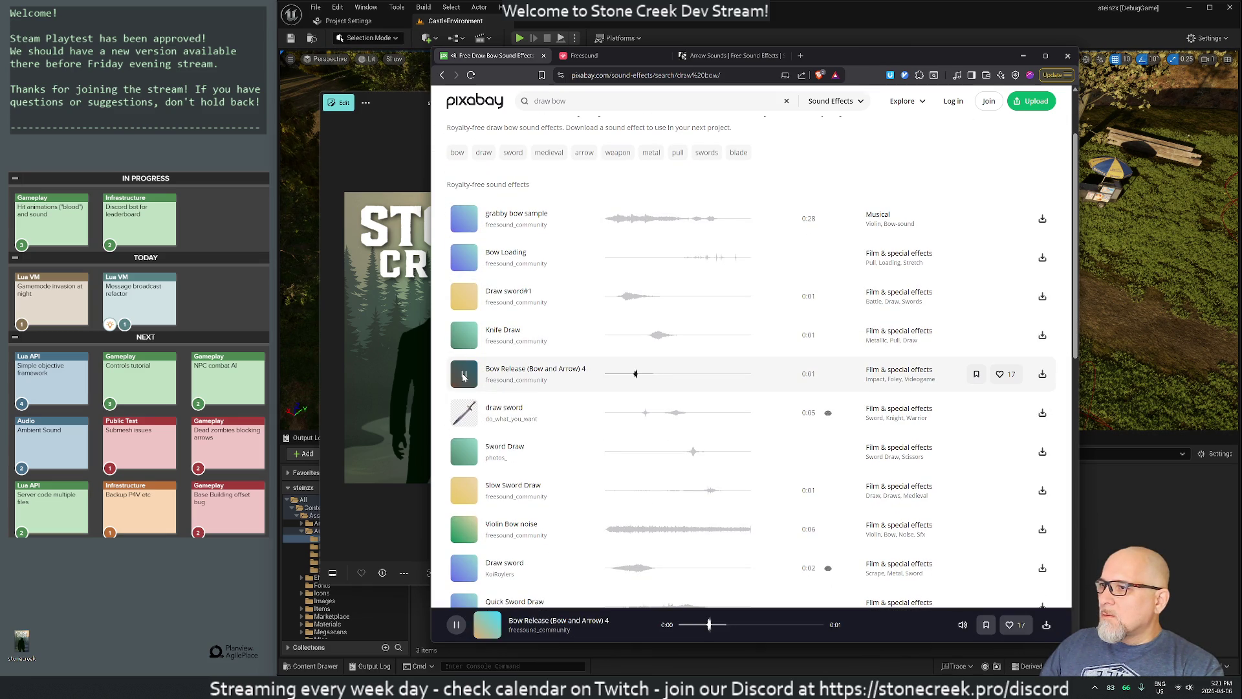
left_click(463, 258)
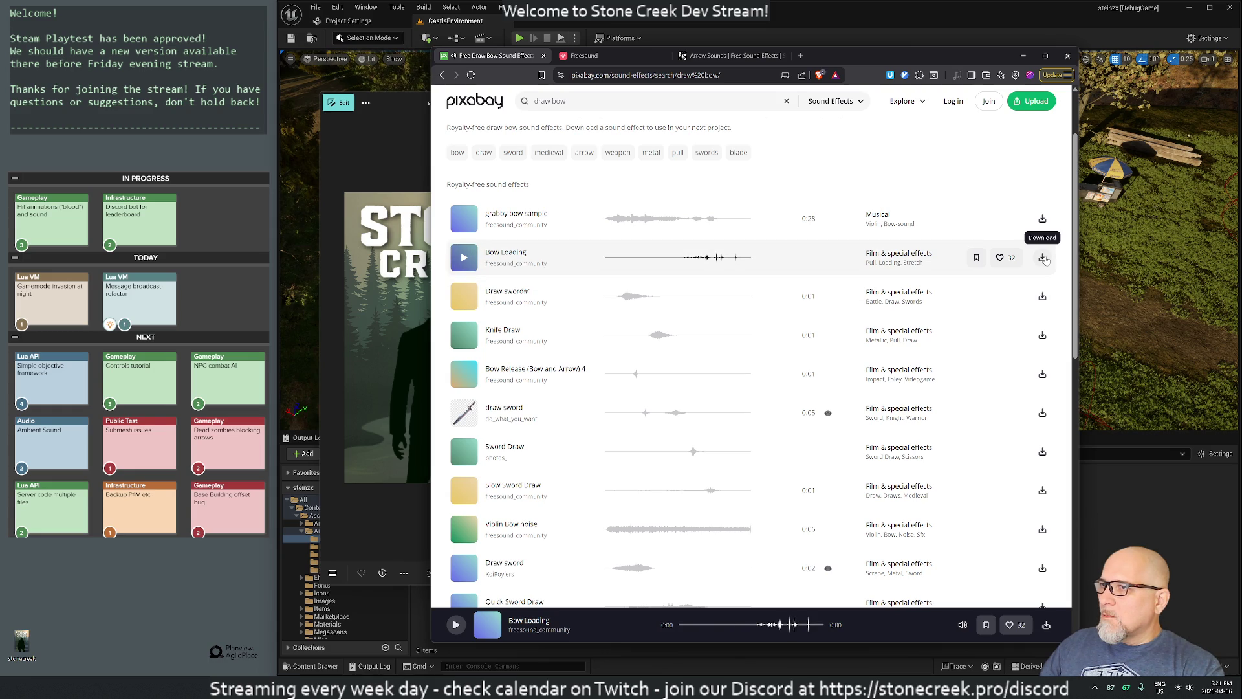
left_click(464, 220)
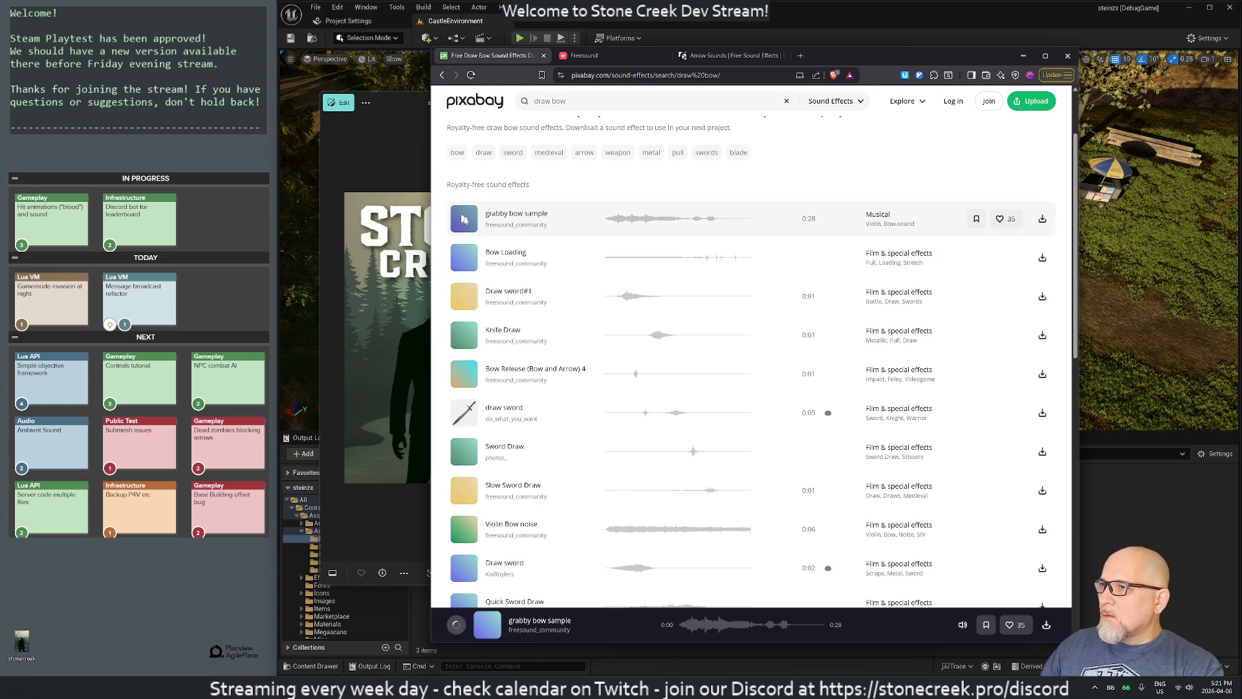
left_click(464, 220)
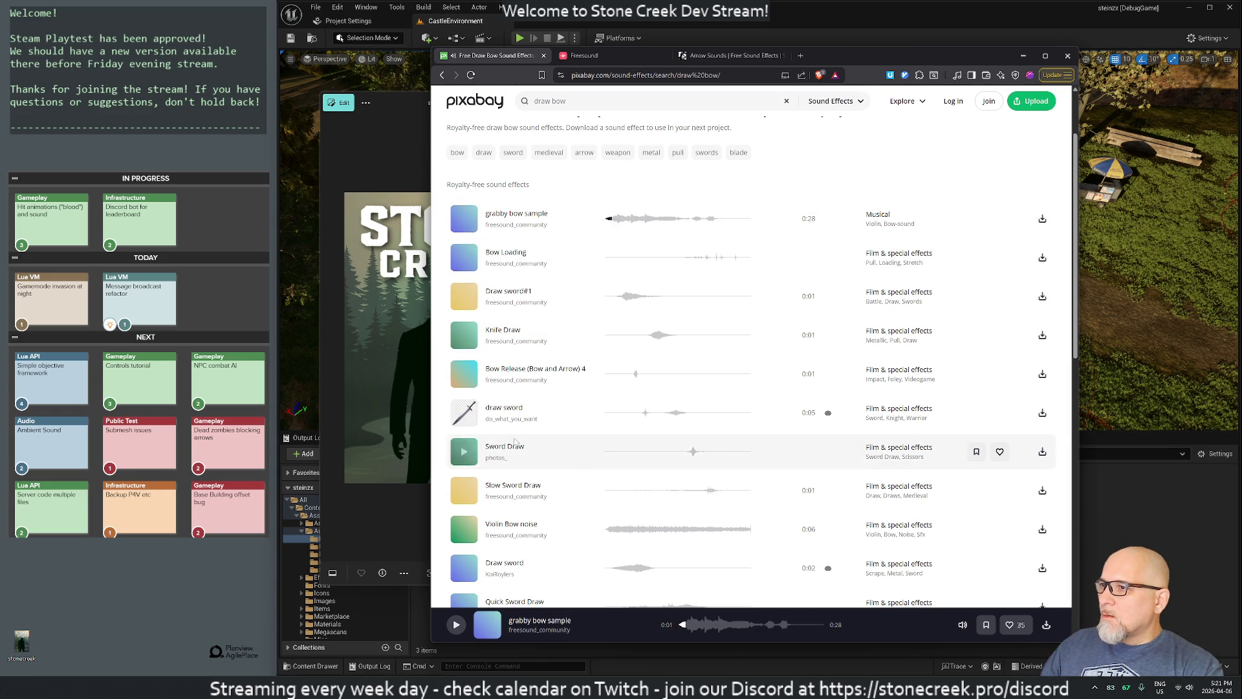
scroll(646, 346, "down", 3)
left_click(464, 287)
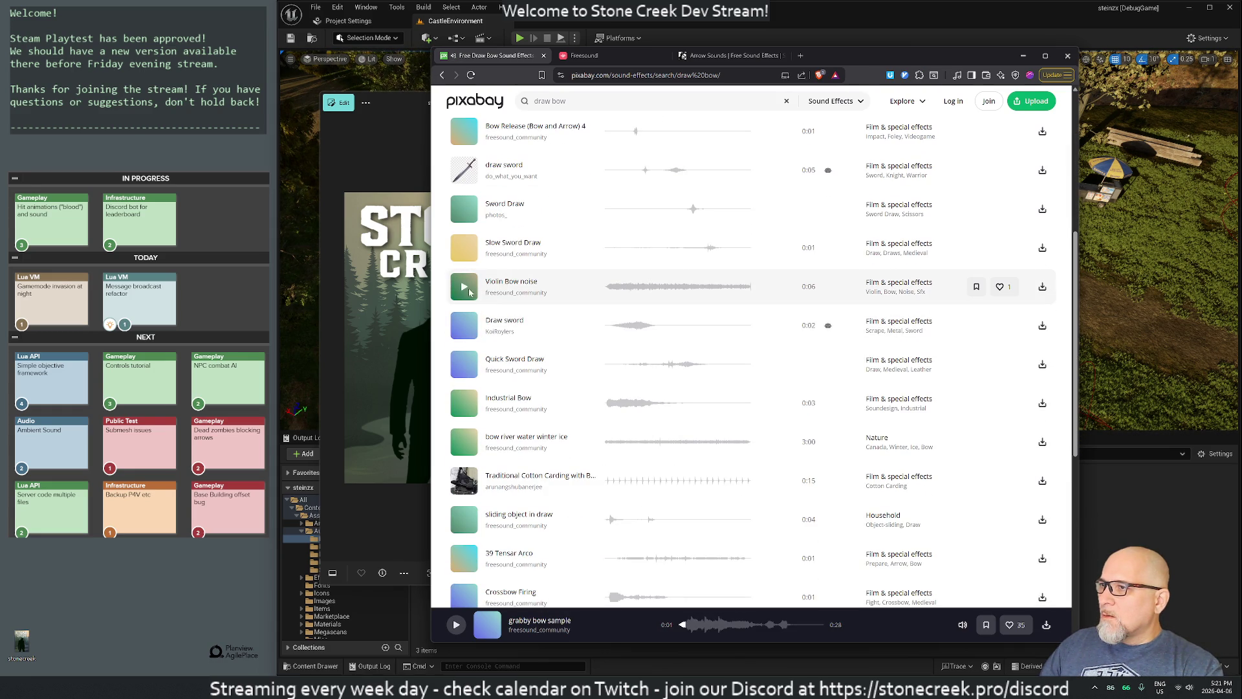
left_click(464, 287)
Step: Preview Bow_release and Crossbow Firing, then listen to Bow Loading again
scroll(609, 333, "down", 3)
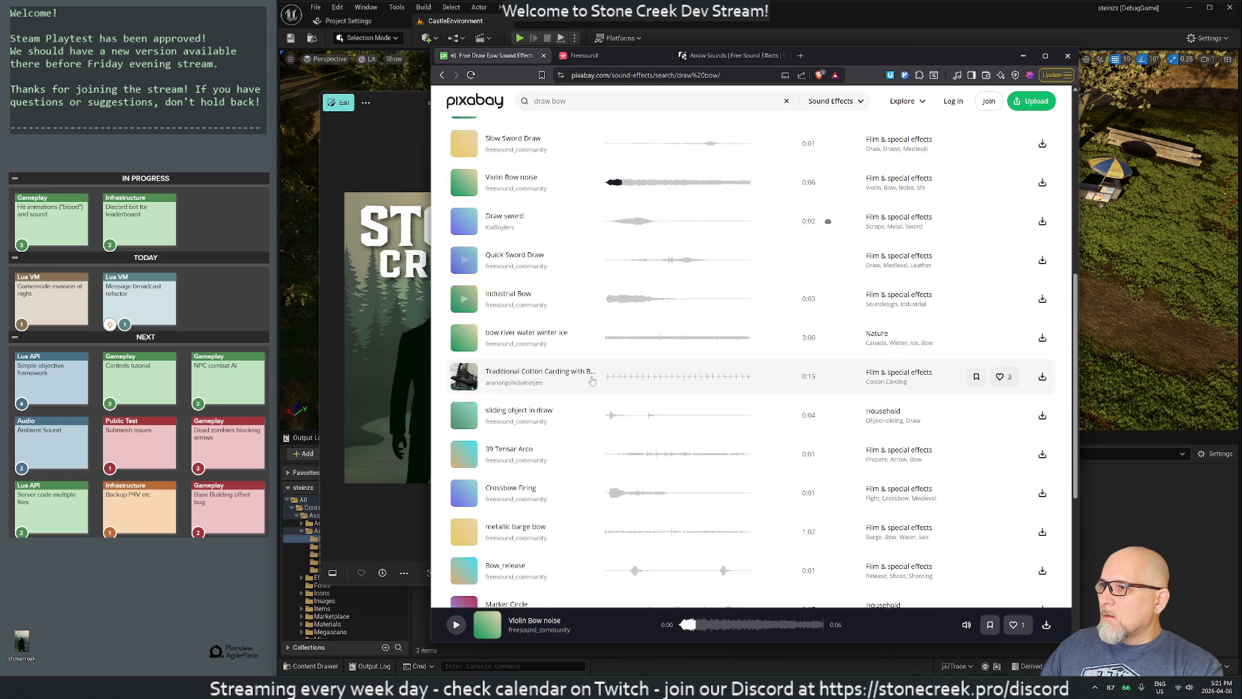
scroll(609, 333, "down", 3)
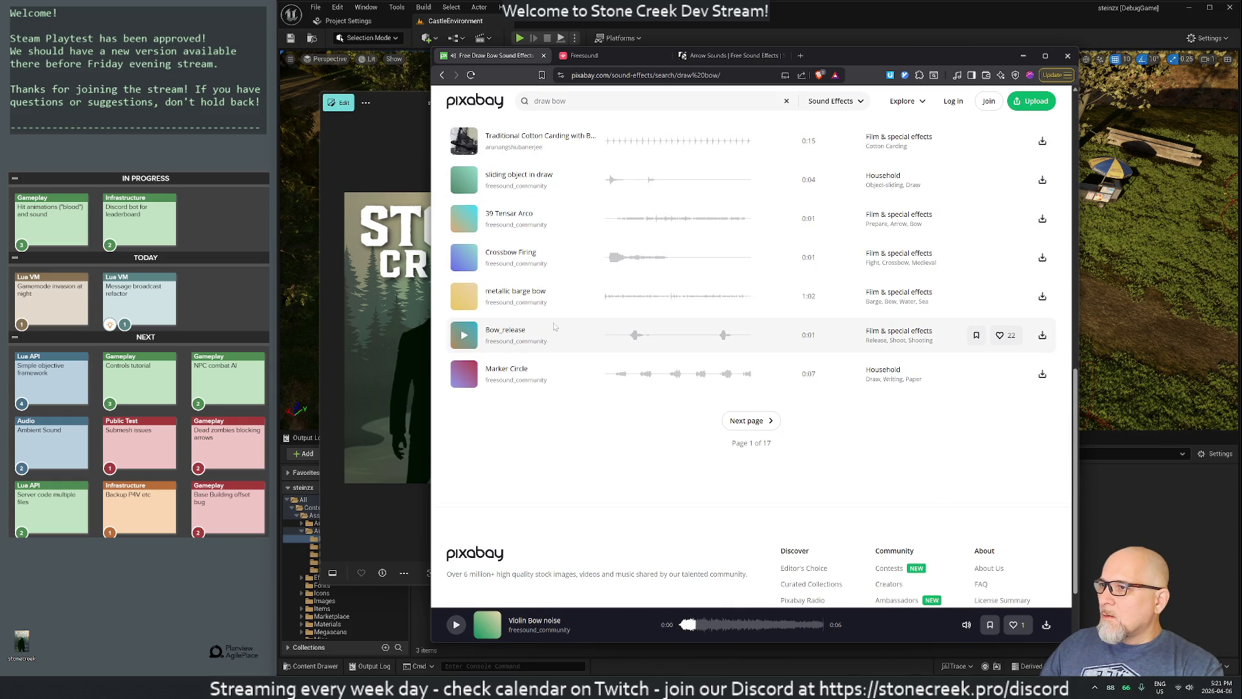
left_click(466, 338)
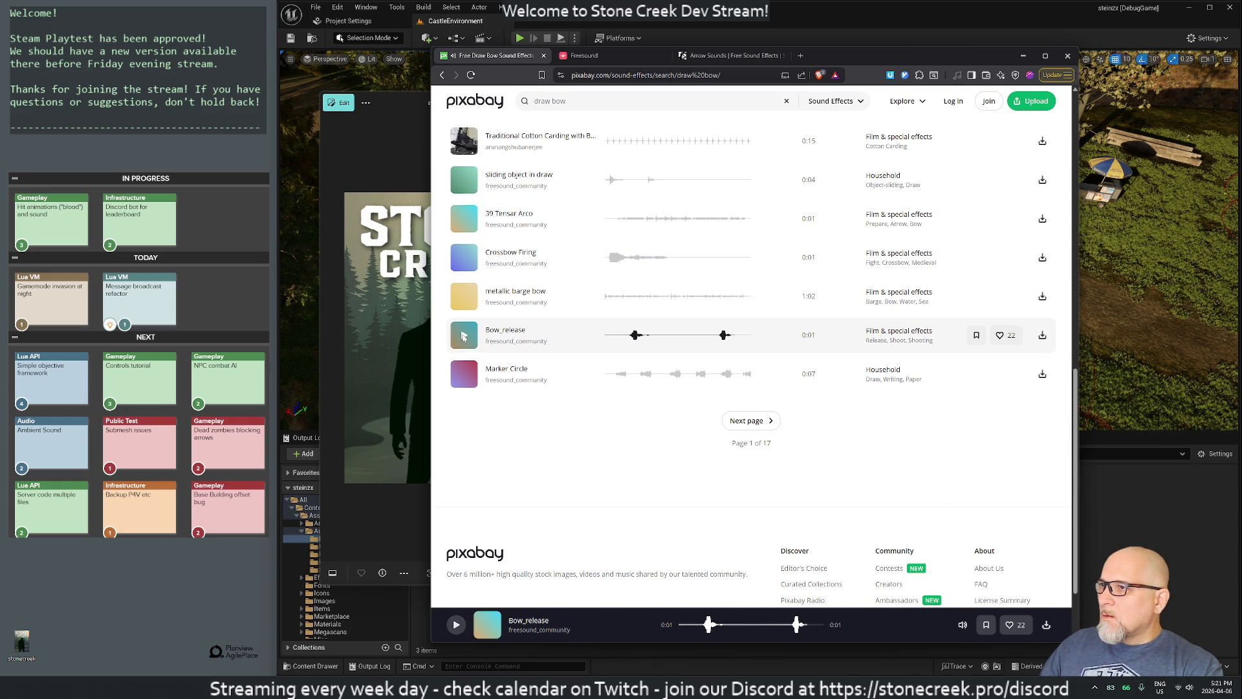
left_click(464, 257)
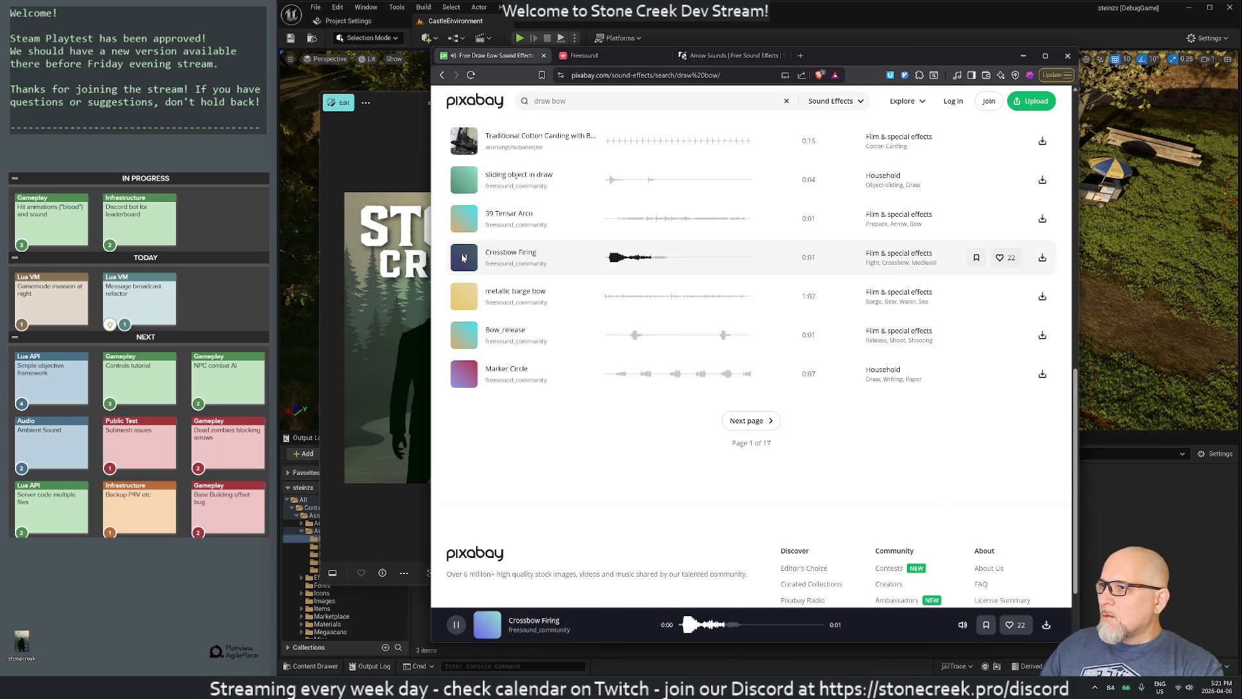
scroll(491, 288, "up", 15)
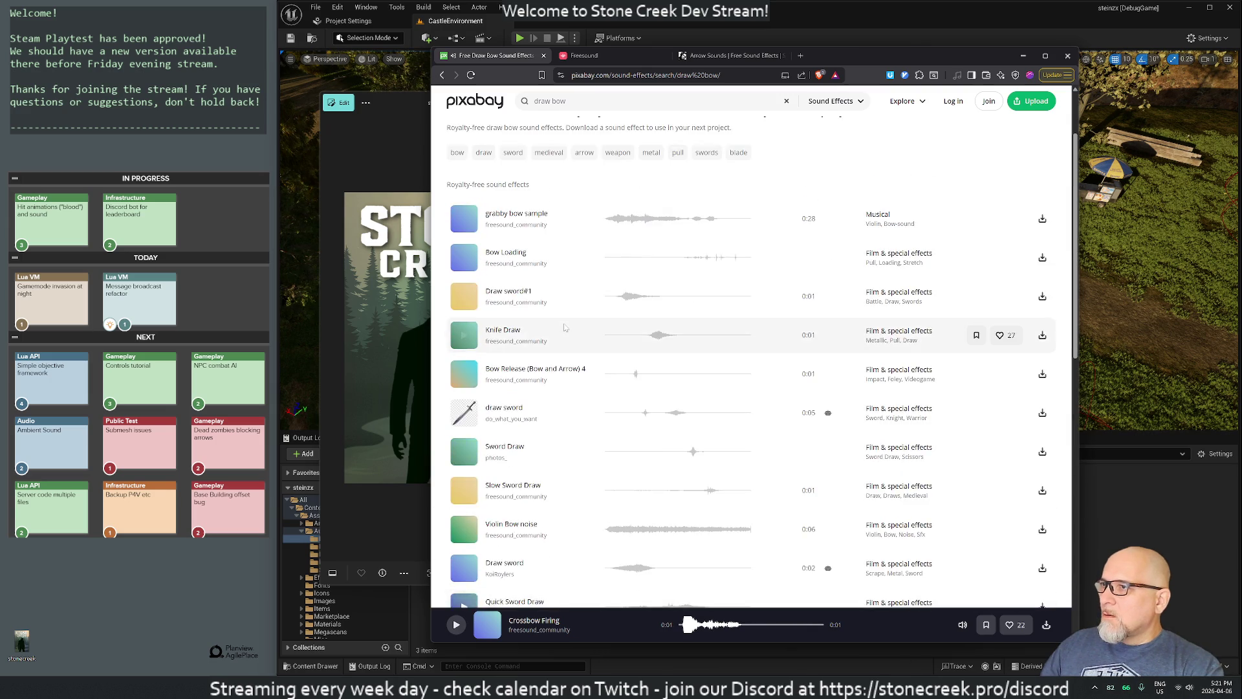
left_click(463, 306)
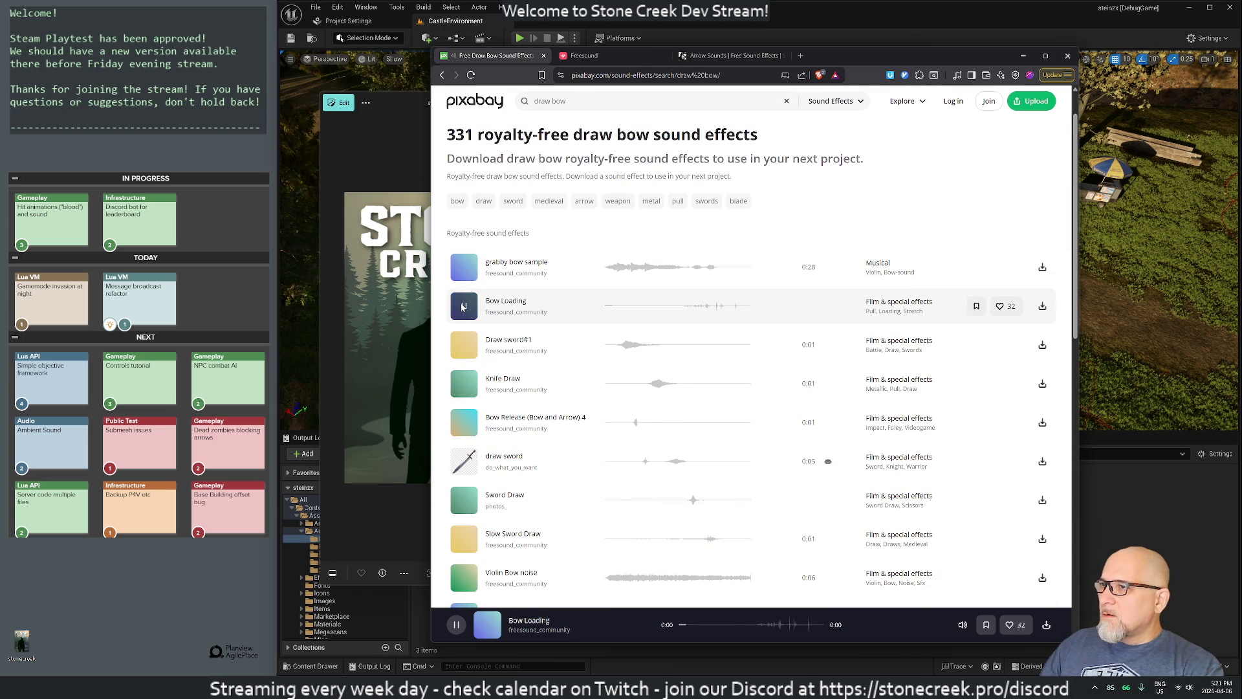